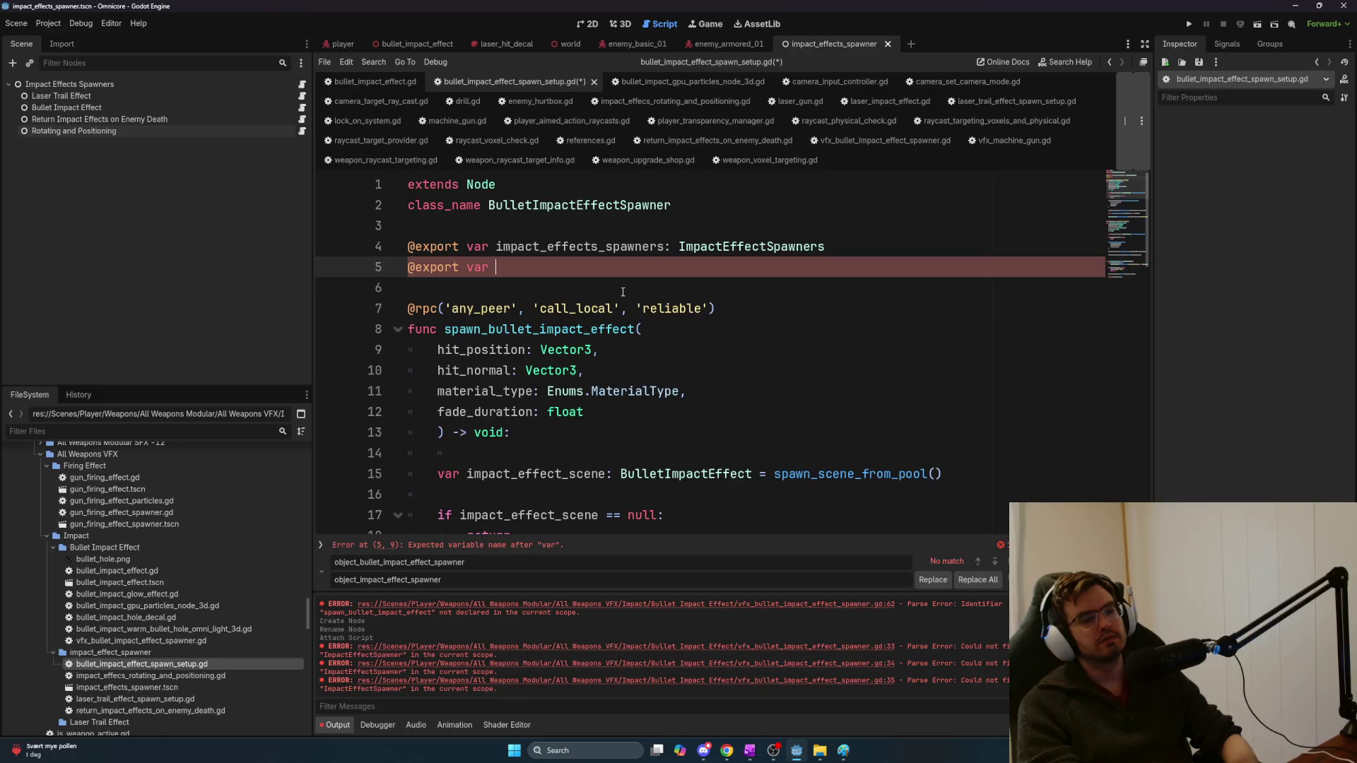
{"action": "double_click", "coordinate": [579, 247]}
{"action": "key", "text": "Down"}
{"action": "key", "text": "ctrl+BackSpace"}
{"action": "key", "text": "ctrl+BackSpace"}
{"action": "key", "text": "BackSpace"}
Return to vfx_bullet_impact_effect_spawner.gd and scroll back to its top.
{"action": "double_click", "coordinate": [578, 247]}
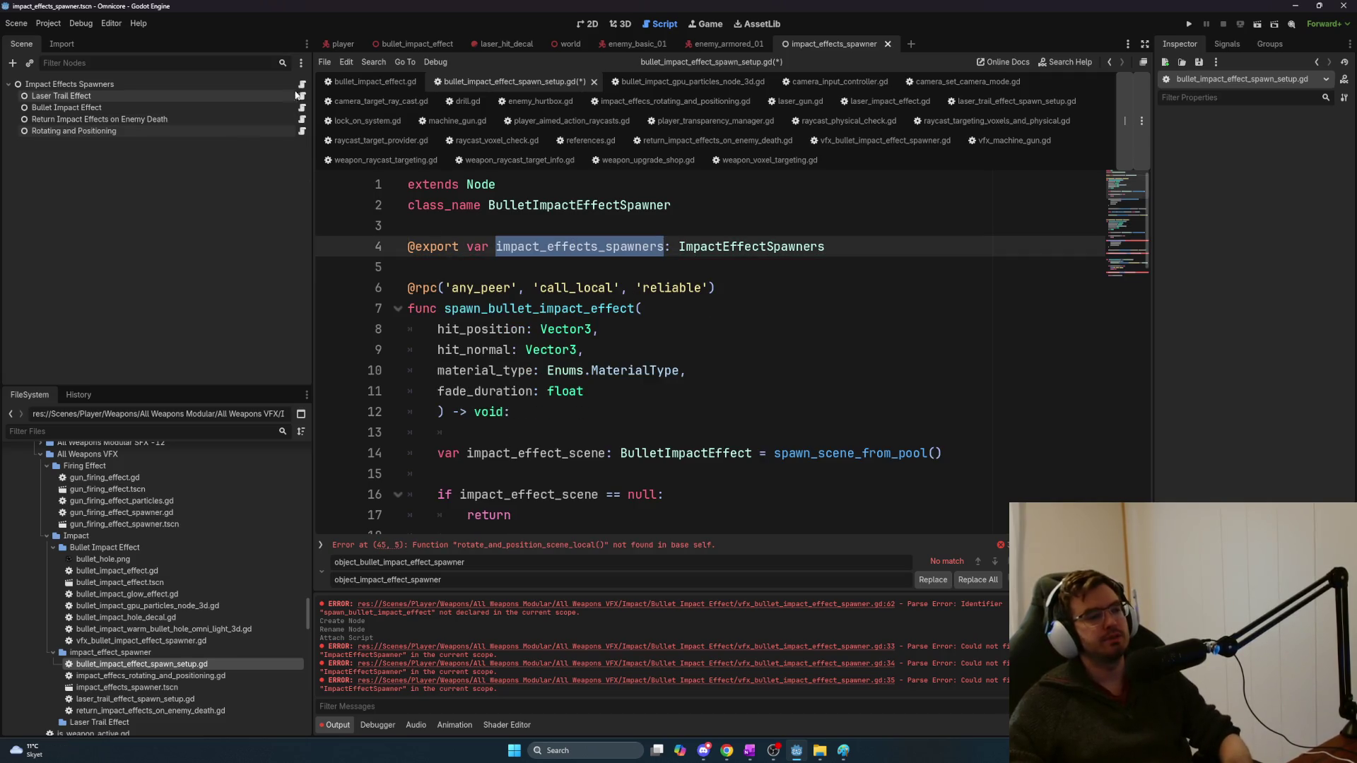
{"action": "key", "text": "alt+Left"}
{"action": "left_click_drag", "start_coordinate": [1147, 453], "coordinate": [1141, 147]}
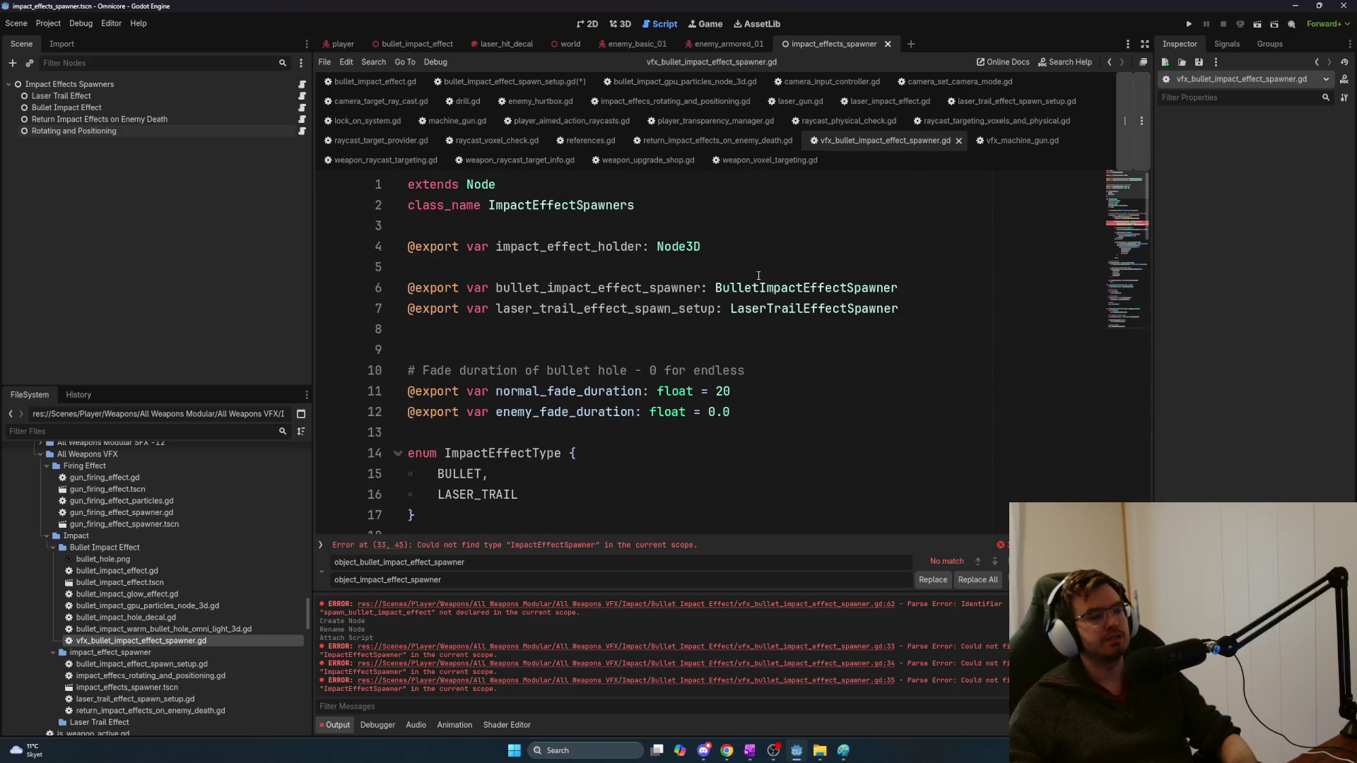
Add a '# Helpers for spawners' comment below line 7.
{"action": "left_click", "coordinate": [784, 246]}
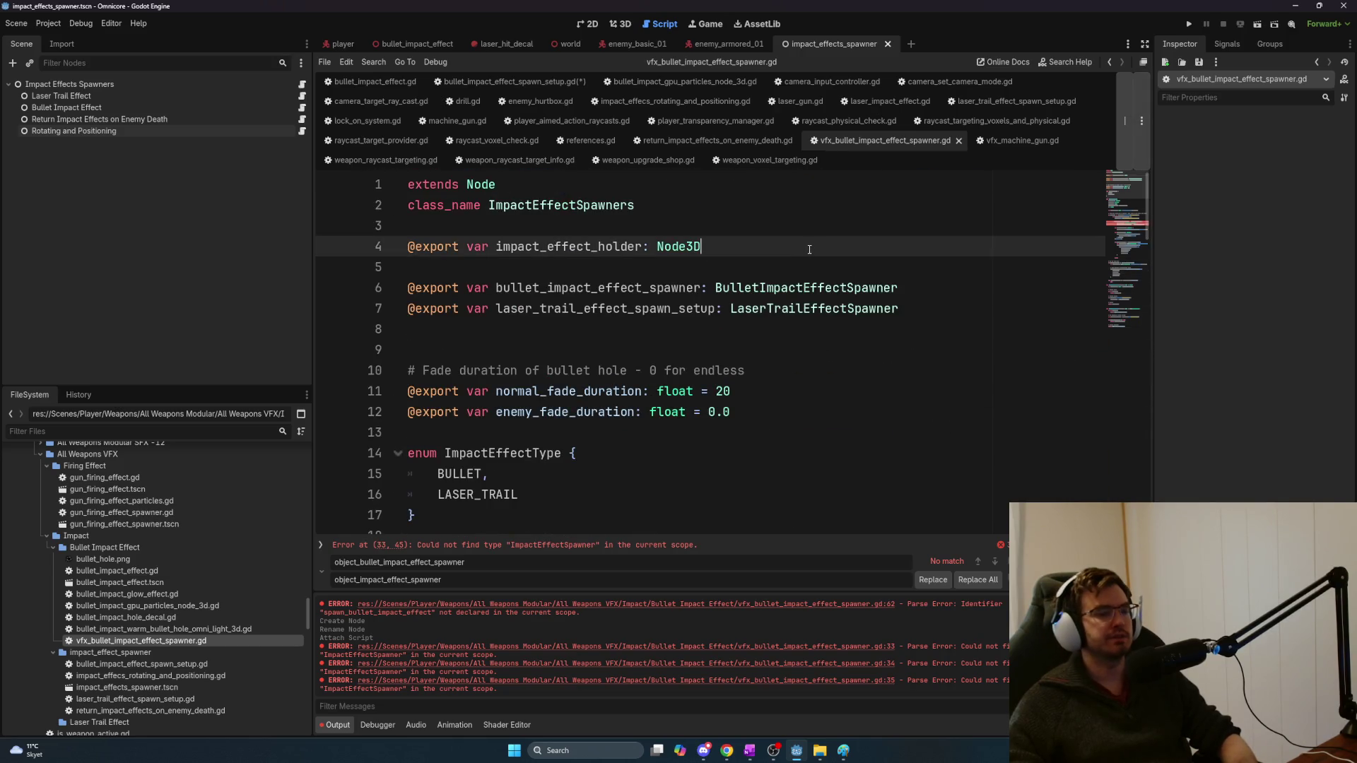
{"action": "left_click", "coordinate": [920, 309]}
{"action": "key", "text": "Return"}
{"action": "key", "text": "Return"}
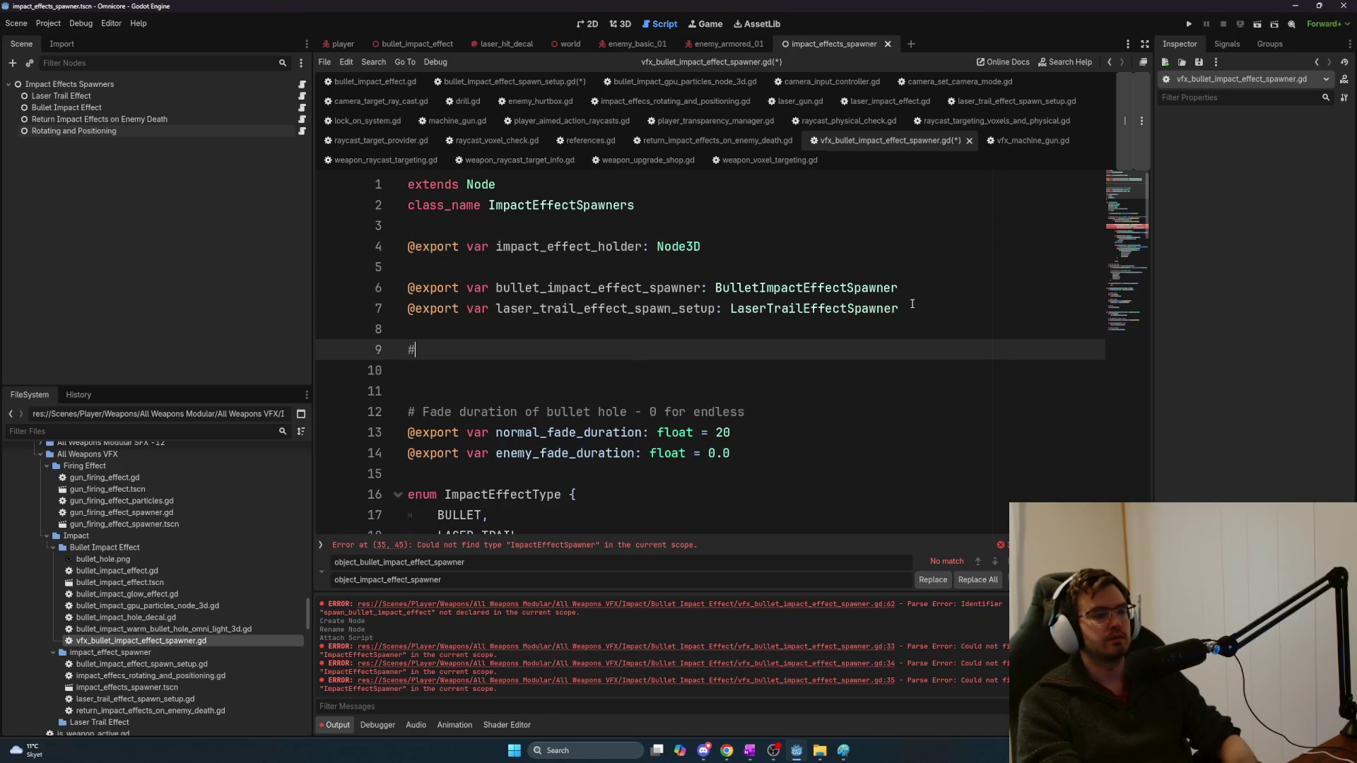
{"action": "type", "text": "Helpers for "}
{"action": "type", "text": "spawners"}
{"action": "key", "text": "Return"}
{"action": "type", "text": "ImpactEffectSpawnerRotatingAndPositioning"}
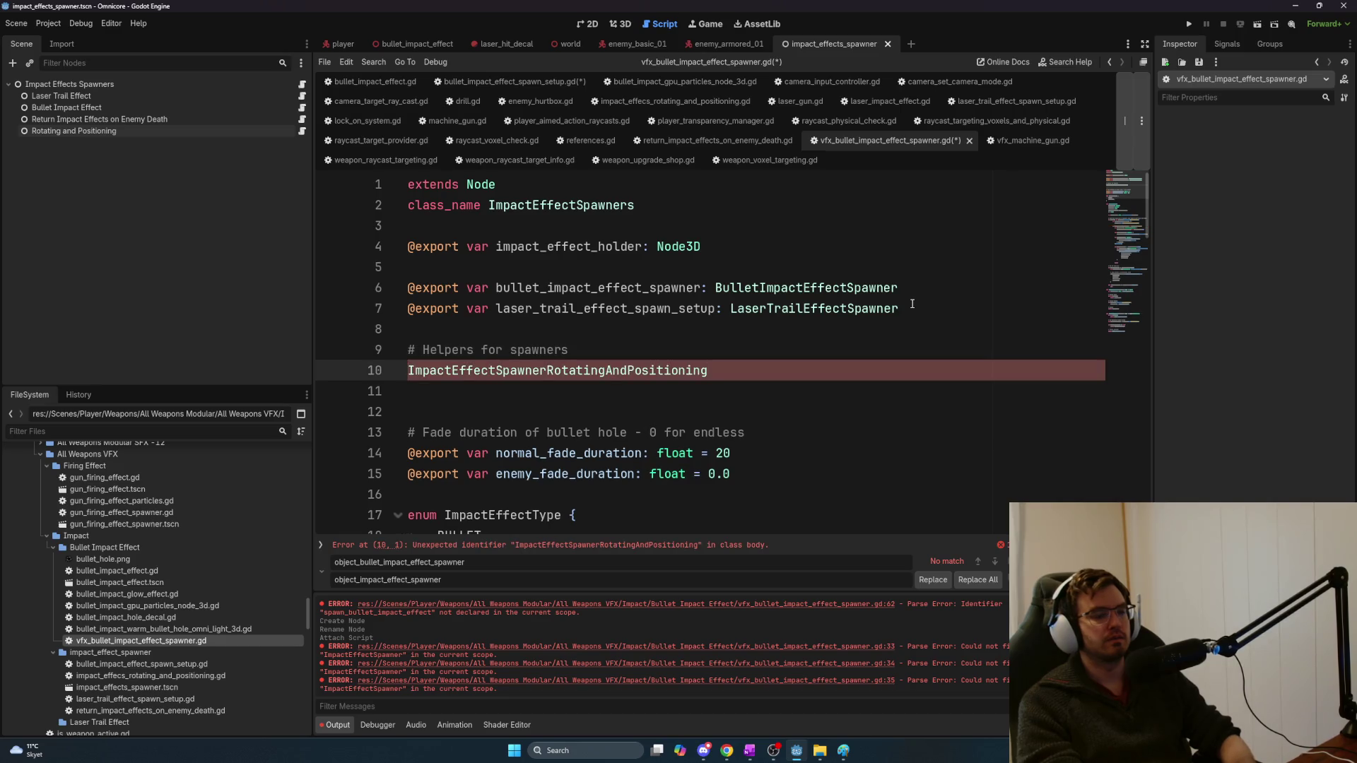
{"action": "key", "text": "Home"}
{"action": "type", "text": "var impact_effect_"}
{"action": "key", "text": "BackSpace"}
{"action": "key", "text": "ctrl+BackSpace"}
{"action": "type", "text": "rotating_and_positio"}
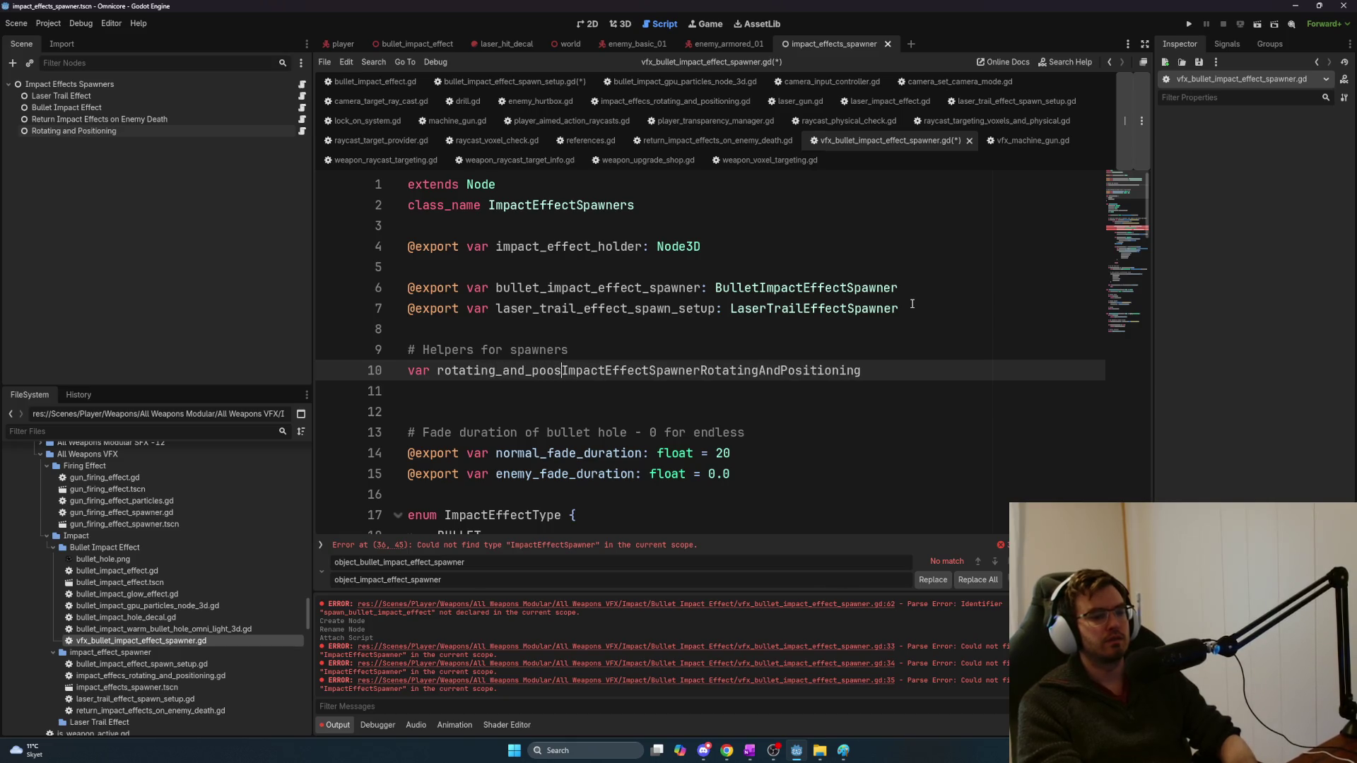
{"action": "type", "text": "ning:"}
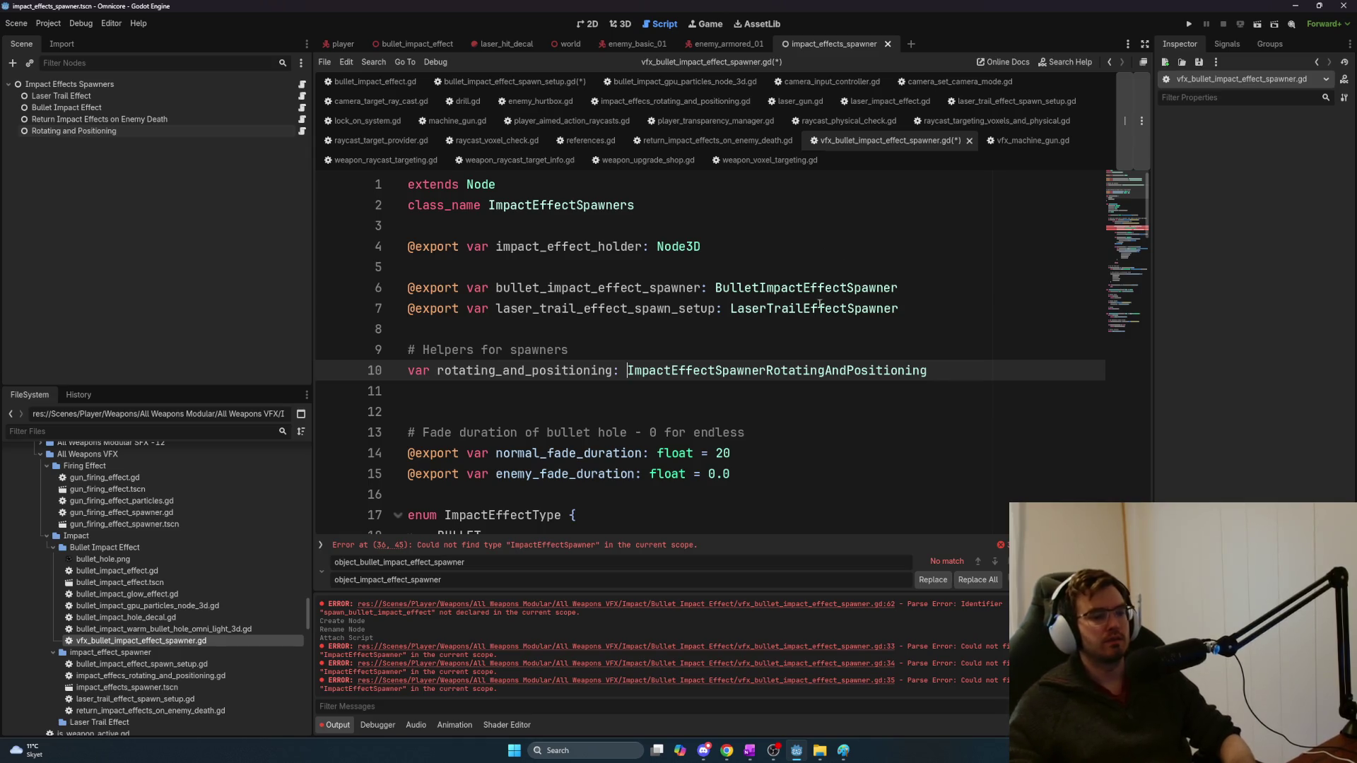
{"action": "key", "text": "Home"}
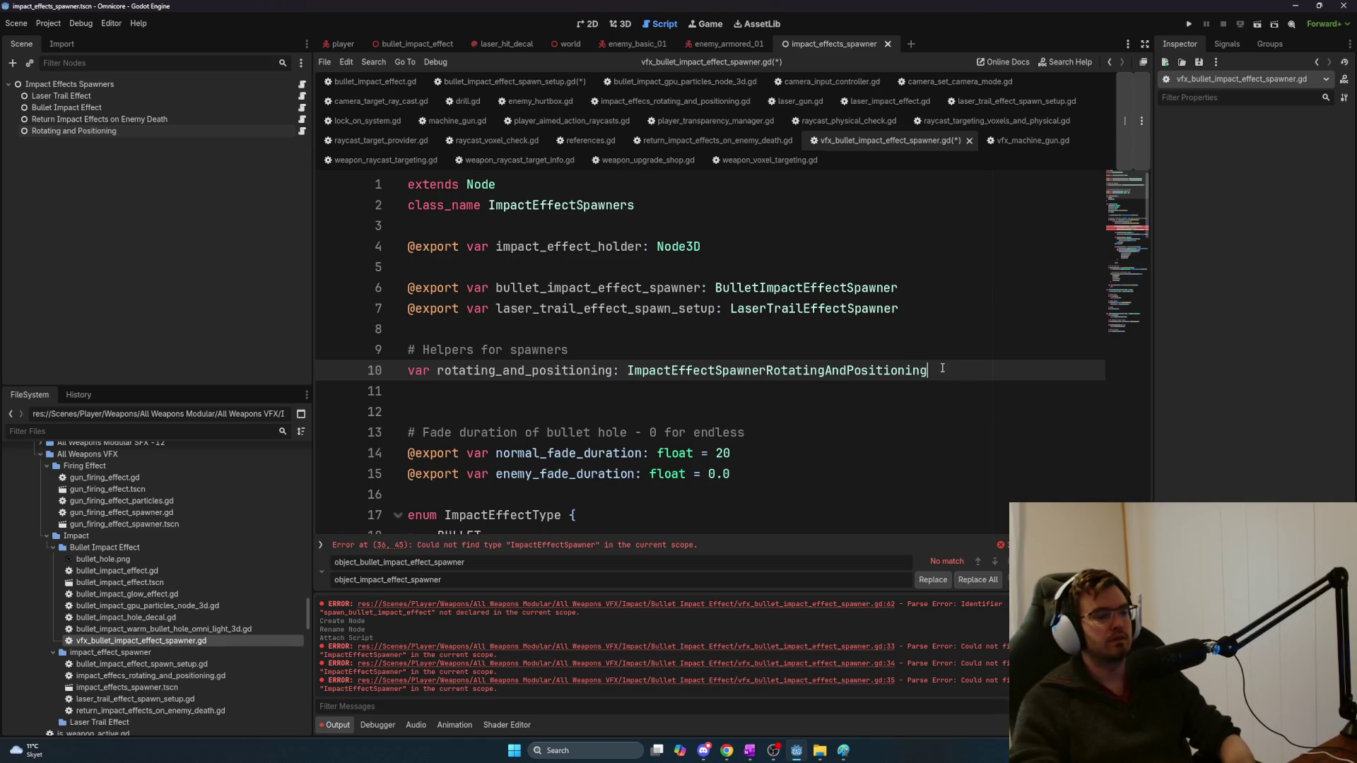
{"action": "type", "text": "@export"}
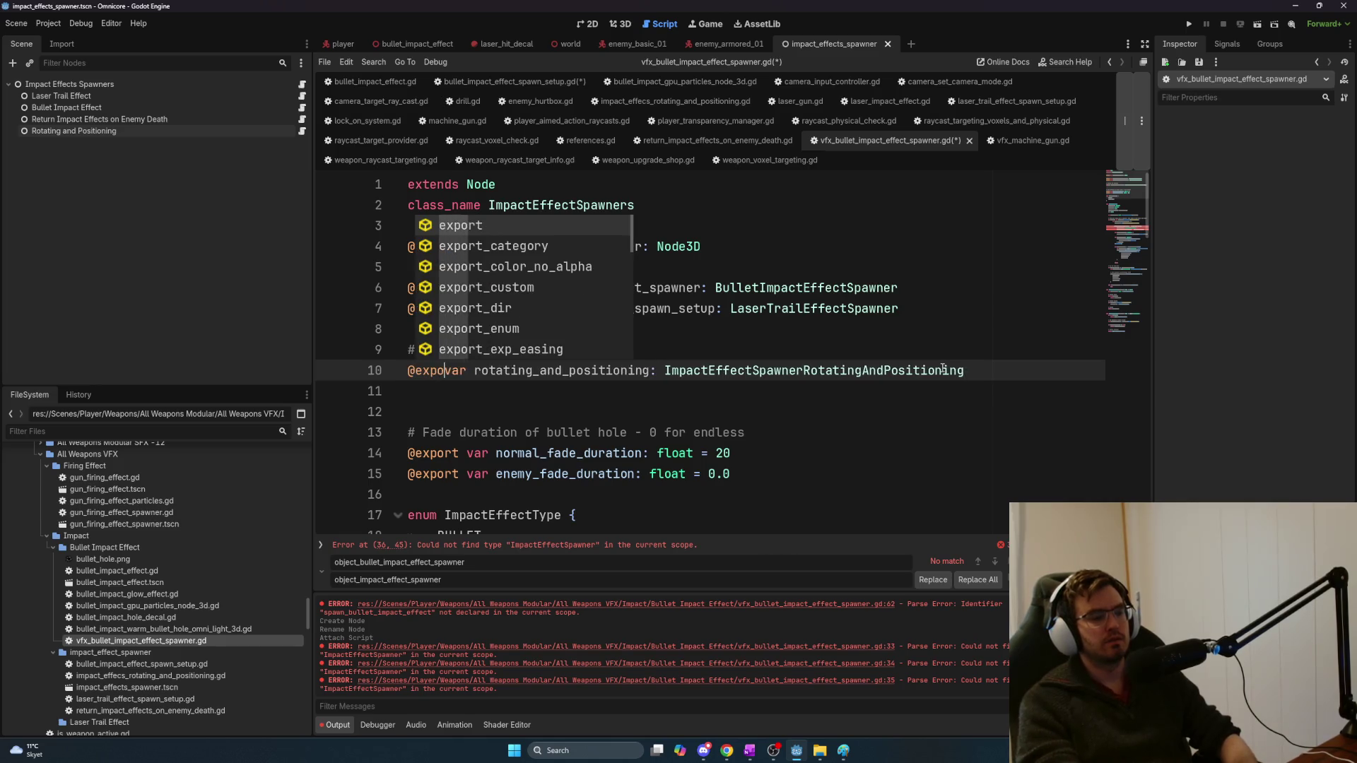
{"action": "key", "text": "Escape"}
{"action": "key", "text": "Down"}
{"action": "key", "text": "ctrl+s"}
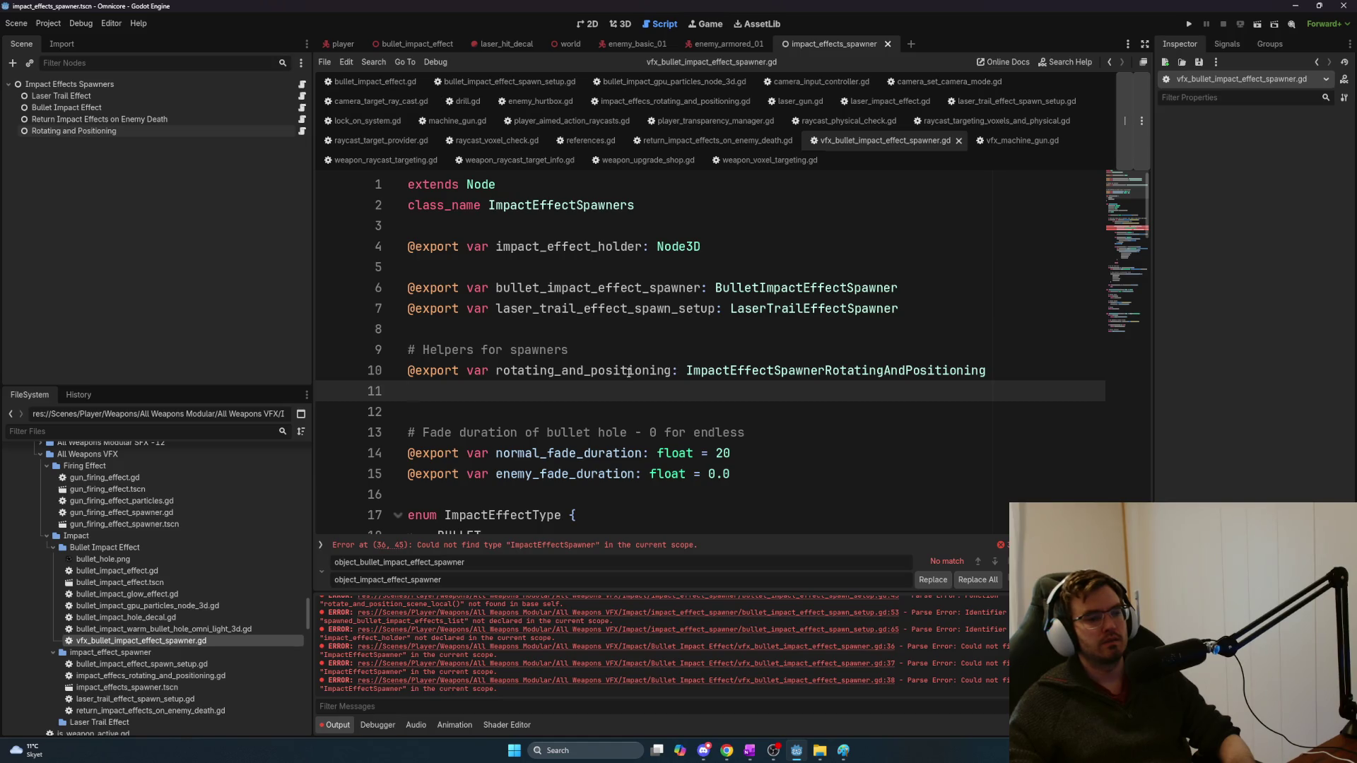
{"action": "left_click", "coordinate": [1118, 246]}
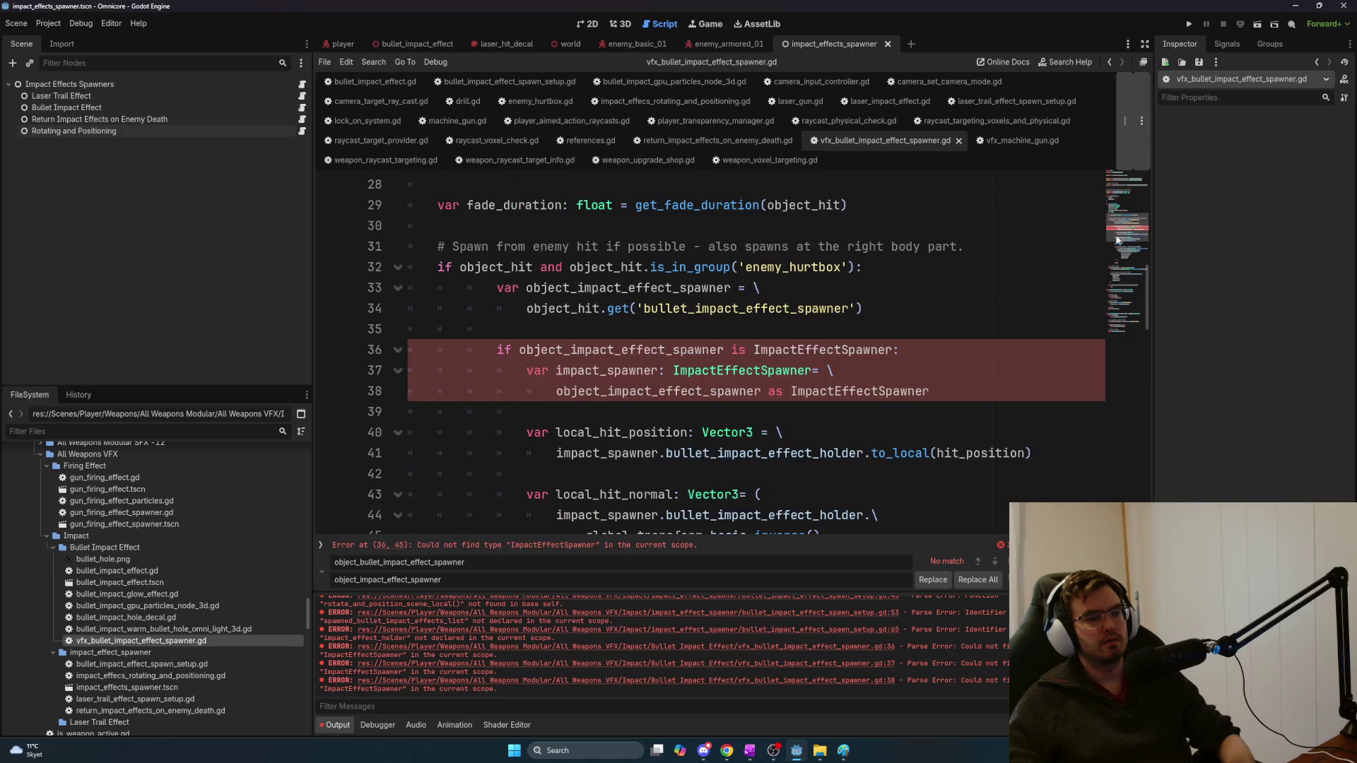
Change the ImpactEffectSpawner type check on line 36 to ImpactEffectSpawners.
{"action": "double_click", "coordinate": [620, 351]}
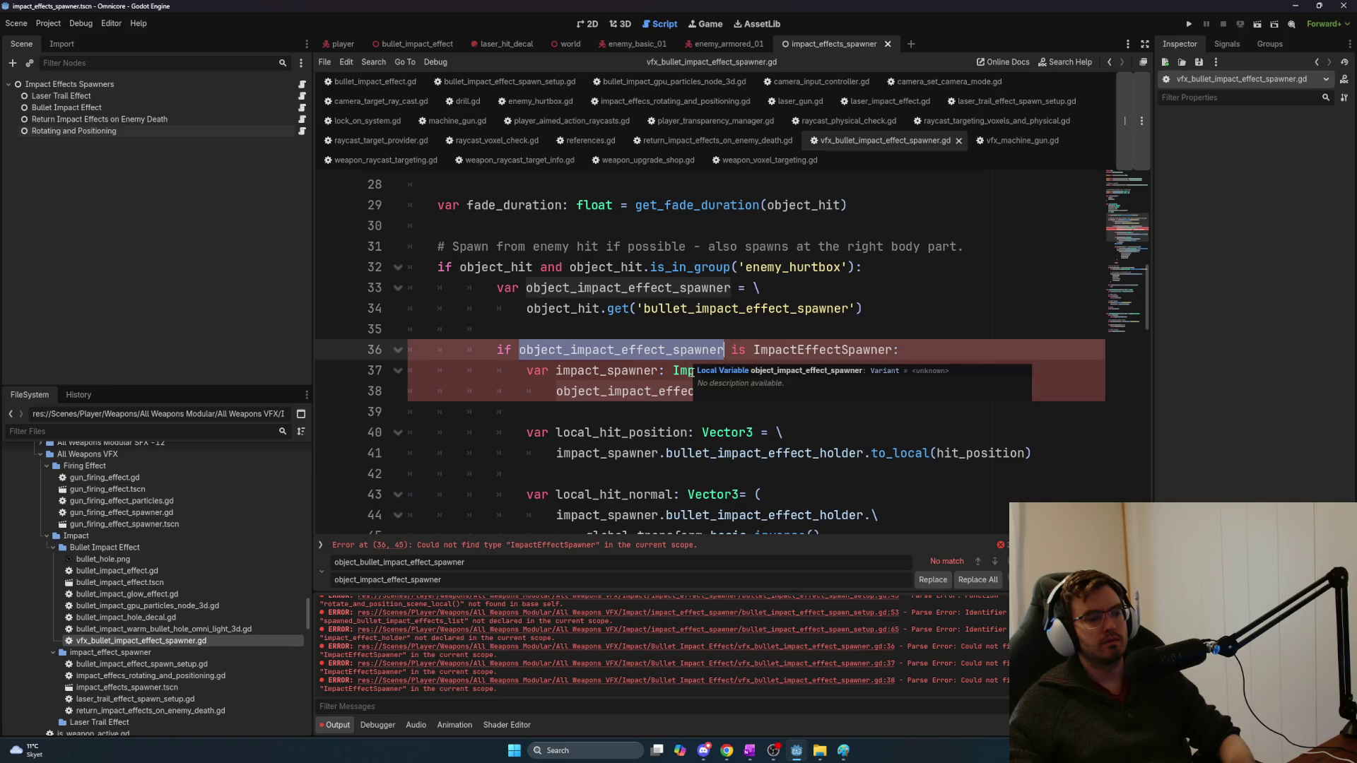
{"action": "double_click", "coordinate": [816, 348]}
{"action": "double_click", "coordinate": [630, 288]}
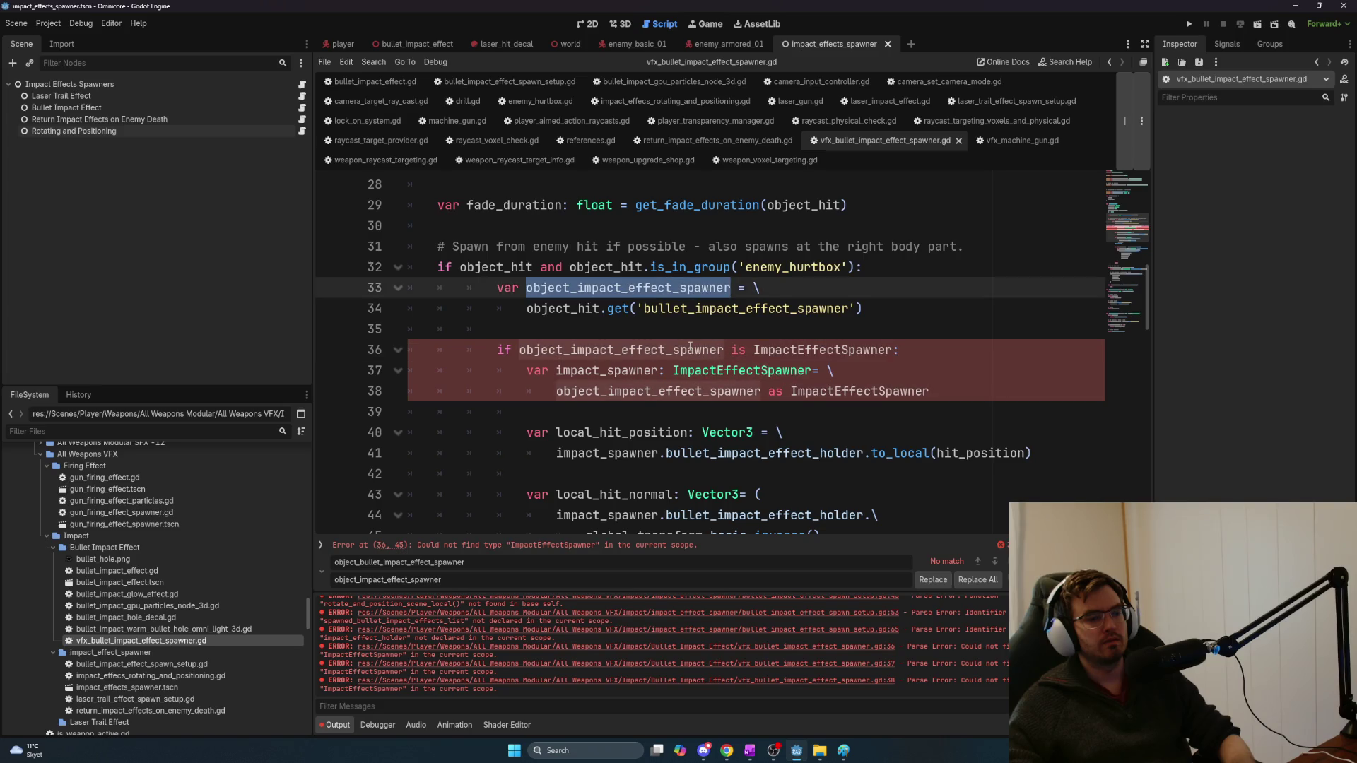
{"action": "double_click", "coordinate": [797, 351]}
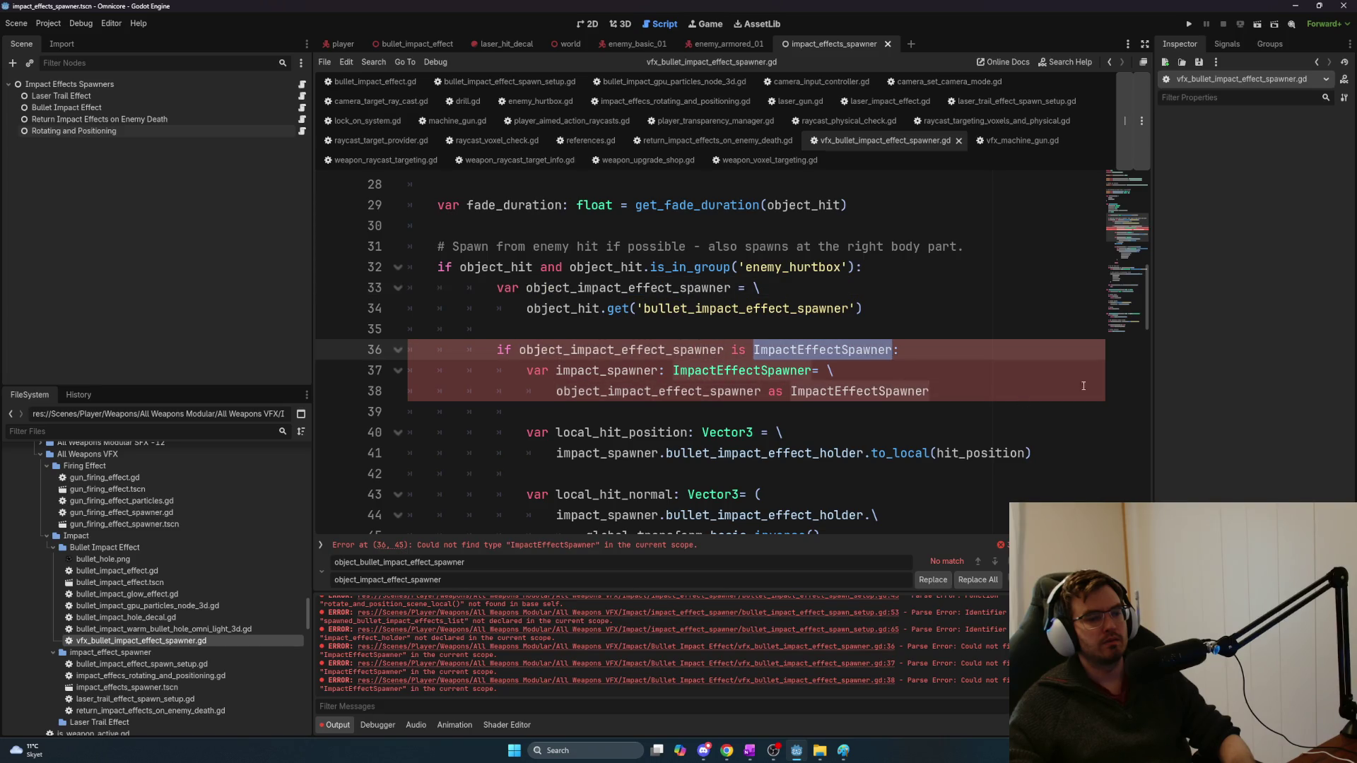
{"action": "left_click", "coordinate": [889, 349]}
{"action": "type", "text": "s"}
{"action": "left_click", "coordinate": [914, 342]}
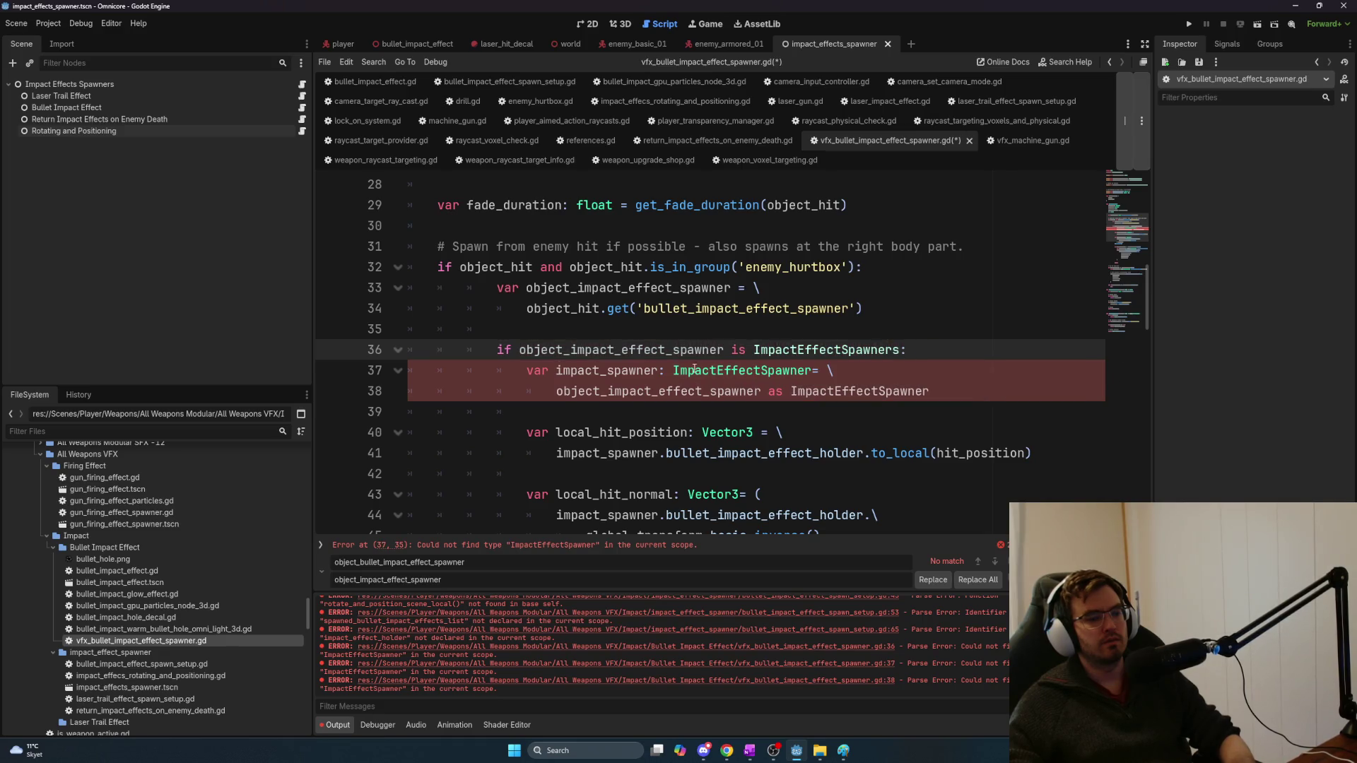
Change ImpactEffectSpawner to ImpactEffectSpawners on lines 37 and 38, then save.
{"action": "left_click", "coordinate": [809, 371]}
{"action": "type", "text": "s"}
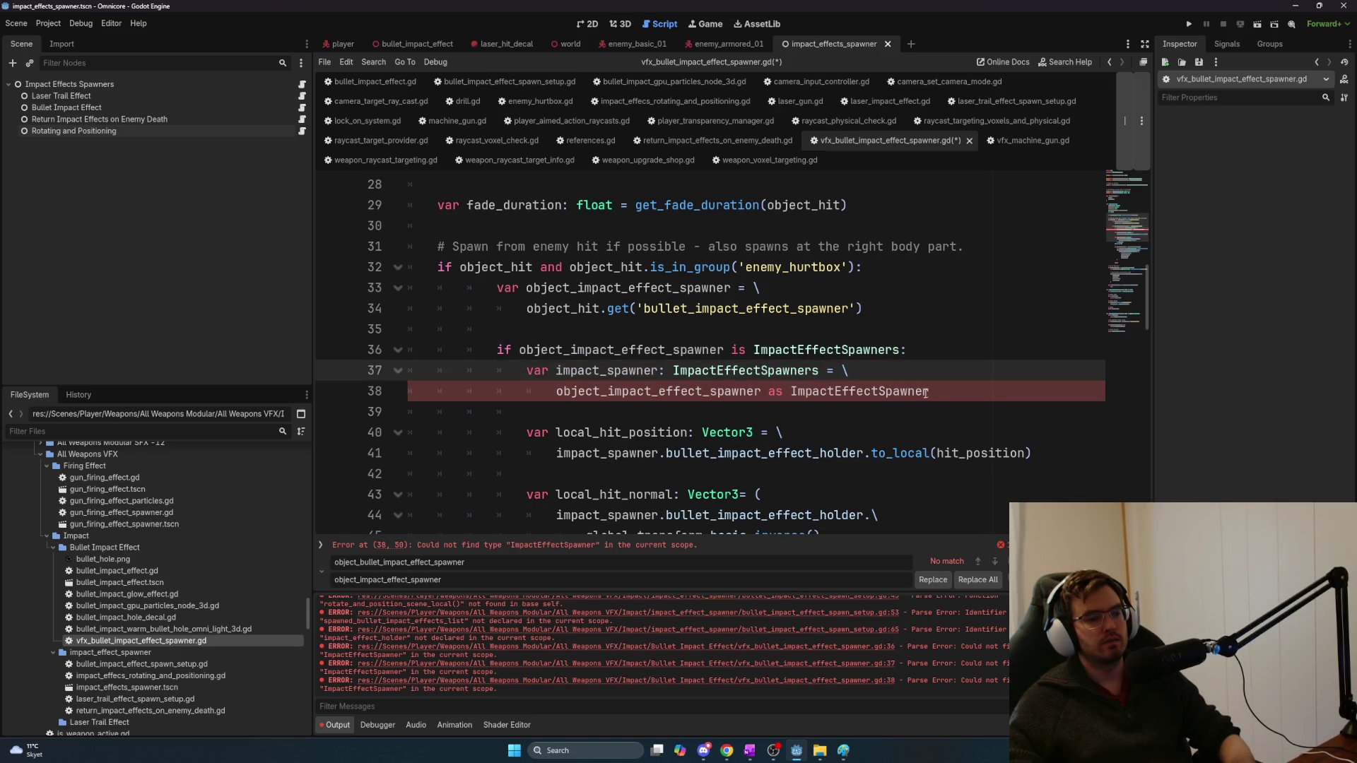
{"action": "left_click", "coordinate": [926, 393]}
{"action": "type", "text": "s"}
{"action": "key", "text": "Escape"}
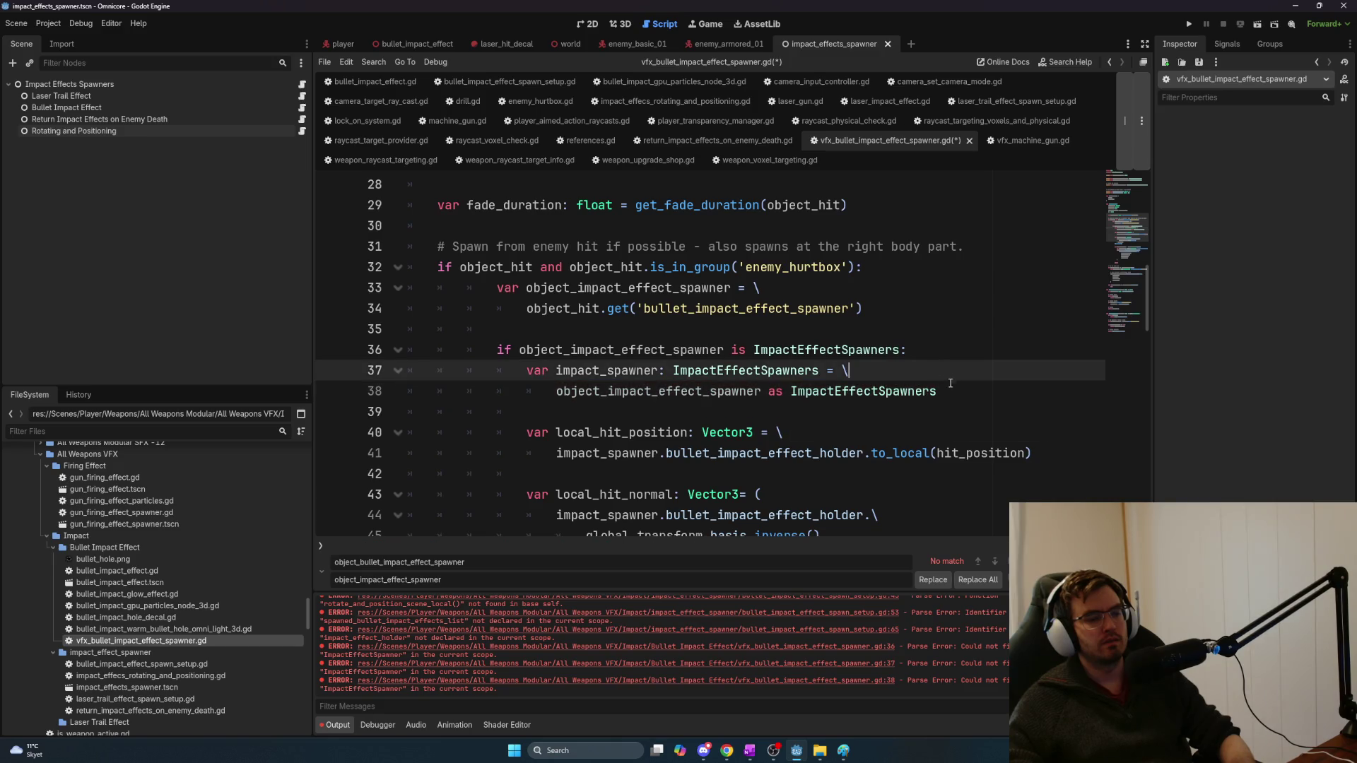
{"action": "scroll", "coordinate": [944, 375], "scroll_direction": "down", "scroll_amount": 6}
{"action": "key", "text": "ctrl+s"}
{"action": "scroll", "coordinate": [940, 394], "scroll_direction": "down", "scroll_amount": 13}
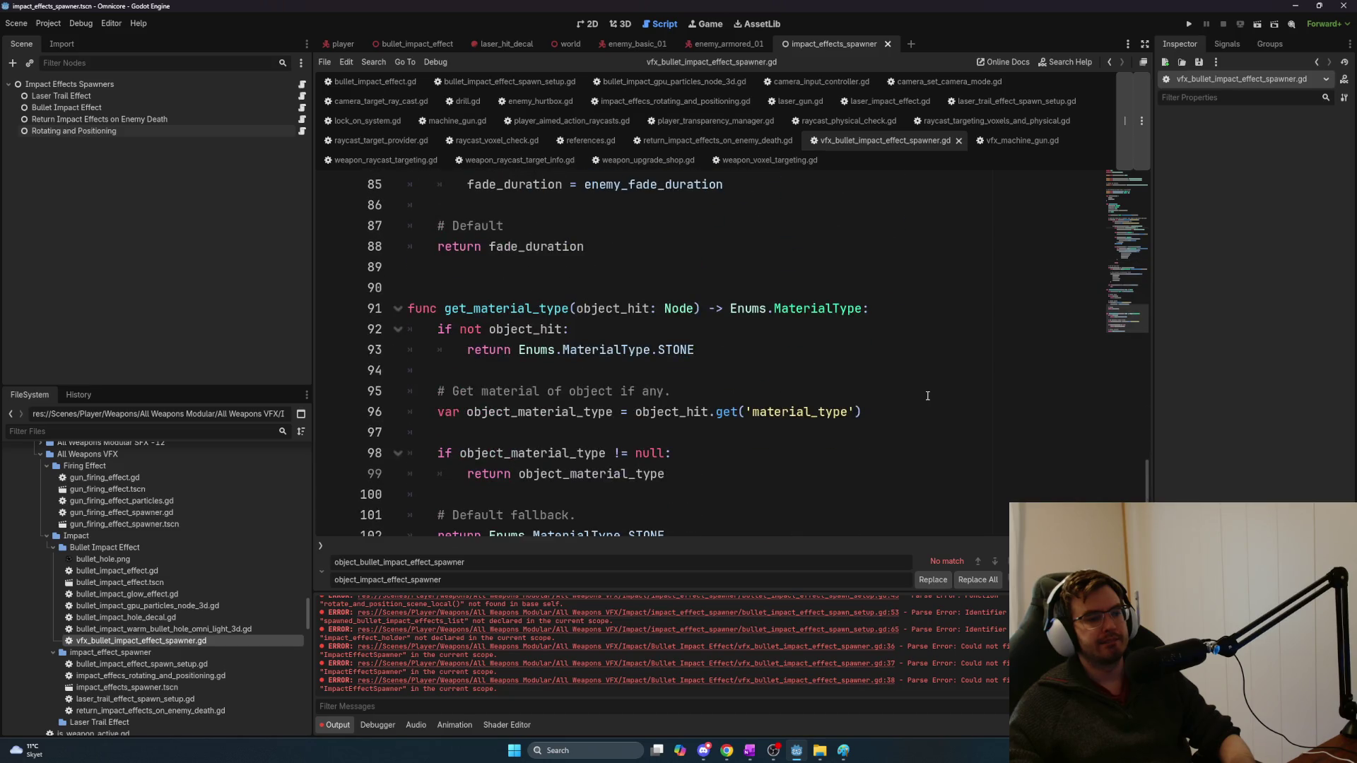
Scroll through vfx_bullet_impact_effect_spawner.gd to review the edits.
{"action": "scroll", "coordinate": [919, 414], "scroll_direction": "up", "scroll_amount": 9}
{"action": "scroll", "coordinate": [906, 432], "scroll_direction": "up", "scroll_amount": 16}
{"action": "scroll", "coordinate": [906, 432], "scroll_direction": "down", "scroll_amount": 2}
{"action": "scroll", "coordinate": [803, 405], "scroll_direction": "up", "scroll_amount": 4}
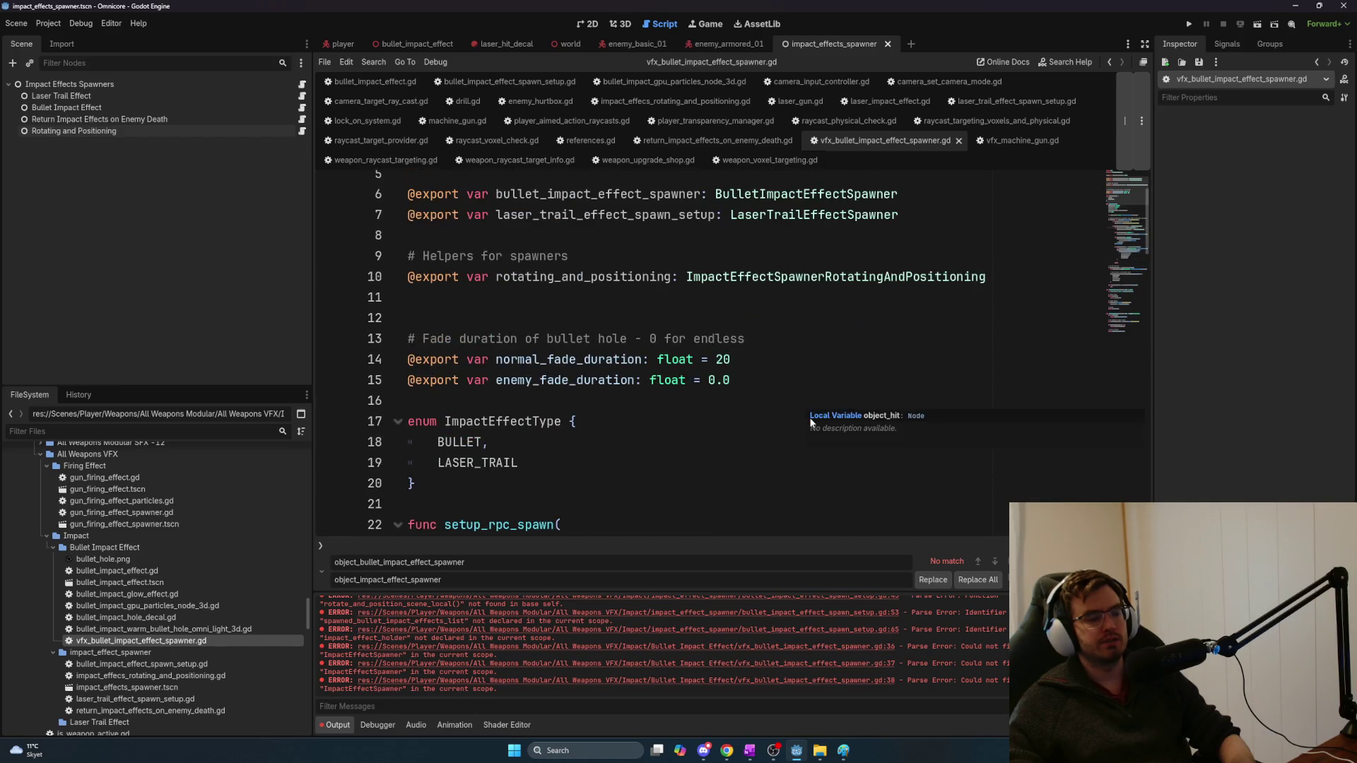
{"action": "scroll", "coordinate": [778, 403], "scroll_direction": "down", "scroll_amount": 19}
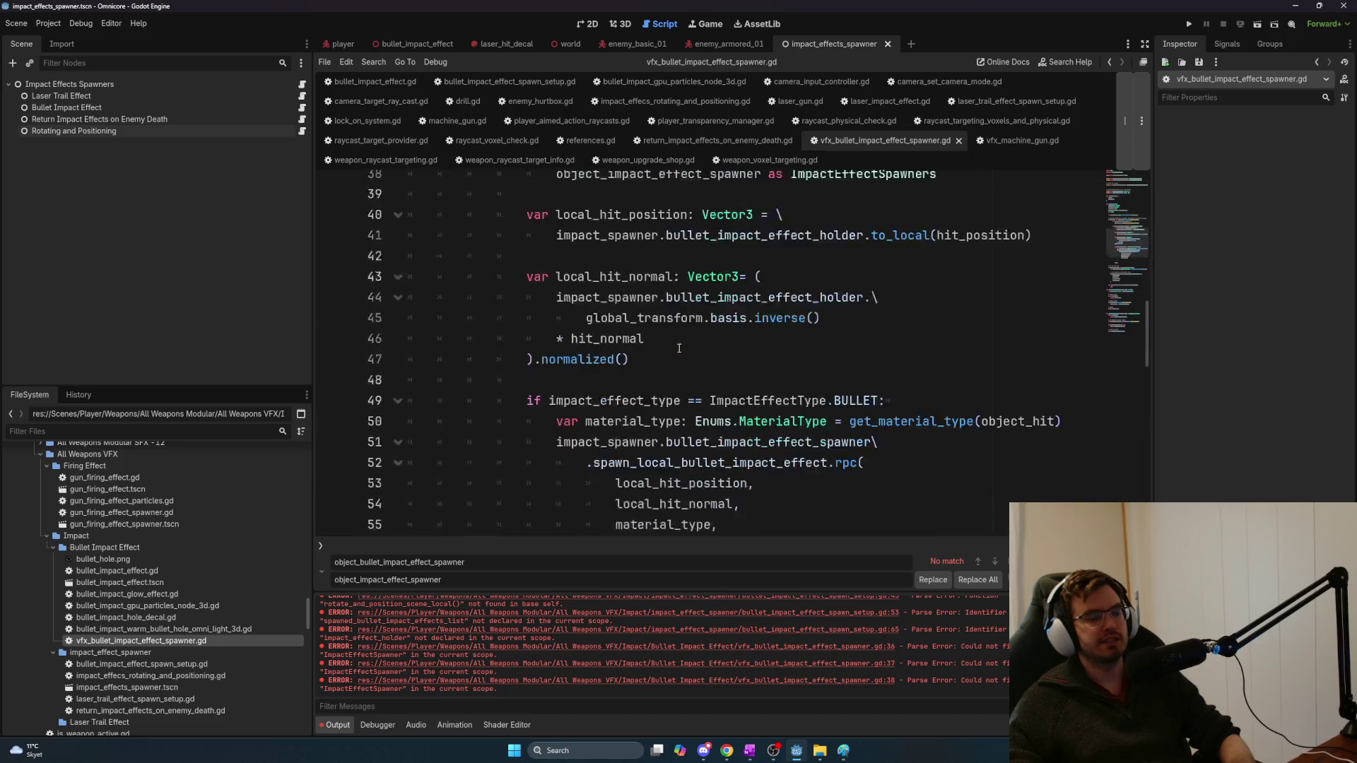
{"action": "scroll", "coordinate": [726, 371], "scroll_direction": "down", "scroll_amount": 11}
{"action": "scroll", "coordinate": [682, 361], "scroll_direction": "up", "scroll_amount": 13}
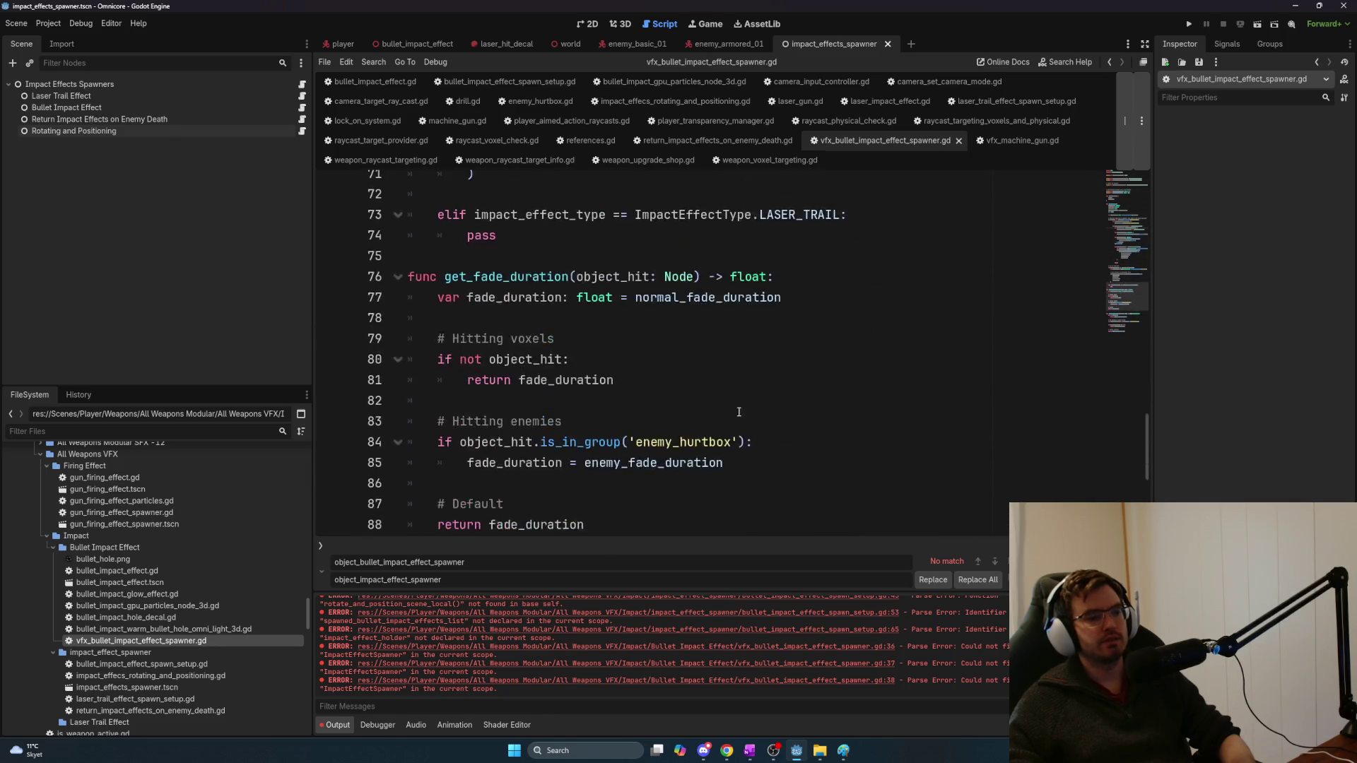
Open bullet_impact_effect_spawn_setup.gd from the Bullet Impact Effect node in the Scene dock.
{"action": "scroll", "coordinate": [557, 301], "scroll_direction": "up", "scroll_amount": 6}
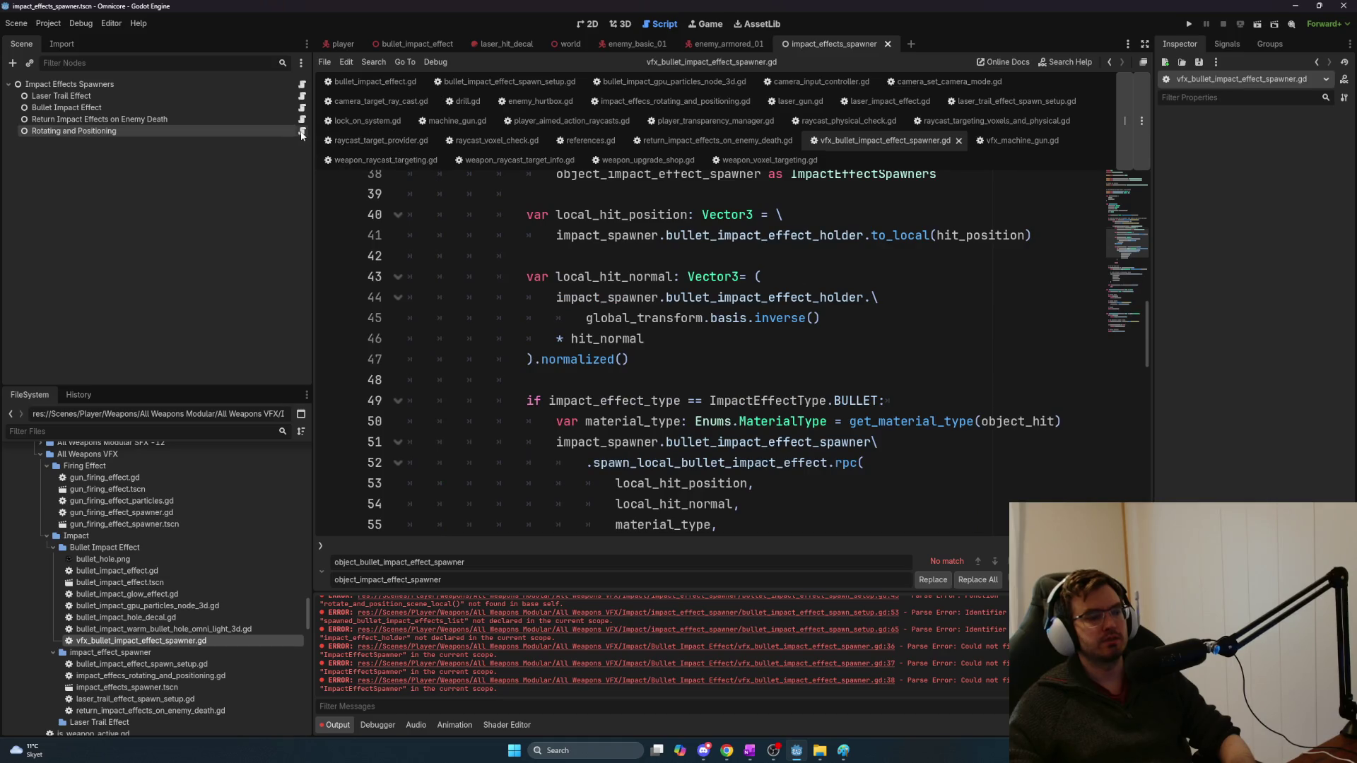
{"action": "left_click", "coordinate": [302, 95]}
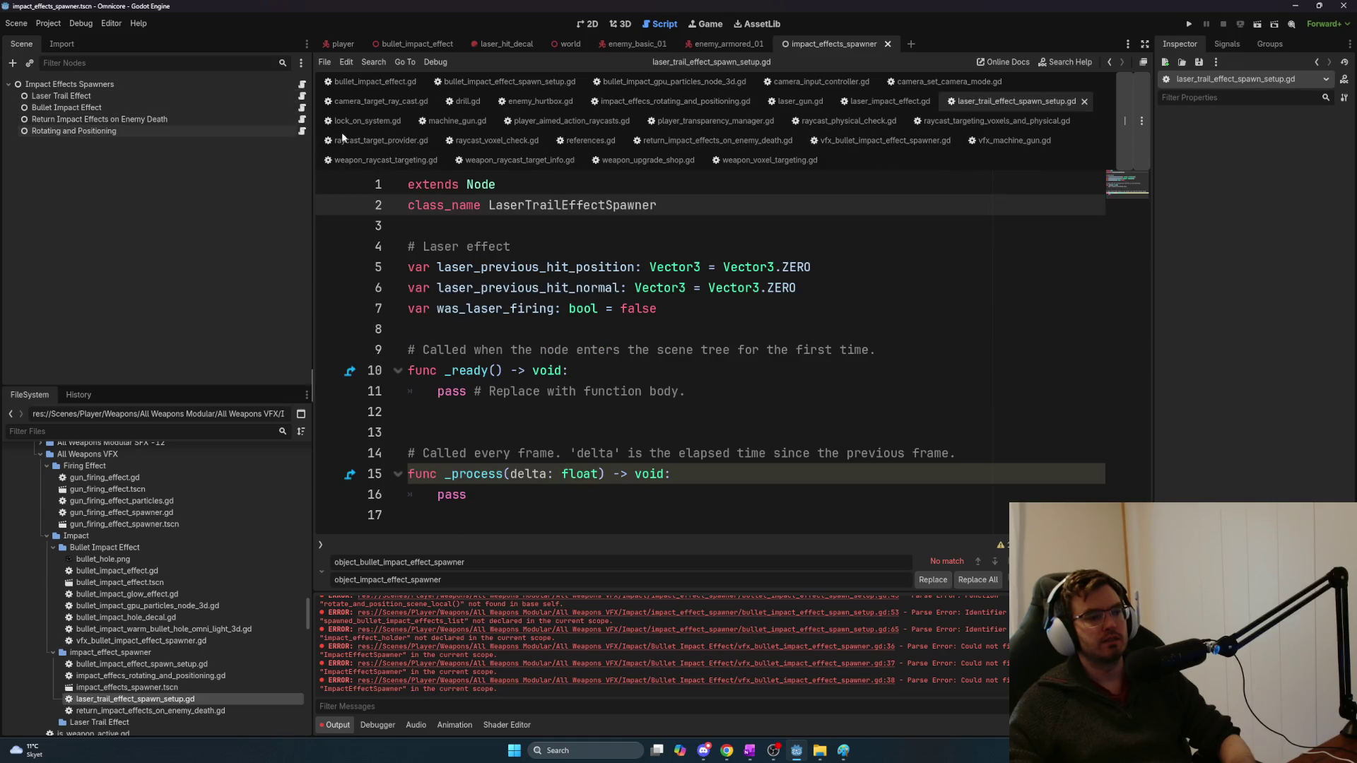
{"action": "left_click", "coordinate": [302, 108]}
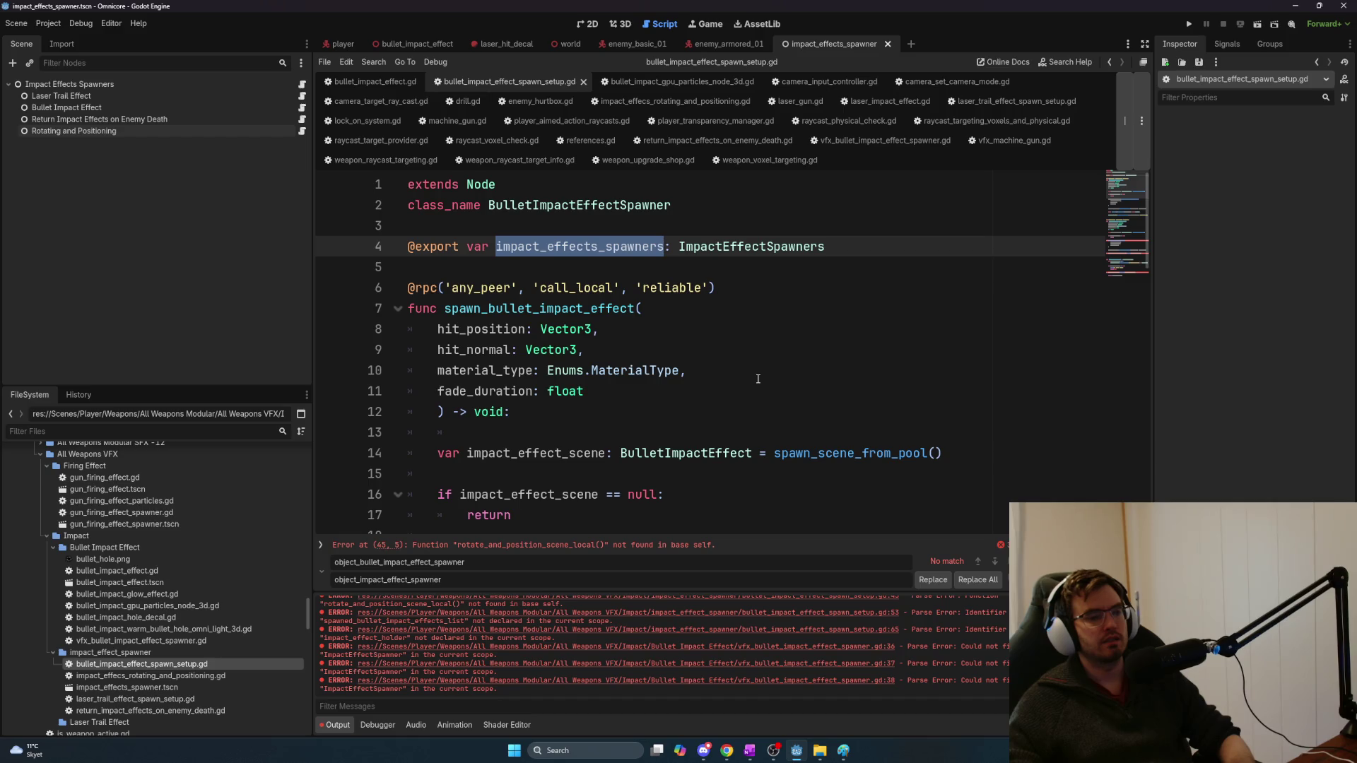
Write the impact_effects_spawners.rotating_and_positioning.rotate_and_position_scene_local call with local hit position and normal on line 45.
{"action": "scroll", "coordinate": [757, 379], "scroll_direction": "down", "scroll_amount": 6}
{"action": "scroll", "coordinate": [660, 410], "scroll_direction": "up", "scroll_amount": 5}
{"action": "scroll", "coordinate": [664, 410], "scroll_direction": "down", "scroll_amount": 5}
{"action": "scroll", "coordinate": [664, 410], "scroll_direction": "up", "scroll_amount": 1}
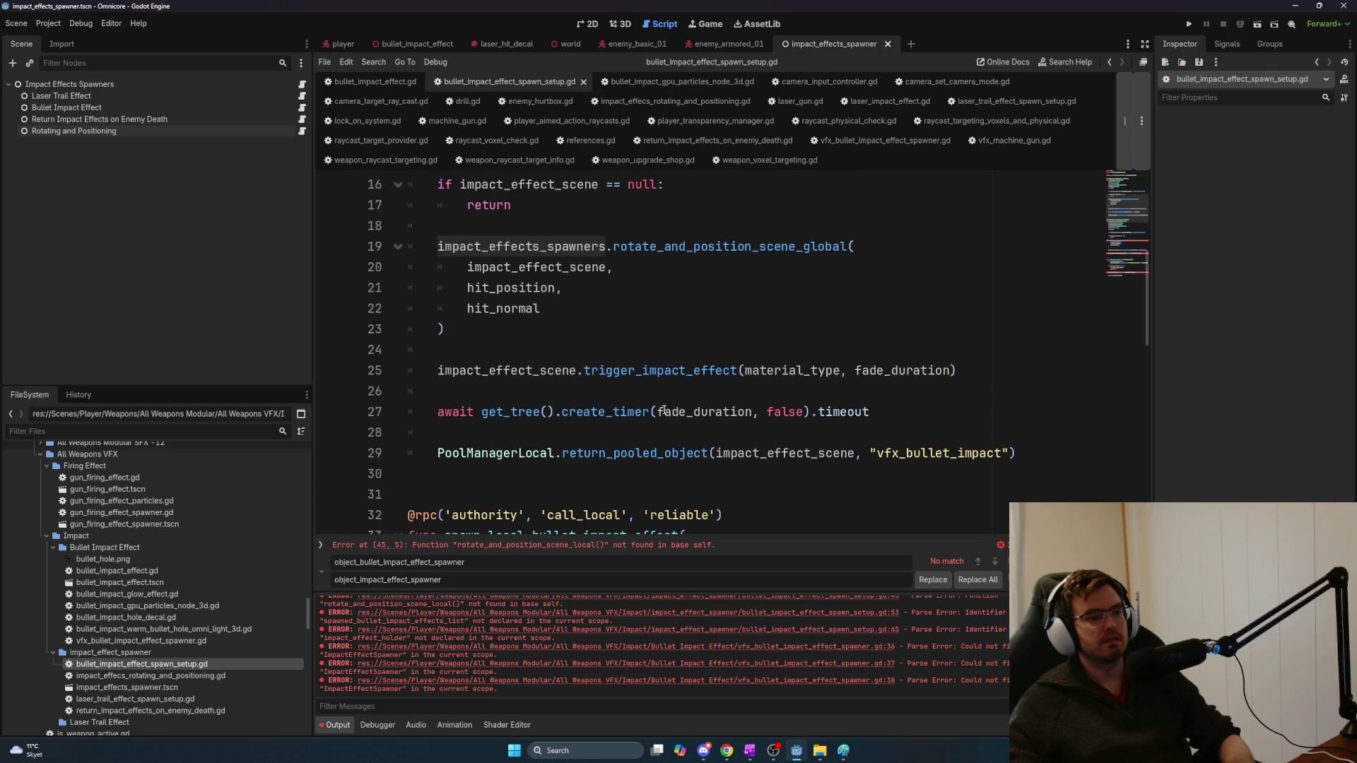
{"action": "scroll", "coordinate": [669, 409], "scroll_direction": "down", "scroll_amount": 7}
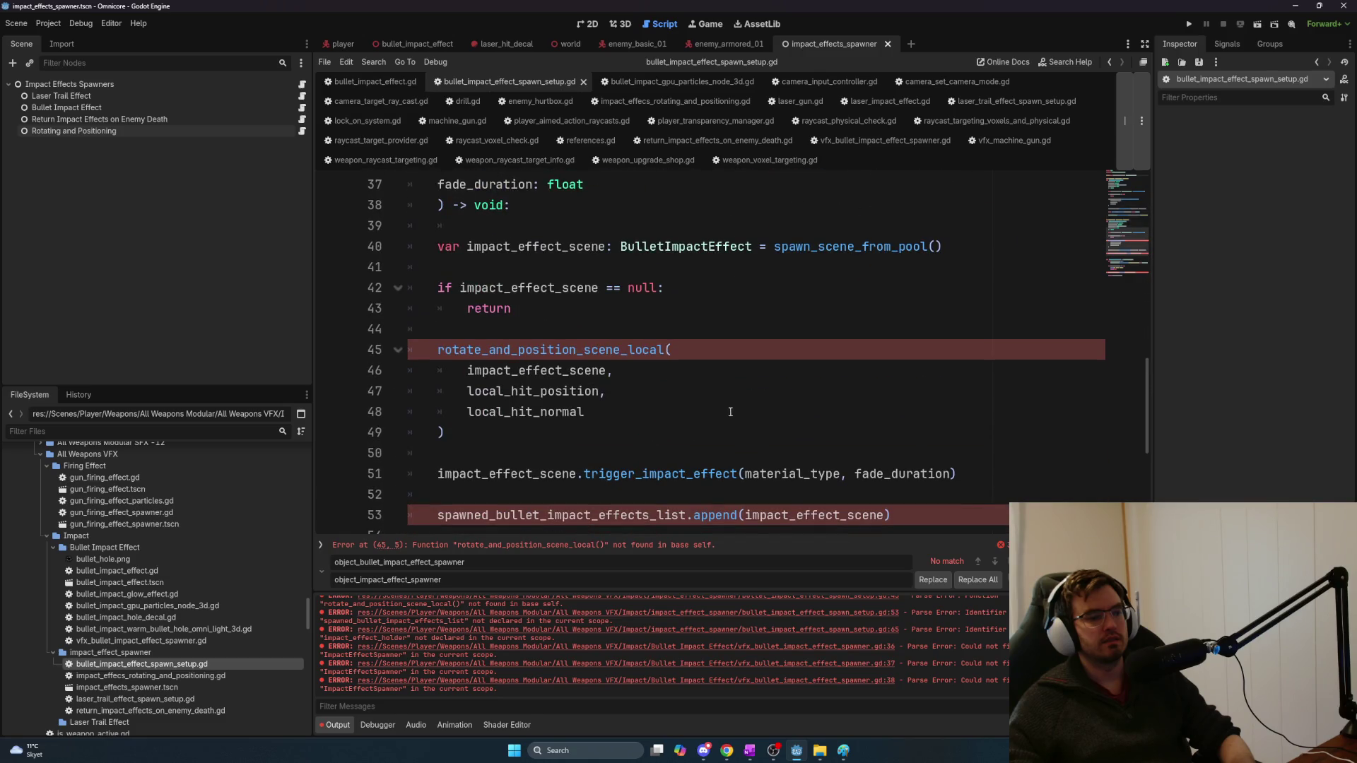
{"action": "left_click", "coordinate": [439, 349]}
{"action": "type", "text": "impact_effects_spawners"}
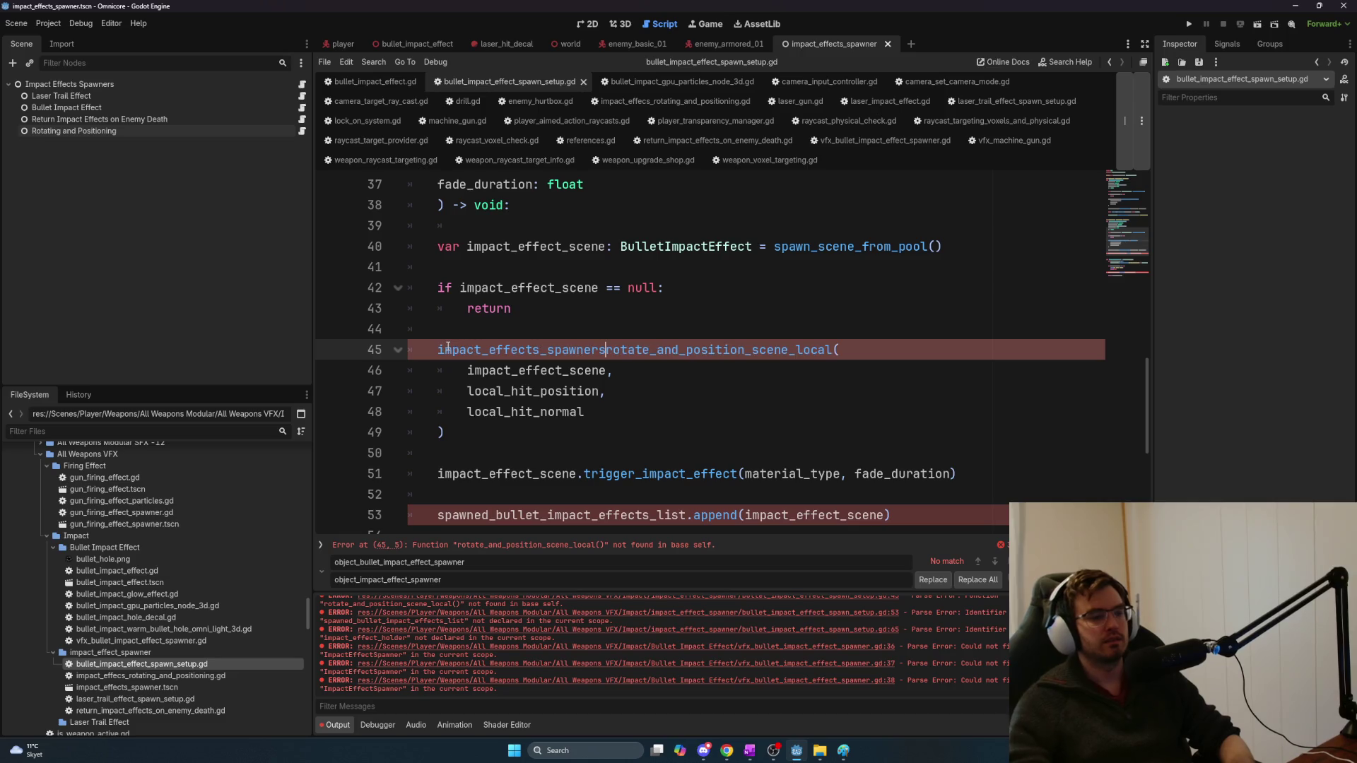
{"action": "type", "text": "."}
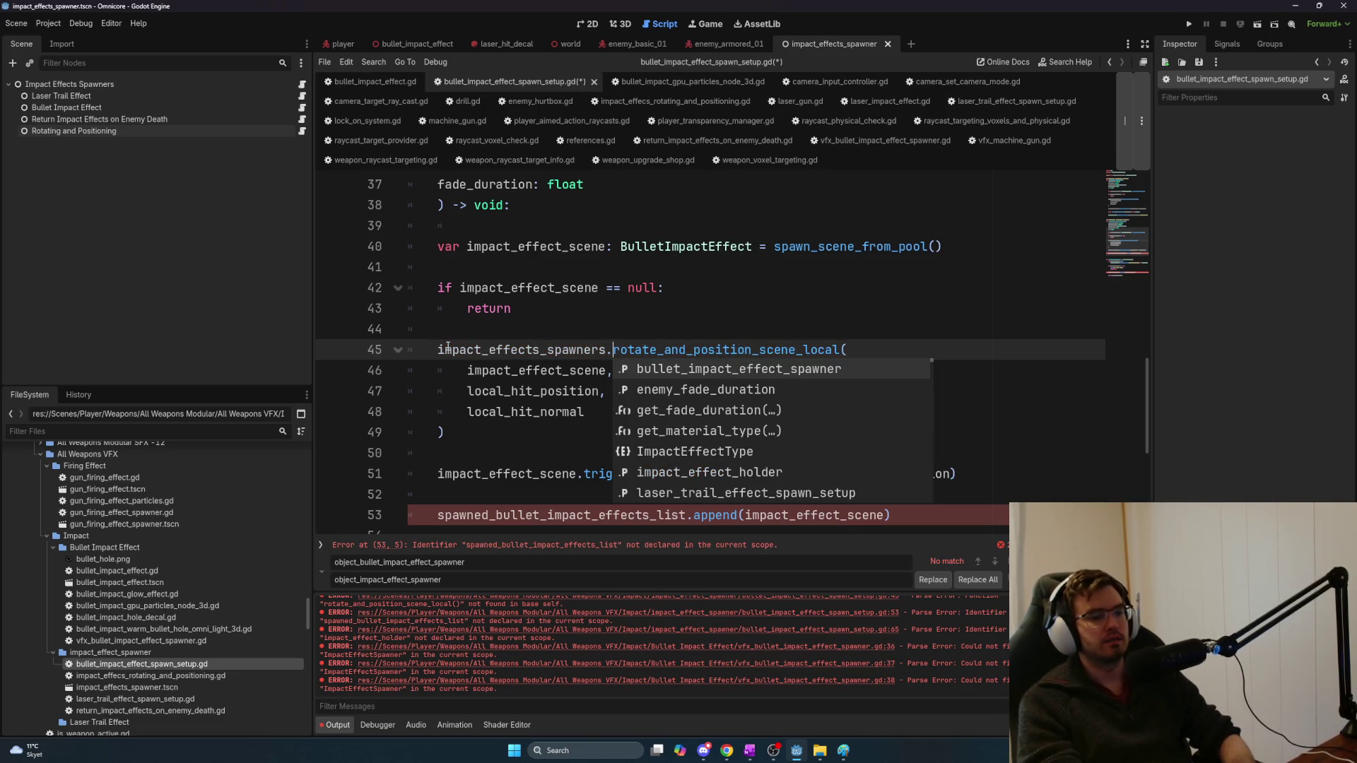
{"action": "type", "text": "rotatin"}
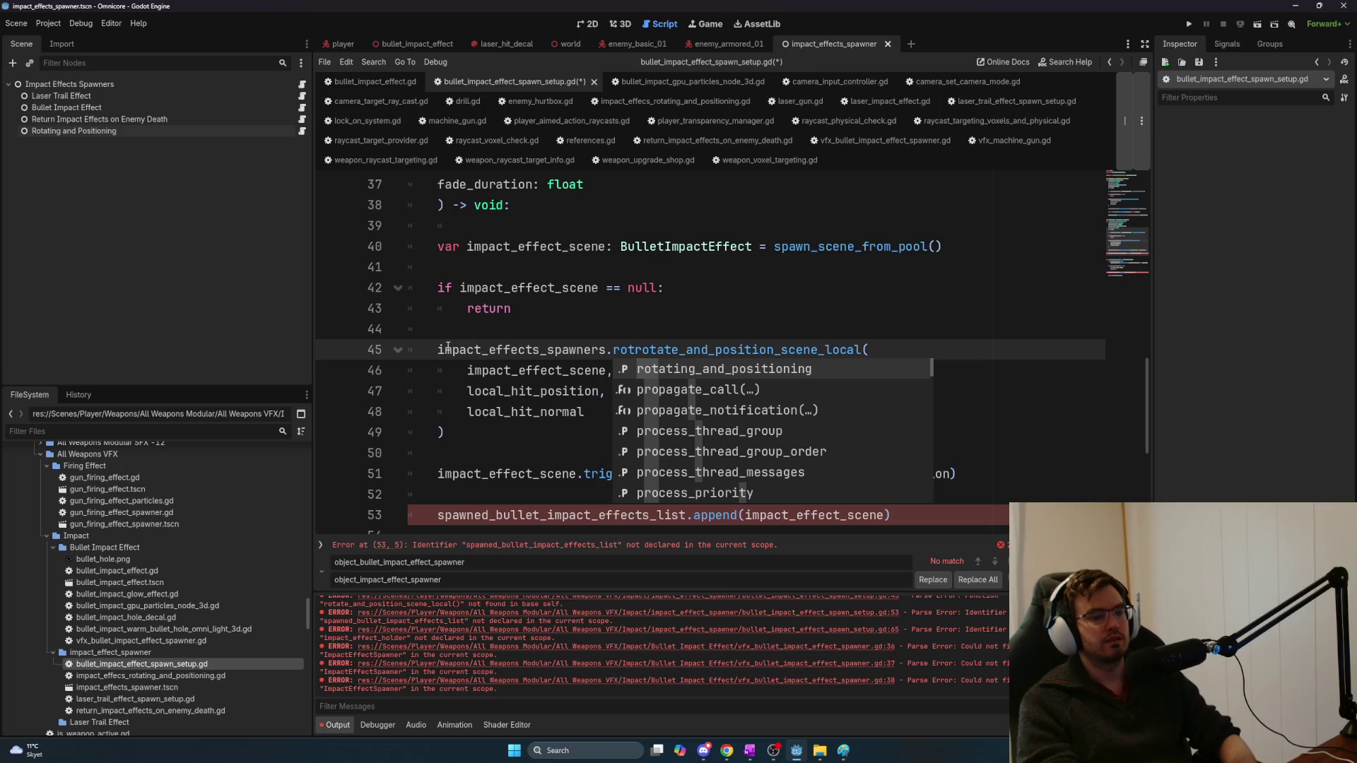
{"action": "type", "text": "g_and_positioning"}
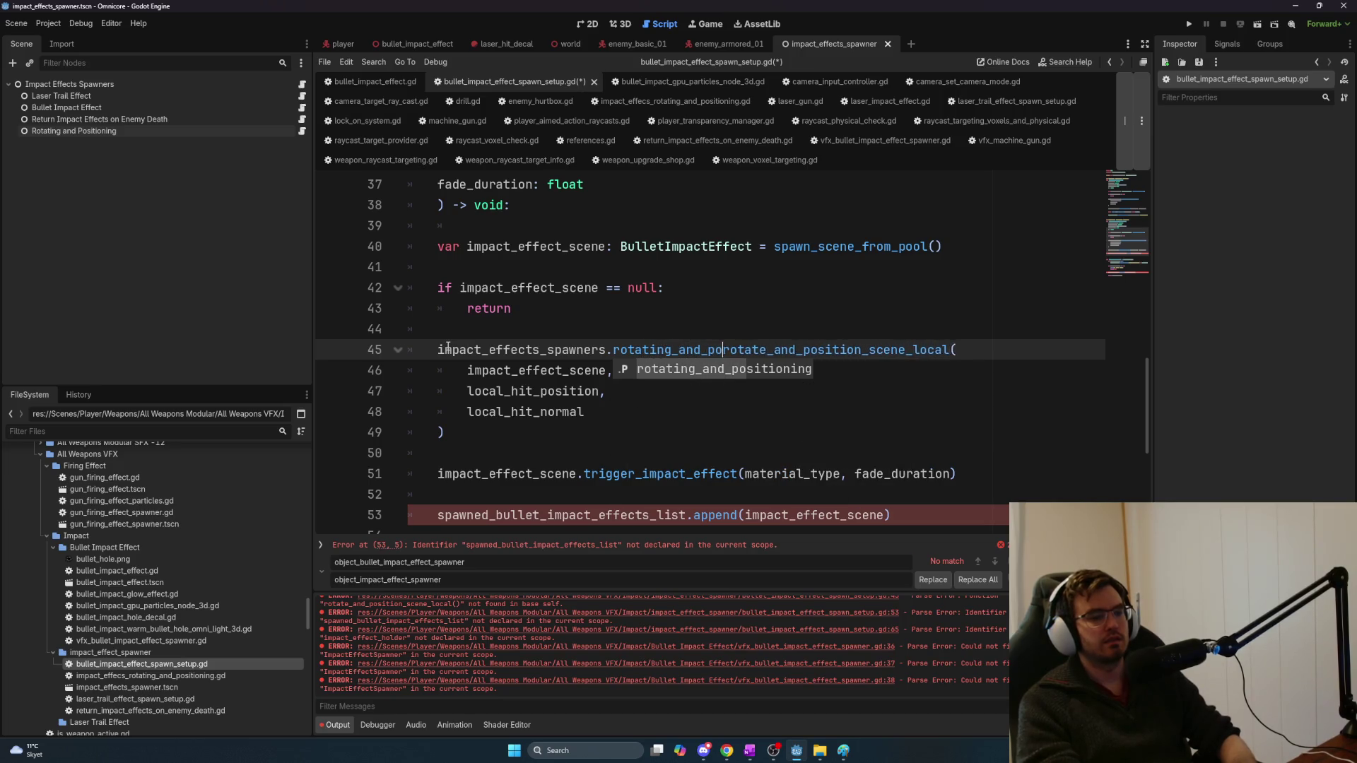
{"action": "type", "text": "."}
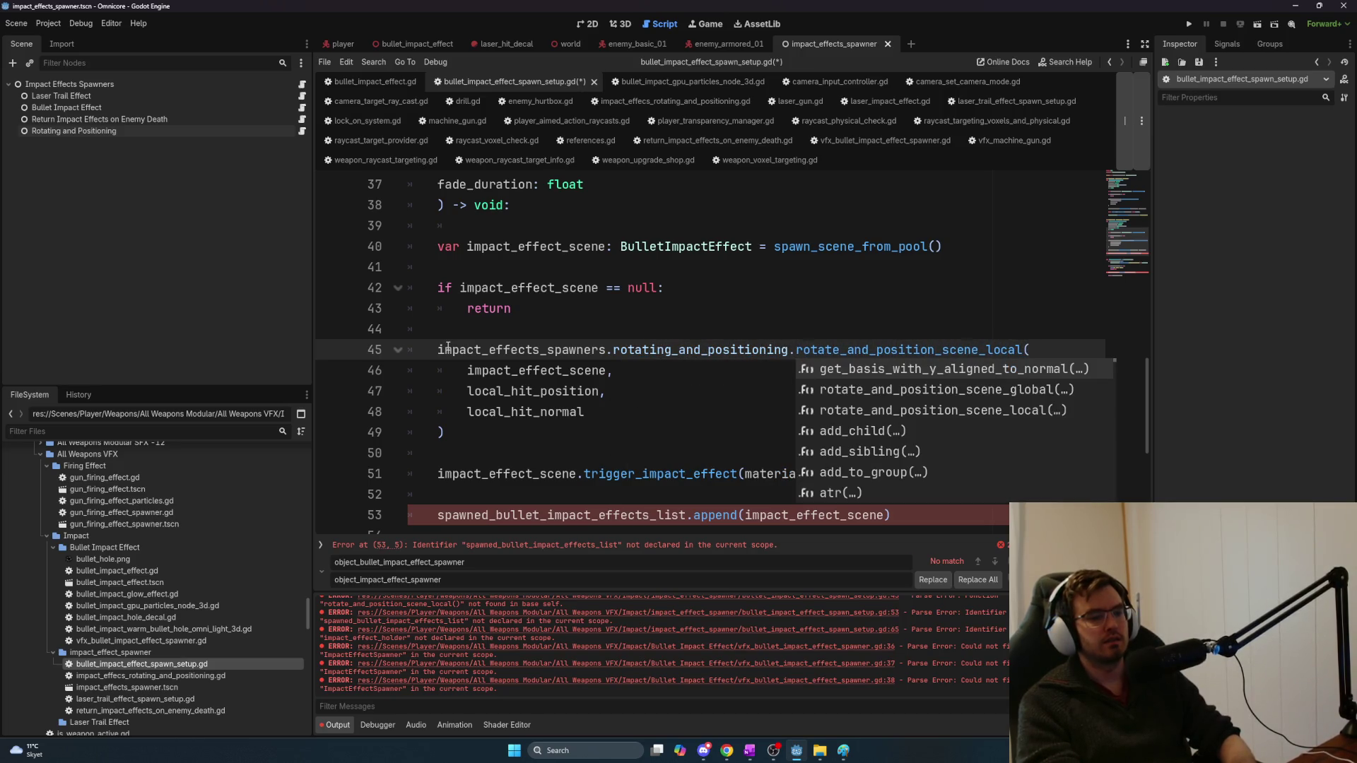
{"action": "key", "text": "Escape"}
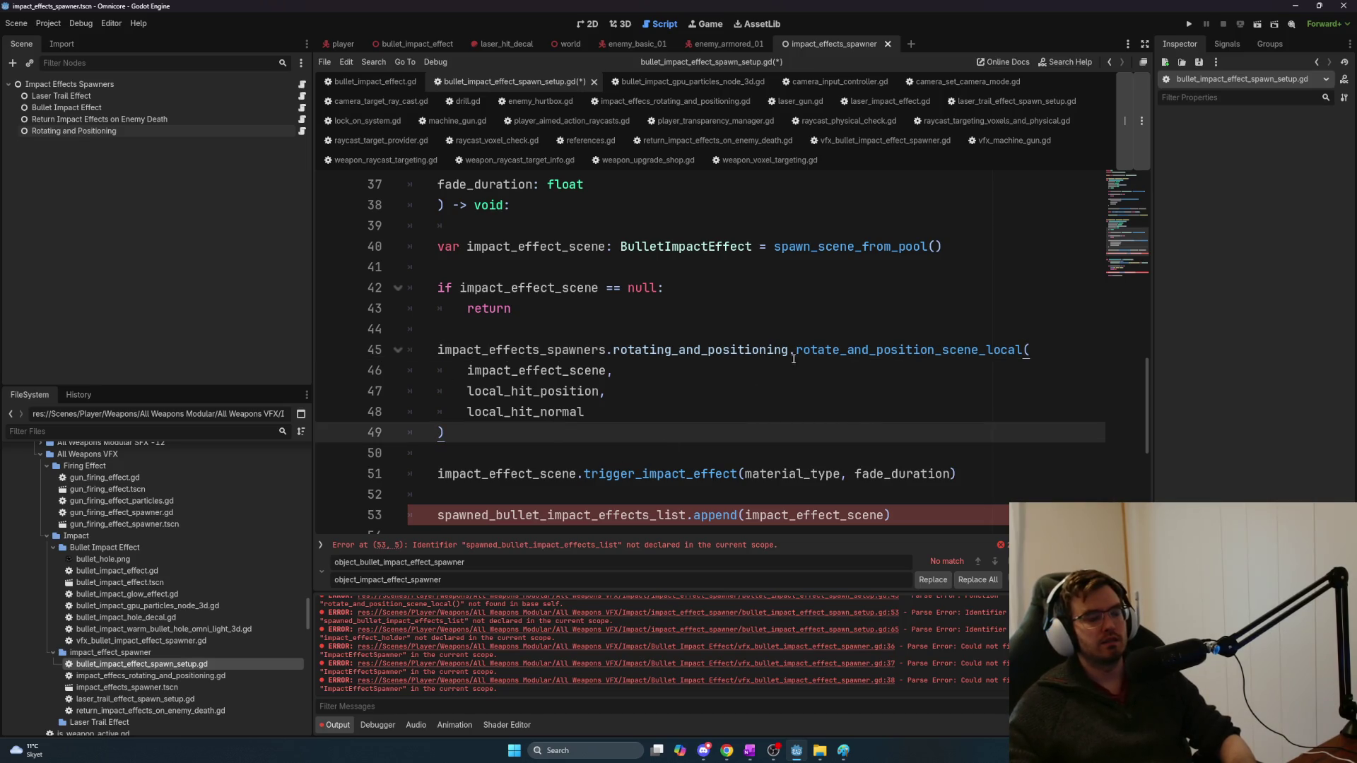
{"action": "left_click", "coordinate": [864, 417]}
{"action": "left_click", "coordinate": [750, 427]}
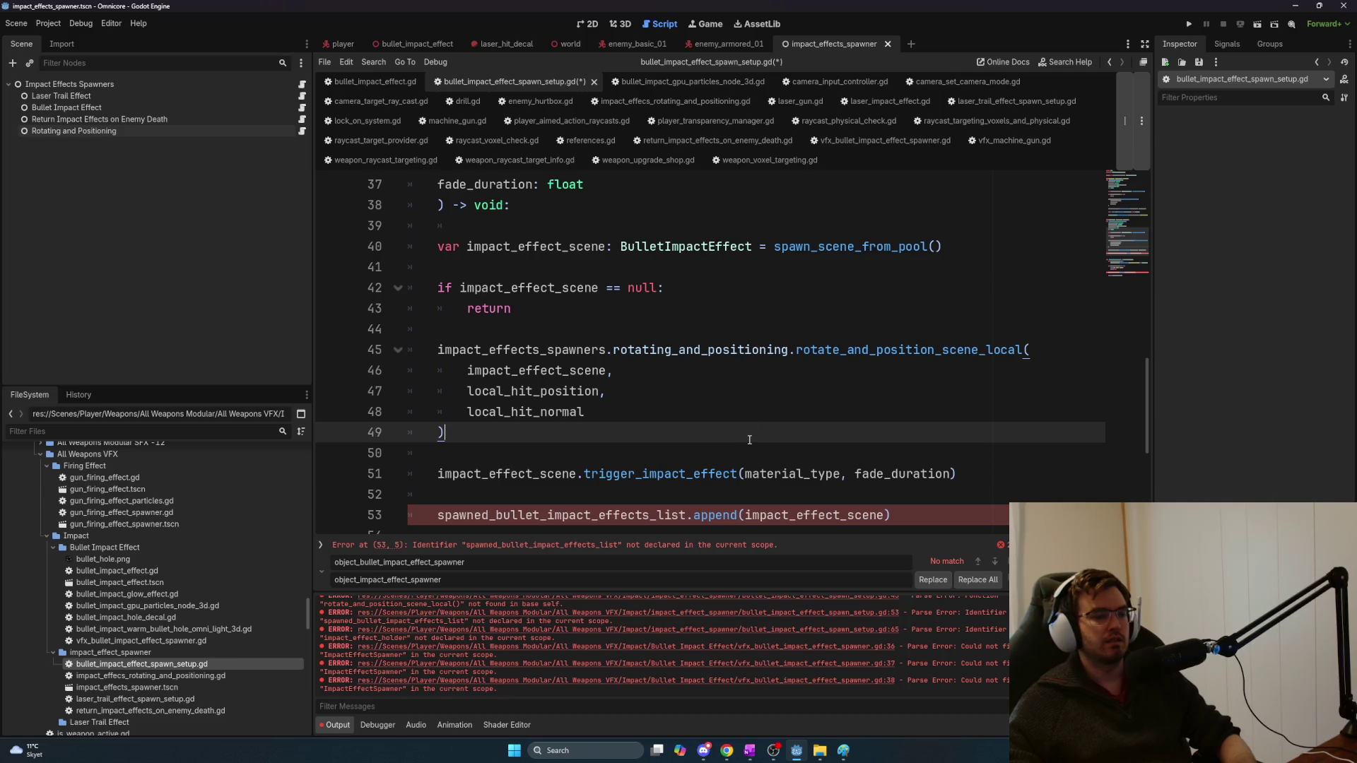
Insert a blank line above the rotate_and_position_scene_local call.
{"action": "scroll", "coordinate": [741, 433], "scroll_direction": "down", "scroll_amount": 1}
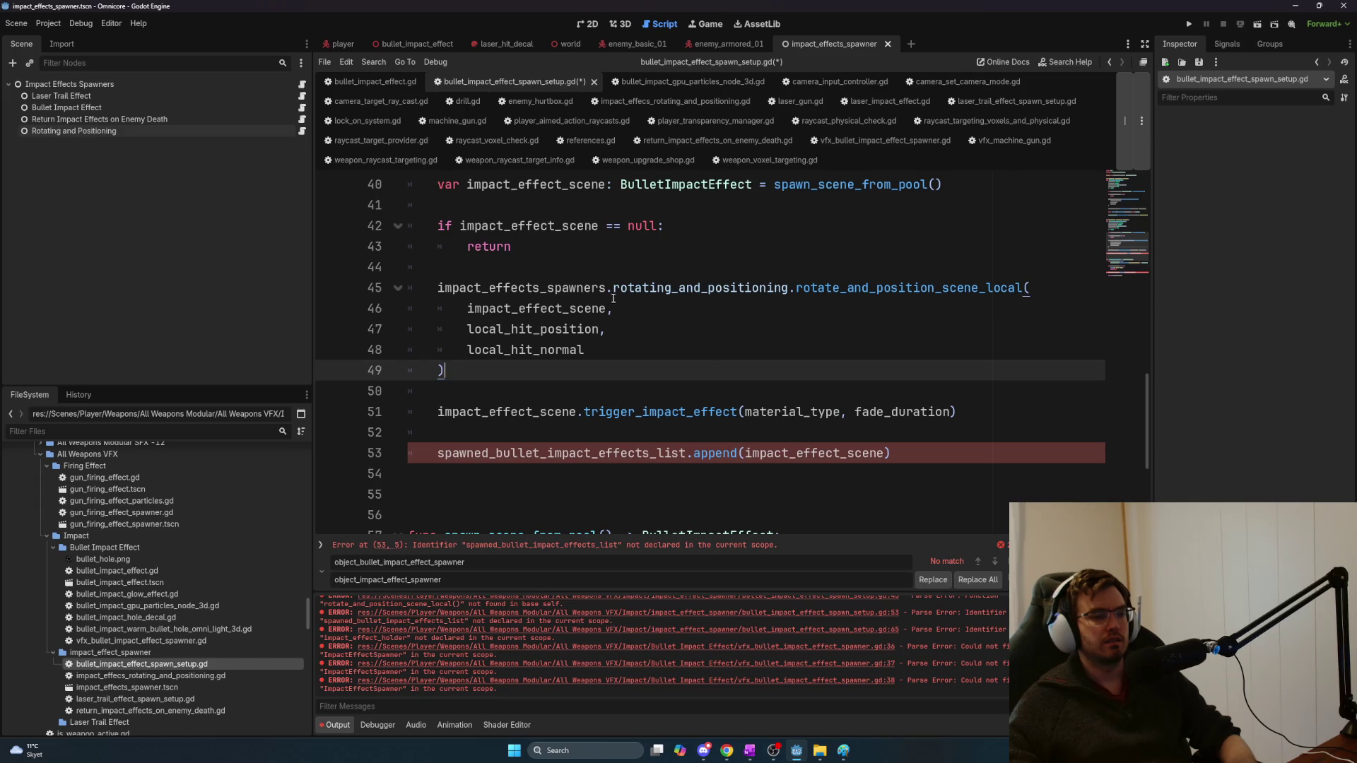
{"action": "left_click", "coordinate": [534, 265]}
{"action": "key", "text": "Return"}
Type the '# Rotate and Position' comment above the rotate call.
{"action": "type", "text": "# Rotate a"}
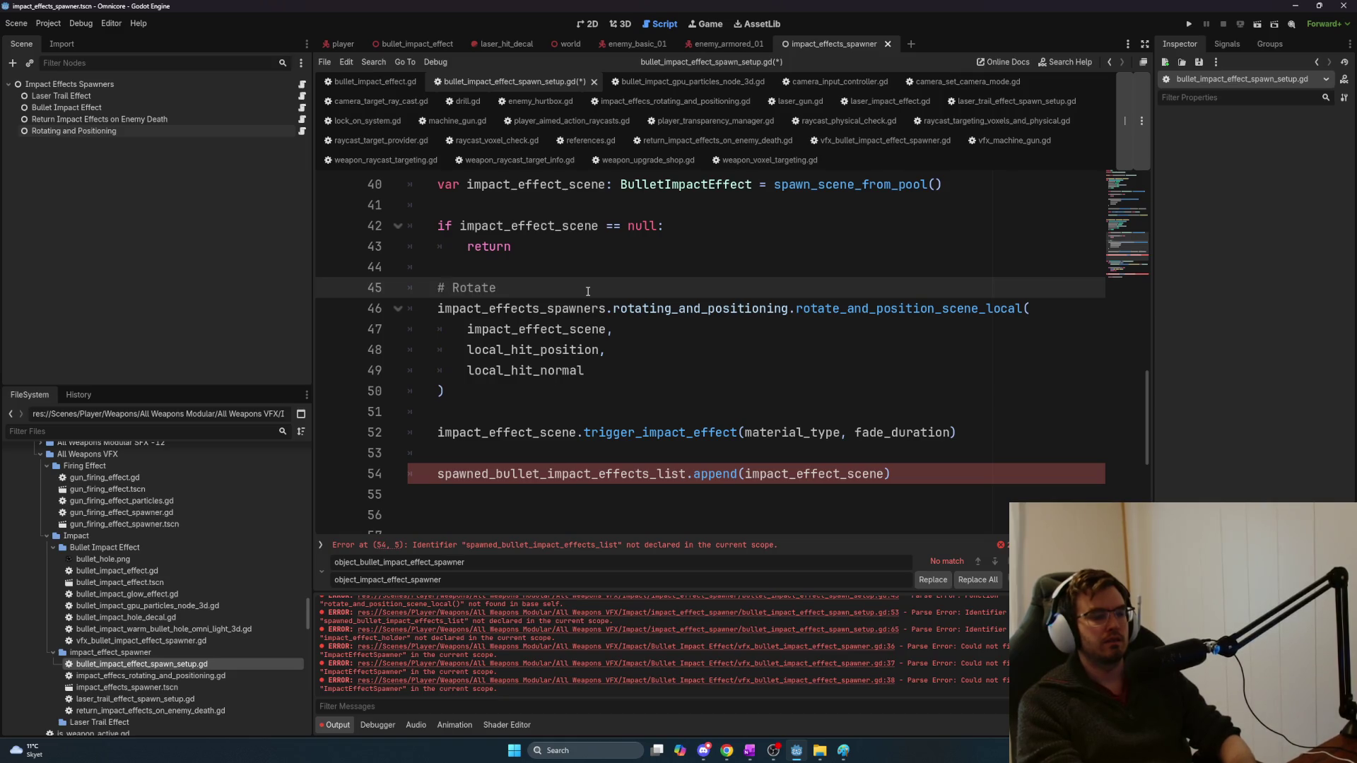
{"action": "type", "text": "nd Position"}
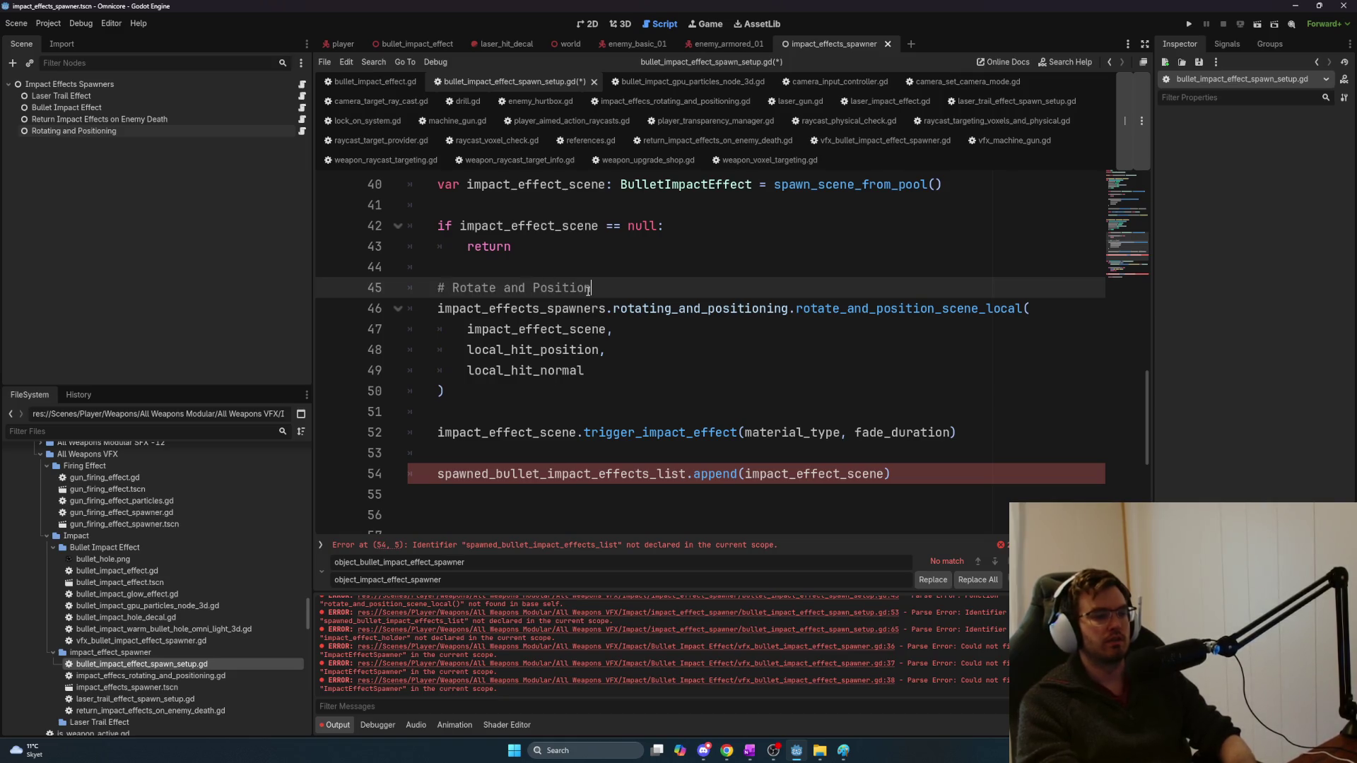
{"action": "left_click_drag", "start_coordinate": [438, 308], "coordinate": [437, 287]}
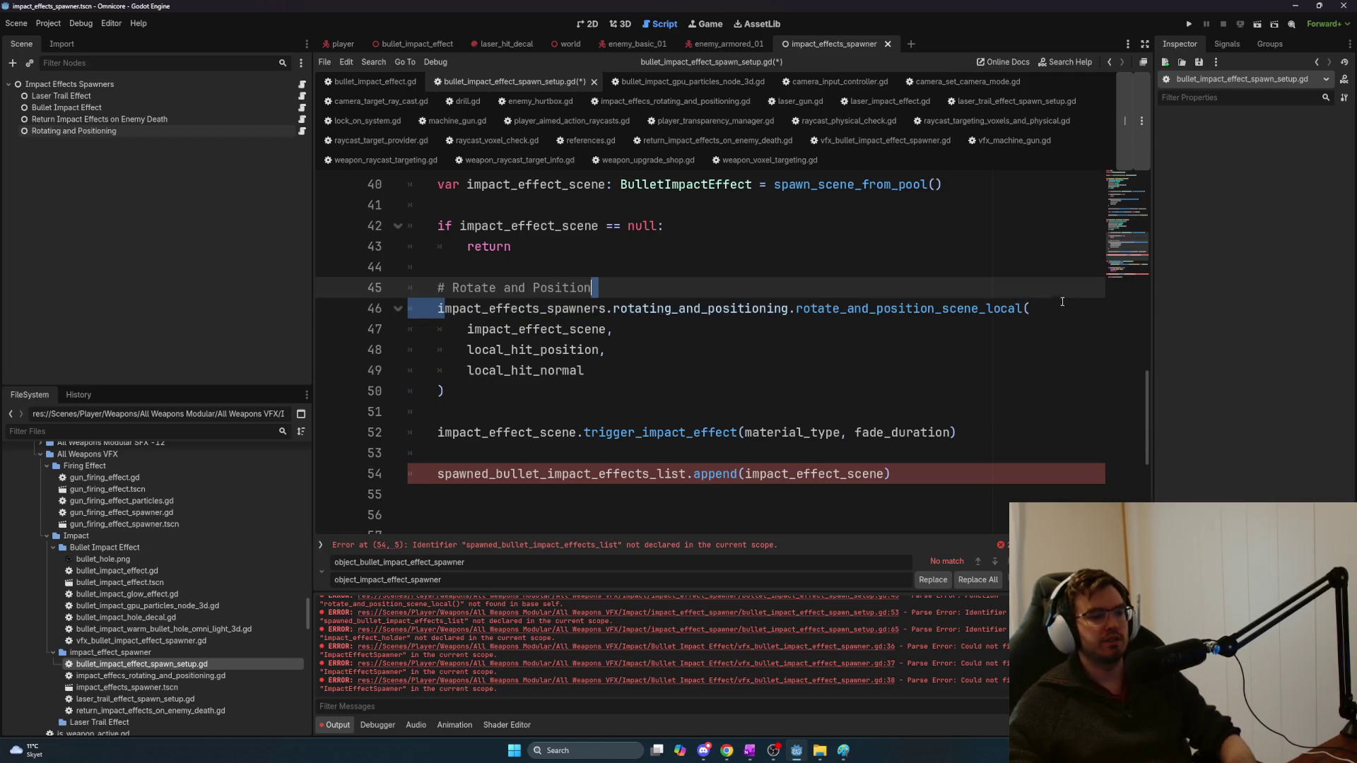
{"action": "left_click", "coordinate": [636, 349]}
{"action": "scroll", "coordinate": [642, 372], "scroll_direction": "down", "scroll_amount": 1}
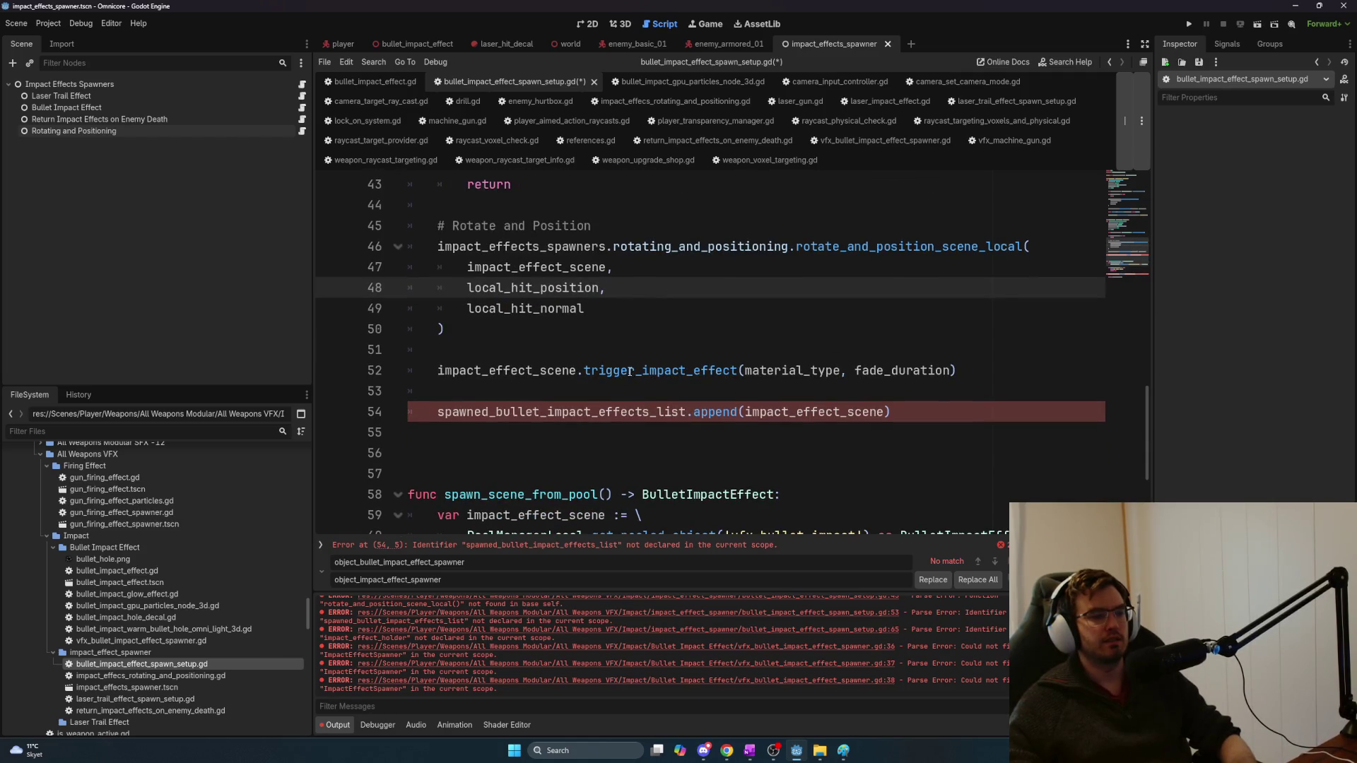
Step through the trigger_impact_effect and list append lines below the call.
{"action": "left_click", "coordinate": [527, 365]}
{"action": "left_click", "coordinate": [536, 351]}
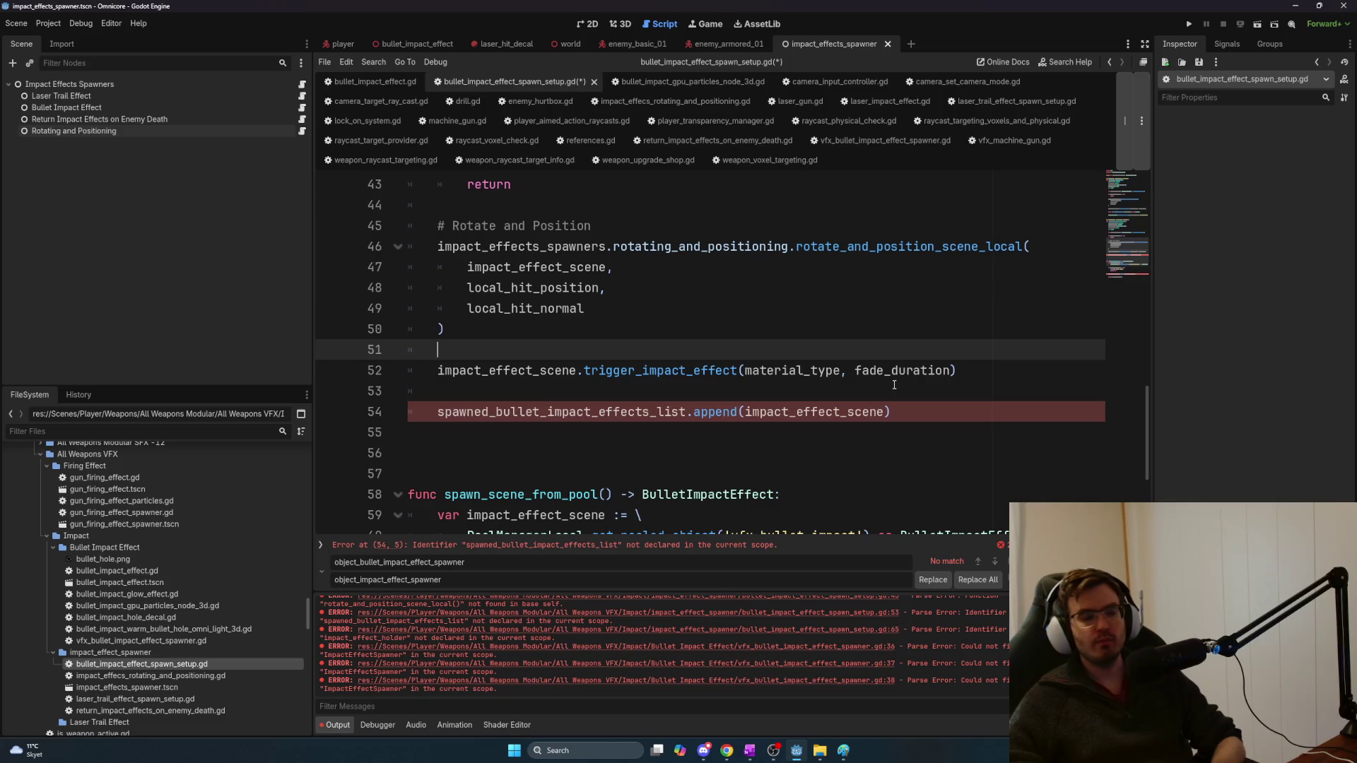
{"action": "left_click", "coordinate": [560, 371]}
{"action": "left_click", "coordinate": [564, 384]}
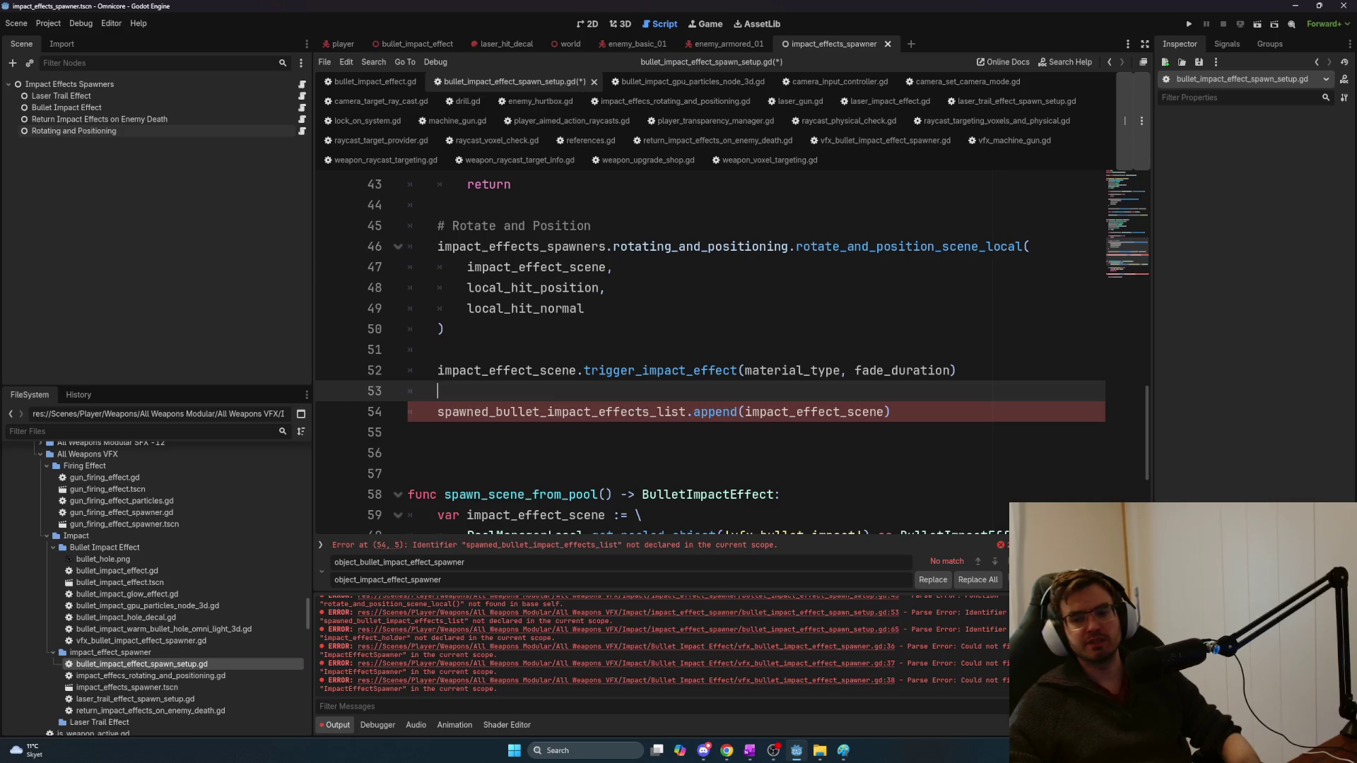
{"action": "left_click", "coordinate": [813, 412]}
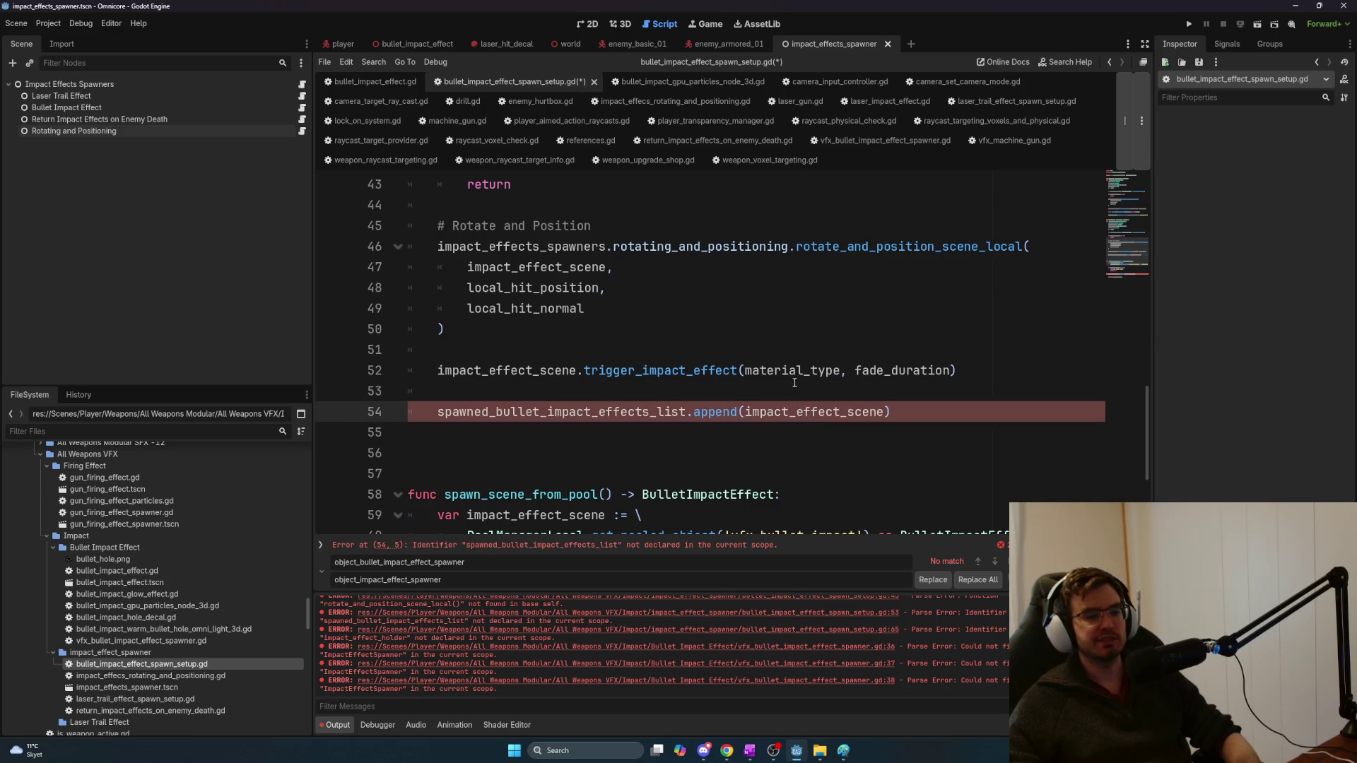
{"action": "left_click", "coordinate": [803, 387]}
{"action": "left_click", "coordinate": [435, 410]}
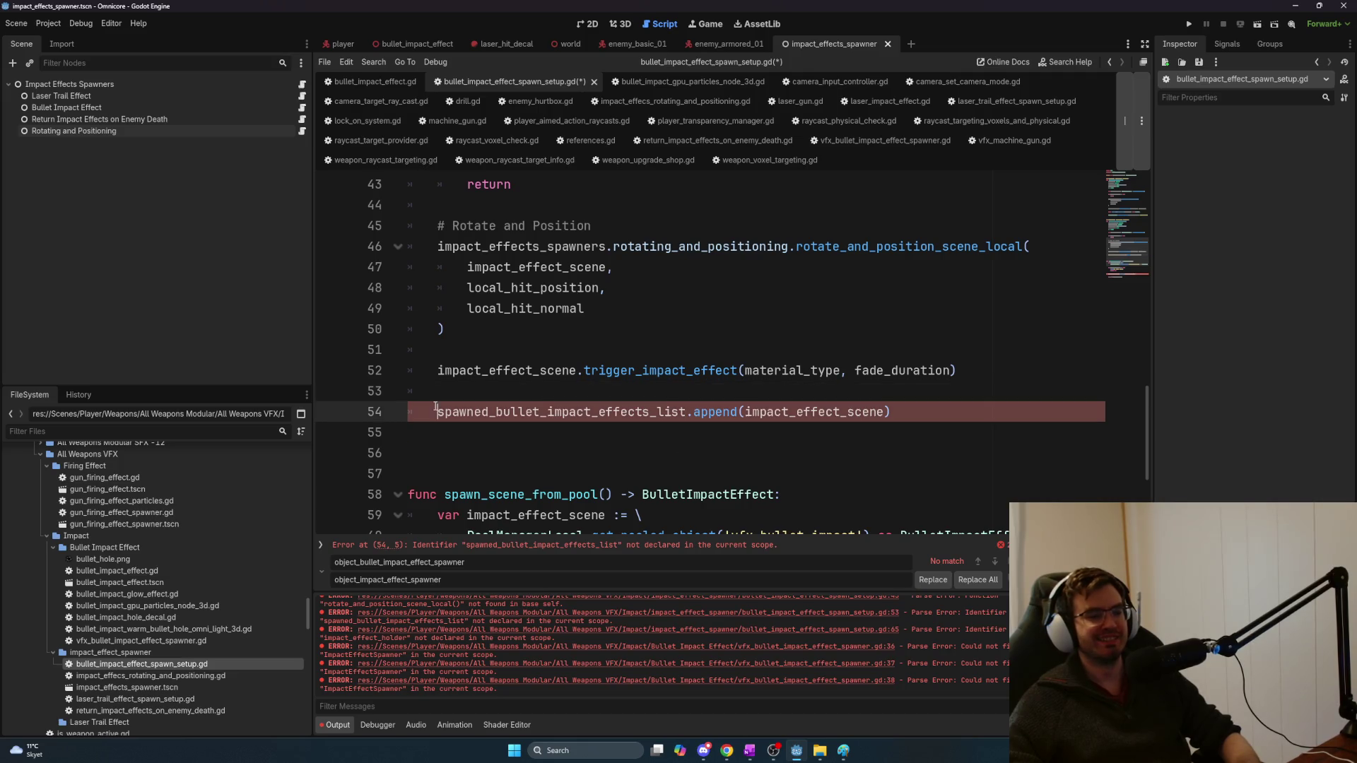
{"action": "scroll", "coordinate": [715, 435], "scroll_direction": "up", "scroll_amount": 14}
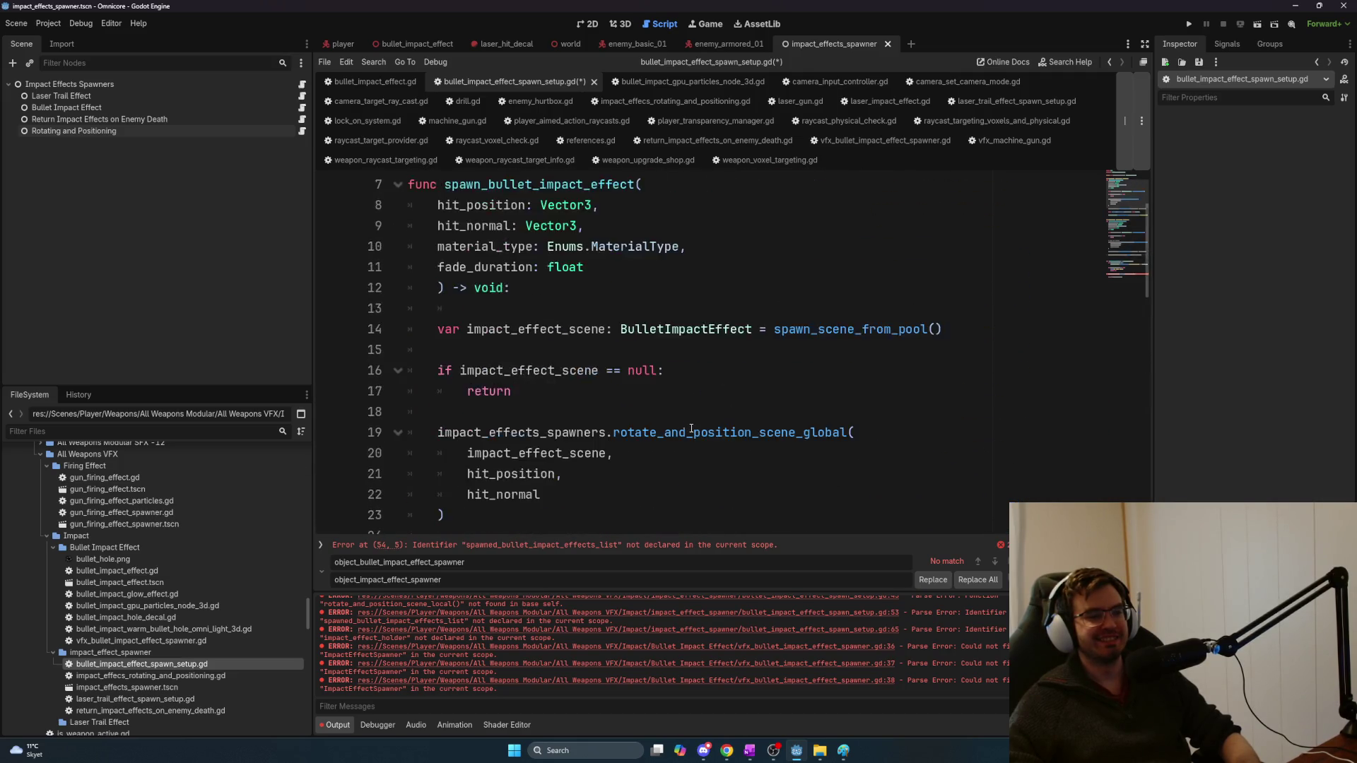
Try a 'Return' prefix on the class name, then remove it to keep BulletImpactEffectSpawner.
{"action": "left_click", "coordinate": [489, 205]}
{"action": "type", "text": "ReturnBulletImpactEffectSpawner"}
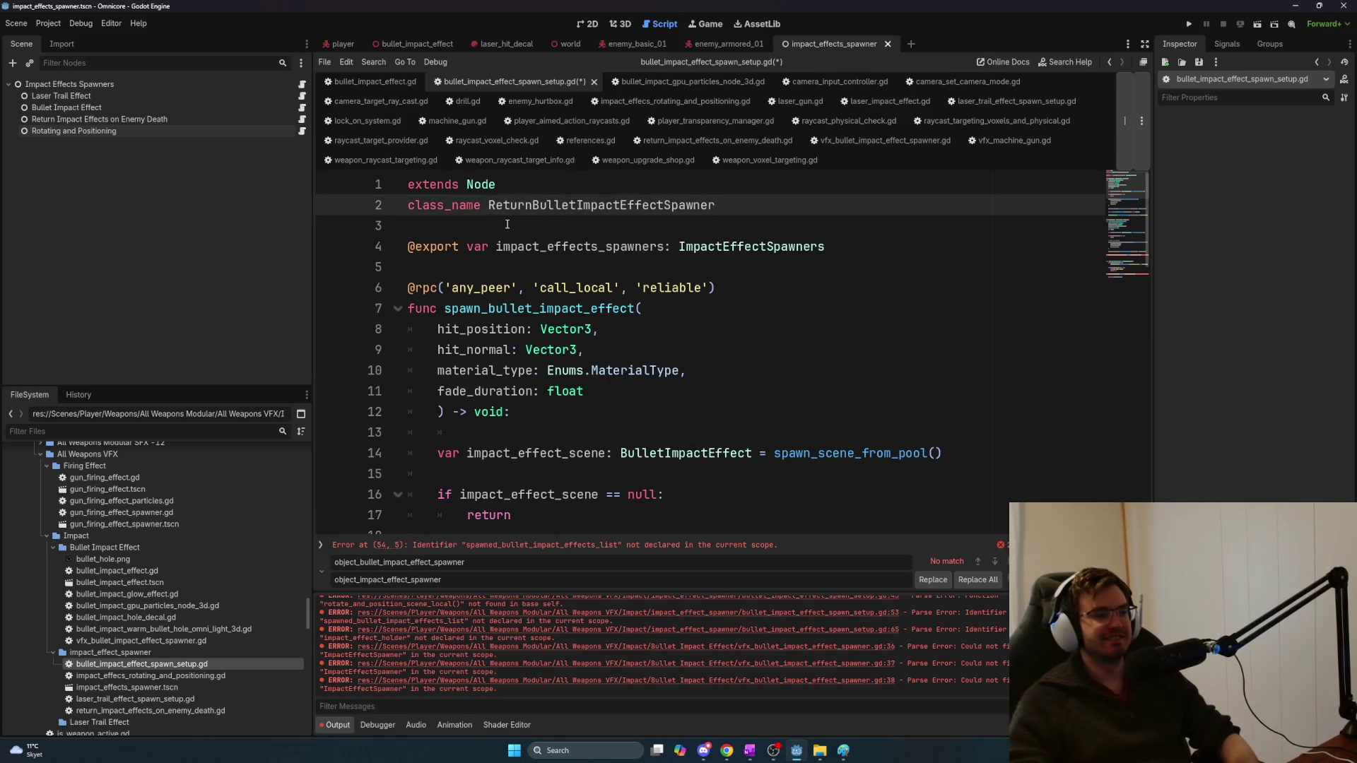
{"action": "left_click", "coordinate": [506, 224]}
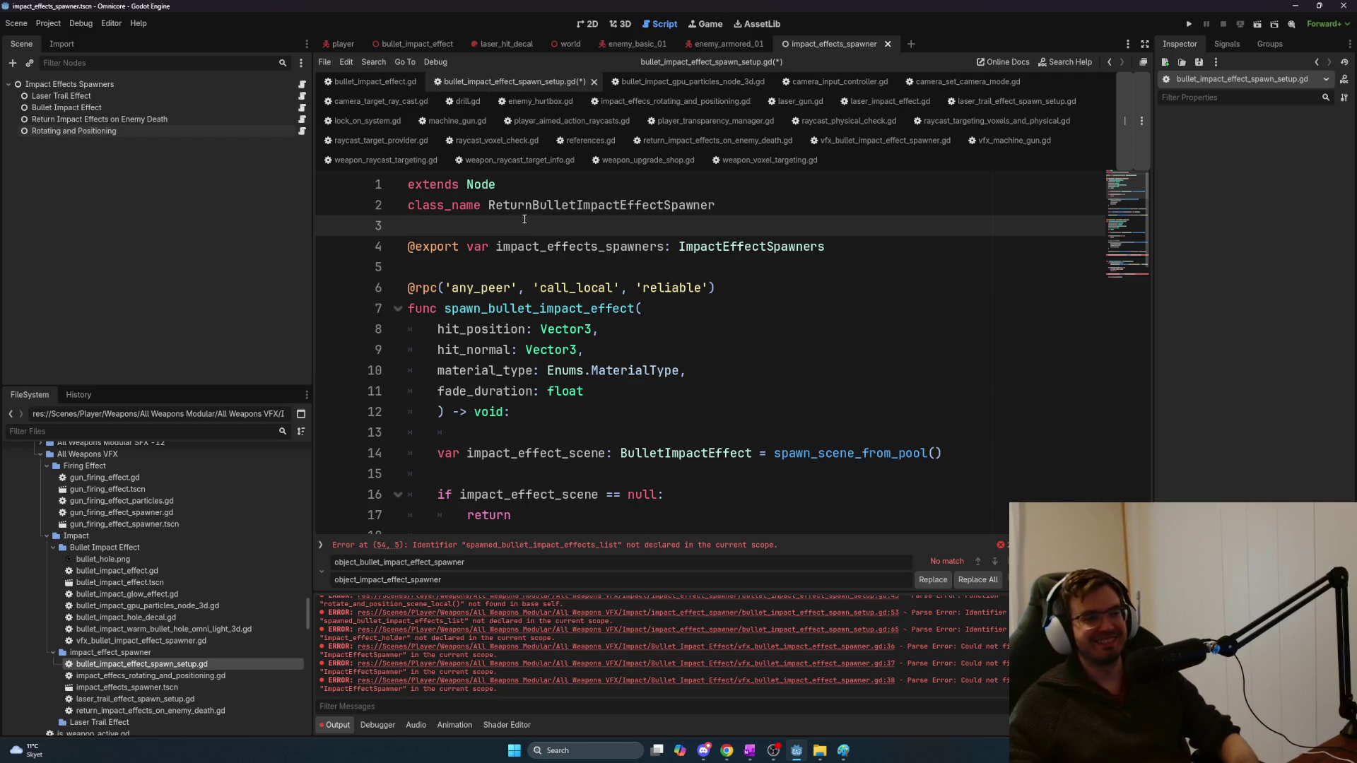
{"action": "left_click_drag", "start_coordinate": [532, 205], "coordinate": [488, 205]}
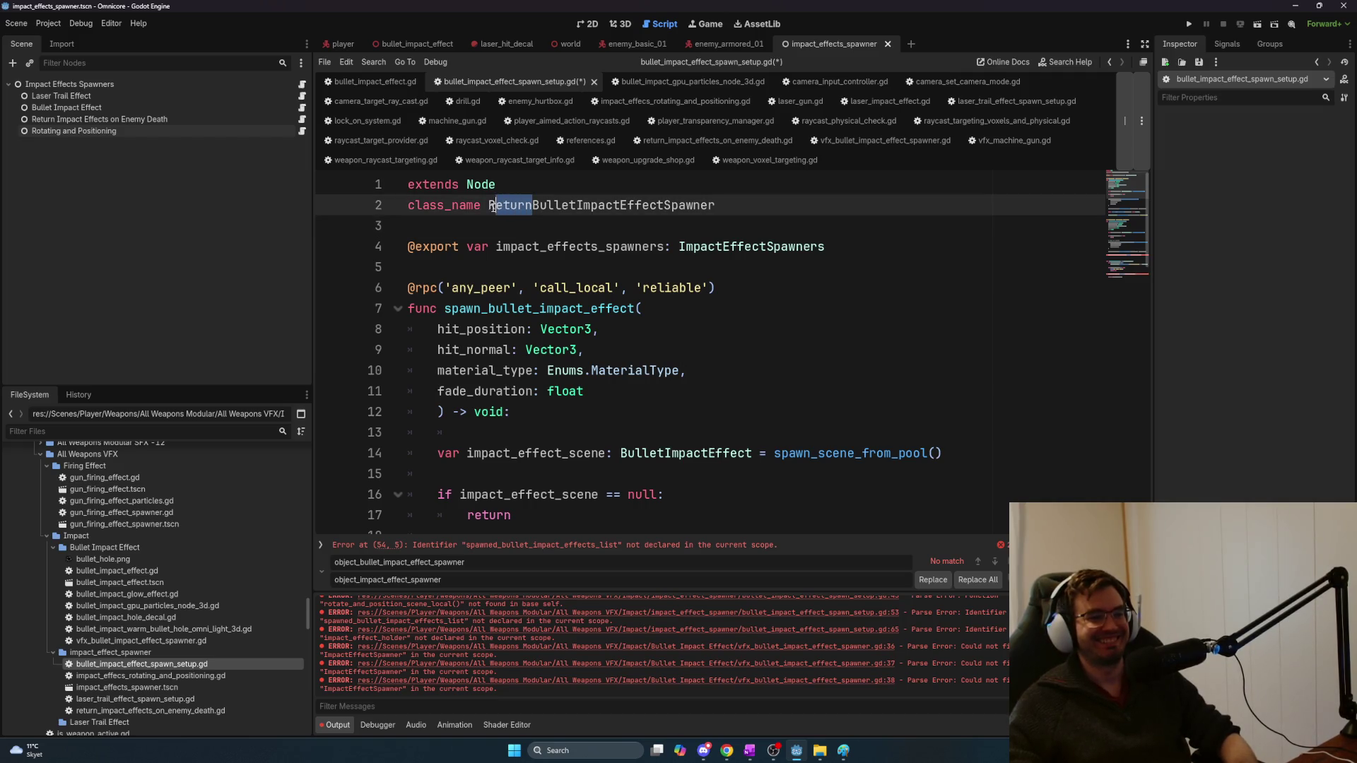
{"action": "key", "text": "BackSpace"}
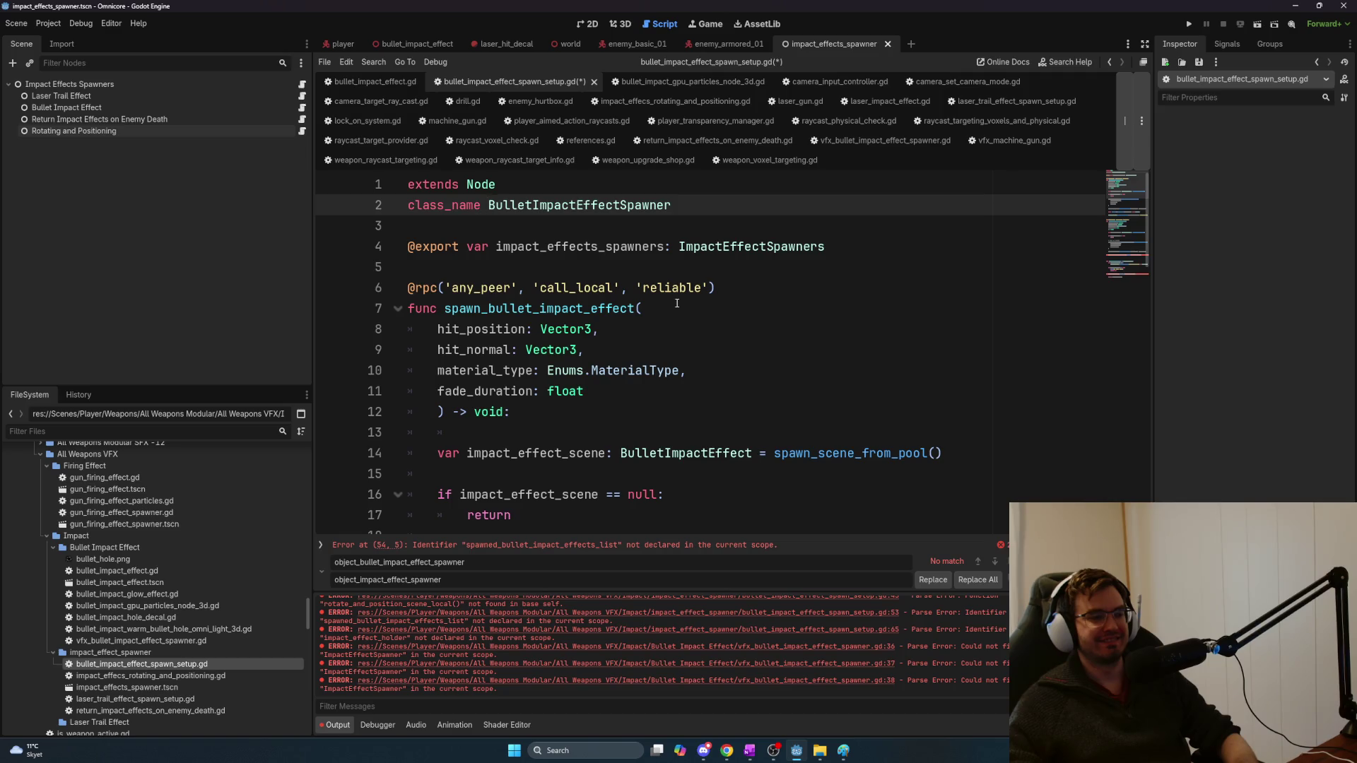
Select the undeclared spawned_bullet_impact_effects_list name and open vfx_bullet_impact_effect_spawner.gd.
{"action": "scroll", "coordinate": [677, 303], "scroll_direction": "down", "scroll_amount": 15}
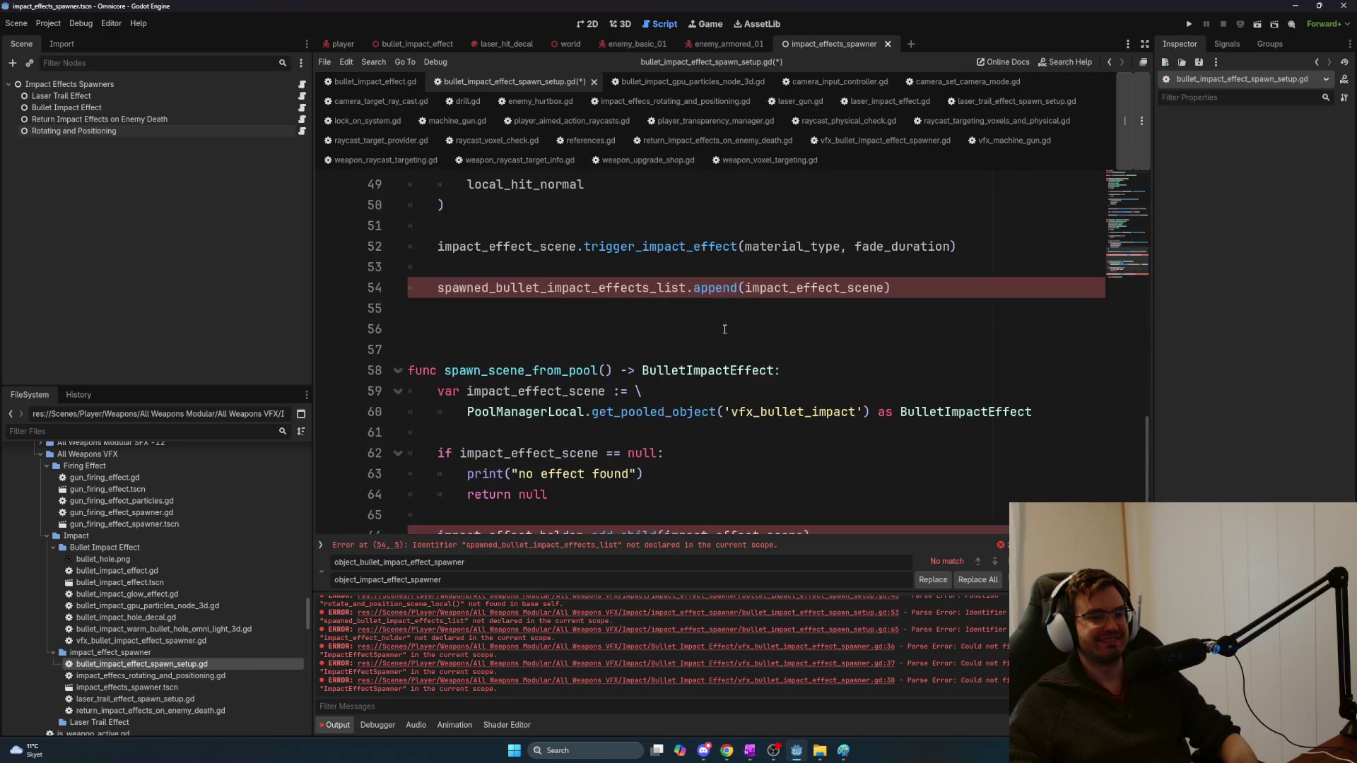
{"action": "double_click", "coordinate": [478, 289]}
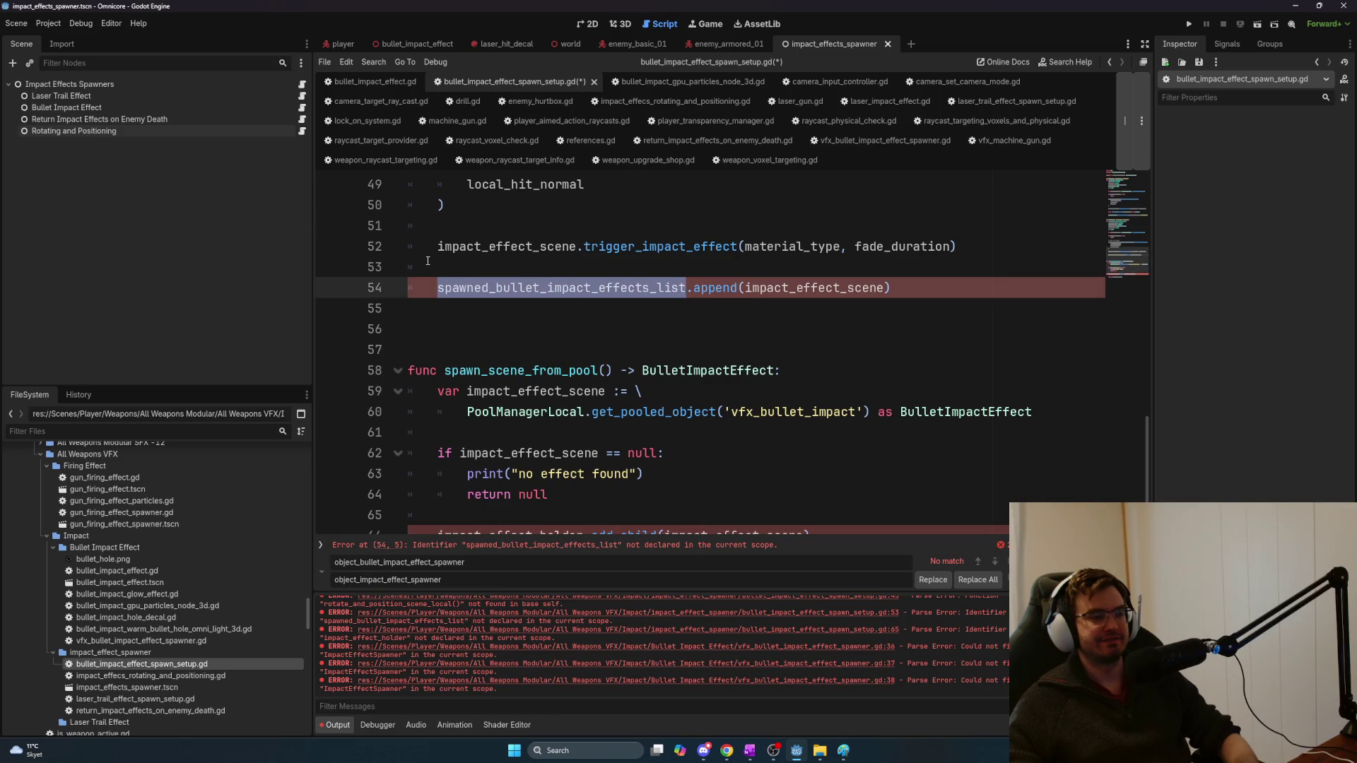
{"action": "left_click", "coordinate": [302, 84]}
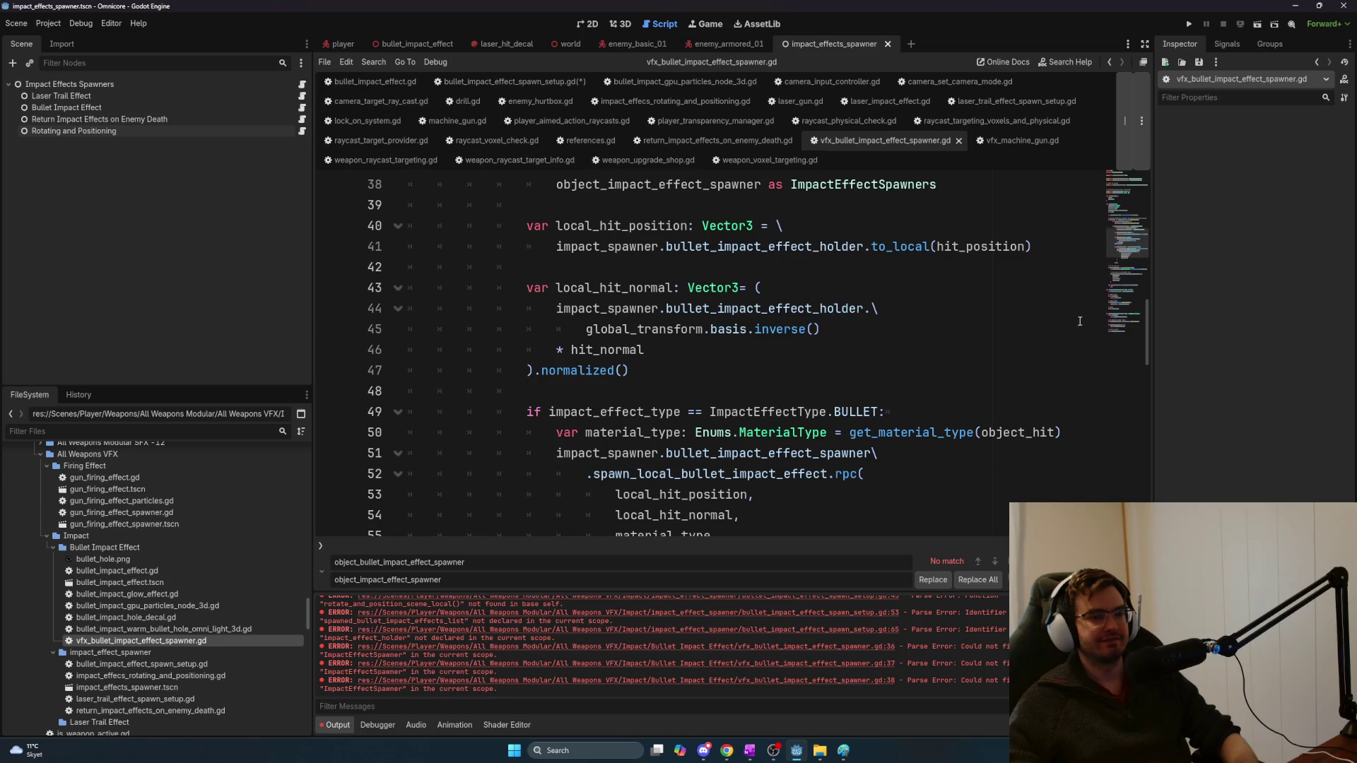
{"action": "scroll", "coordinate": [1138, 327], "scroll_direction": "up", "scroll_amount": 12}
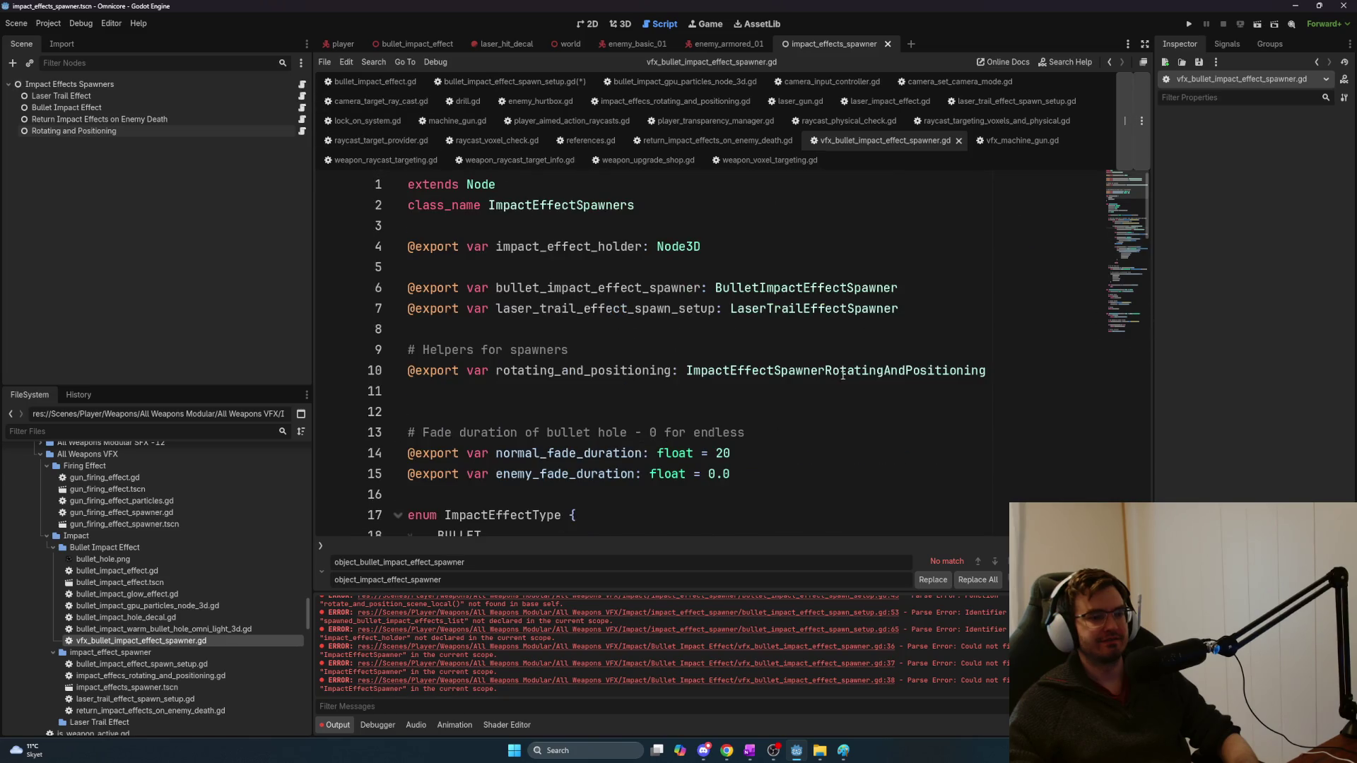
{"action": "left_click", "coordinate": [759, 386]}
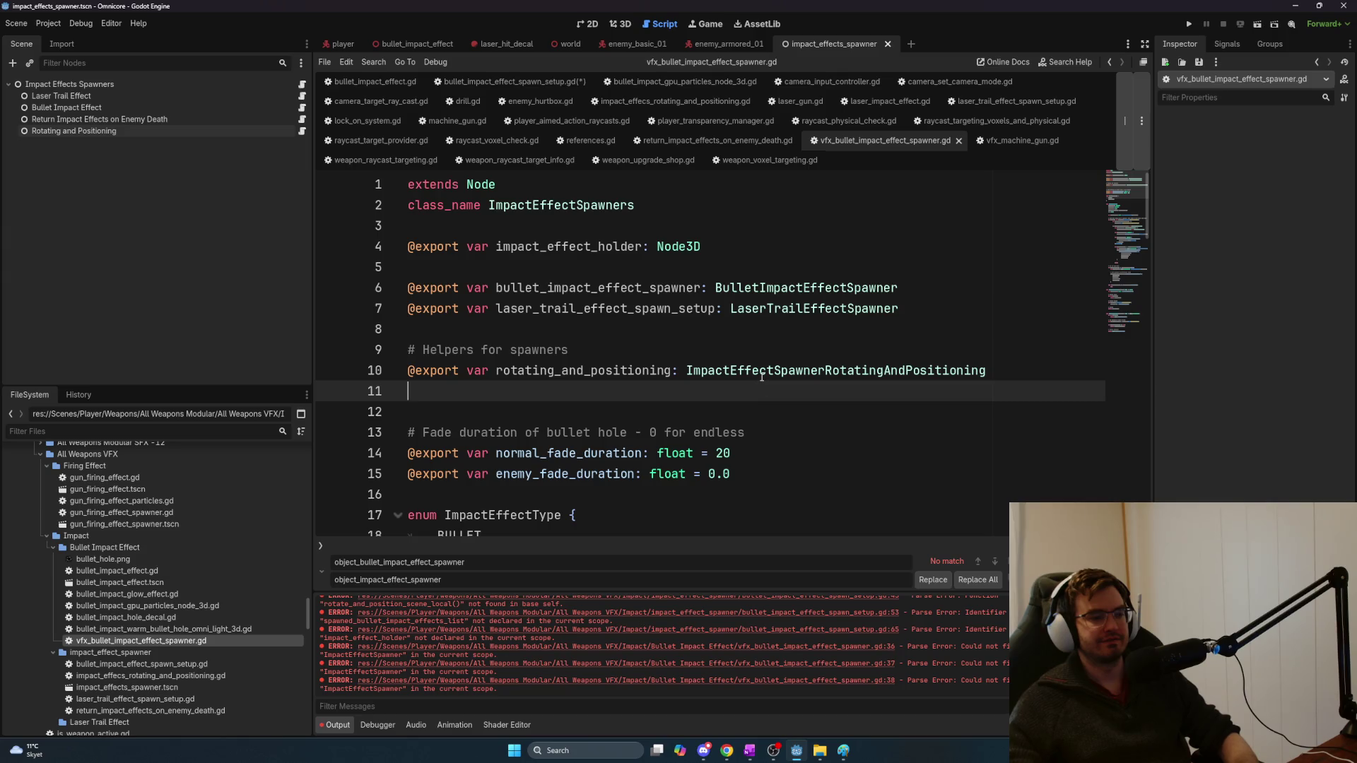
{"action": "type", "text": "@export var"}
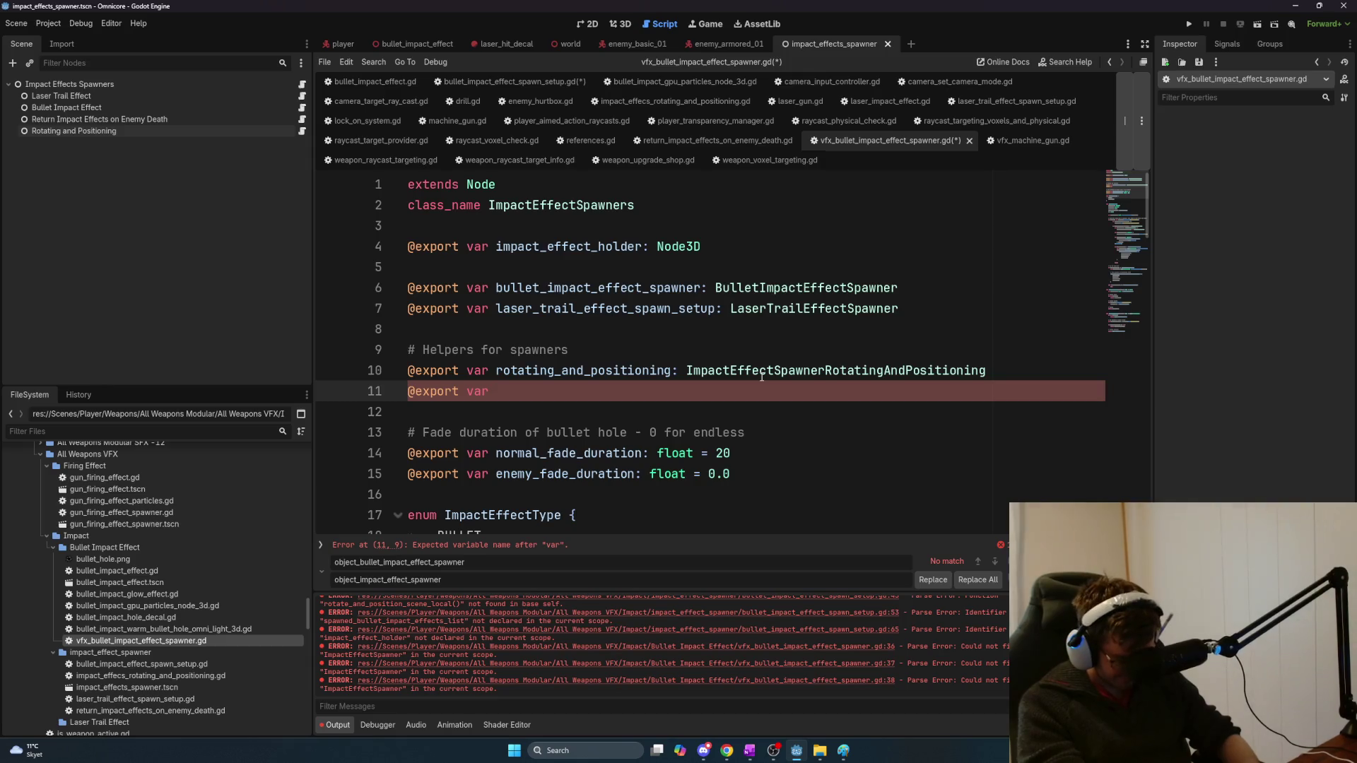
{"action": "type", "text": "return"}
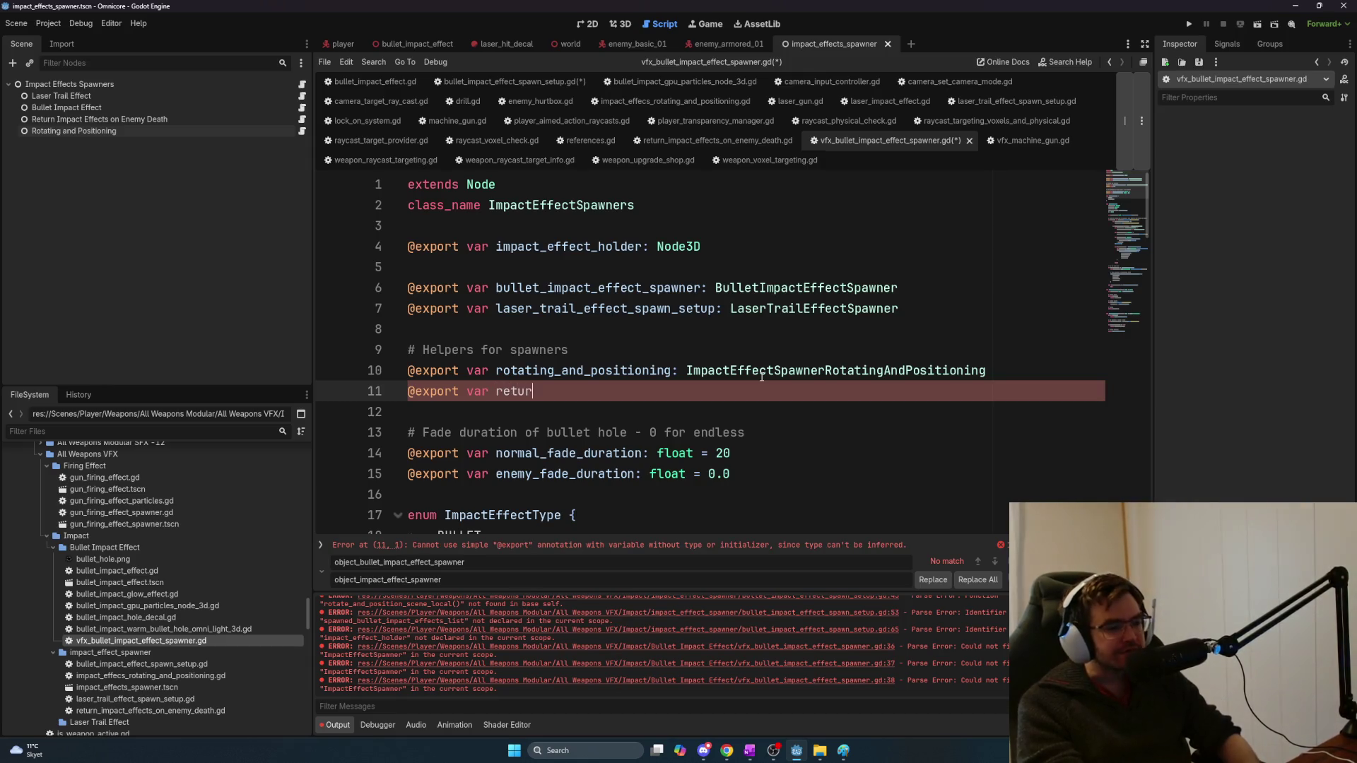
{"action": "type", "text": "_on_death"}
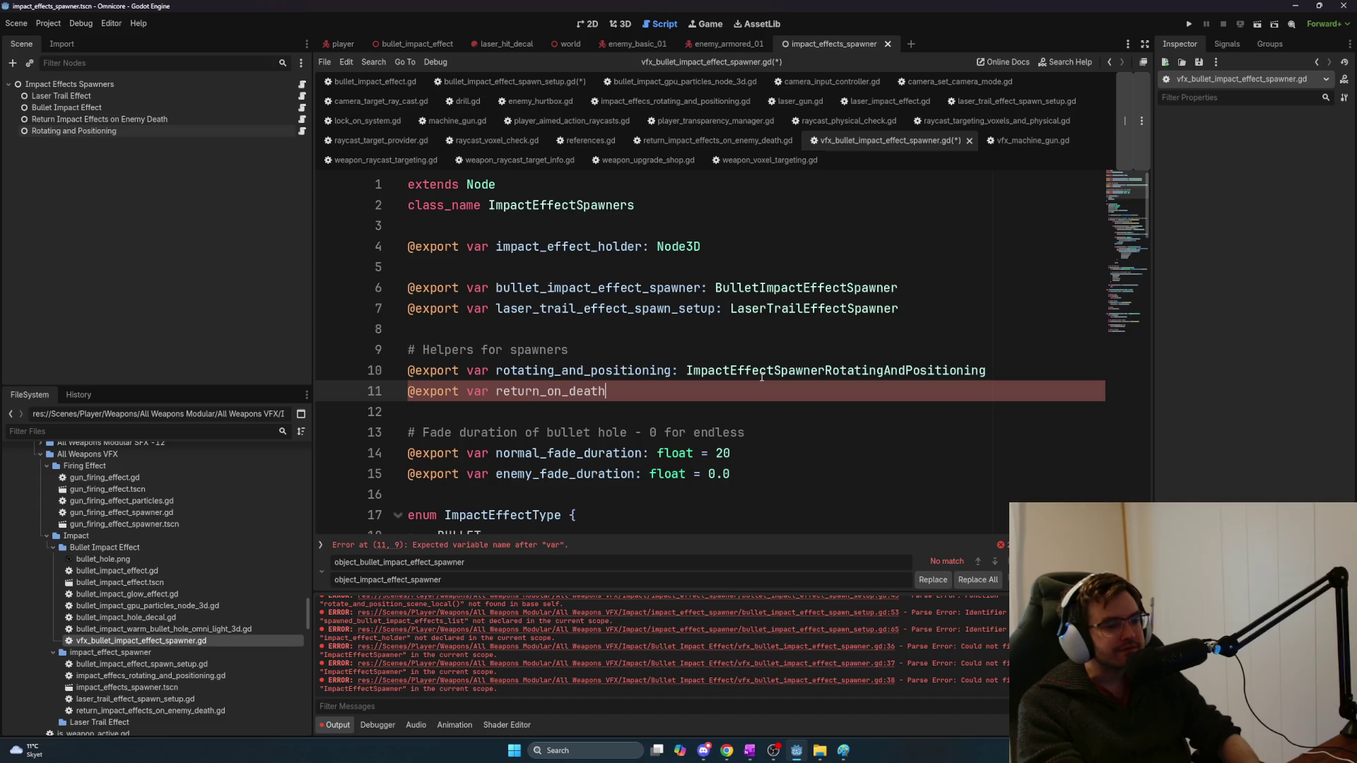
{"action": "type", "text": ": return"}
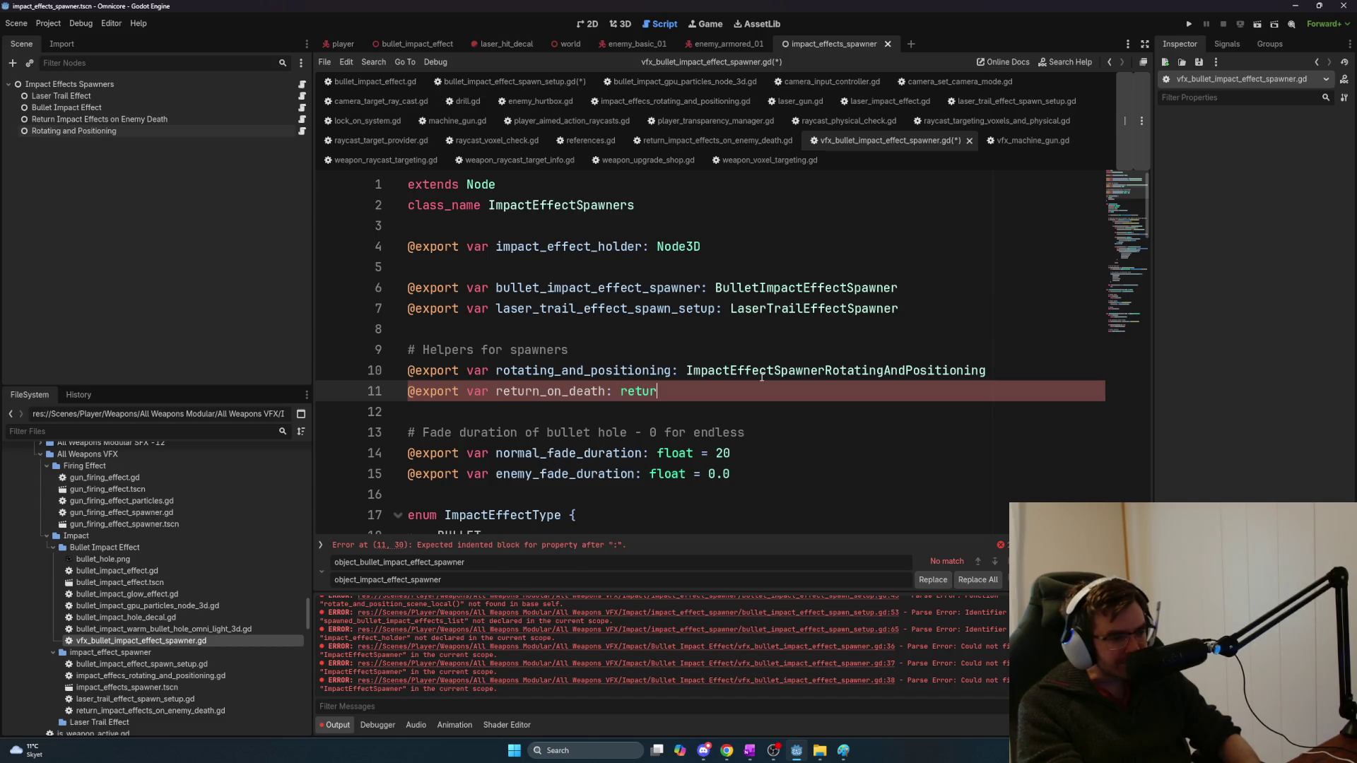
{"action": "type", "text": "ImpactE"}
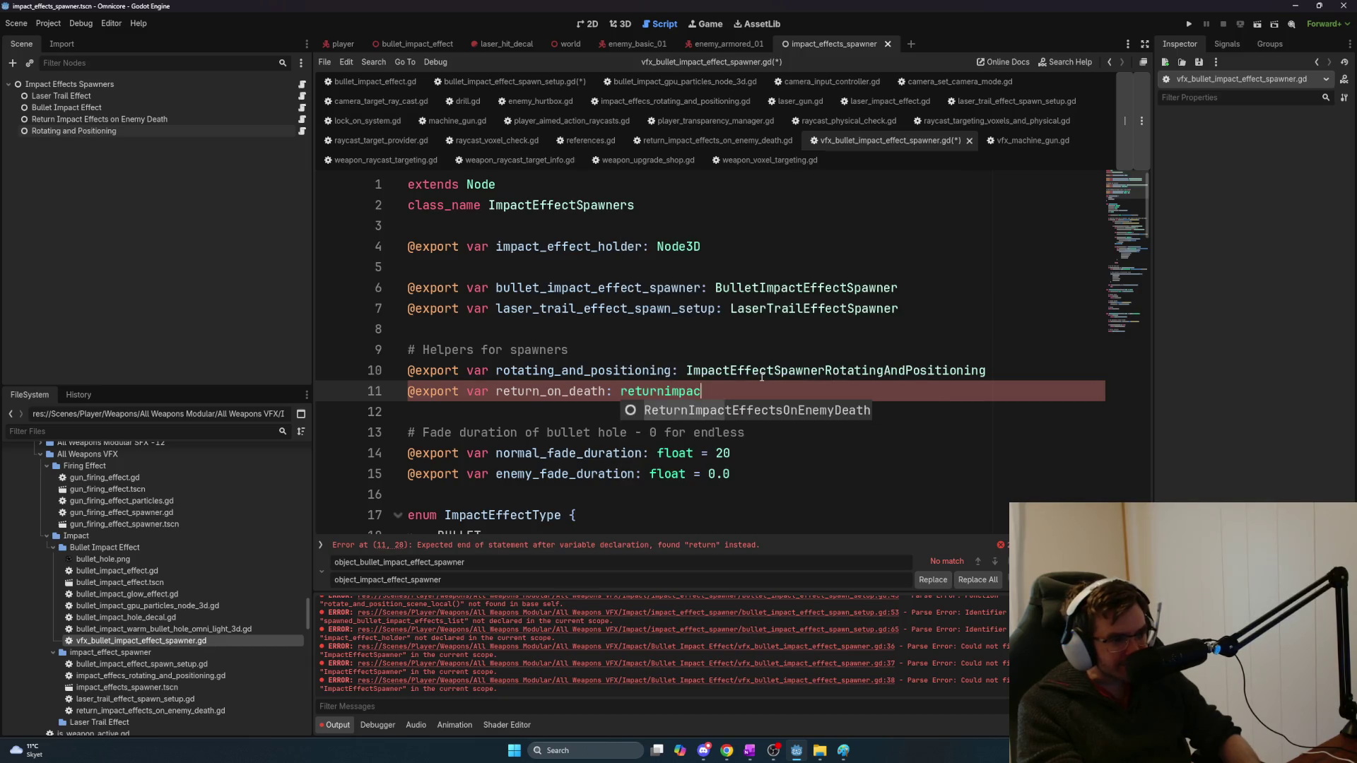
{"action": "key", "text": "Return"}
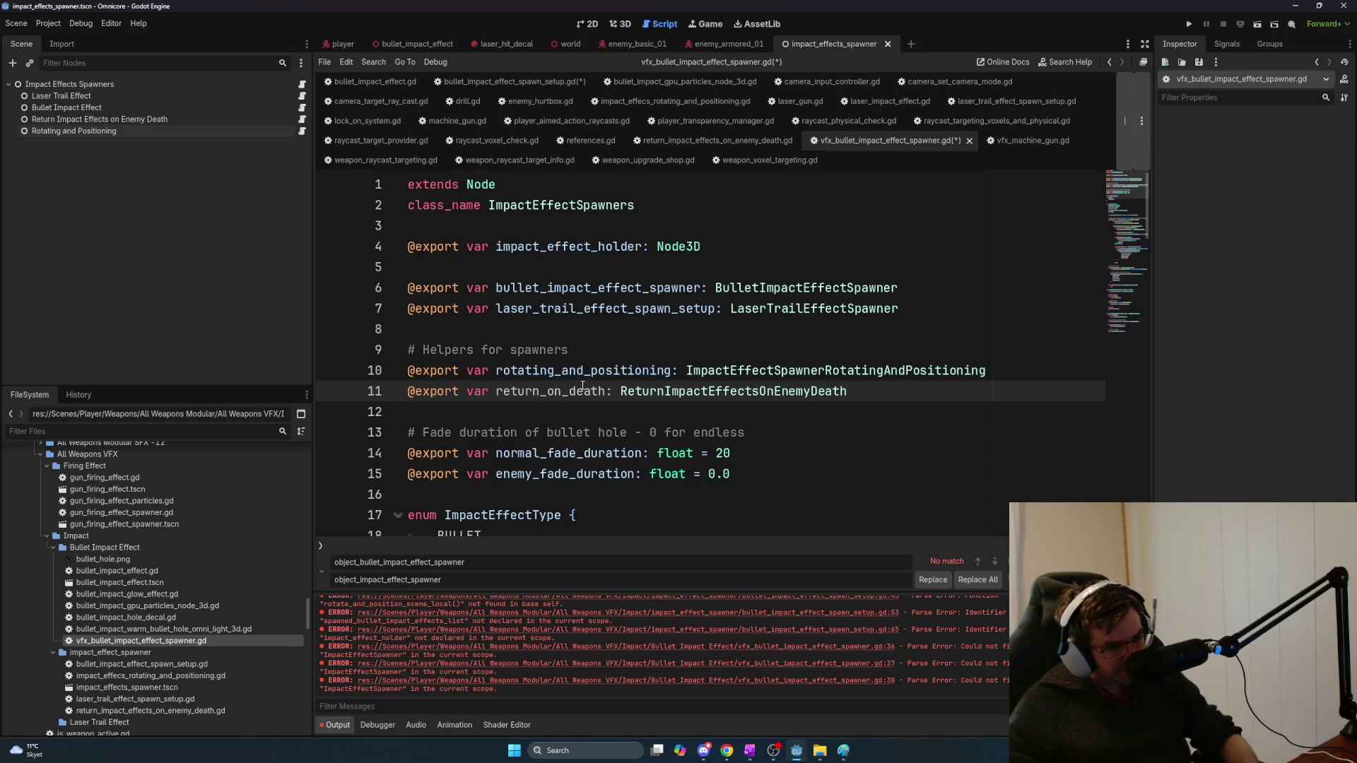
{"action": "key", "text": "ctrl+s"}
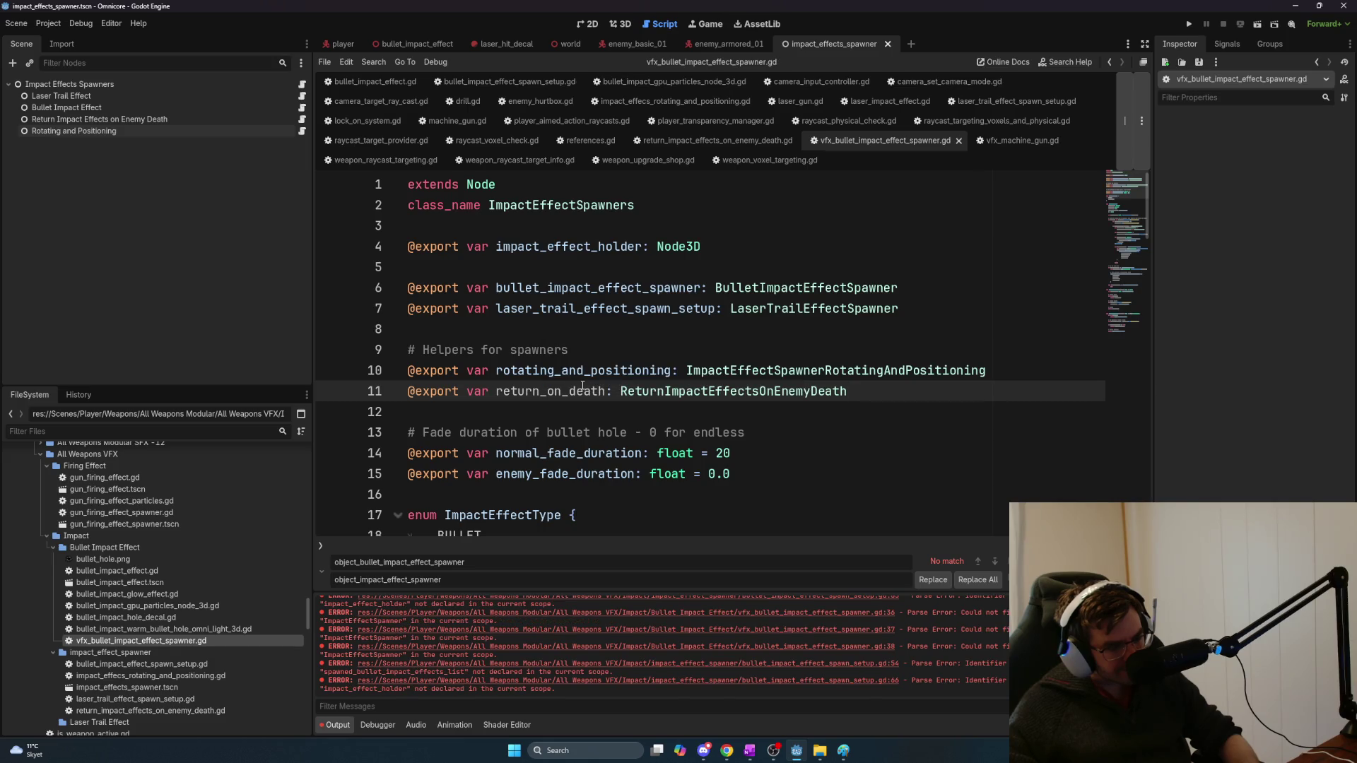
{"action": "left_click_drag", "start_coordinate": [620, 391], "coordinate": [664, 392]}
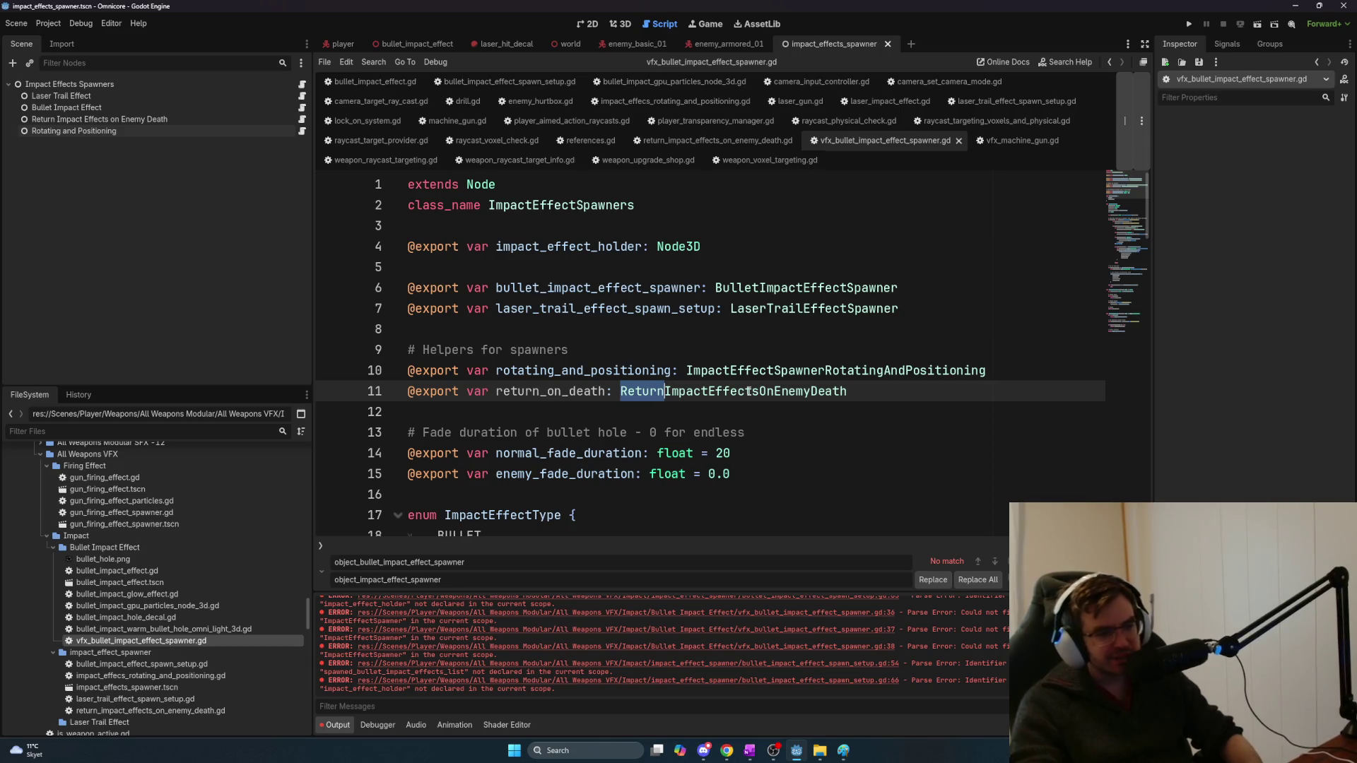
Check the return_on_death declaration, then reopen bullet_impact_effect_spawn_setup.gd at its line-54 error.
{"action": "double_click", "coordinate": [696, 391]}
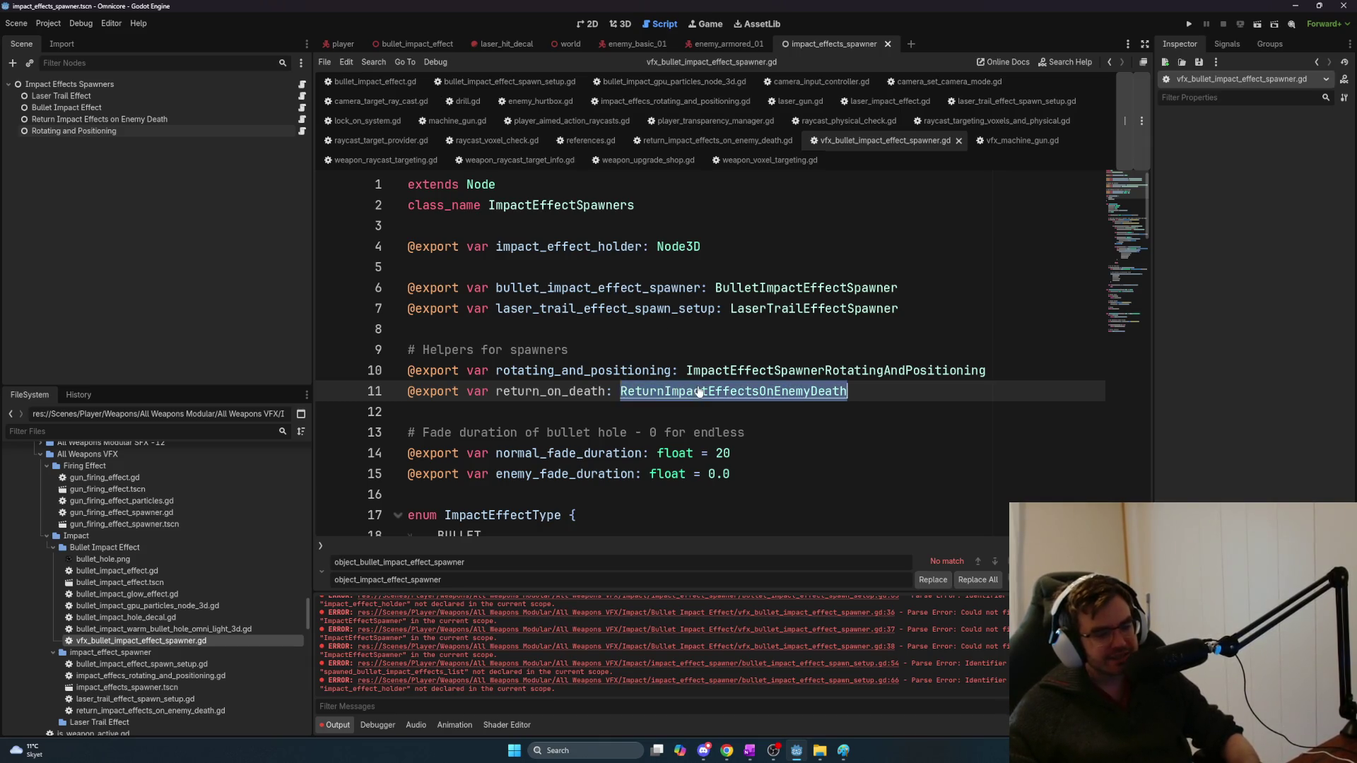
{"action": "double_click", "coordinate": [596, 387]}
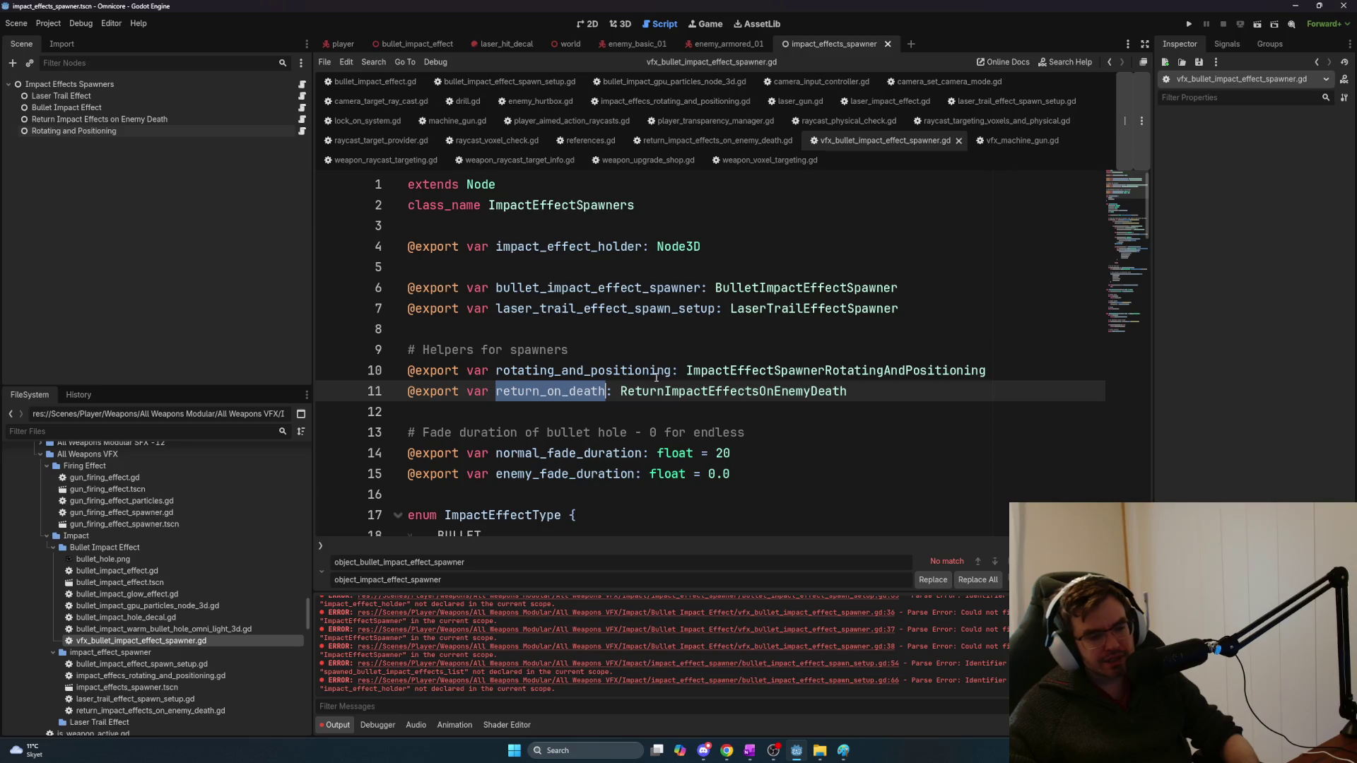
{"action": "mouse_move", "coordinate": [618, 388]}
{"action": "left_mouse_down"}
{"action": "mouse_move", "coordinate": [684, 389]}
{"action": "mouse_move", "coordinate": [665, 390]}
{"action": "left_mouse_up"}
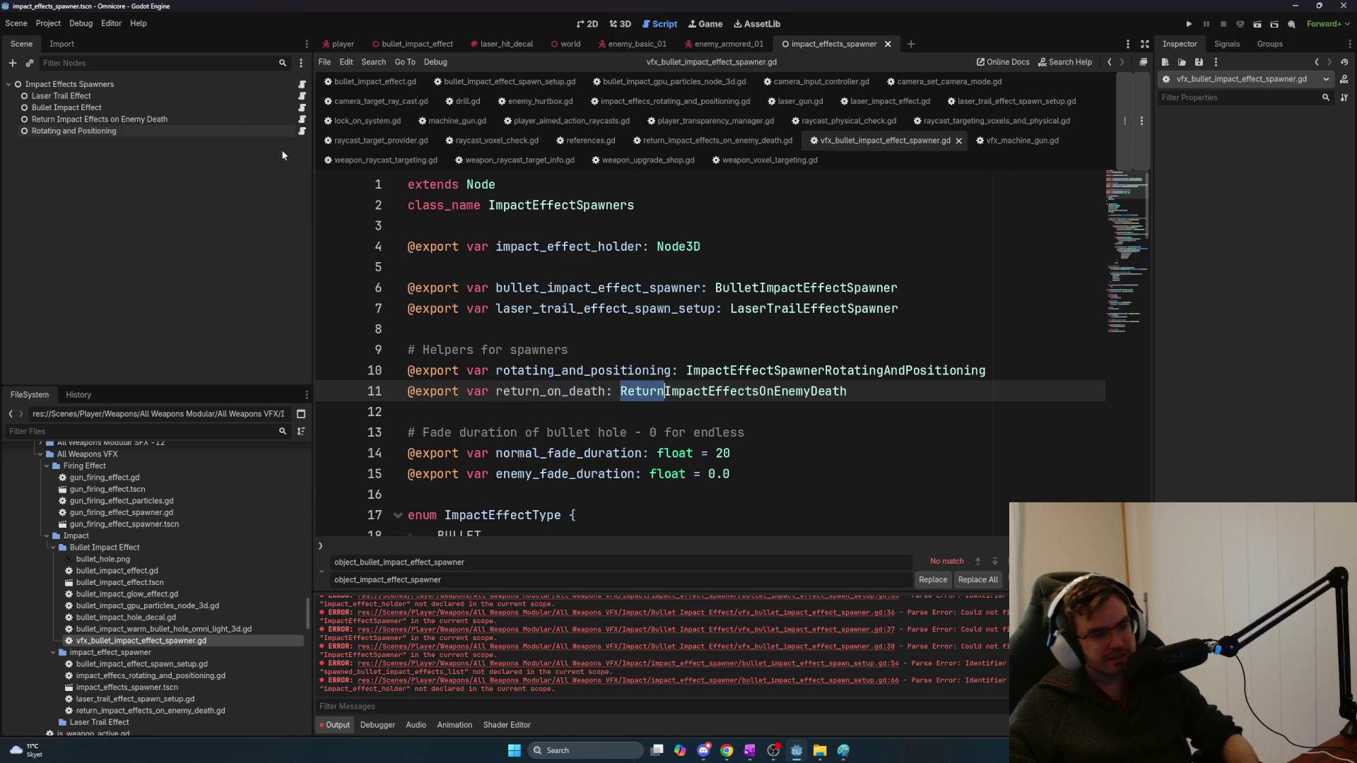
{"action": "left_click", "coordinate": [302, 95]}
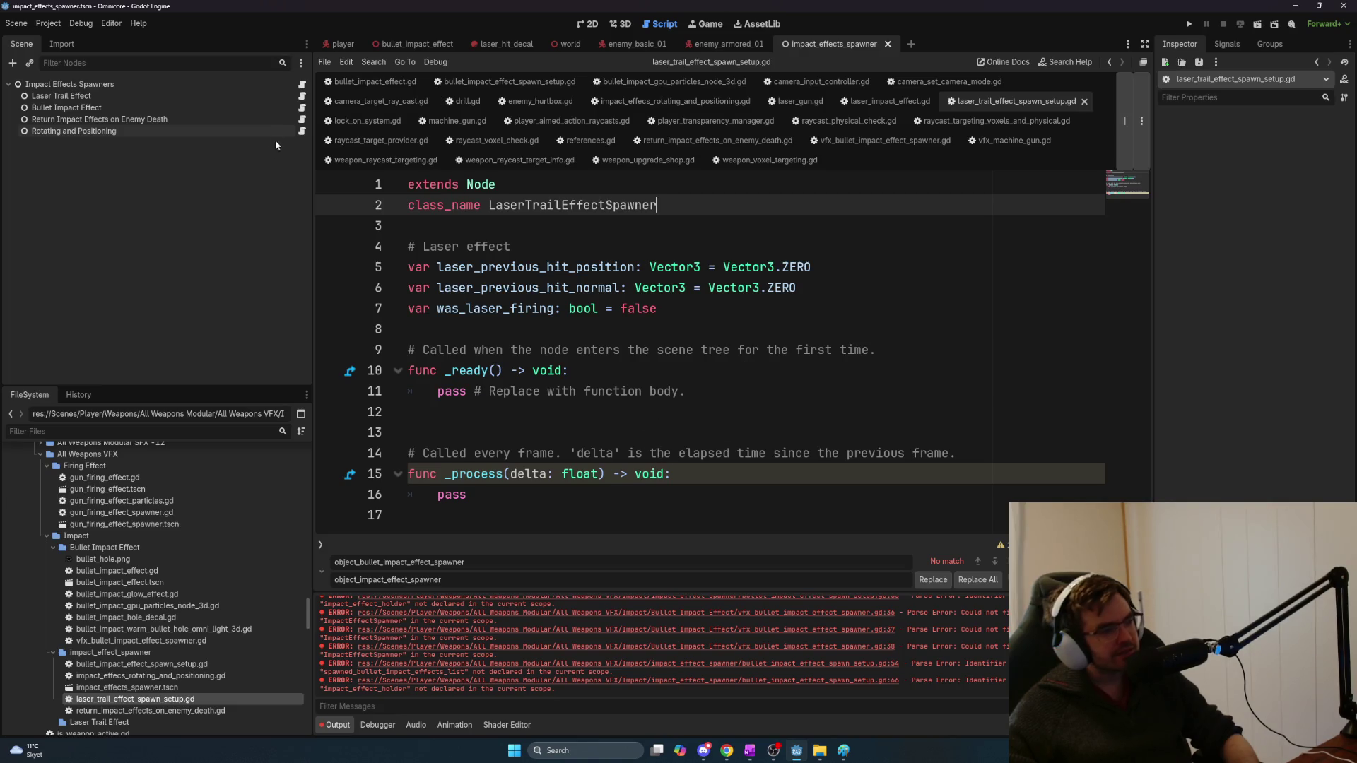
{"action": "left_click", "coordinate": [301, 107]}
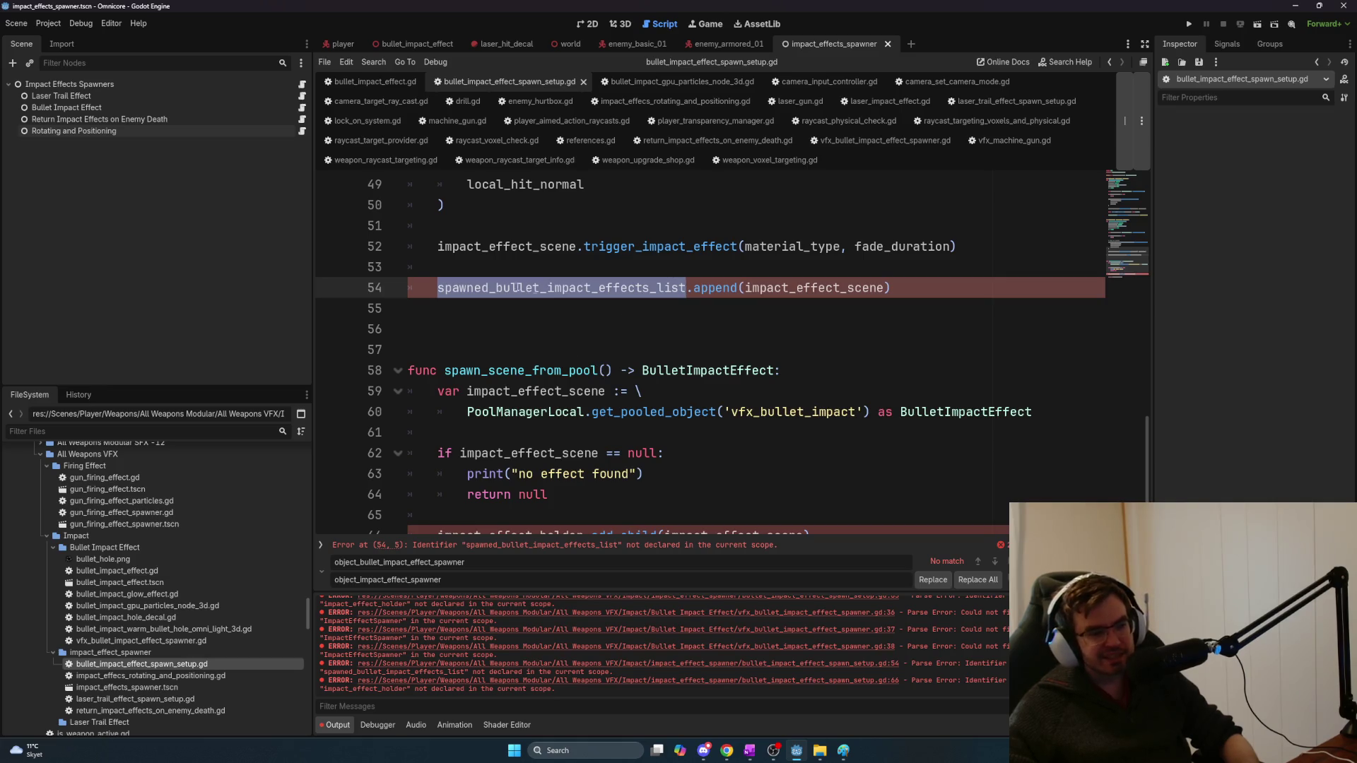
Remove empty line 55 so the spawned_bullet_impact_effects_list append sits directly above spawn_scene_from_pool.
{"action": "left_click", "coordinate": [445, 289]}
{"action": "left_click", "coordinate": [436, 288]}
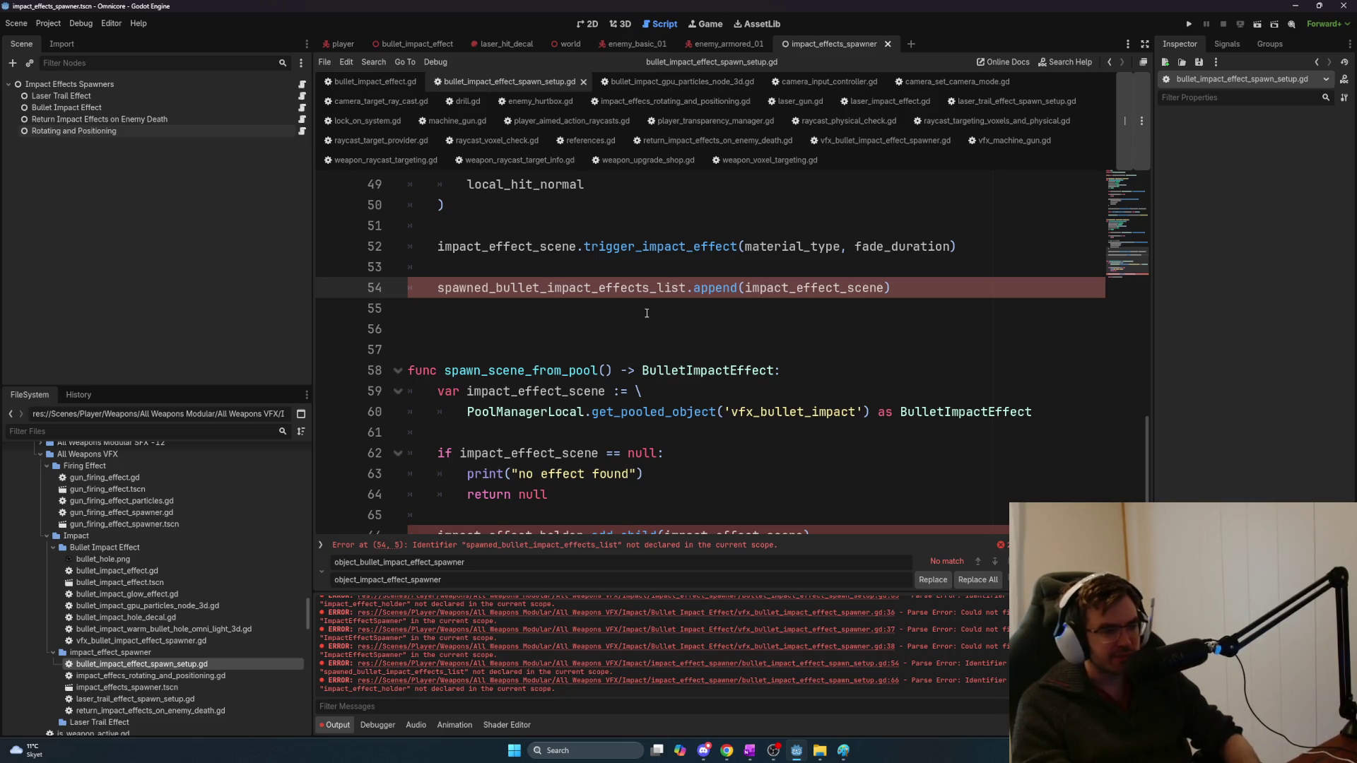
{"action": "left_click", "coordinate": [647, 313]}
{"action": "type", "text": "return fl"}
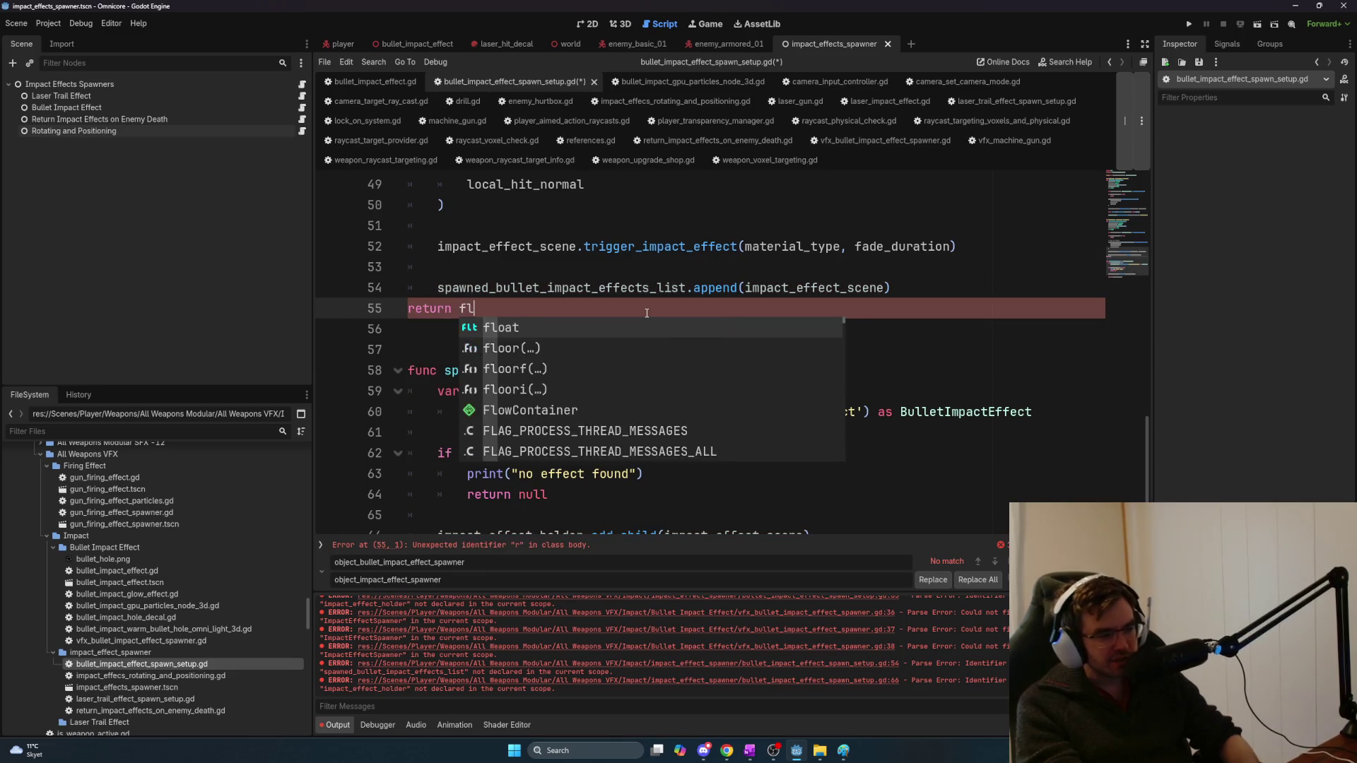
{"action": "key", "text": "Return"}
{"action": "key", "text": "BackSpace"}
{"action": "key", "text": "BackSpace"}
{"action": "key", "text": "BackSpace"}
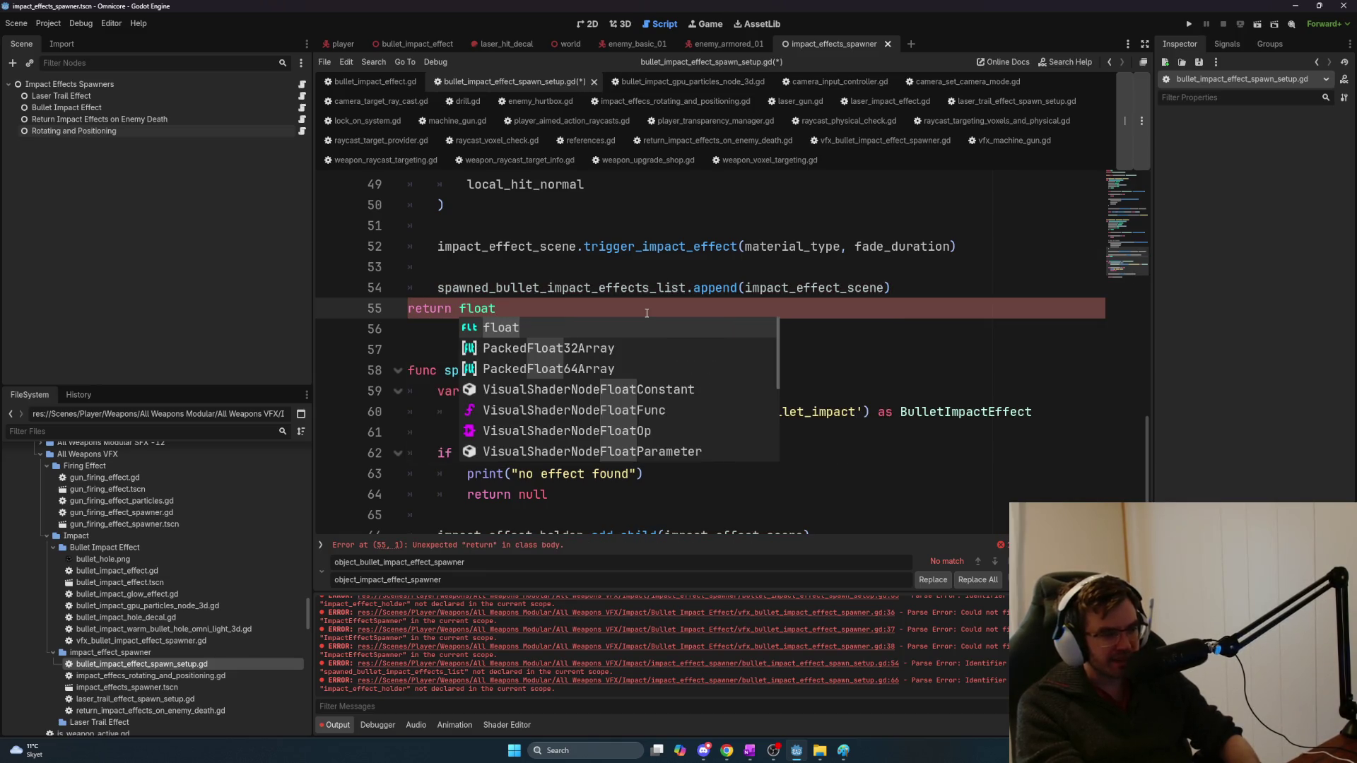
{"action": "key", "text": "BackSpace"}
{"action": "key", "text": "BackSpace"}
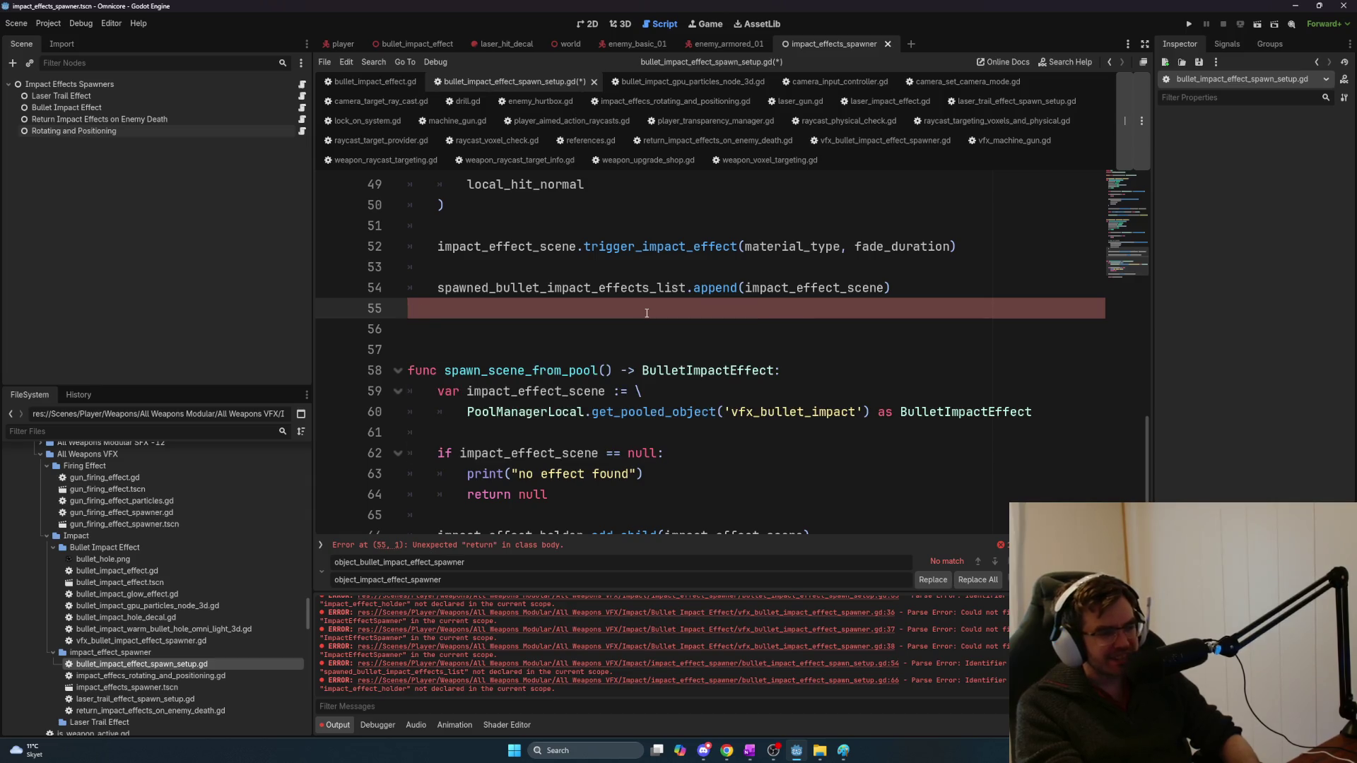
{"action": "key", "text": "Home"}
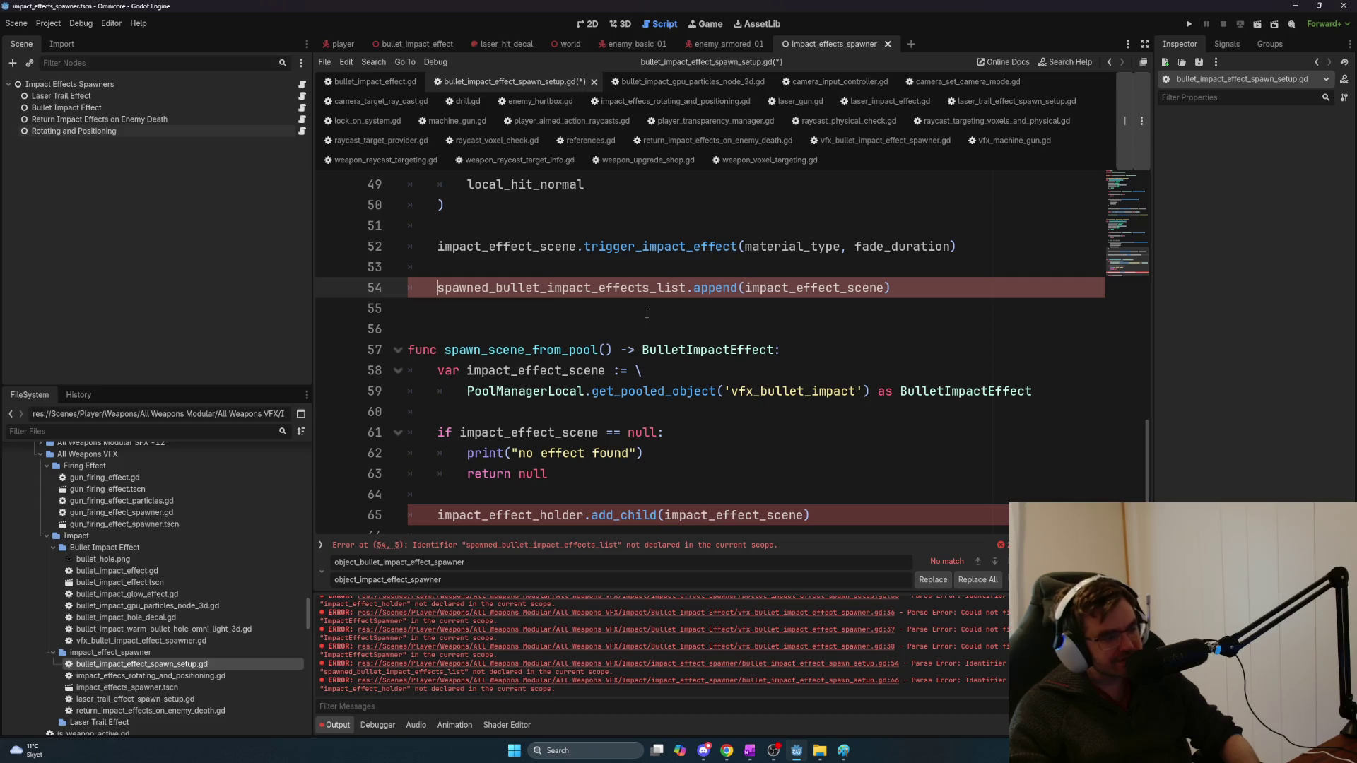
Start rewriting line 54 to reference impact_effect_spawners, correcting typos in the prefix.
{"action": "type", "text": "ret"}
{"action": "key", "text": "BackSpace"}
{"action": "key", "text": "BackSpace"}
{"action": "key", "text": "BackSpace"}
{"action": "scroll", "coordinate": [650, 311], "scroll_direction": "up", "scroll_amount": 10}
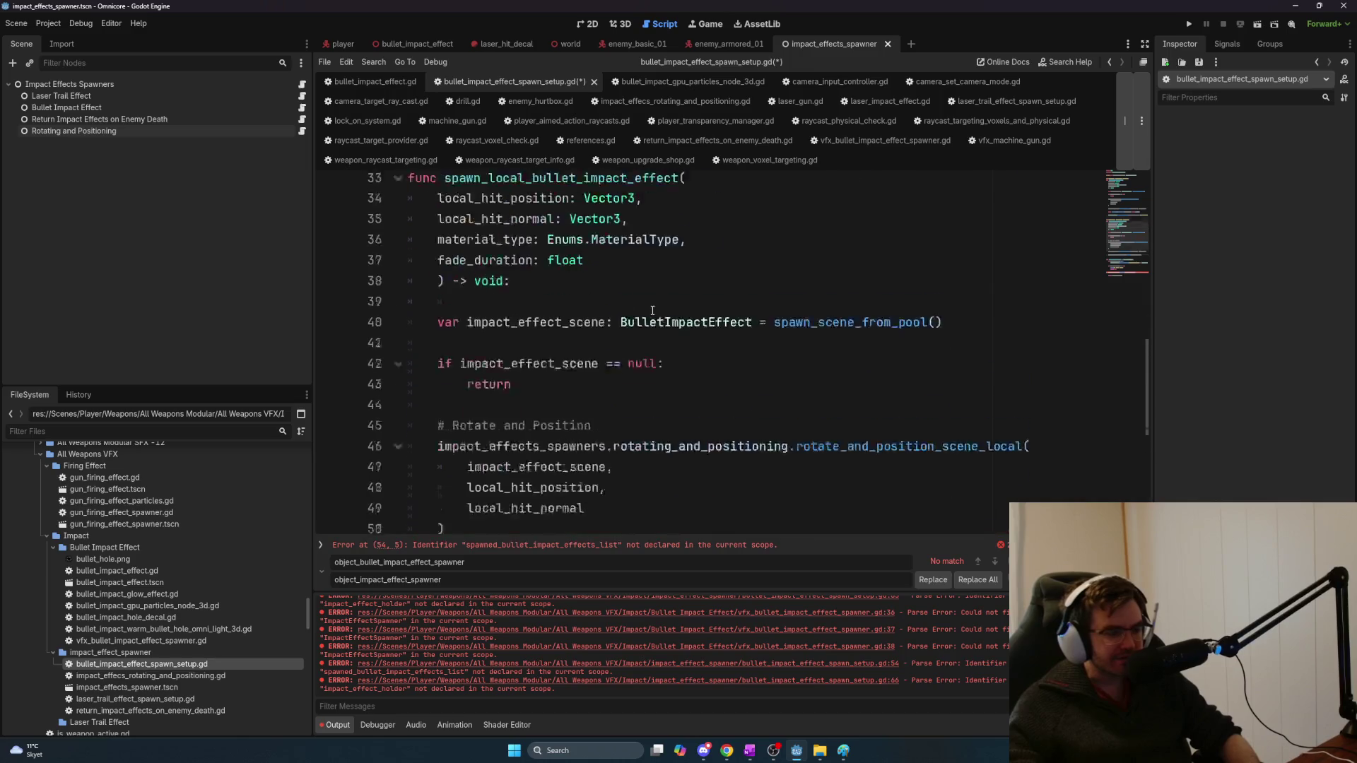
{"action": "scroll", "coordinate": [650, 300], "scroll_direction": "up", "scroll_amount": 5}
{"action": "scroll", "coordinate": [633, 282], "scroll_direction": "down", "scroll_amount": 6}
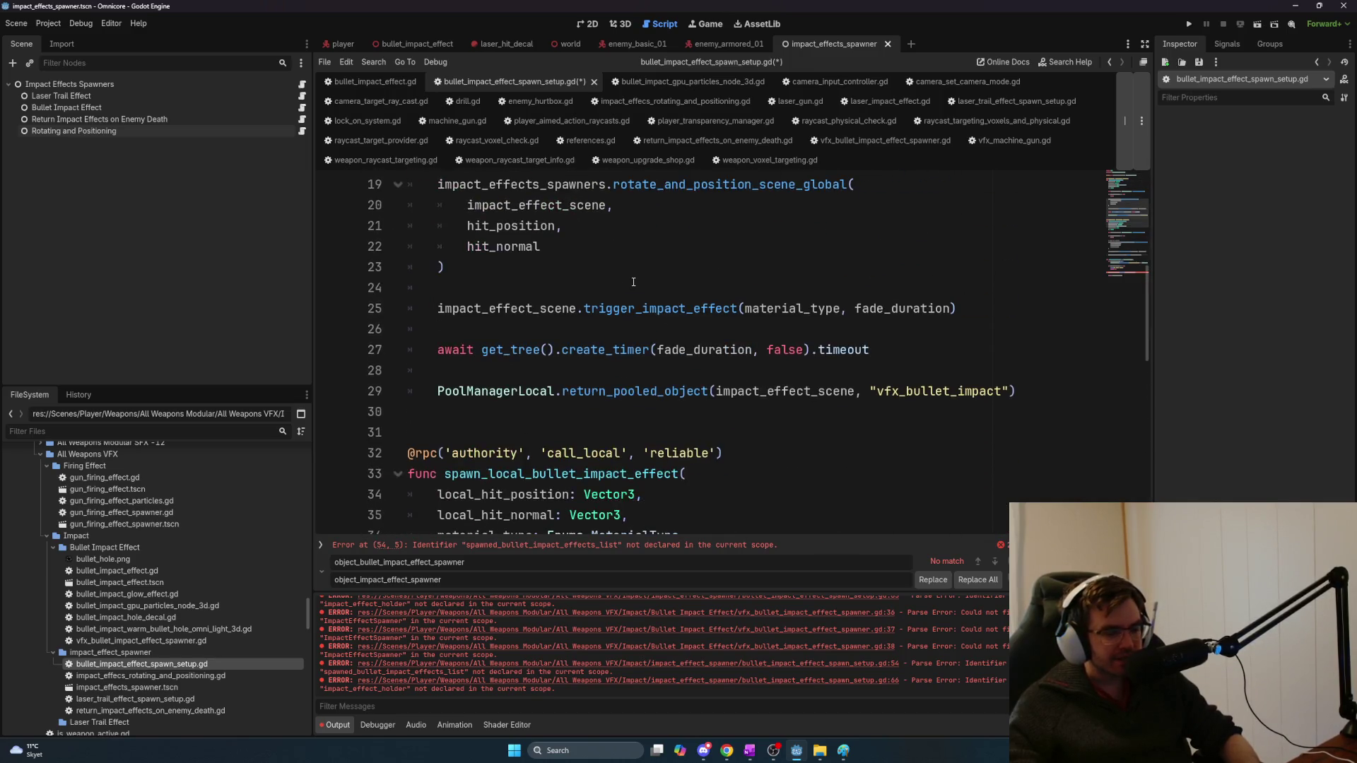
{"action": "type", "text": "impact_effec"}
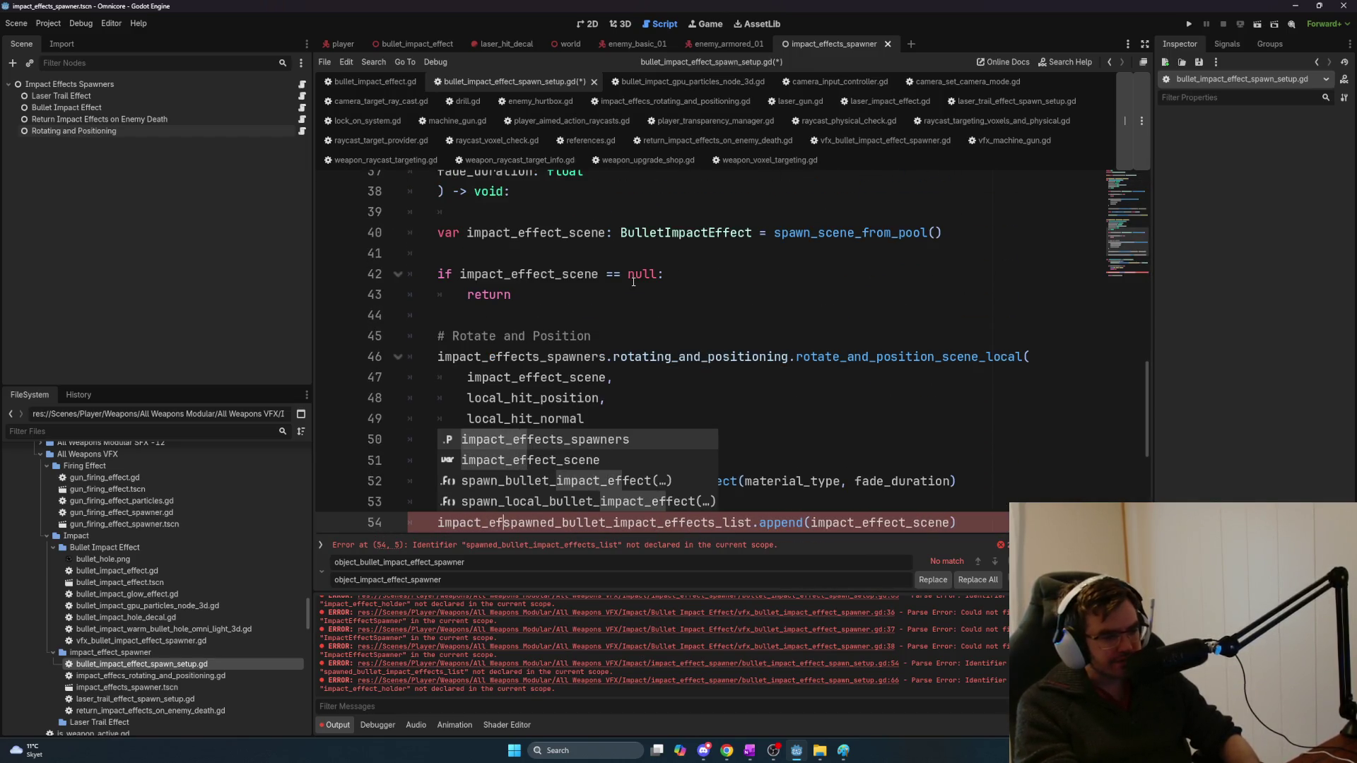
{"action": "type", "text": "t_spawners.retur"}
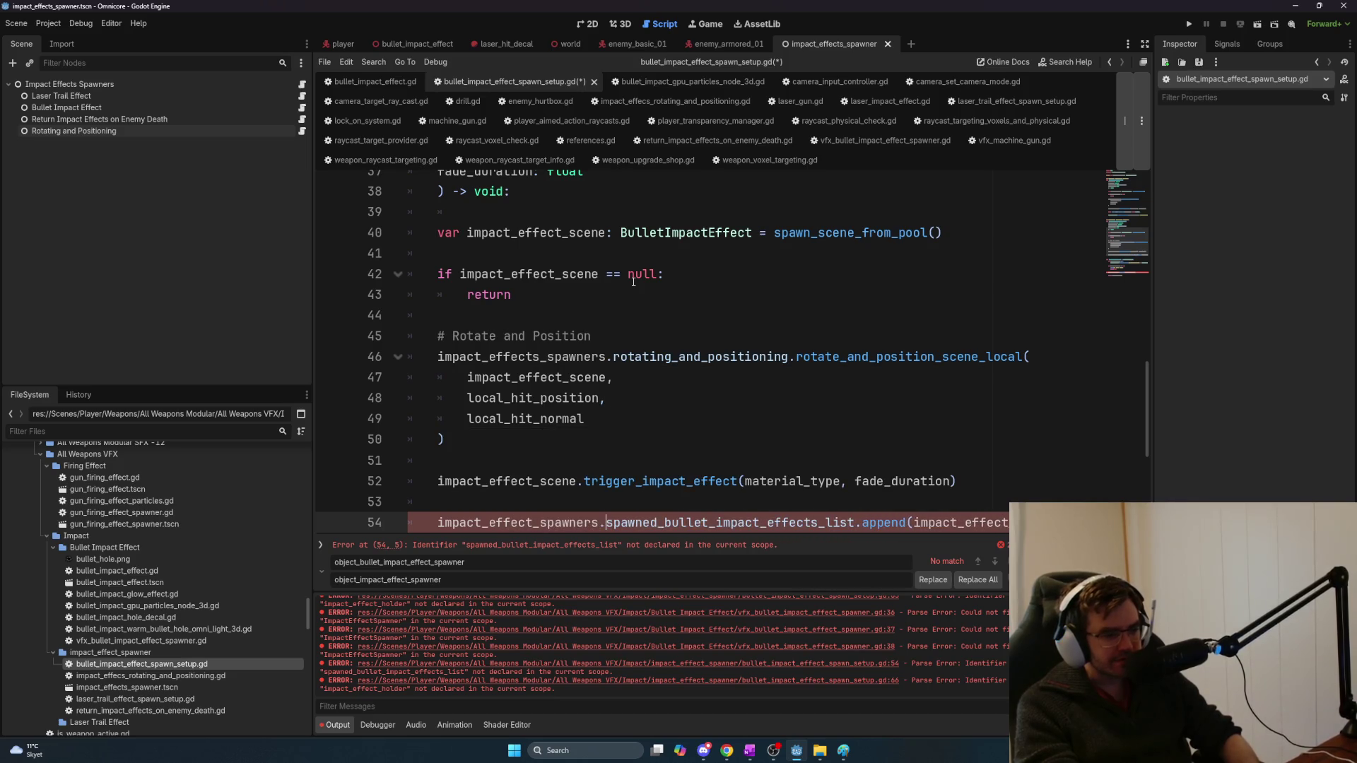
{"action": "type", "text": "n"}
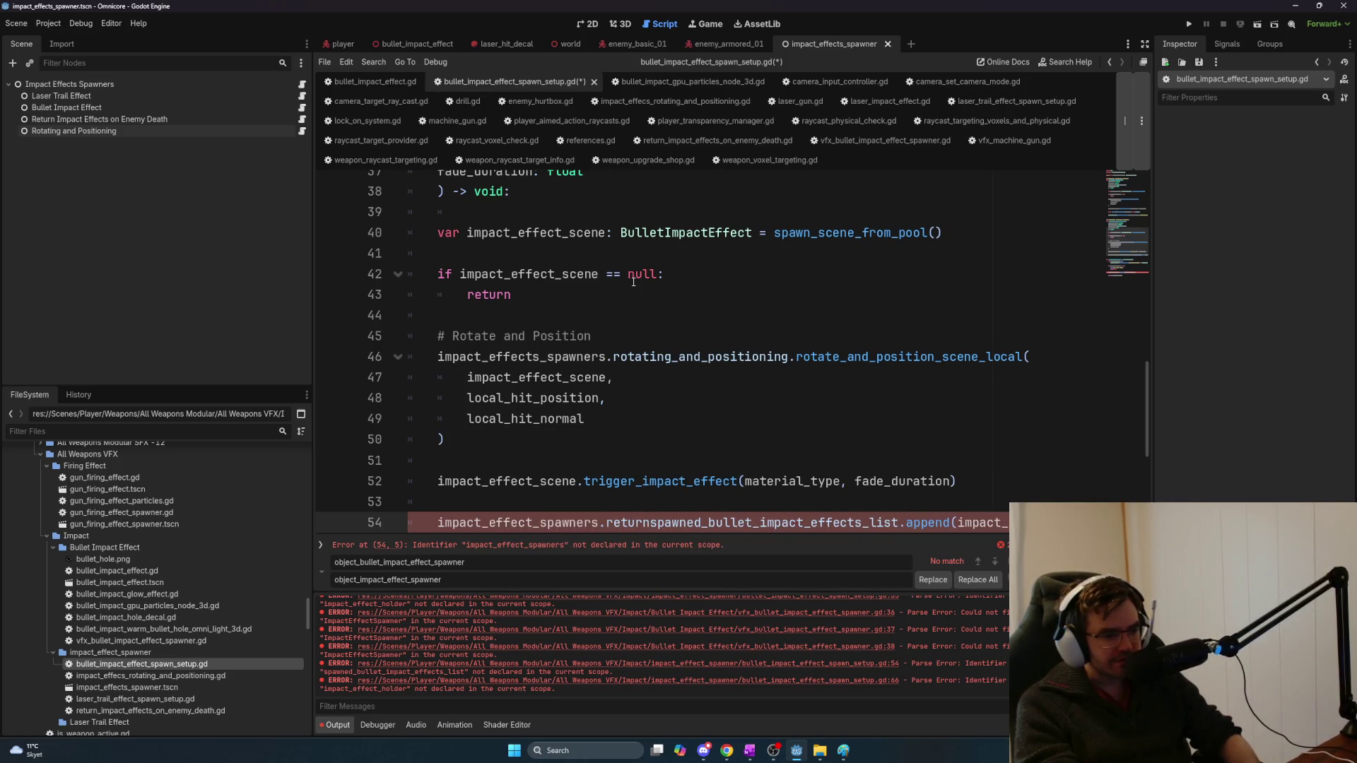
{"action": "type", "text": "_"}
{"action": "key", "text": "BackSpace"}
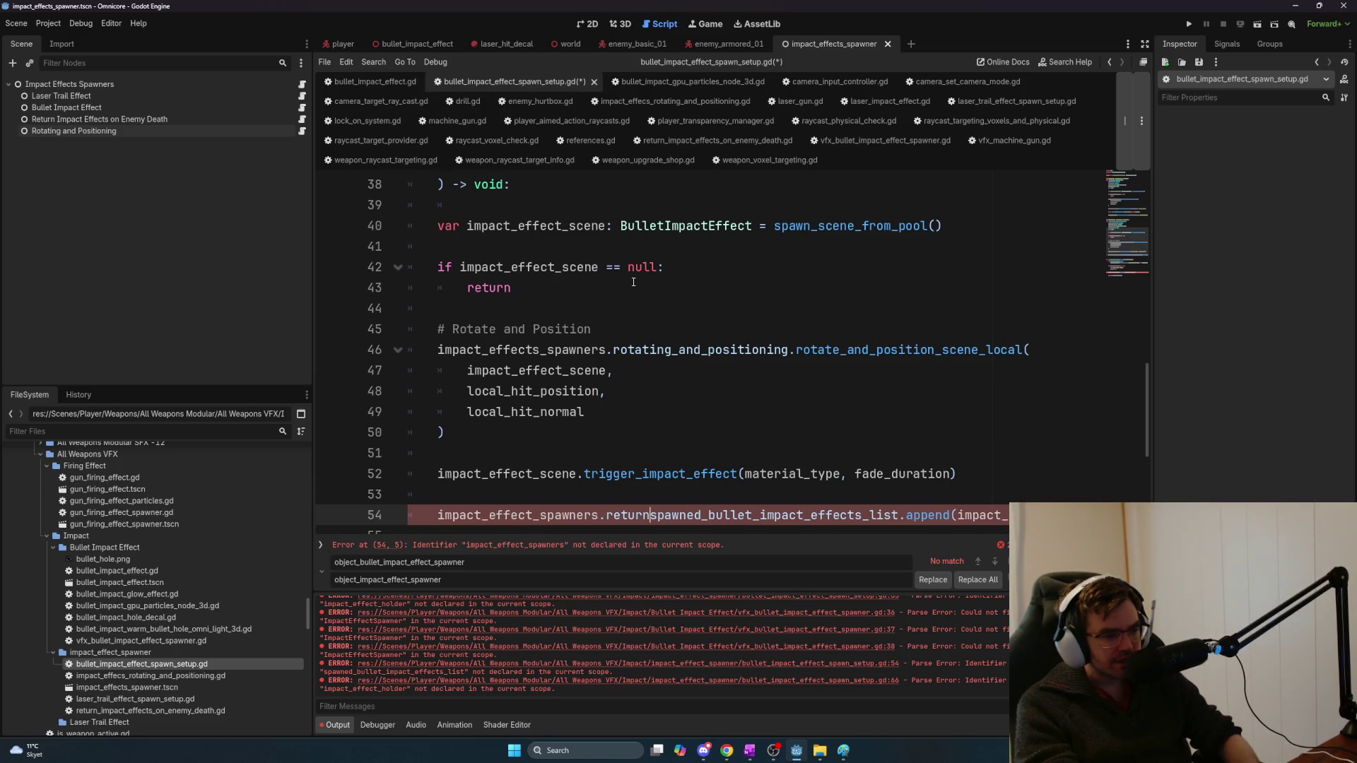
{"action": "key", "text": "BackSpace"}
{"action": "key", "text": "BackSpace"}
{"action": "key", "text": "BackSpace"}
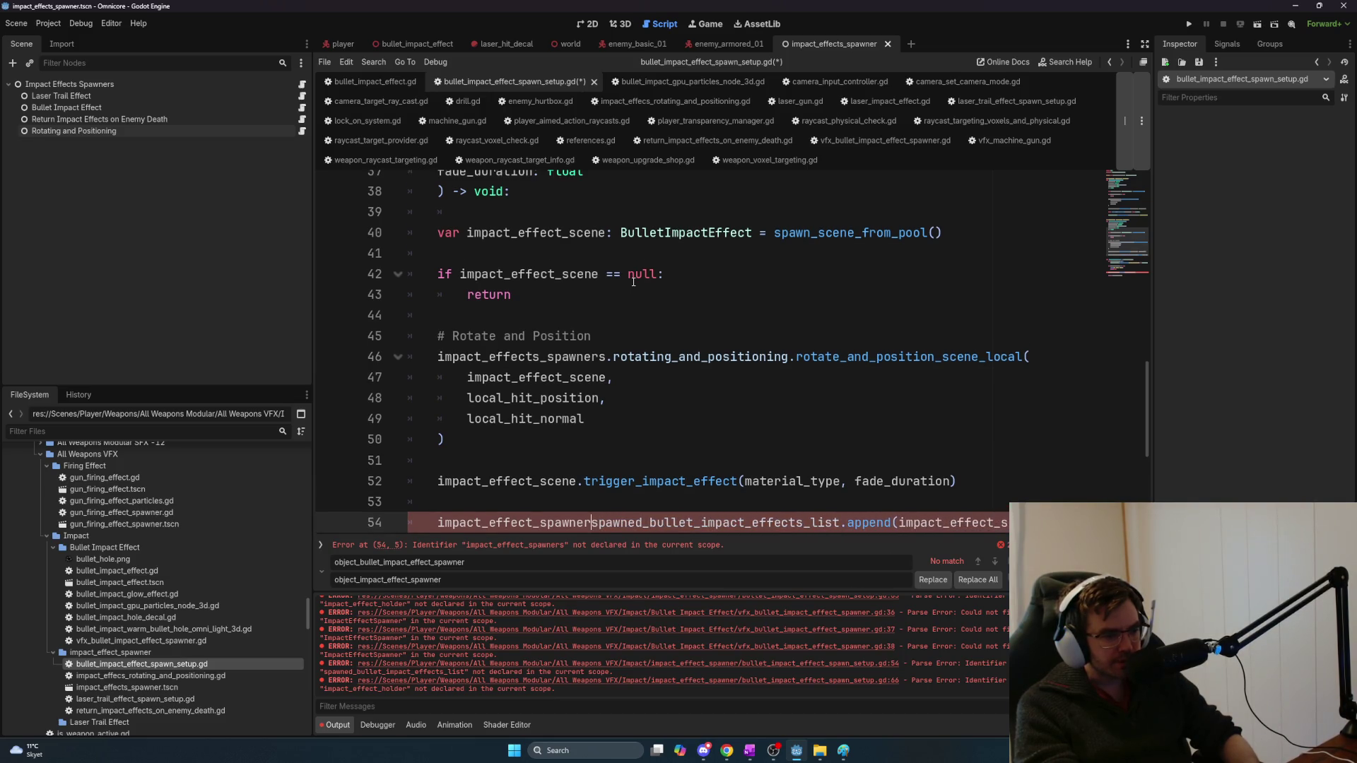
{"action": "type", "text": "."}
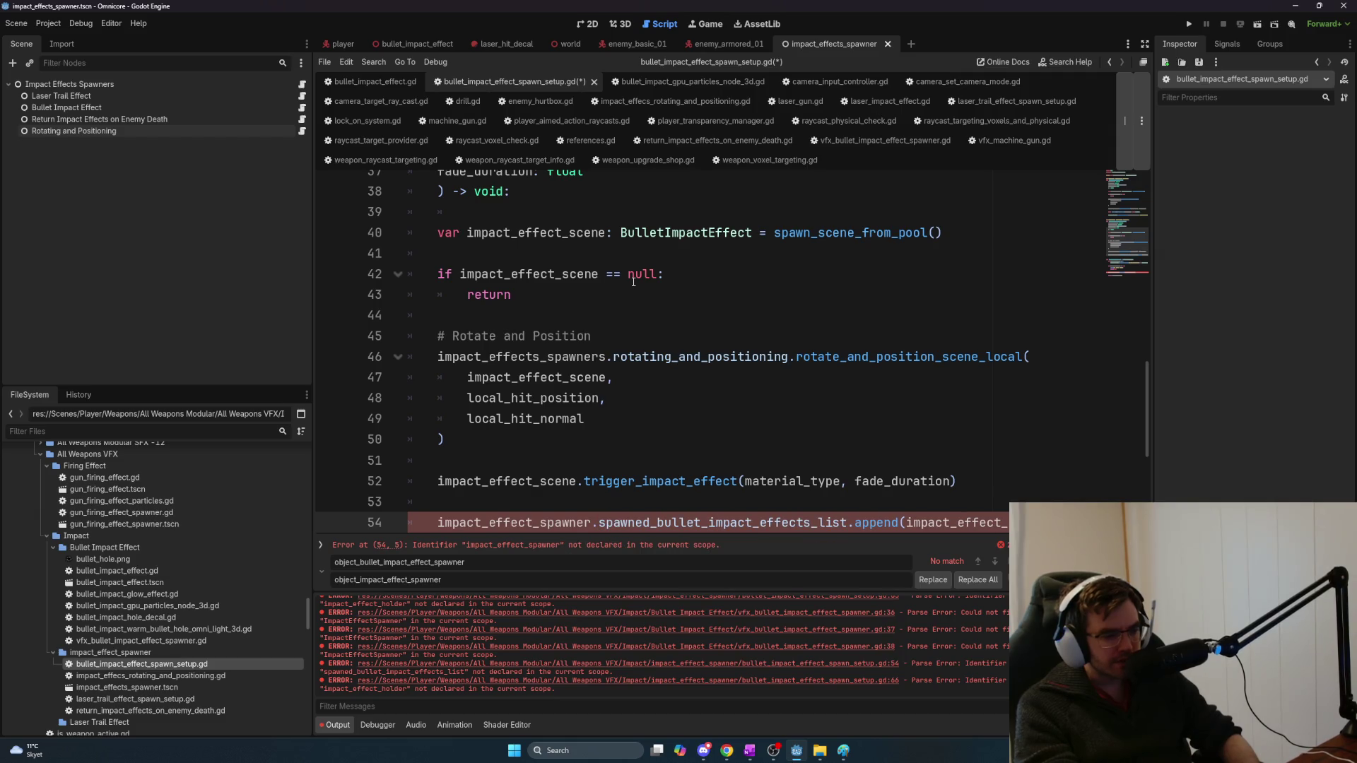
{"action": "key", "text": "BackSpace"}
{"action": "type", "text": "s"}
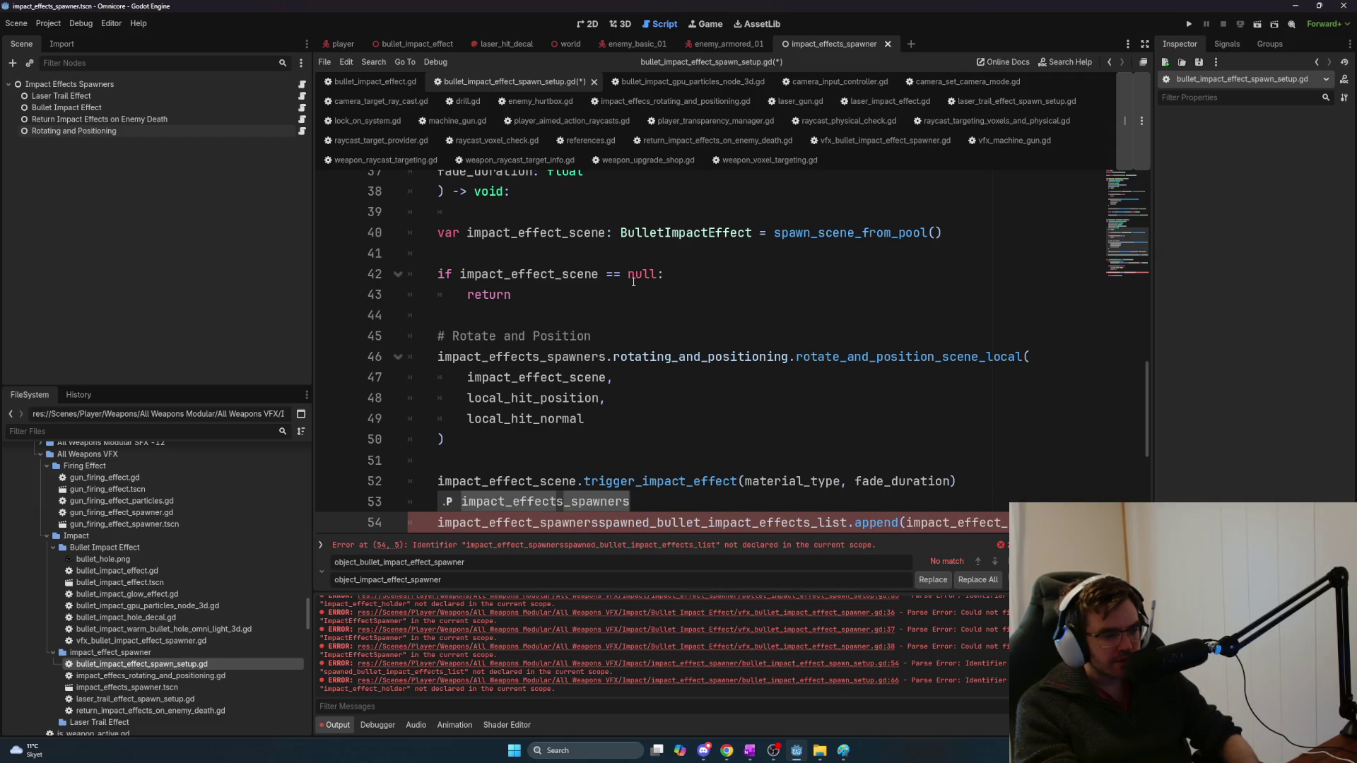
{"action": "key", "text": "Escape"}
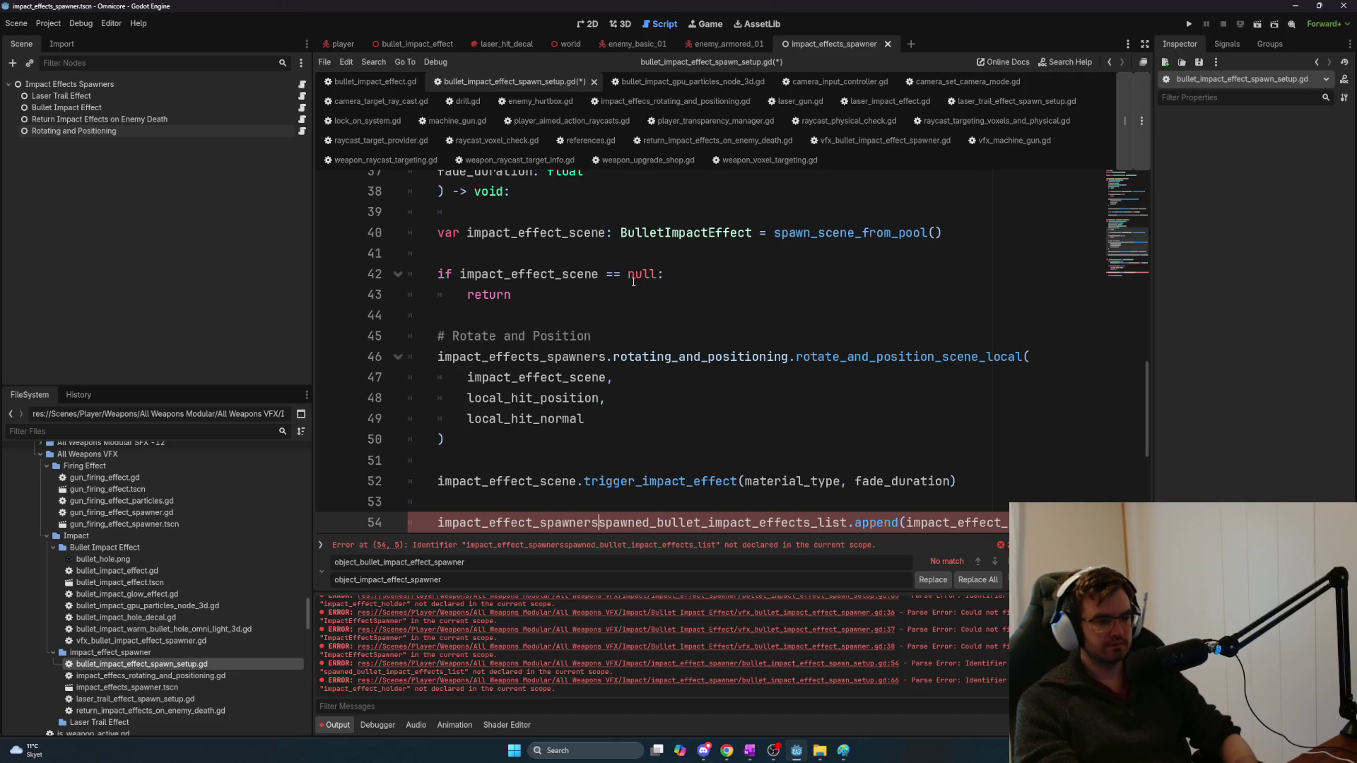
{"action": "type", "text": ".re"}
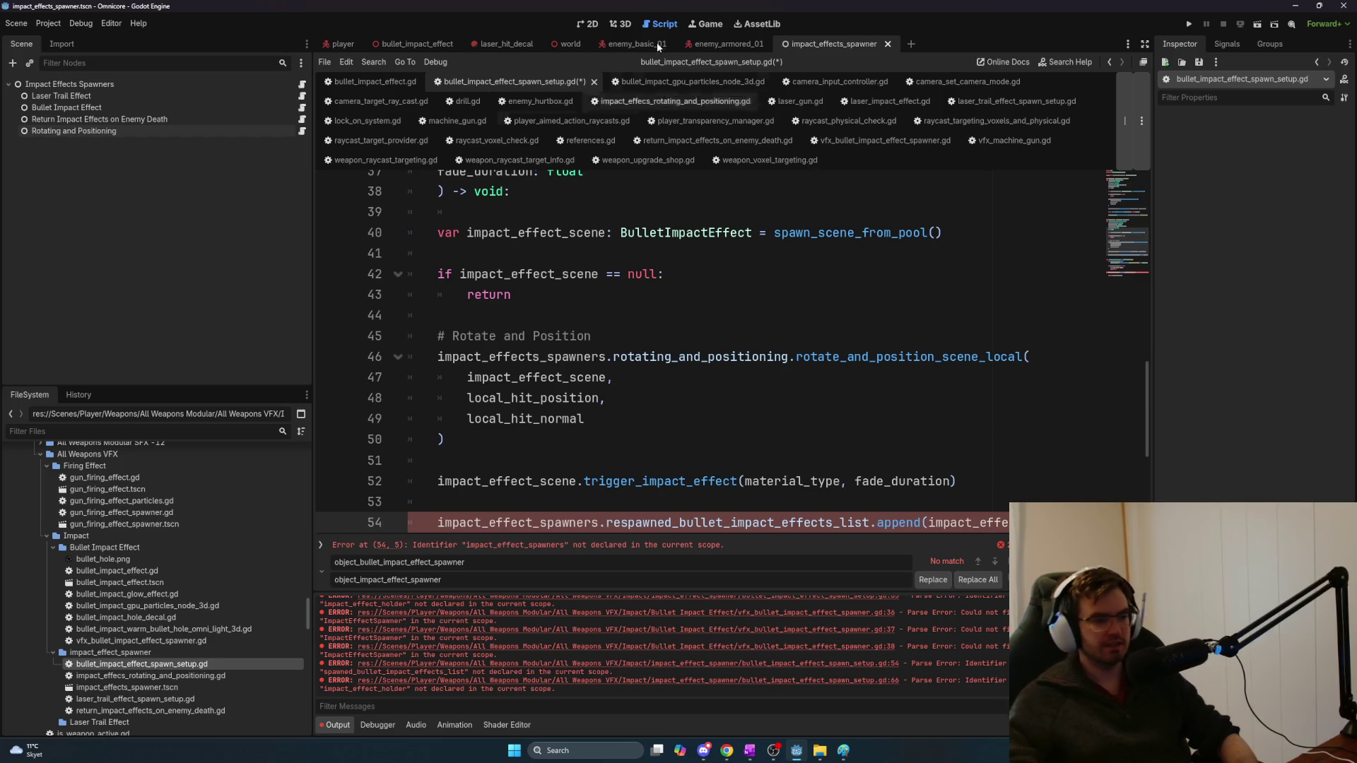
{"action": "scroll", "coordinate": [766, 283], "scroll_direction": "up", "scroll_amount": 9}
{"action": "scroll", "coordinate": [767, 282], "scroll_direction": "up", "scroll_amount": 3}
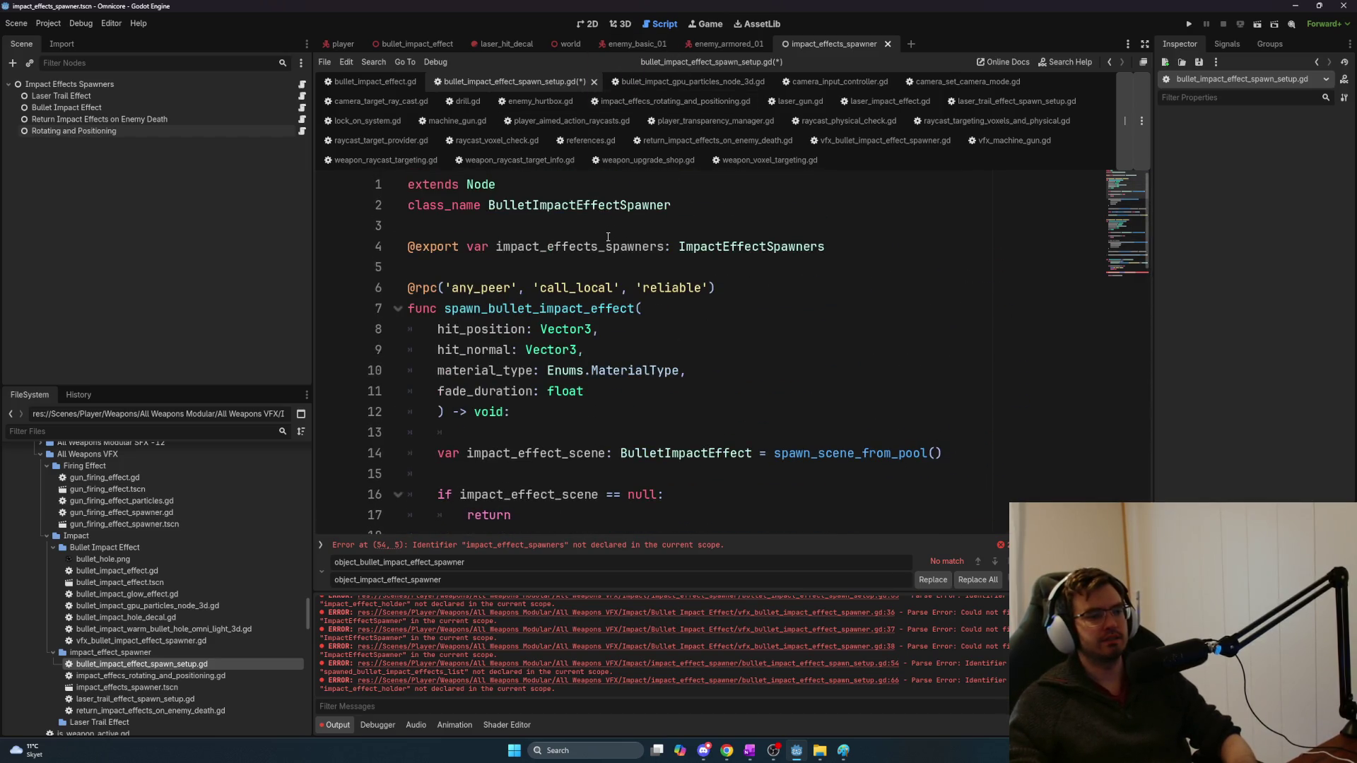
Rename the exported variable on line 4 to impact_effect_spawners and save the script.
{"action": "double_click", "coordinate": [639, 245]}
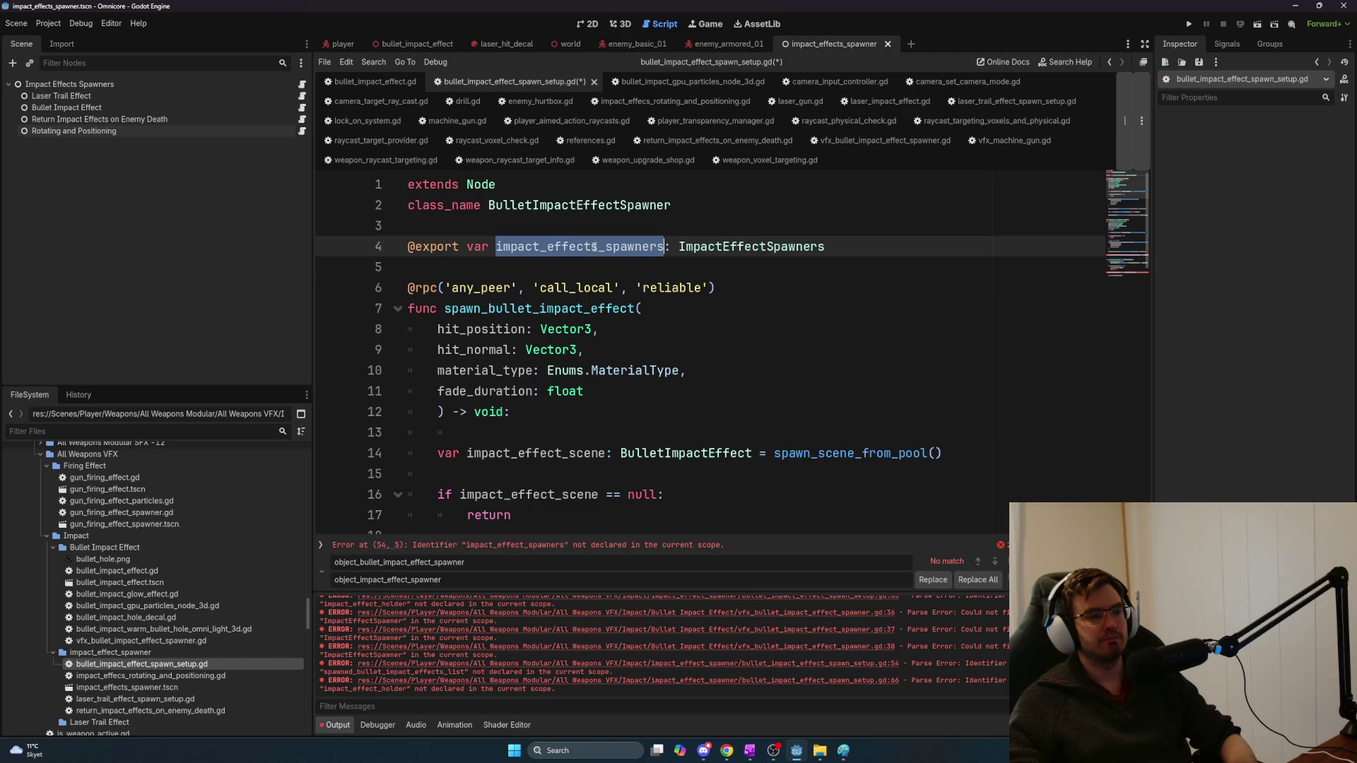
{"action": "scroll", "coordinate": [636, 297], "scroll_direction": "down", "scroll_amount": 5}
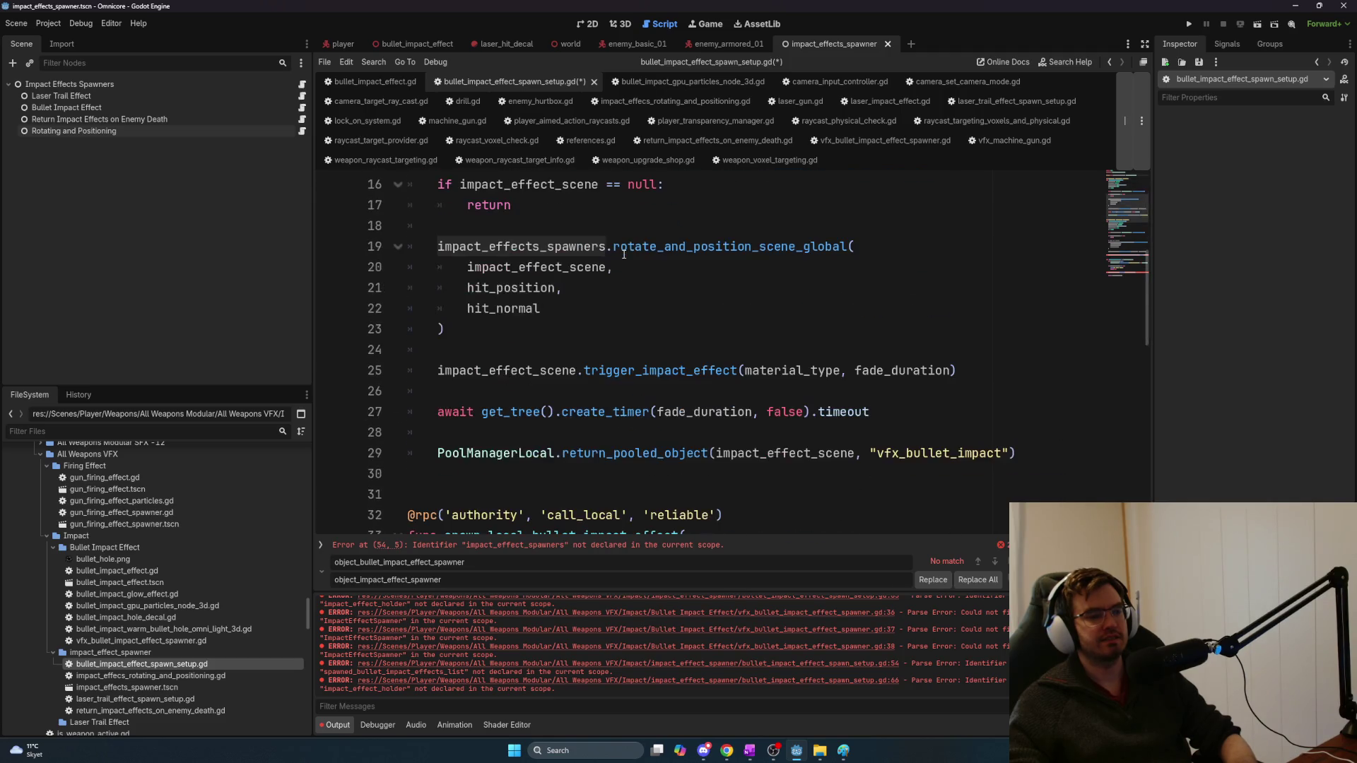
{"action": "scroll", "coordinate": [808, 336], "scroll_direction": "up", "scroll_amount": 5}
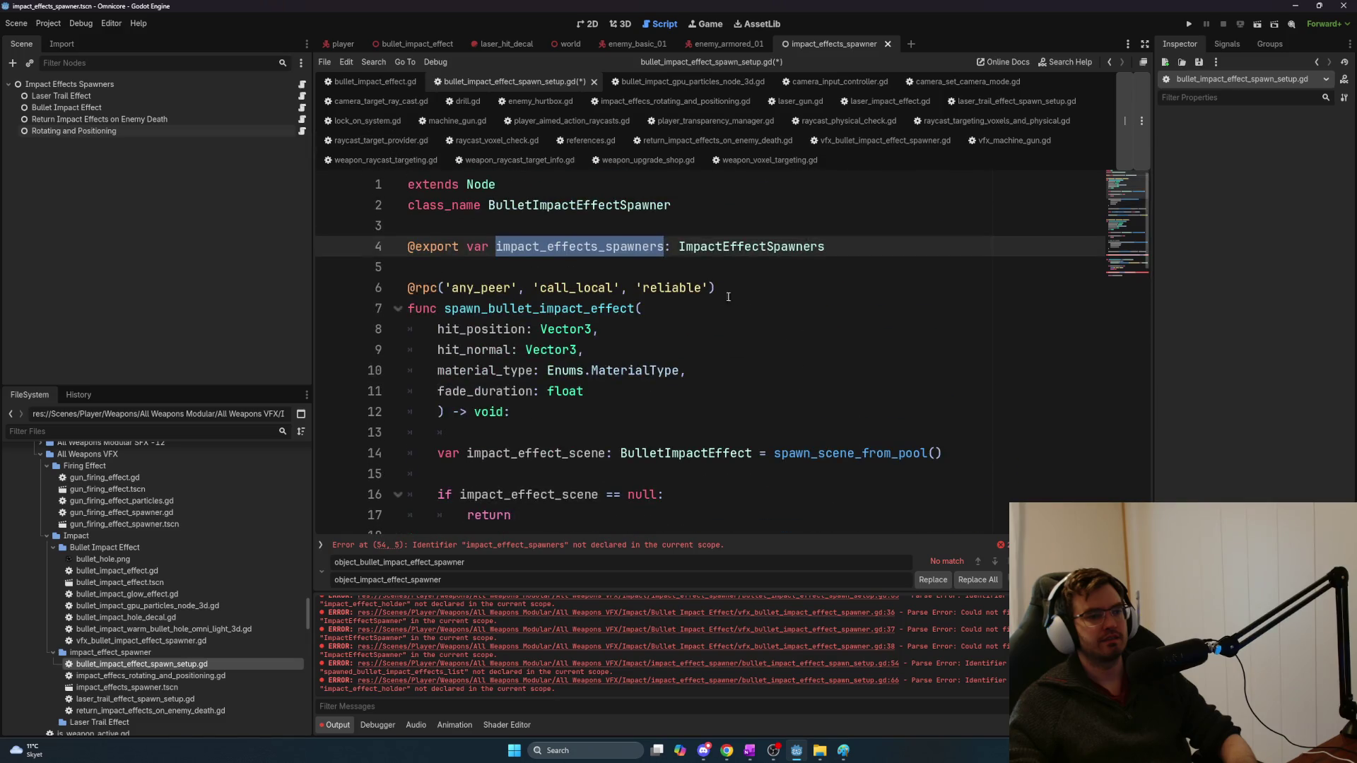
{"action": "left_click", "coordinate": [600, 248]}
{"action": "key", "text": "BackSpace"}
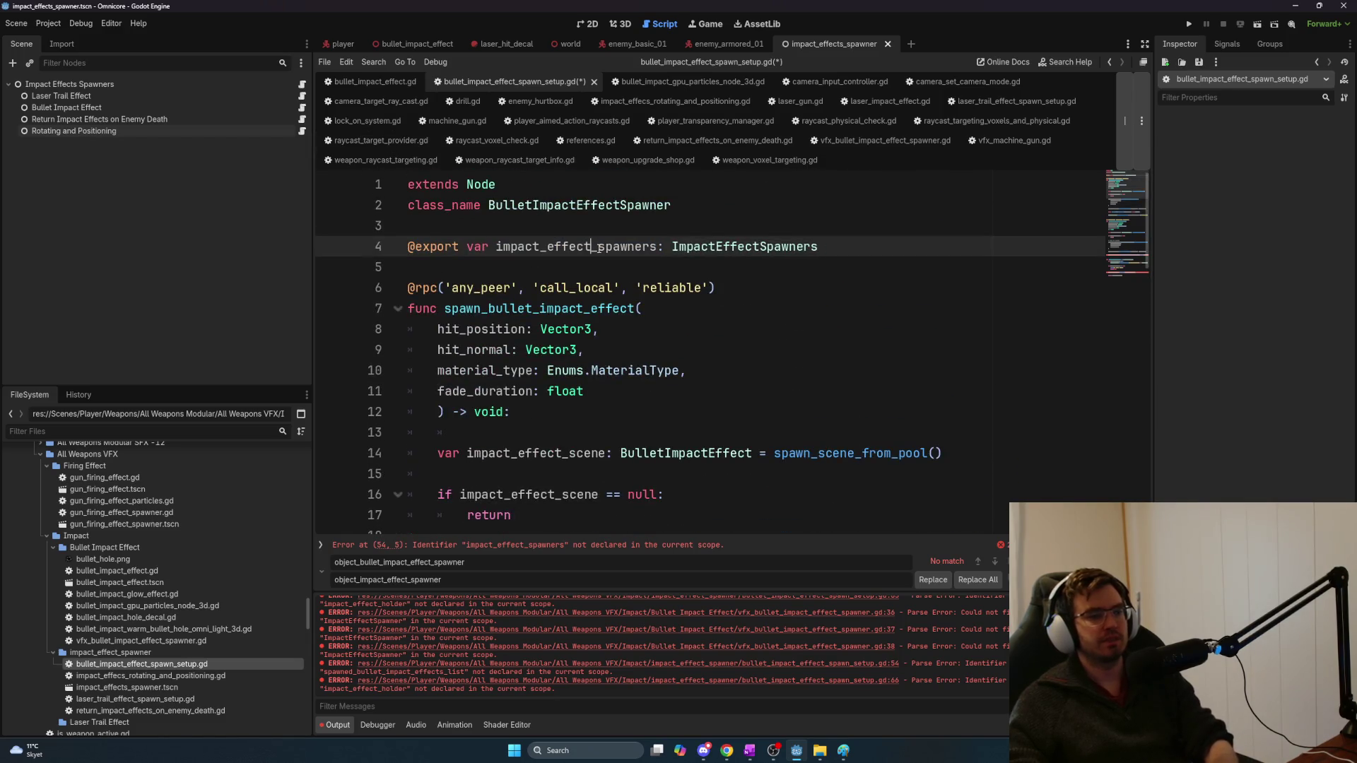
{"action": "double_click", "coordinate": [599, 249]}
{"action": "key", "text": "ctrl+c"}
{"action": "key", "text": "ctrl+s"}
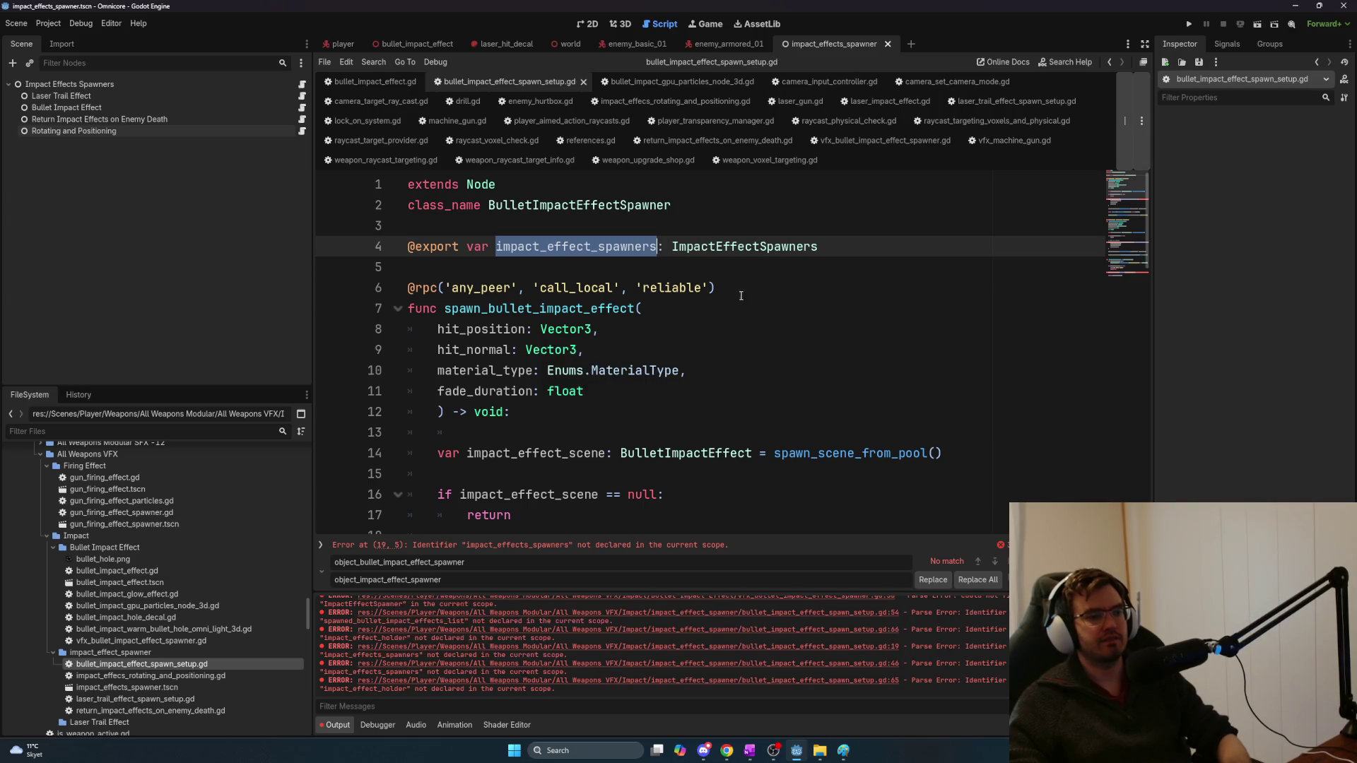
Replace the old variable name with impact_effect_spawners on lines 19 and 46.
{"action": "scroll", "coordinate": [747, 305], "scroll_direction": "down", "scroll_amount": 6}
{"action": "scroll", "coordinate": [551, 254], "scroll_direction": "up", "scroll_amount": 1}
{"action": "double_click", "coordinate": [548, 249]}
{"action": "key", "text": "ctrl+v"}
{"action": "scroll", "coordinate": [676, 326], "scroll_direction": "down", "scroll_amount": 4}
{"action": "scroll", "coordinate": [676, 325], "scroll_direction": "up", "scroll_amount": 1}
{"action": "scroll", "coordinate": [548, 375], "scroll_direction": "down", "scroll_amount": 4}
{"action": "left_click", "coordinate": [549, 373]}
{"action": "double_click", "coordinate": [548, 373]}
{"action": "key", "text": "ctrl+v"}
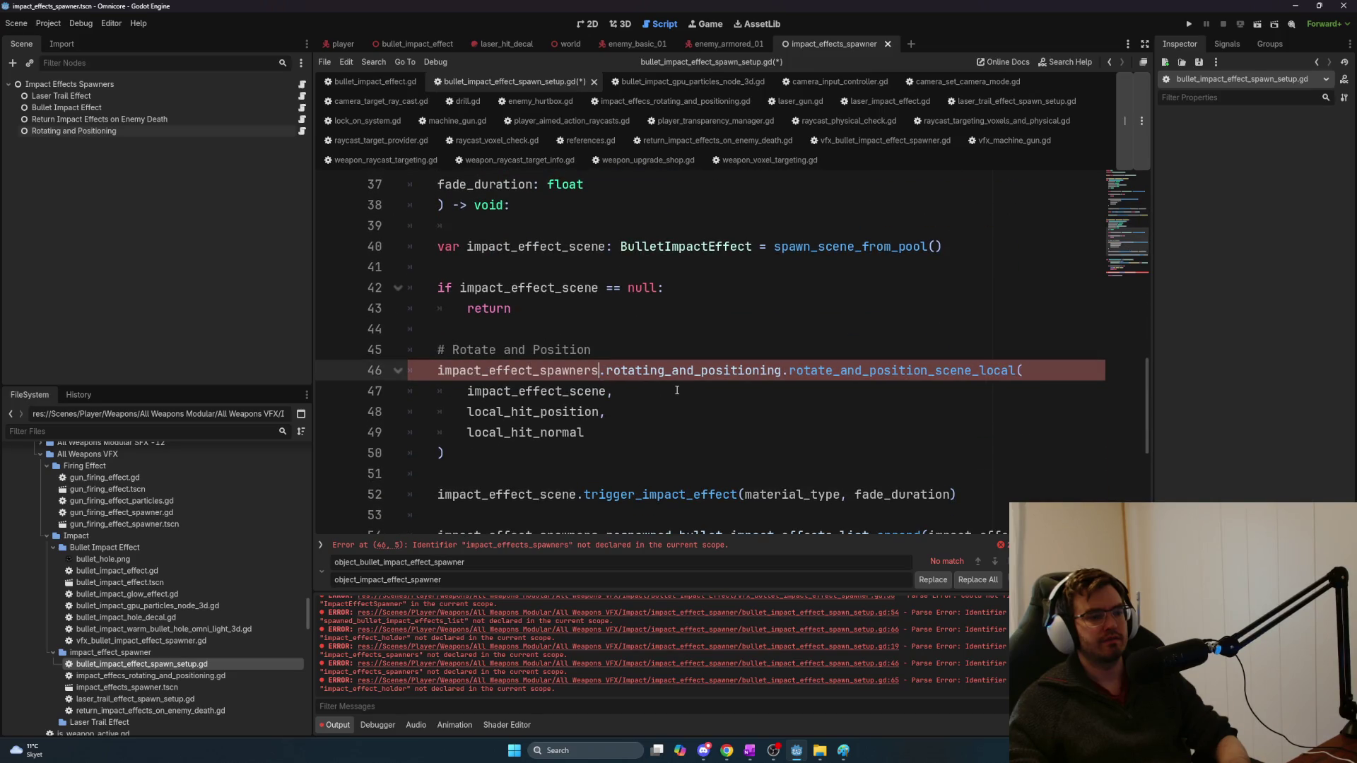
Route line 54 through impact_effect_spawners.return_on_death and wrap .append onto line 55 with a backslash.
{"action": "scroll", "coordinate": [565, 371], "scroll_direction": "down", "scroll_amount": 4}
{"action": "scroll", "coordinate": [594, 366], "scroll_direction": "up", "scroll_amount": 2}
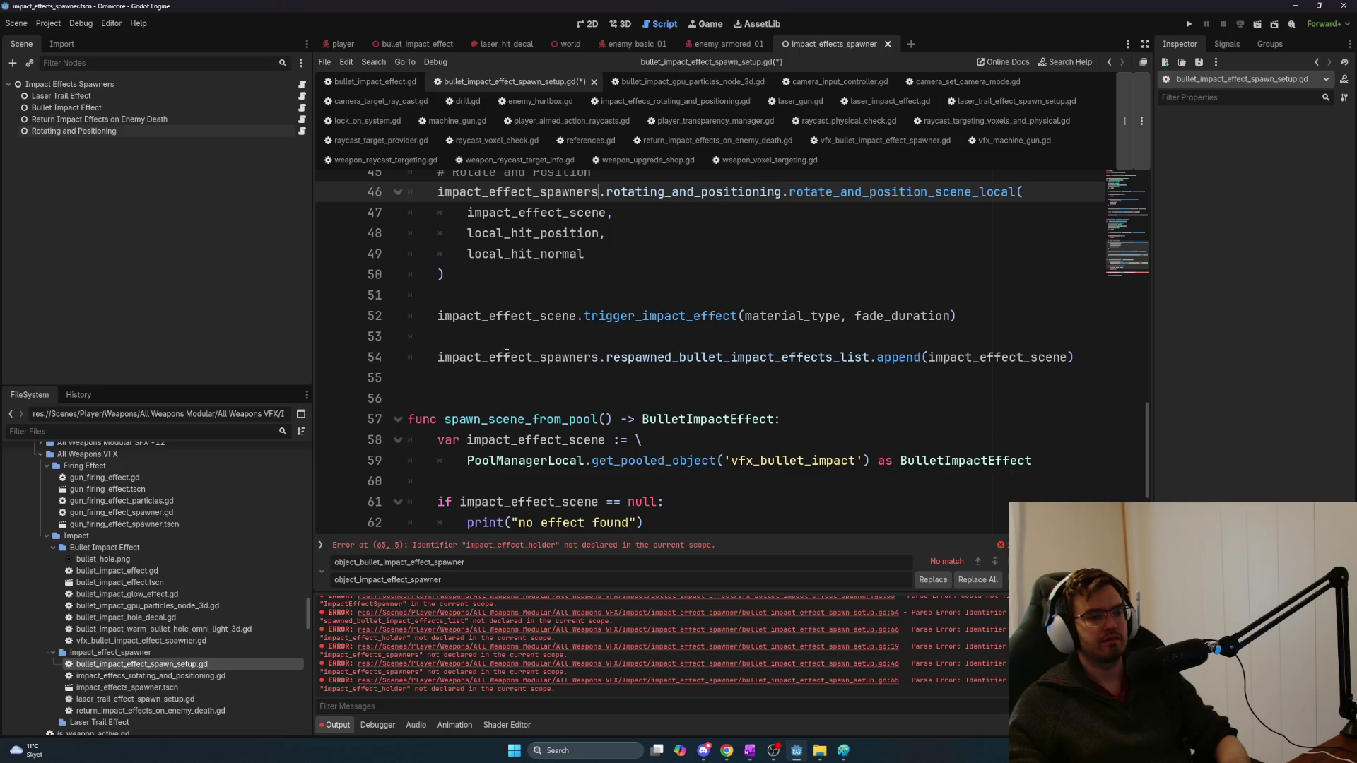
{"action": "double_click", "coordinate": [523, 356]}
{"action": "key", "text": "ctrl+v"}
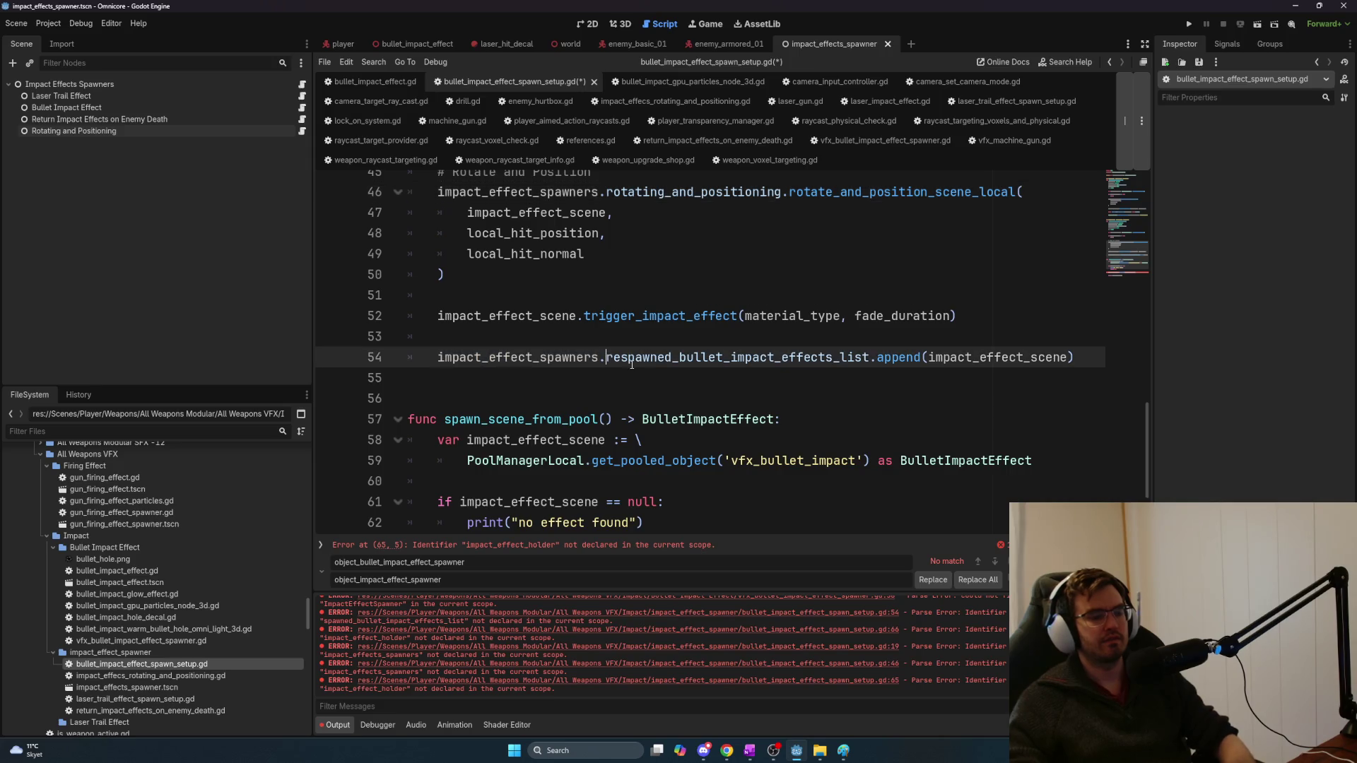
{"action": "type", "text": "return_on_death"}
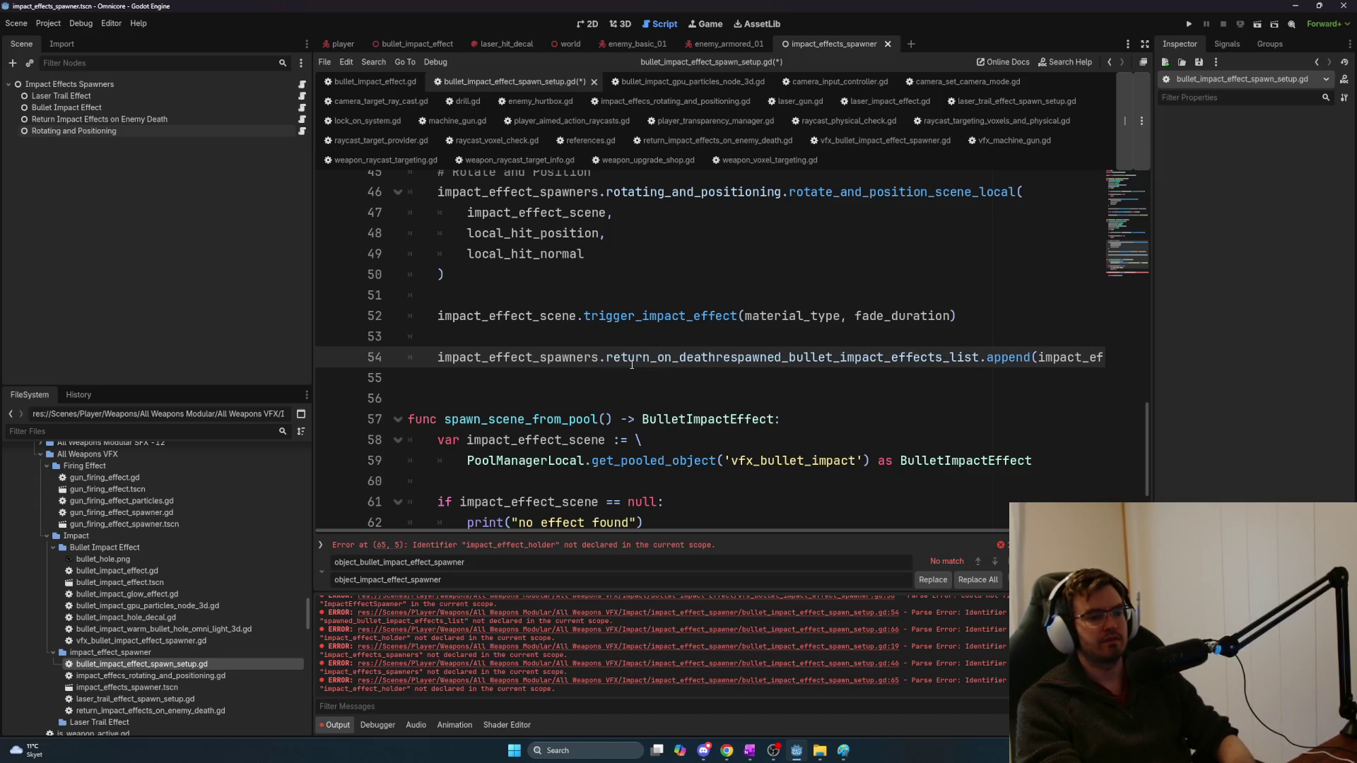
{"action": "type", "text": "."}
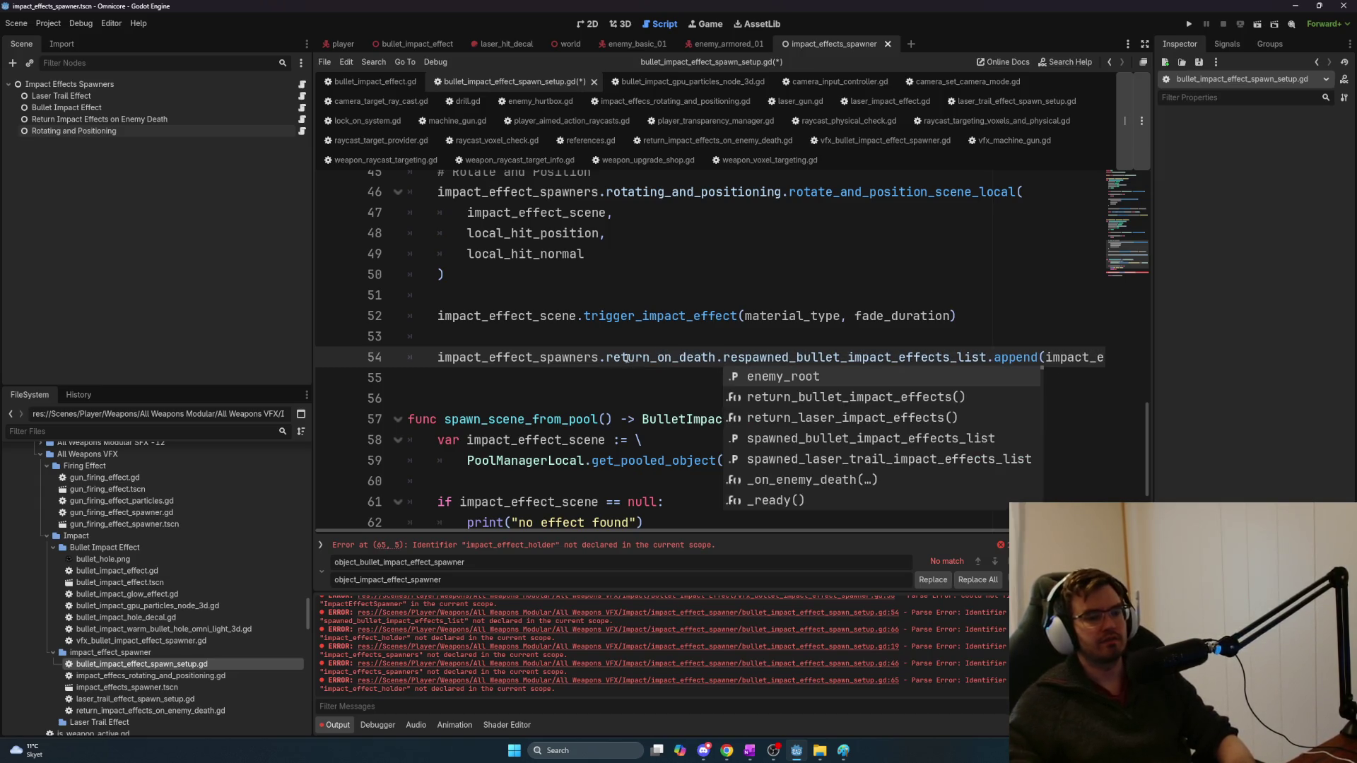
{"action": "left_click", "coordinate": [970, 337]}
{"action": "left_click", "coordinate": [988, 357]}
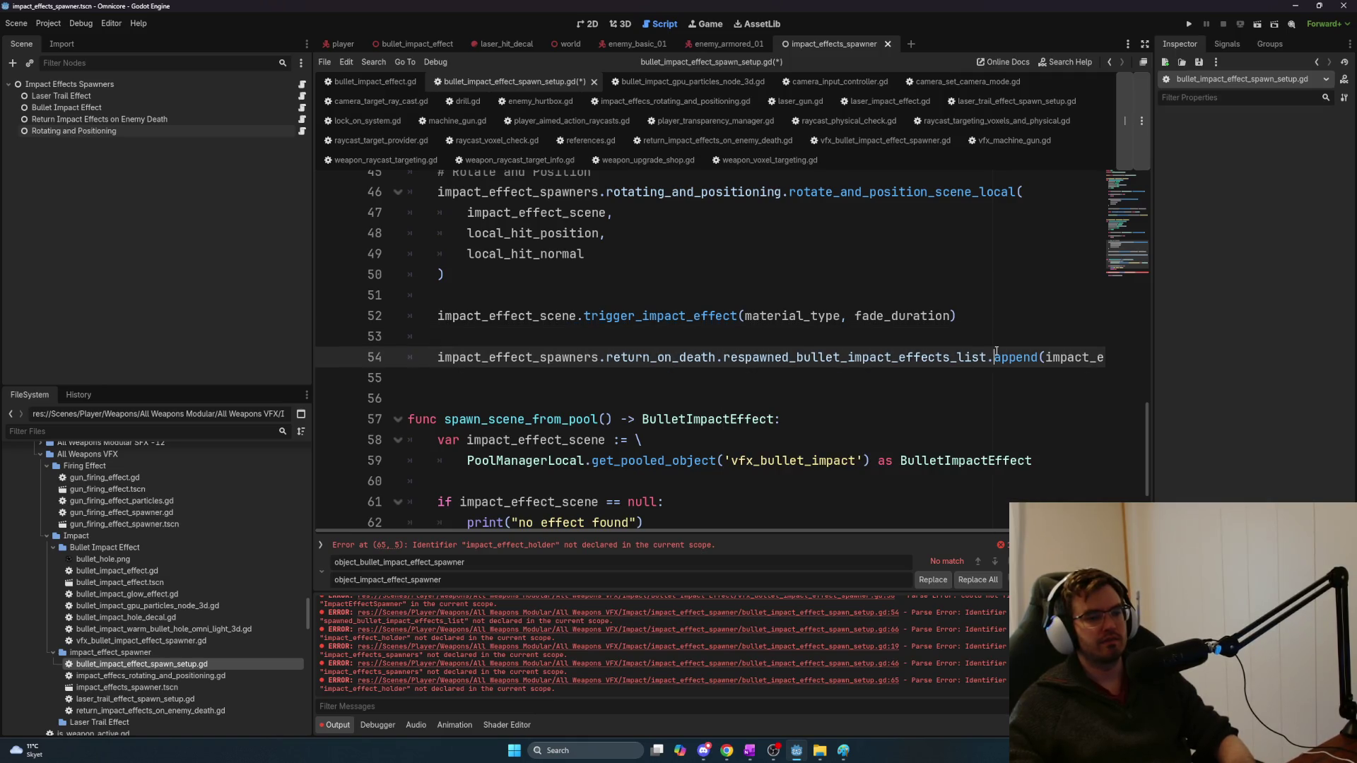
{"action": "type", "text": "\\"}
{"action": "key", "text": "Return"}
{"action": "key", "text": "Tab"}
{"action": "left_click", "coordinate": [557, 342]}
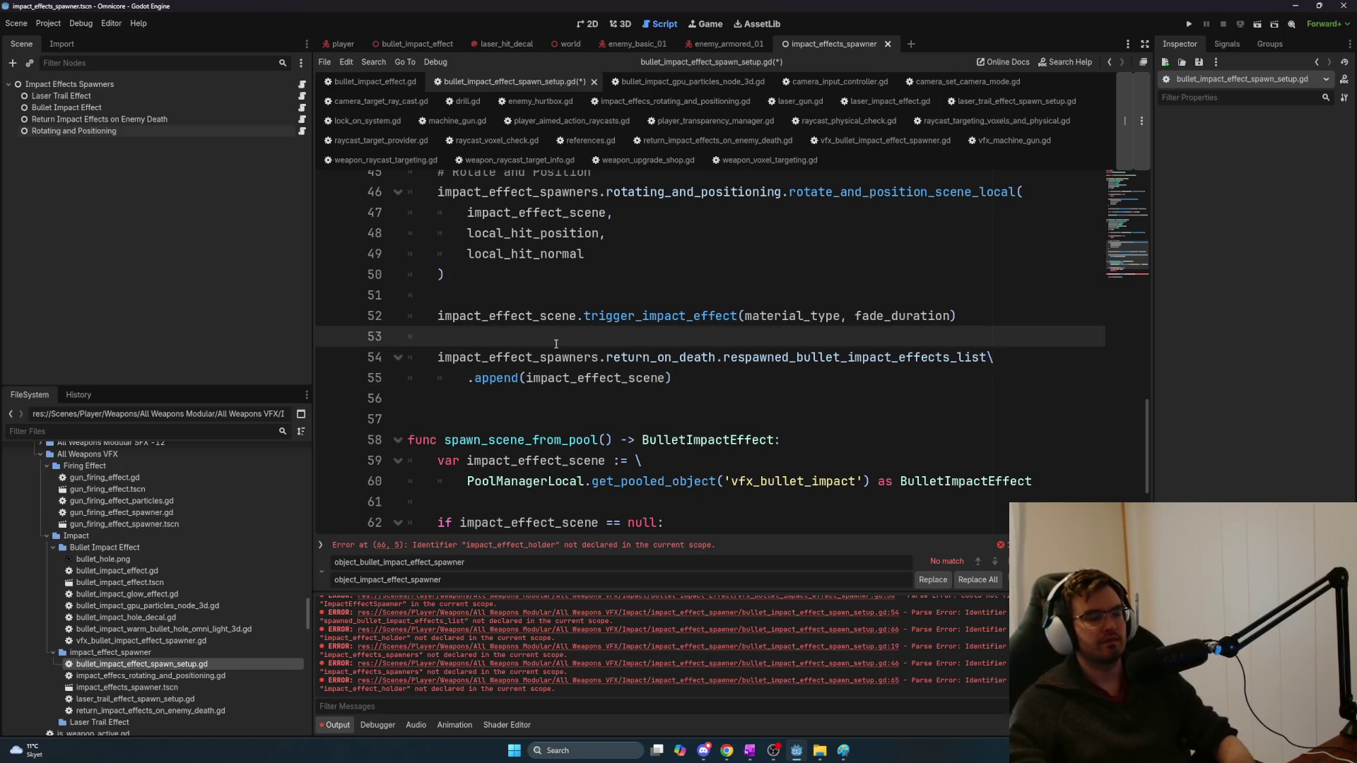
{"action": "scroll", "coordinate": [556, 344], "scroll_direction": "up", "scroll_amount": 7}
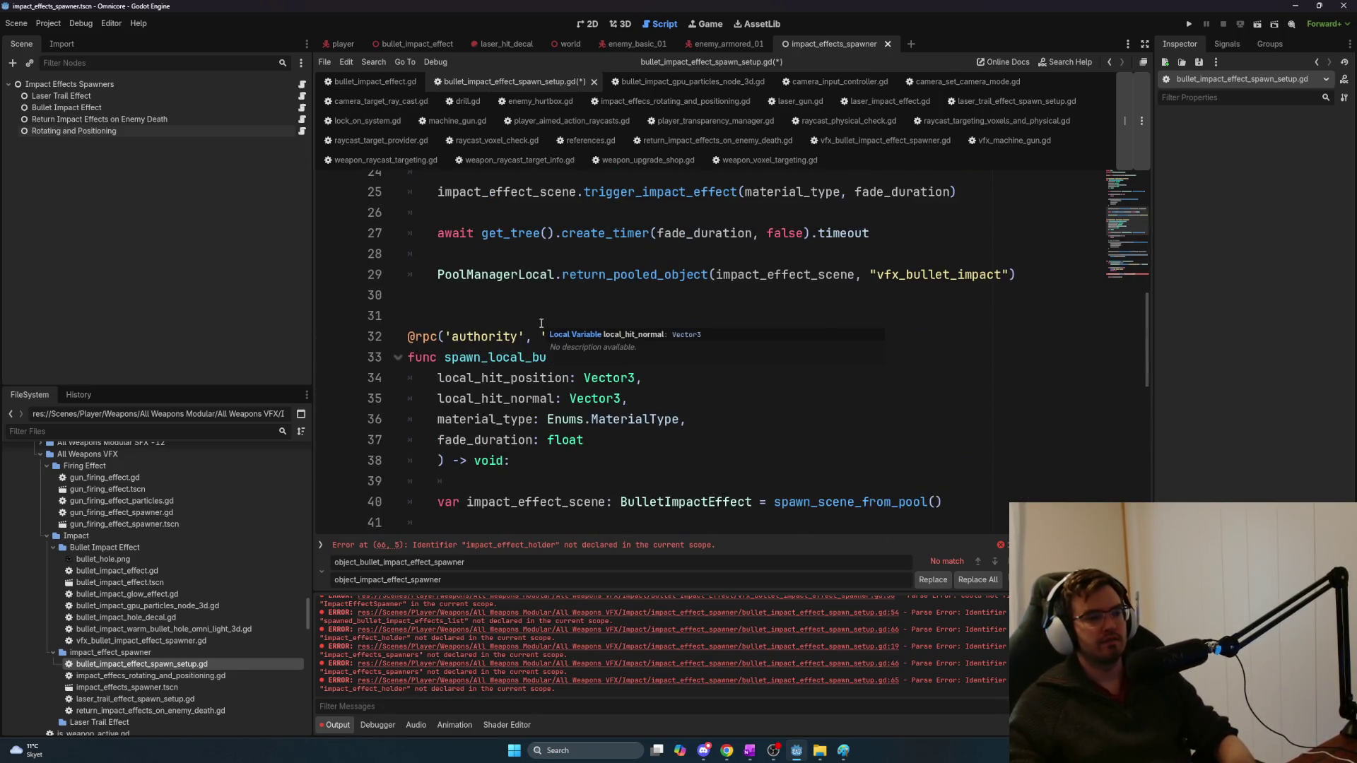
{"action": "scroll", "coordinate": [631, 422], "scroll_direction": "down", "scroll_amount": 7}
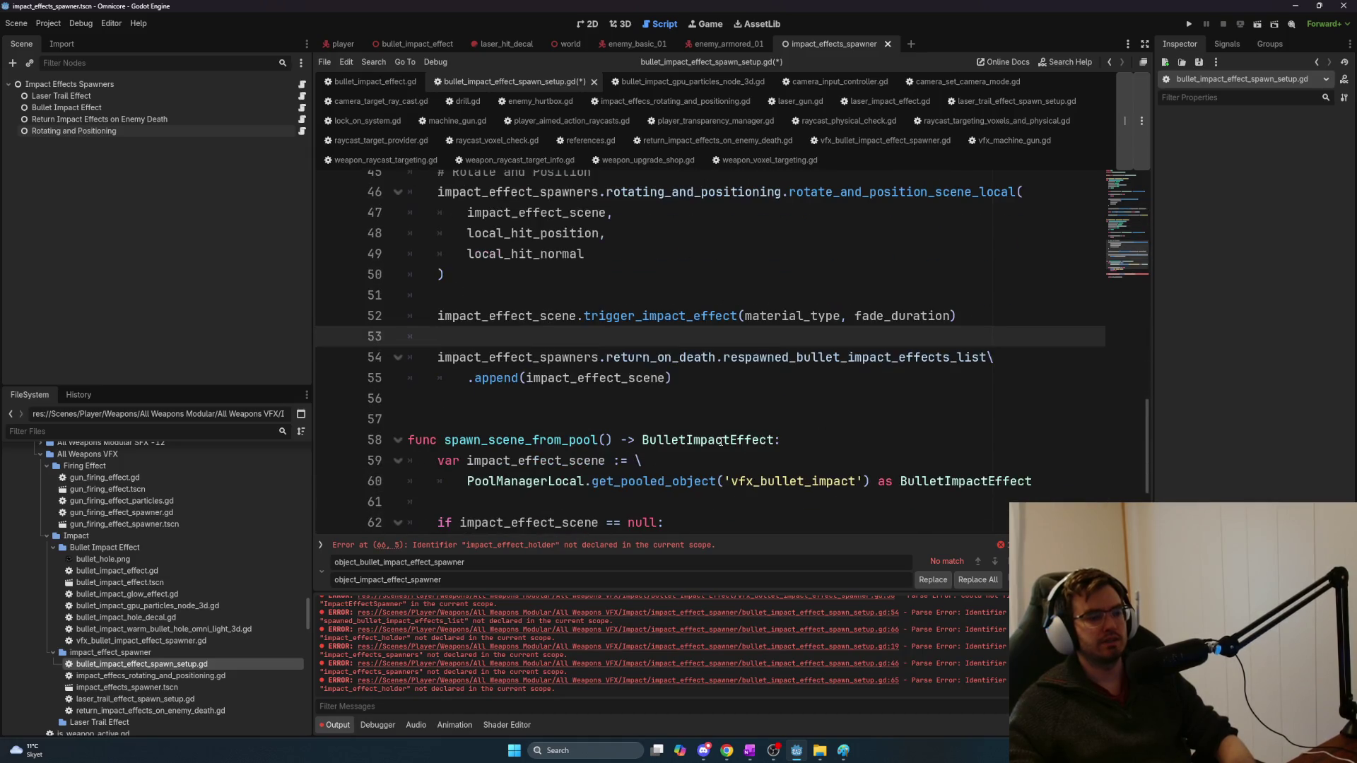
Insert '# Return to pool on enemy death' above the return_on_death append line, then review the function.
{"action": "key", "text": "Return"}
{"action": "type", "text": "# R"}
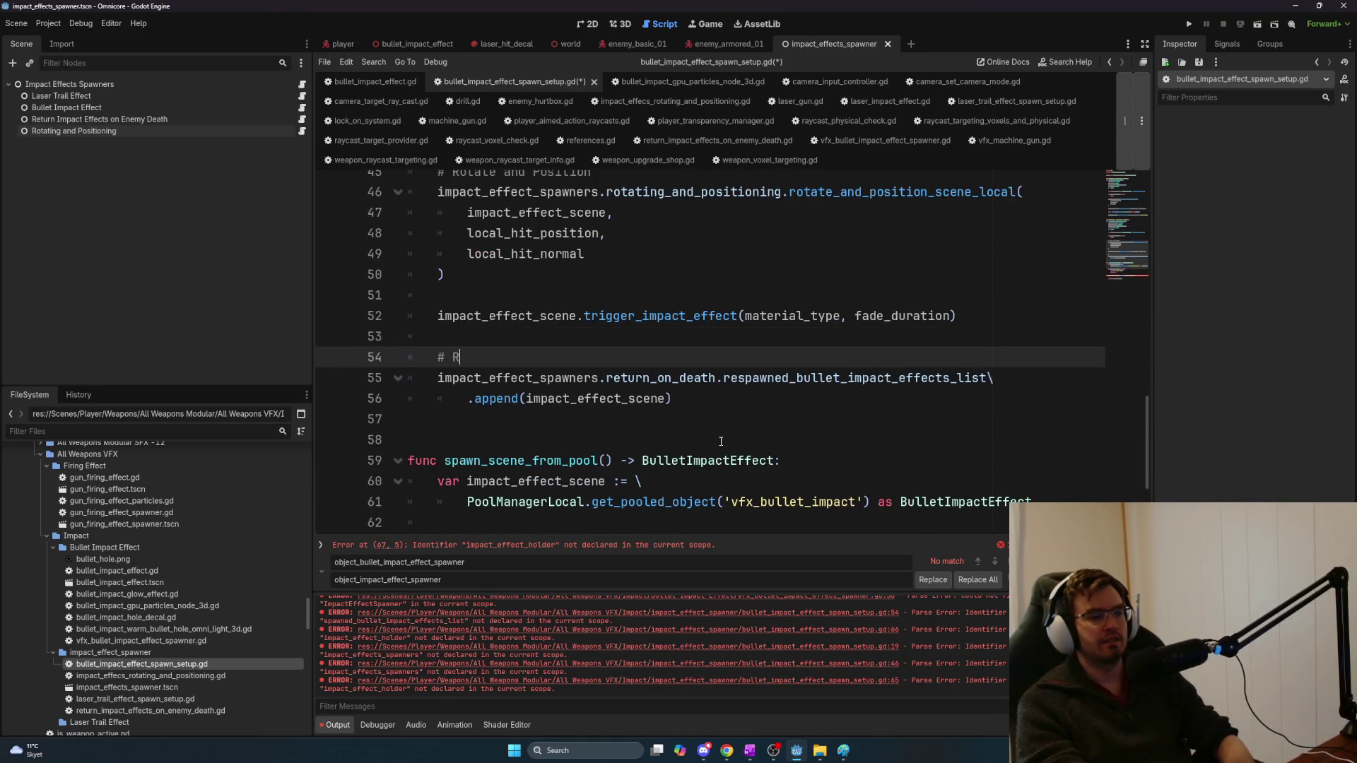
{"action": "type", "text": "eturn to pool on "}
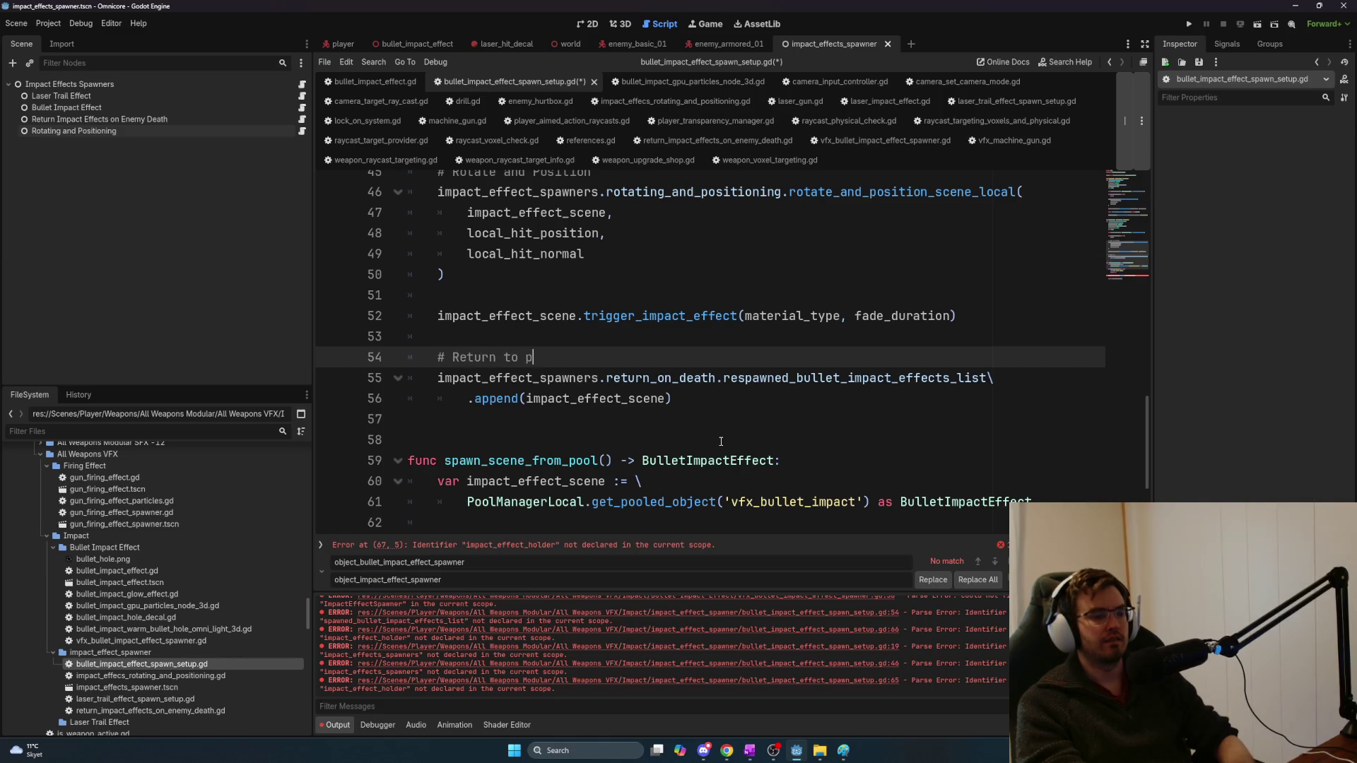
{"action": "type", "text": "enemy death"}
{"action": "scroll", "coordinate": [720, 441], "scroll_direction": "up", "scroll_amount": 1}
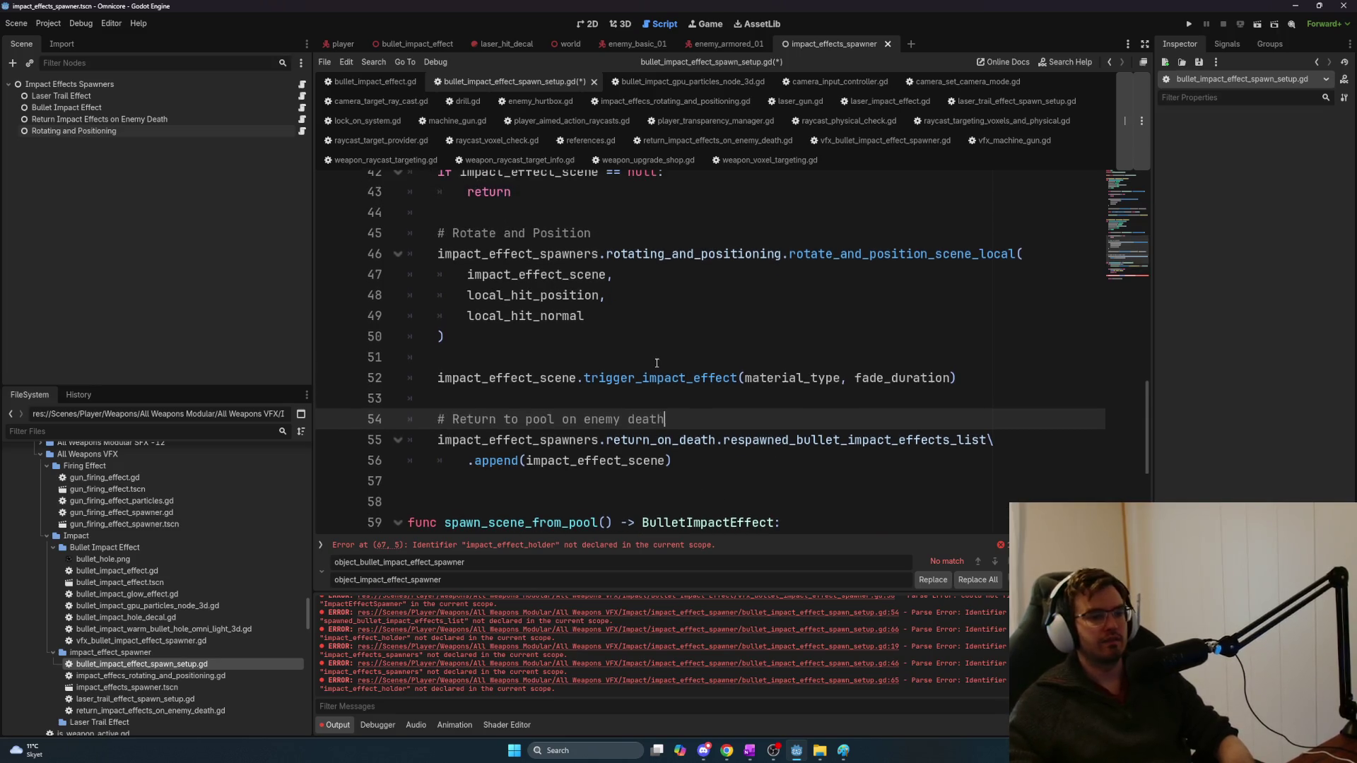
{"action": "left_click", "coordinate": [640, 358]}
{"action": "scroll", "coordinate": [640, 388], "scroll_direction": "up", "scroll_amount": 1}
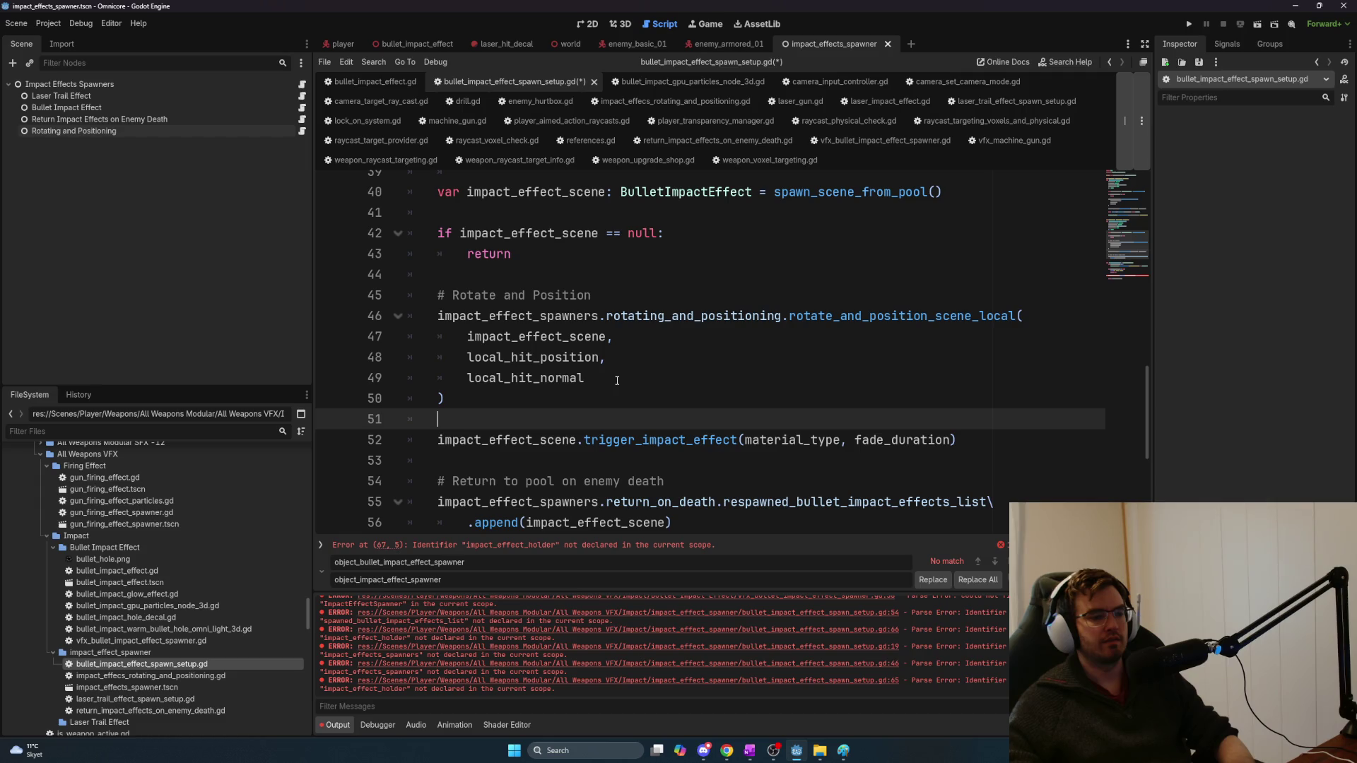
{"action": "scroll", "coordinate": [617, 381], "scroll_direction": "down", "scroll_amount": 1}
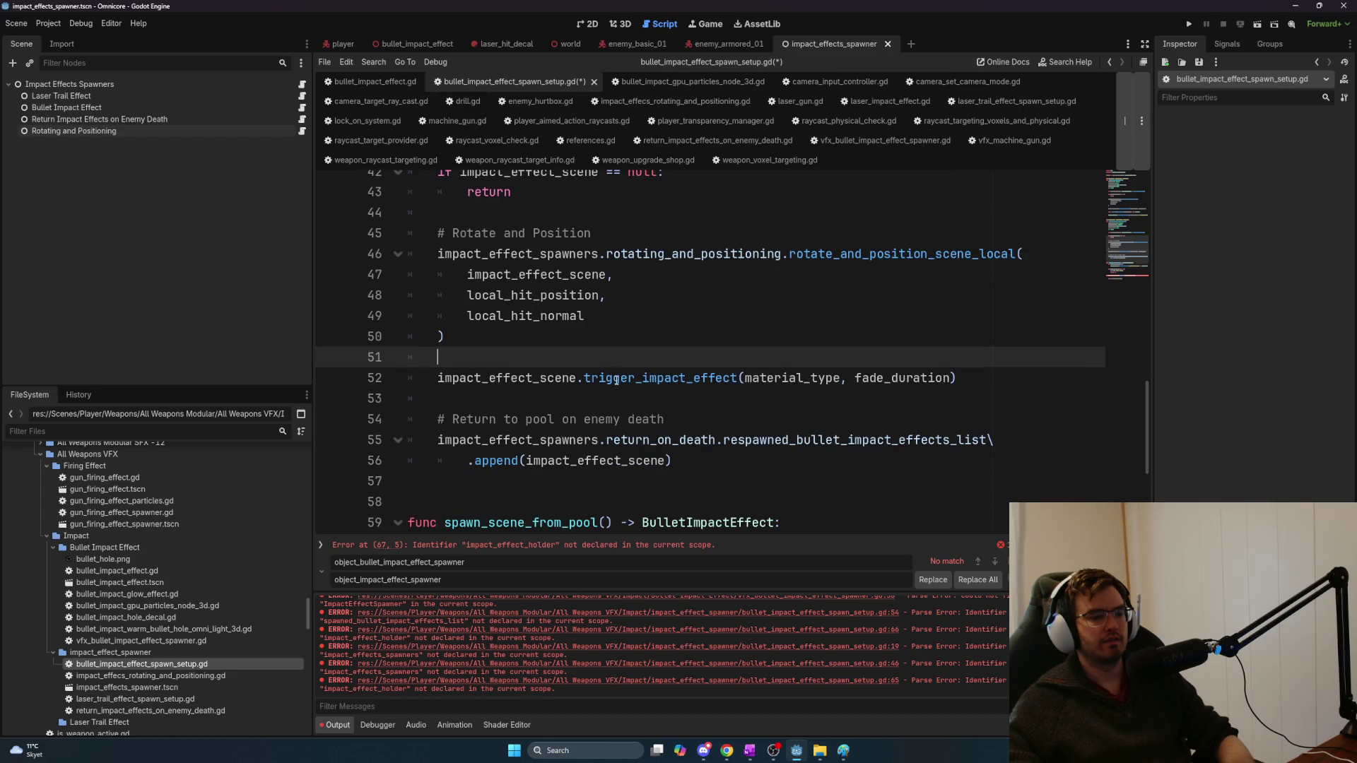
{"action": "scroll", "coordinate": [616, 381], "scroll_direction": "up", "scroll_amount": 4}
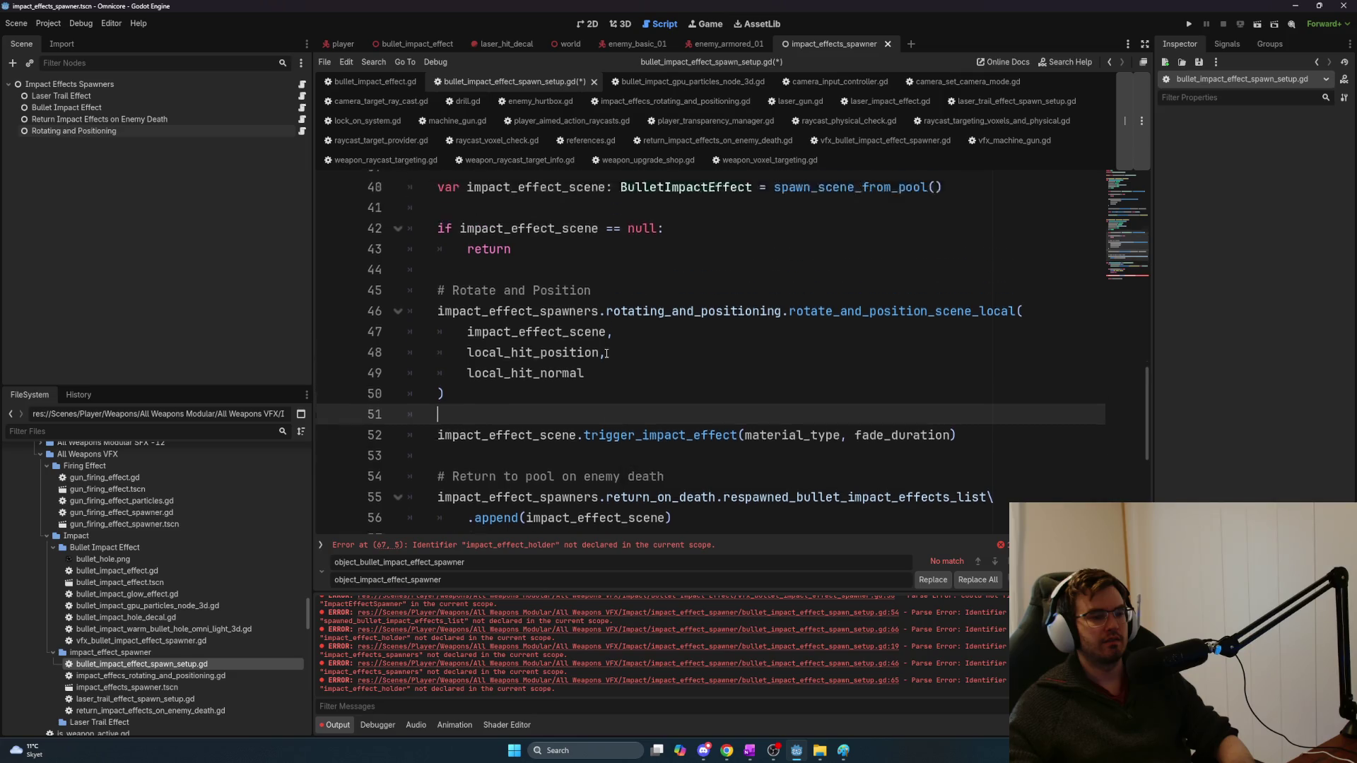
{"action": "scroll", "coordinate": [604, 352], "scroll_direction": "down", "scroll_amount": 2}
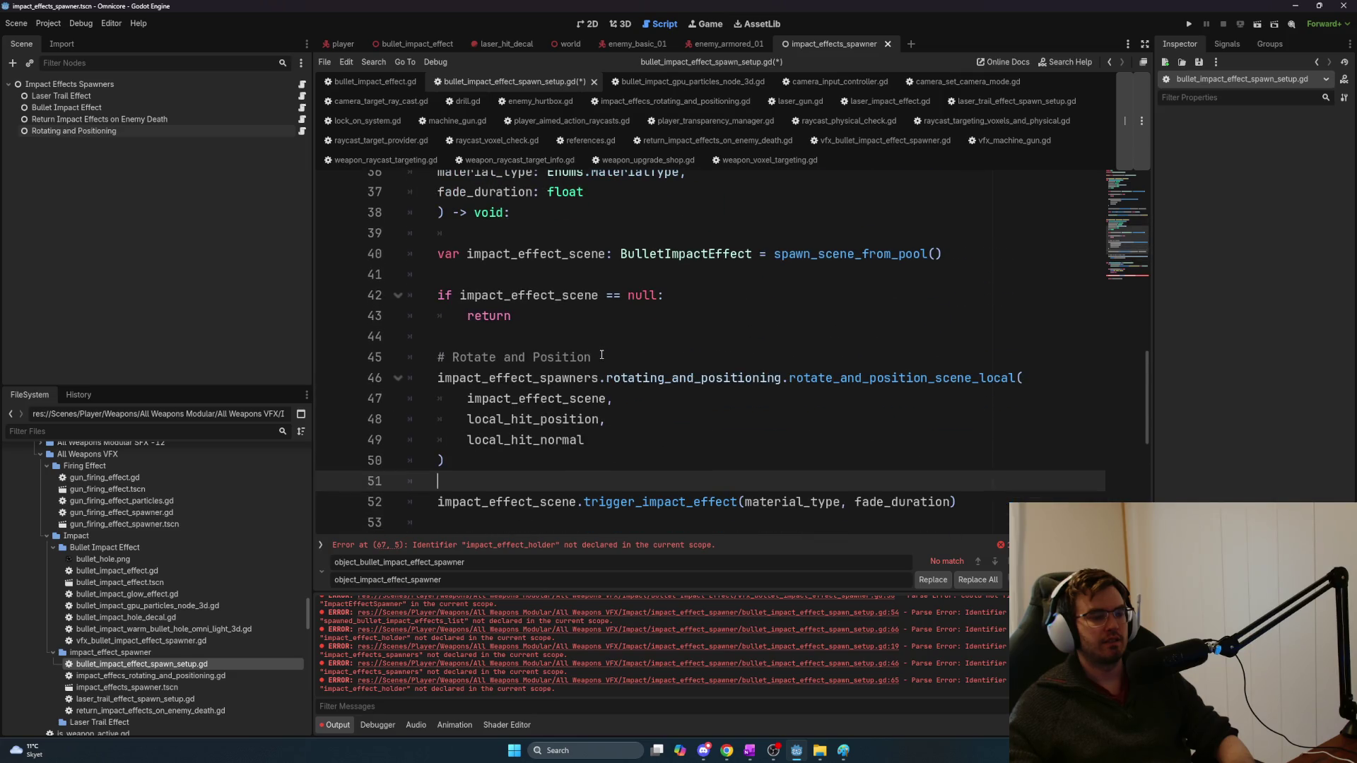
{"action": "scroll", "coordinate": [600, 355], "scroll_direction": "up", "scroll_amount": 1}
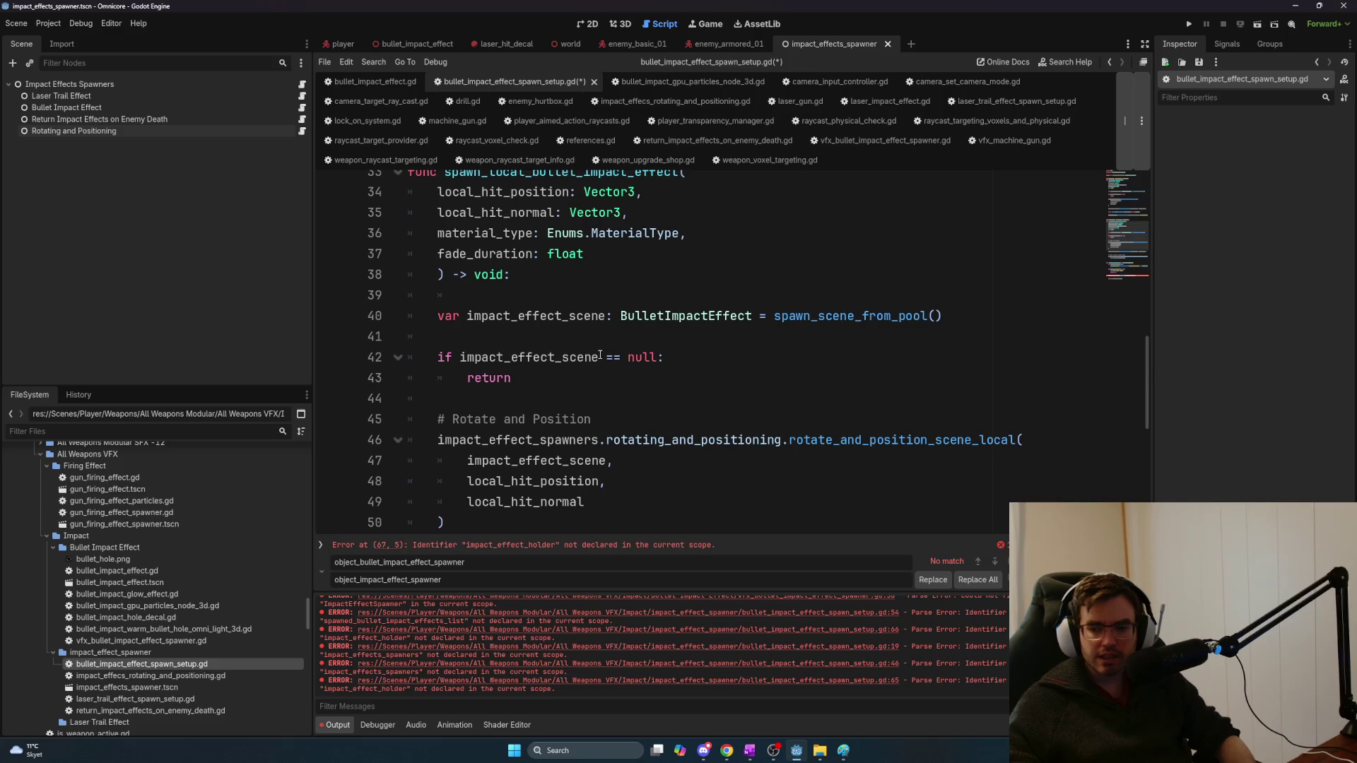
{"action": "scroll", "coordinate": [587, 346], "scroll_direction": "up", "scroll_amount": 5}
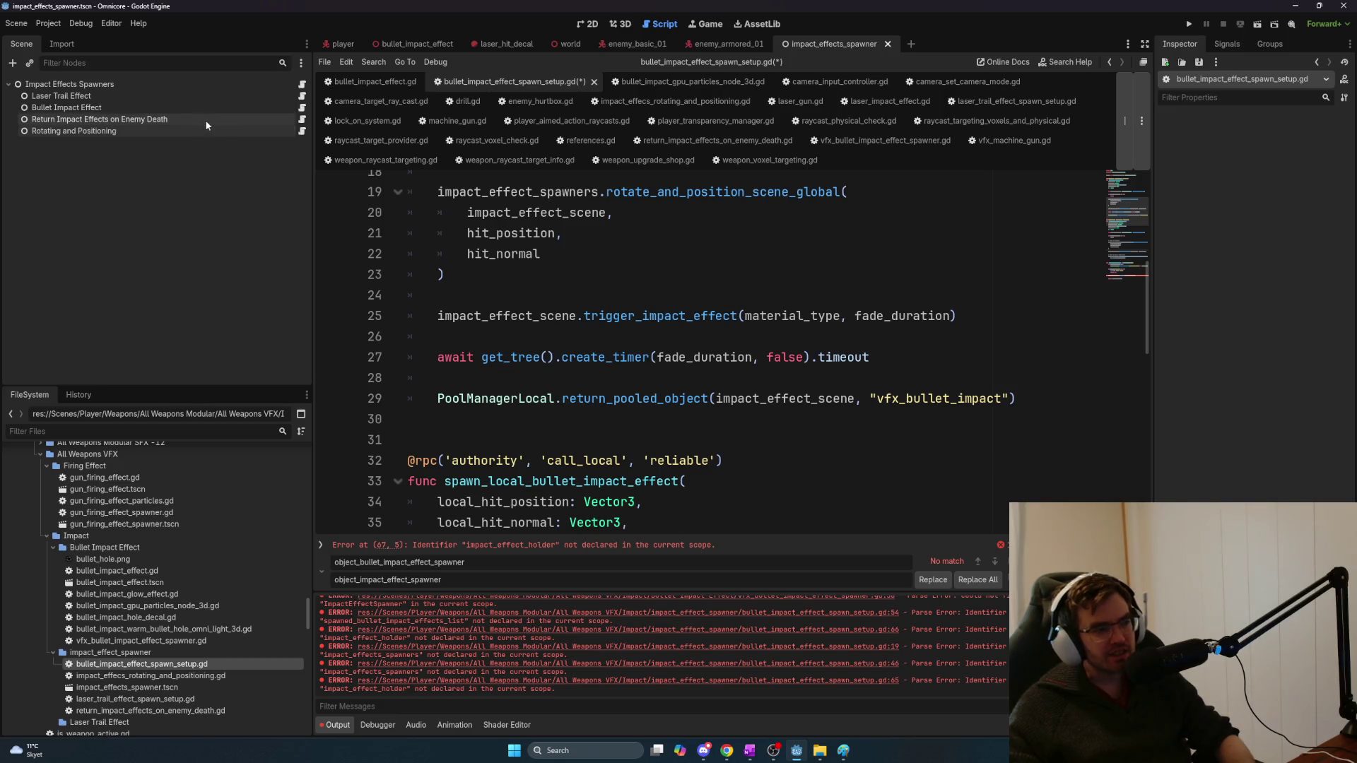
Open the Return Impact Effects on Enemy Death node's script from the Scene dock.
{"action": "left_click", "coordinate": [302, 118]}
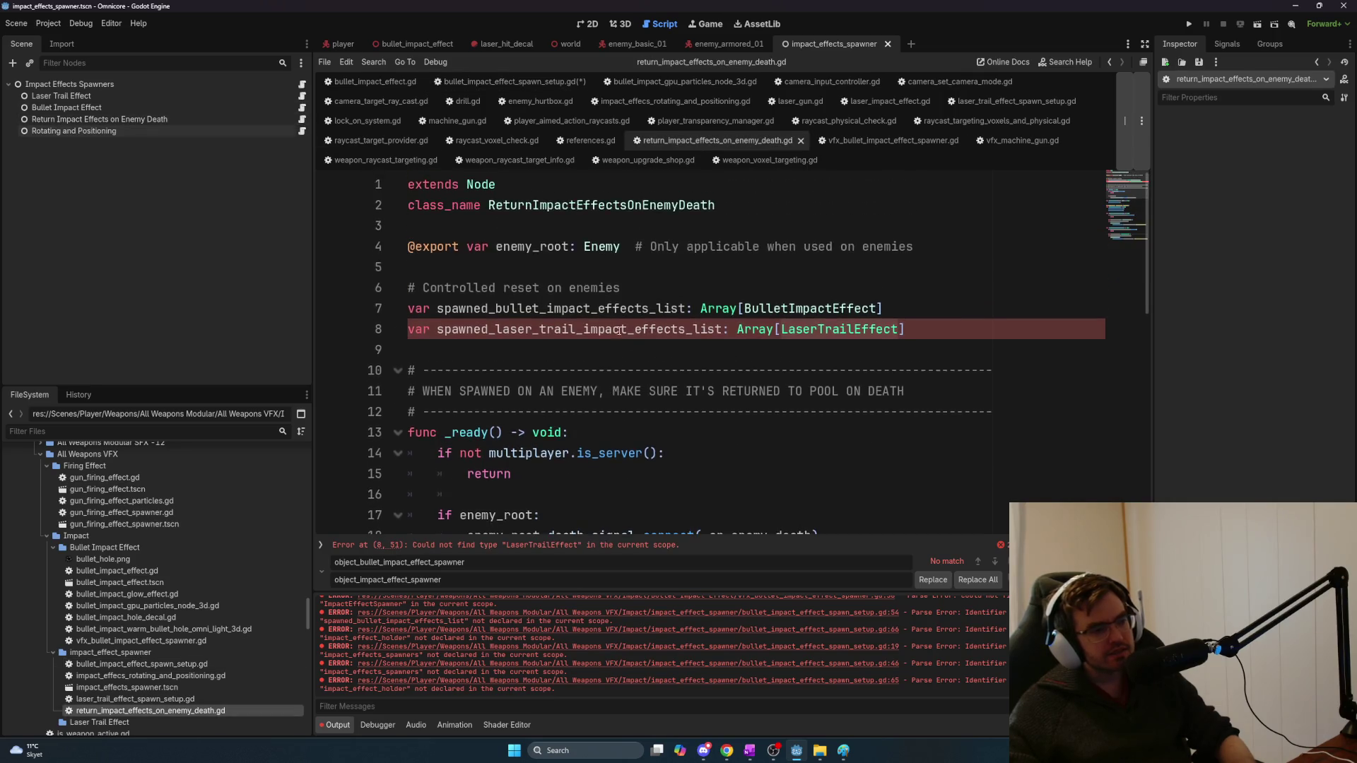
{"action": "scroll", "coordinate": [644, 354], "scroll_direction": "down", "scroll_amount": 4}
{"action": "scroll", "coordinate": [644, 354], "scroll_direction": "down", "scroll_amount": 5}
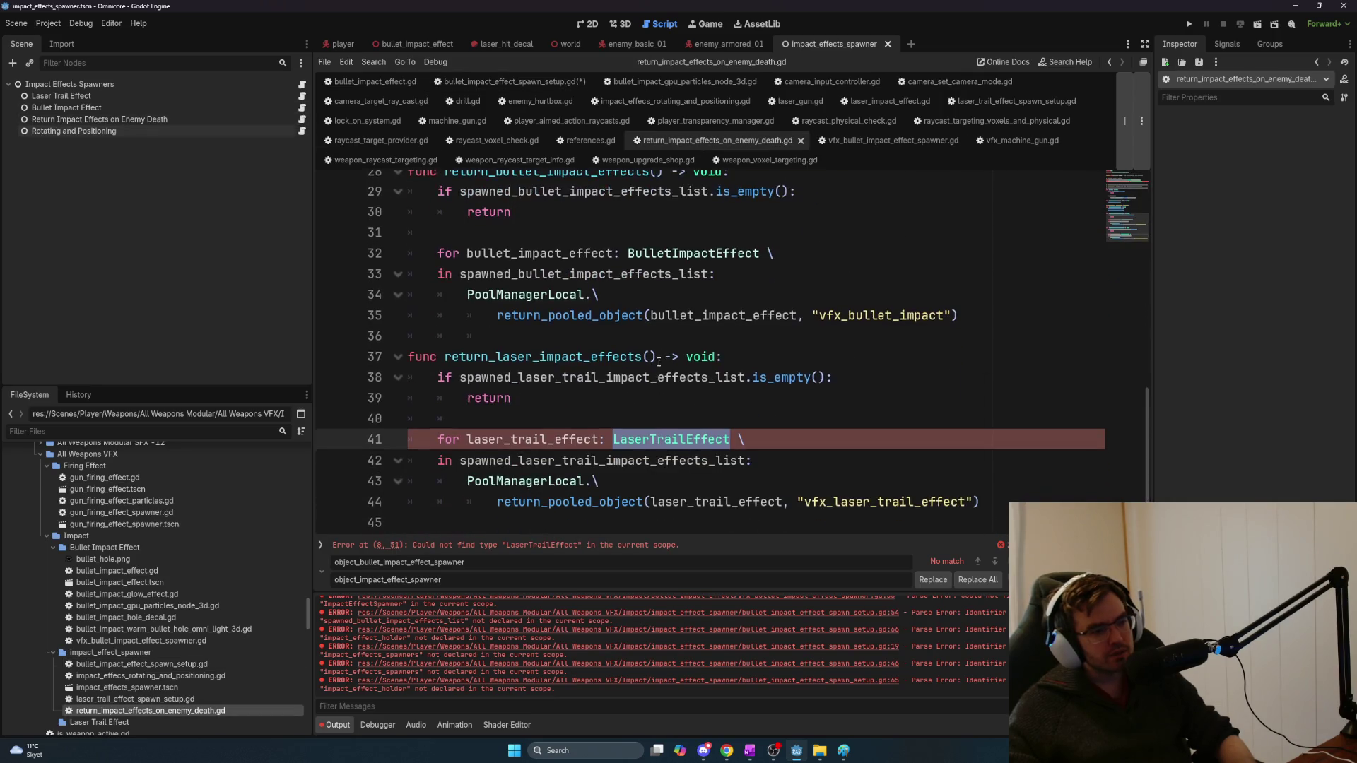
{"action": "scroll", "coordinate": [751, 464], "scroll_direction": "up", "scroll_amount": 9}
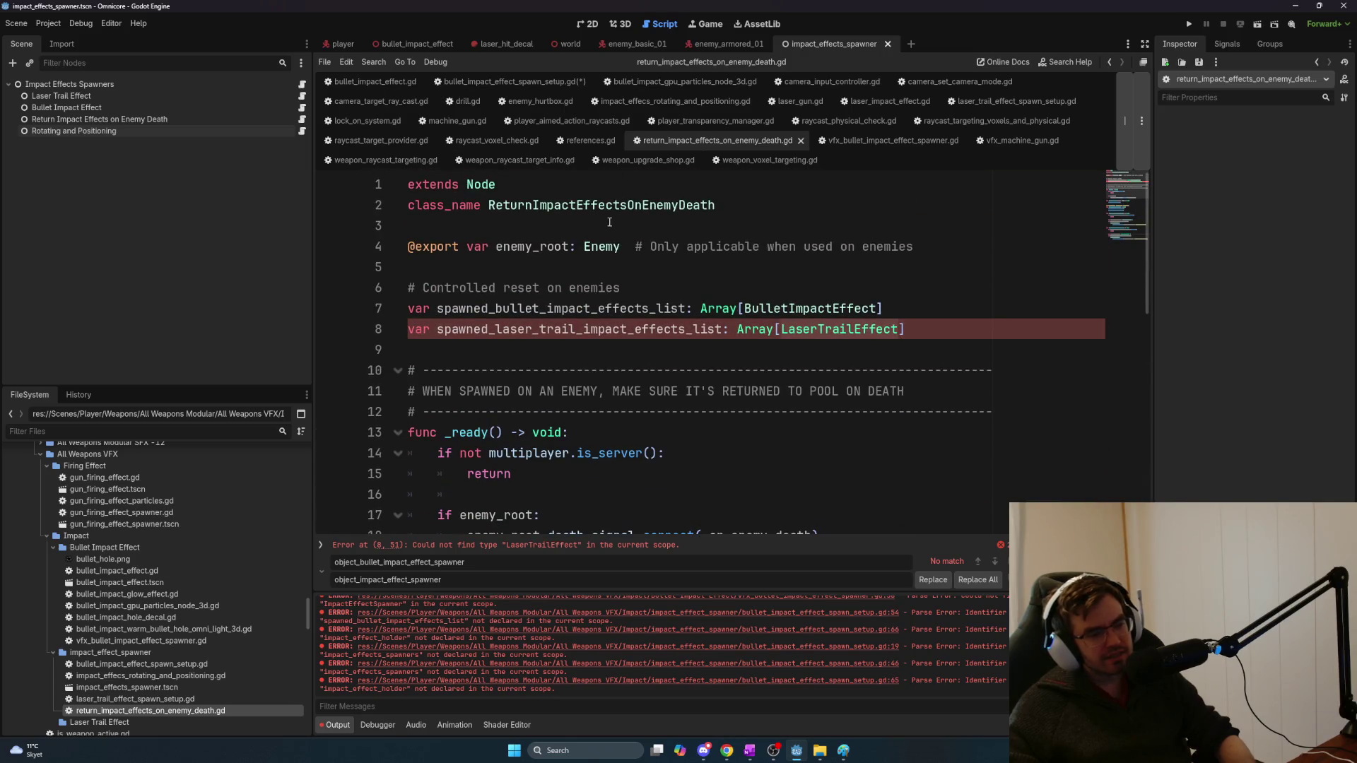
Select the ReturnImpactEffectsOnEnemyDeath class declaration at the top and look through the script.
{"action": "left_click_drag", "start_coordinate": [720, 205], "coordinate": [482, 210]}
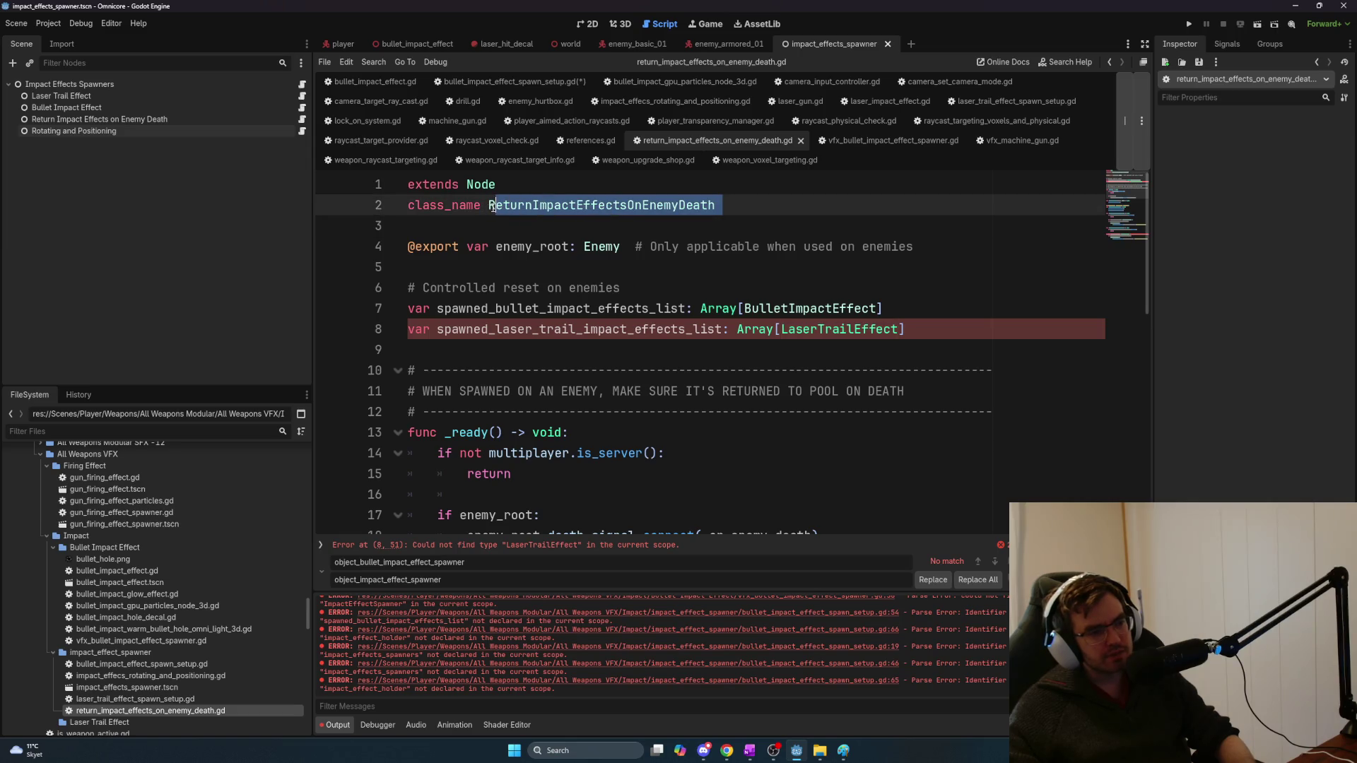
{"action": "left_click", "coordinate": [580, 205]}
{"action": "double_click", "coordinate": [629, 206]}
{"action": "left_click", "coordinate": [675, 207]}
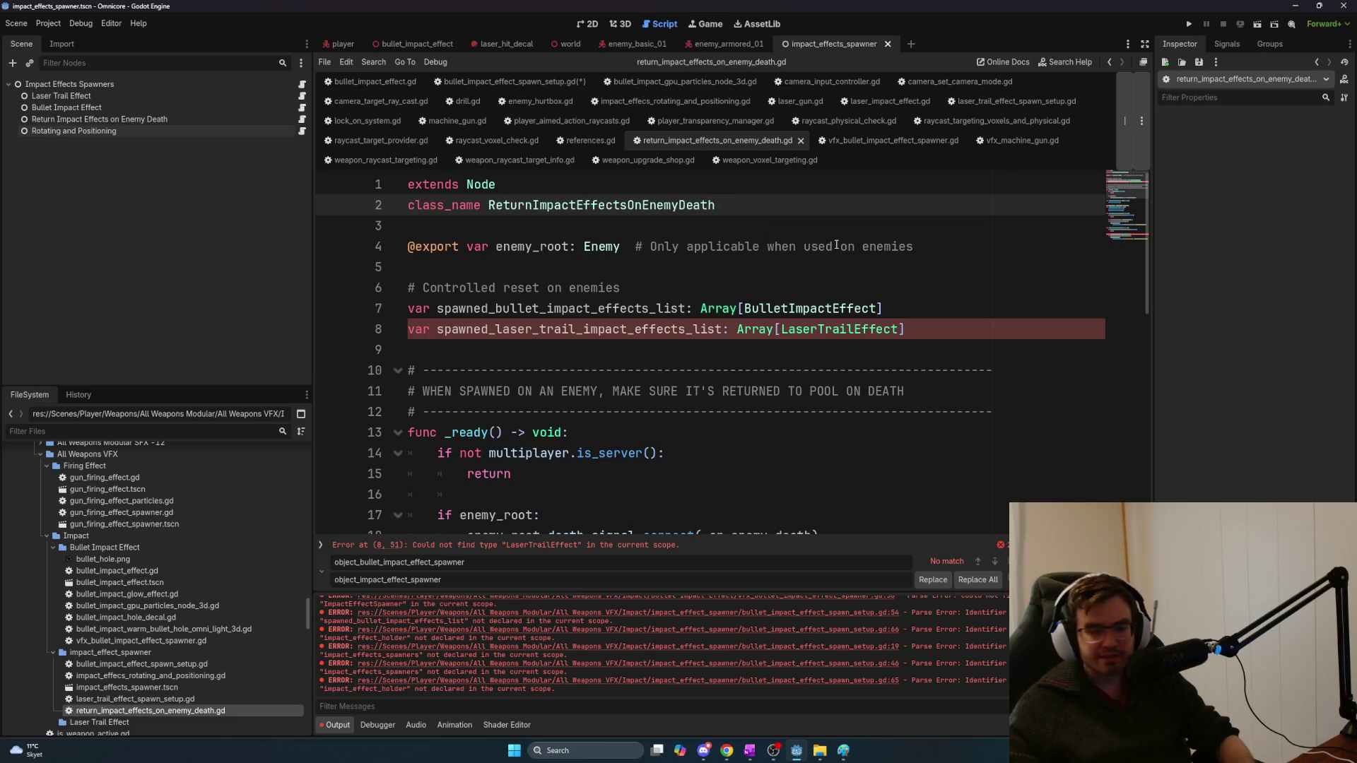
{"action": "left_click_drag", "start_coordinate": [717, 206], "coordinate": [488, 207]}
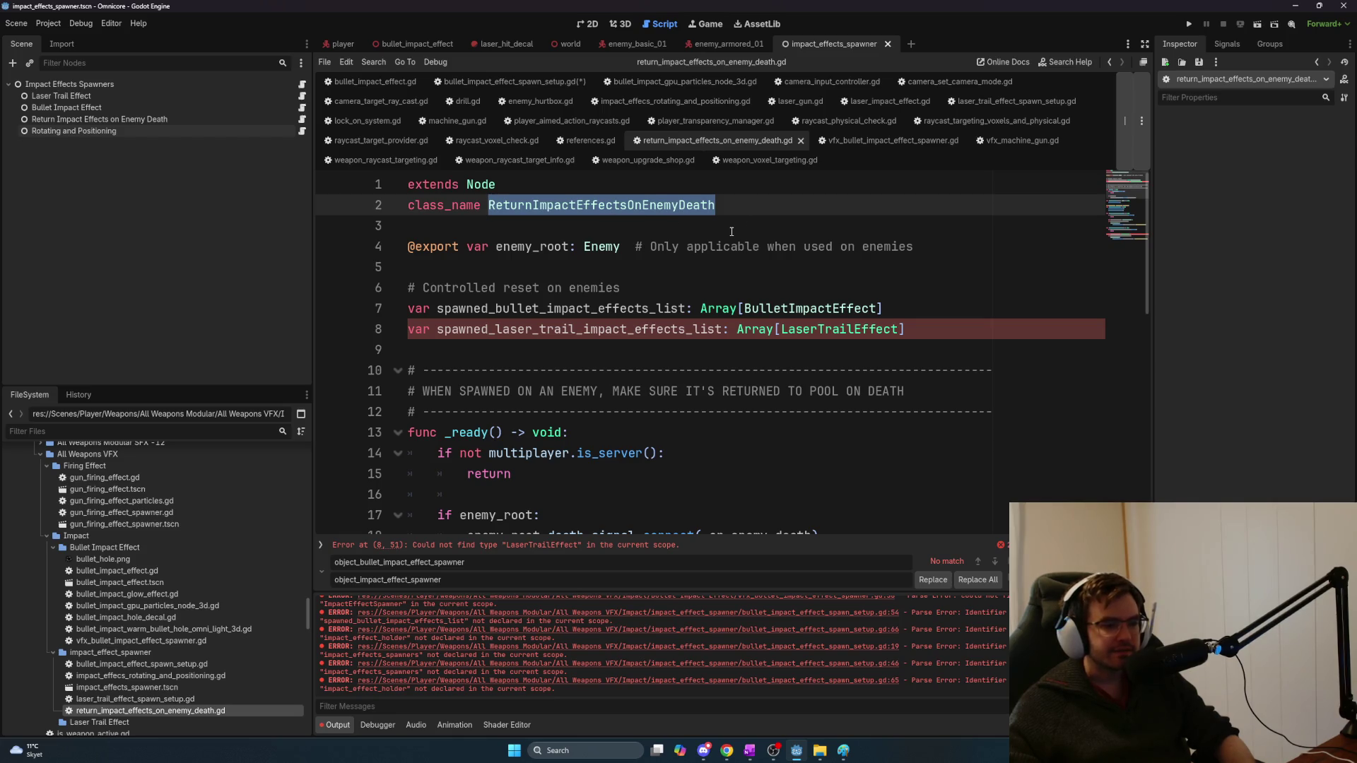
{"action": "scroll", "coordinate": [731, 231], "scroll_direction": "down", "scroll_amount": 8}
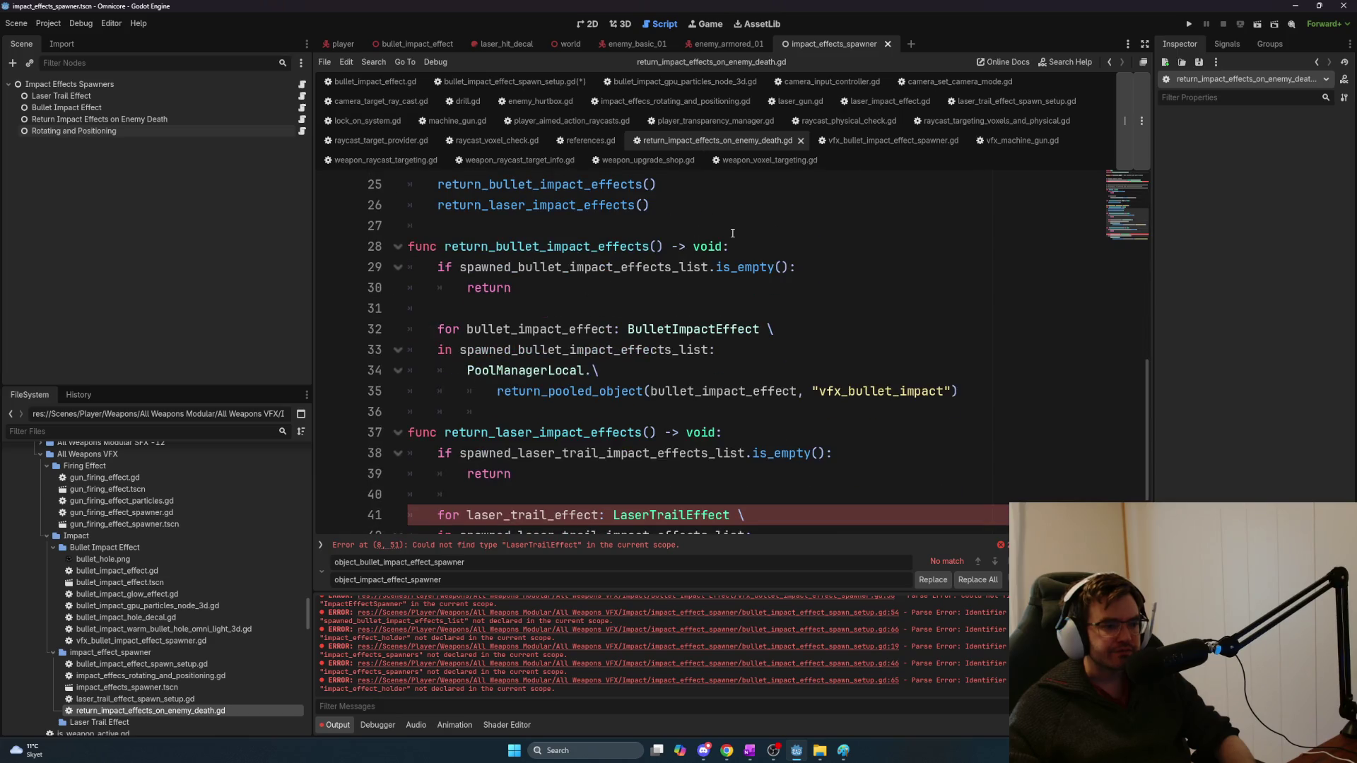
{"action": "scroll", "coordinate": [732, 233], "scroll_direction": "down", "scroll_amount": 1}
{"action": "scroll", "coordinate": [738, 236], "scroll_direction": "up", "scroll_amount": 1}
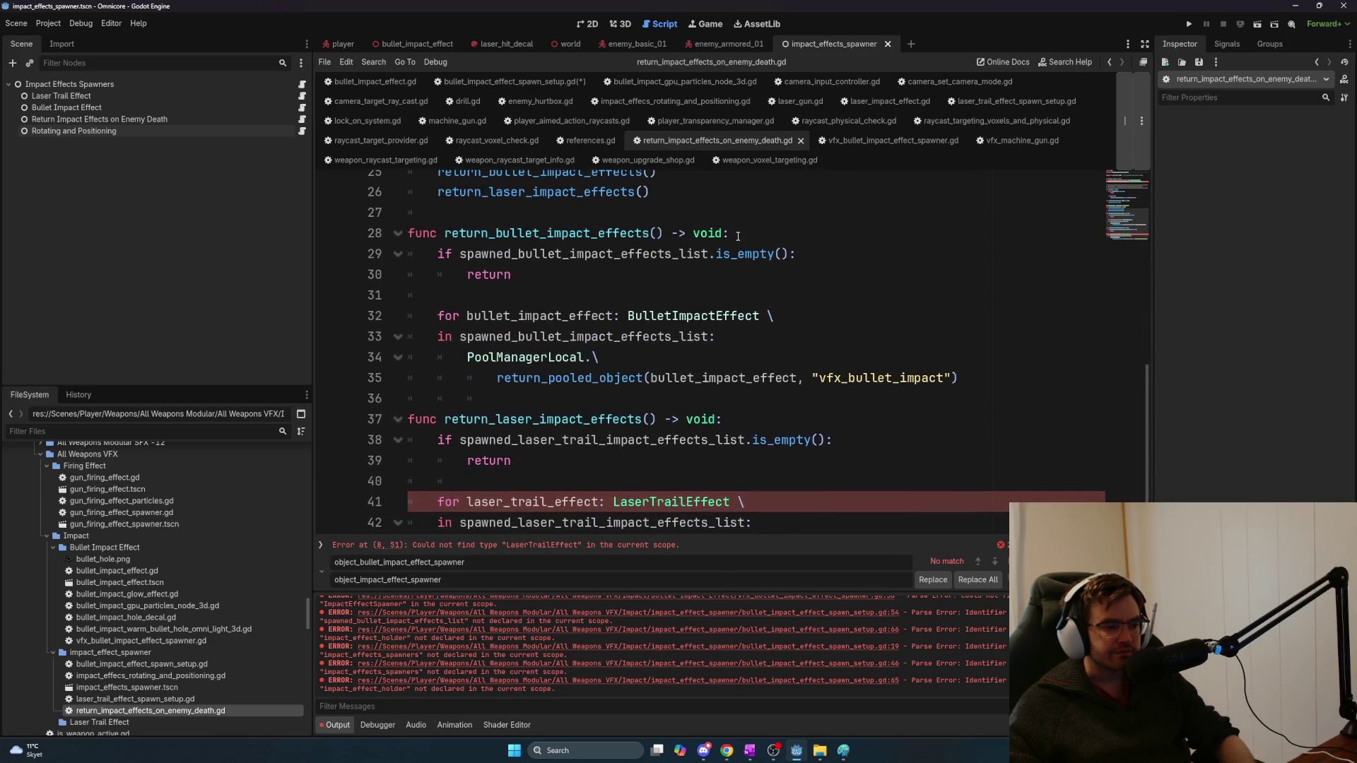
{"action": "scroll", "coordinate": [737, 237], "scroll_direction": "up", "scroll_amount": 8}
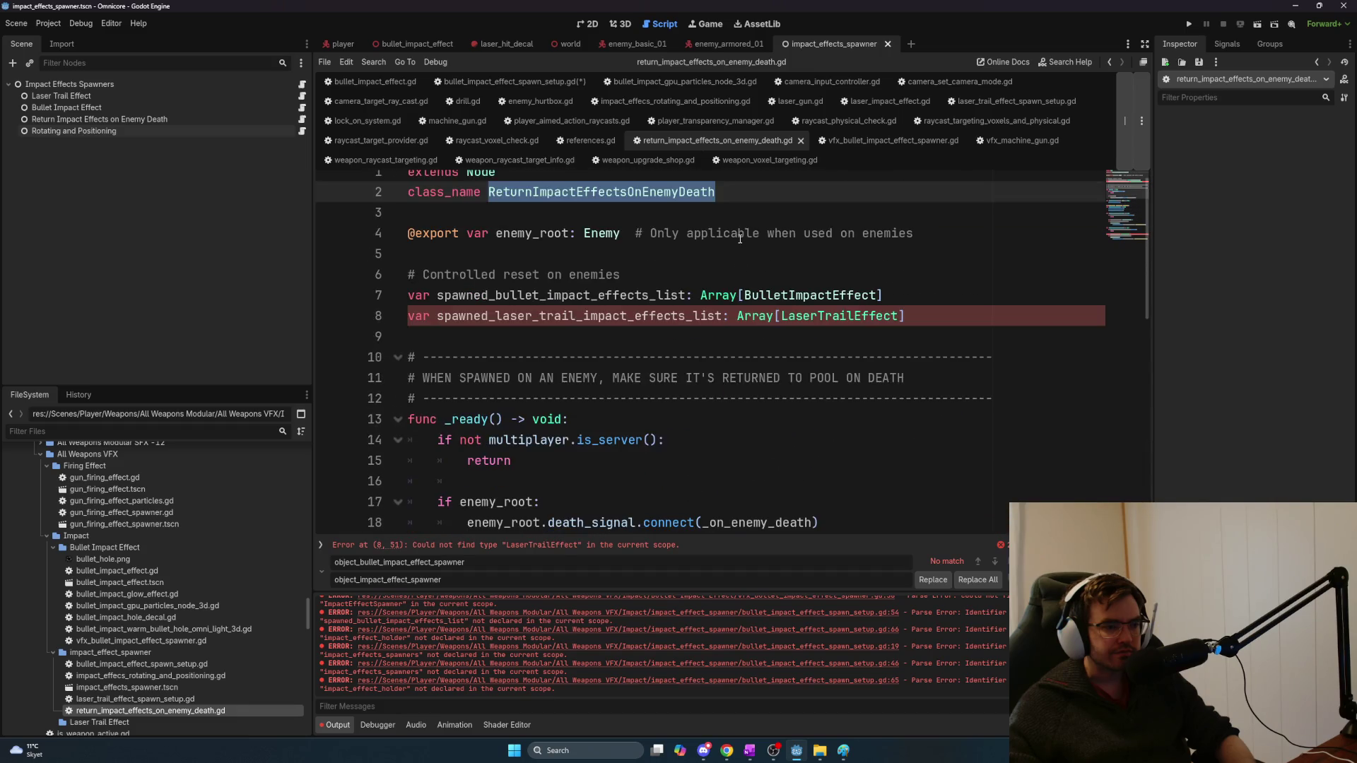
{"action": "scroll", "coordinate": [681, 217], "scroll_direction": "down", "scroll_amount": 2}
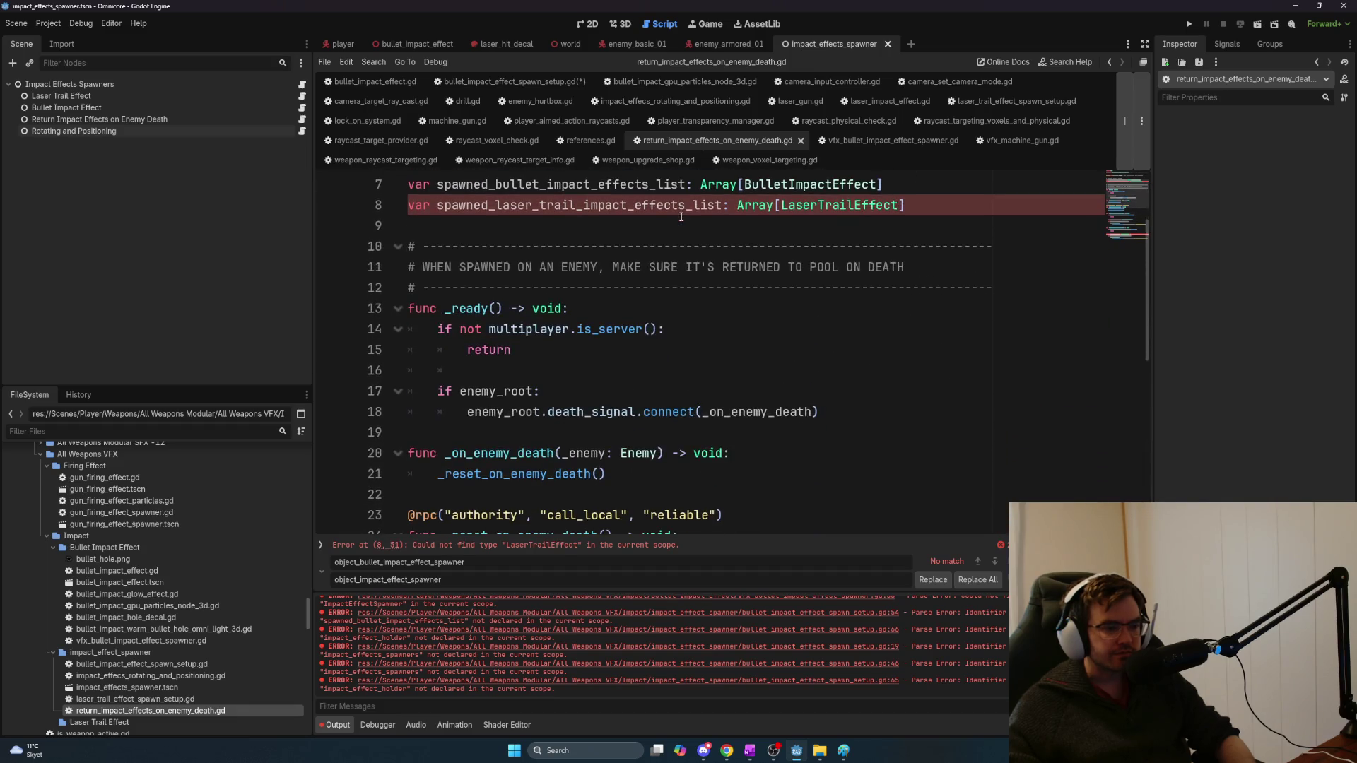
{"action": "scroll", "coordinate": [684, 218], "scroll_direction": "up", "scroll_amount": 2}
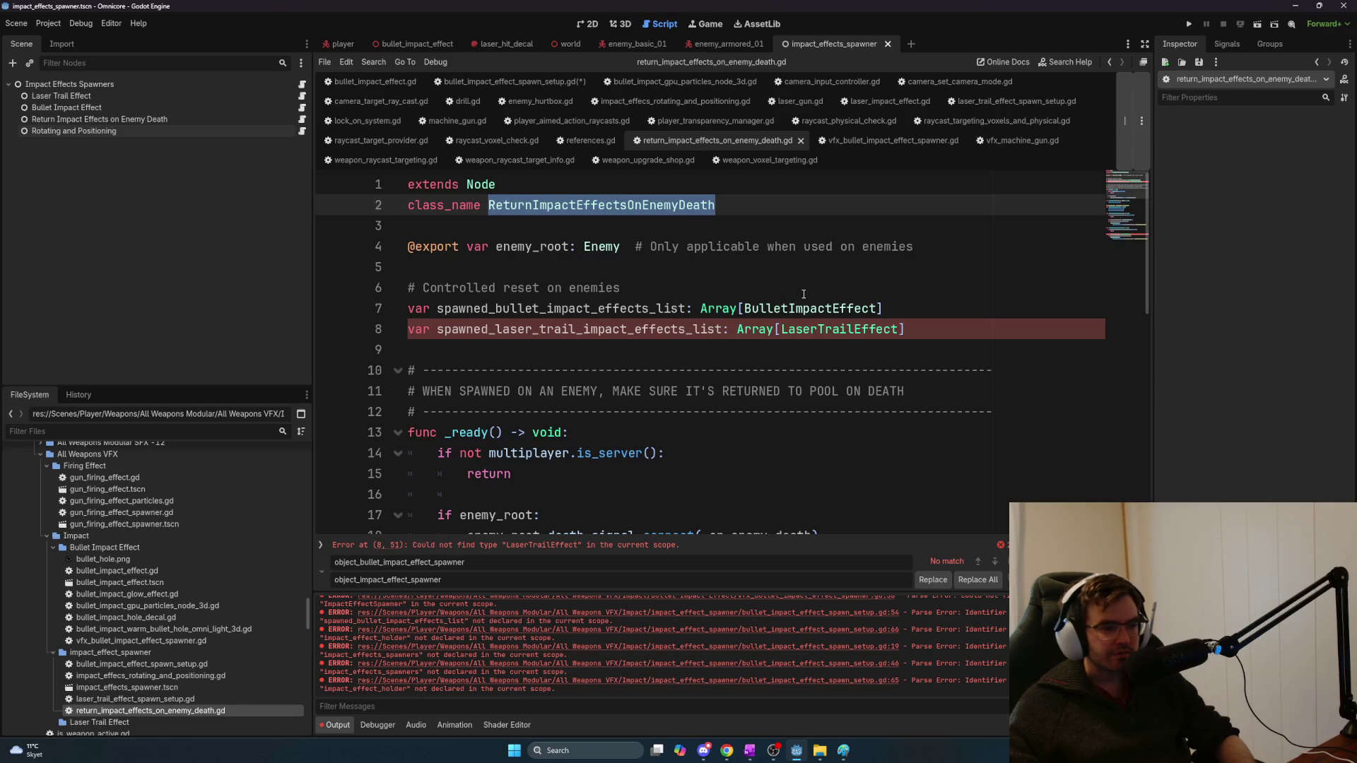
Switch to vfx_bullet_impact_effect_spawner.gd and go to the end of the file.
{"action": "left_click", "coordinate": [887, 139]}
{"action": "scroll", "coordinate": [804, 441], "scroll_direction": "down", "scroll_amount": 11}
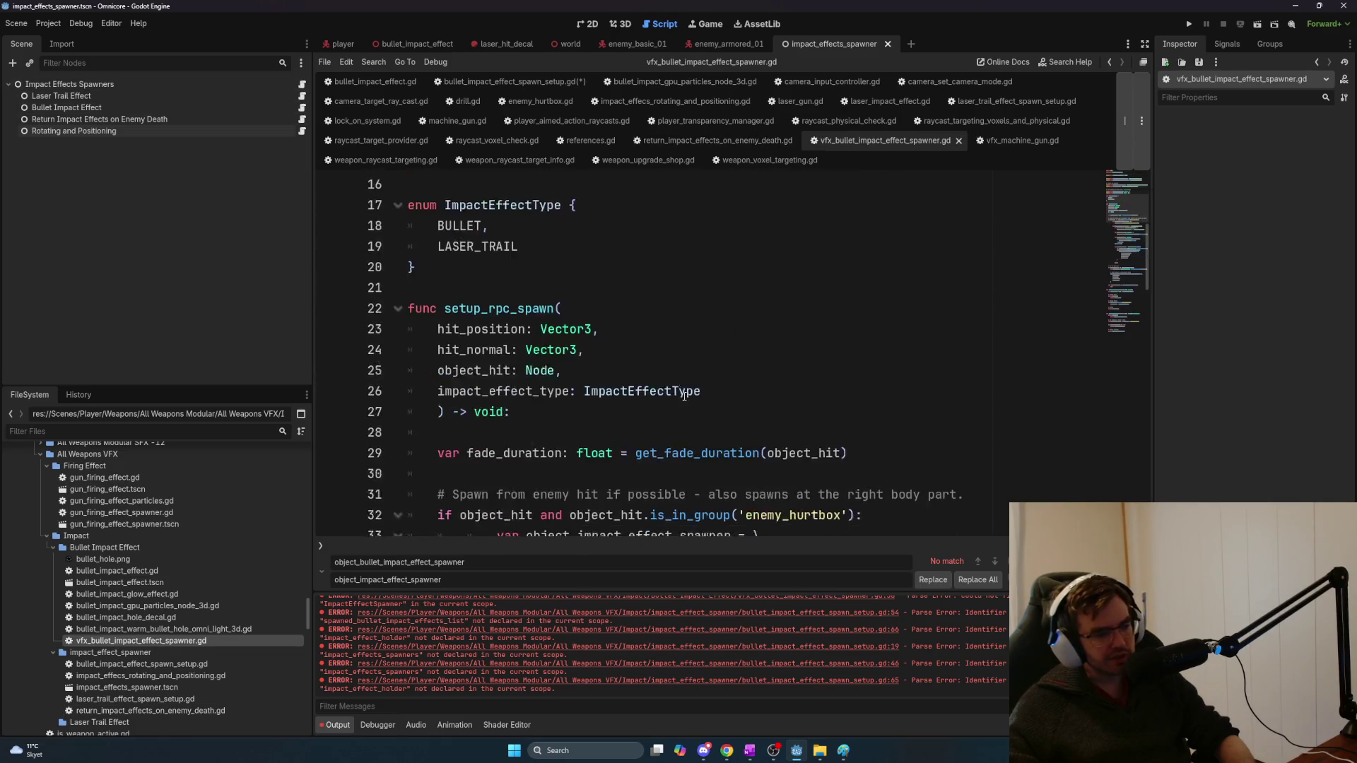
{"action": "left_click_drag", "start_coordinate": [1148, 332], "coordinate": [1148, 492]}
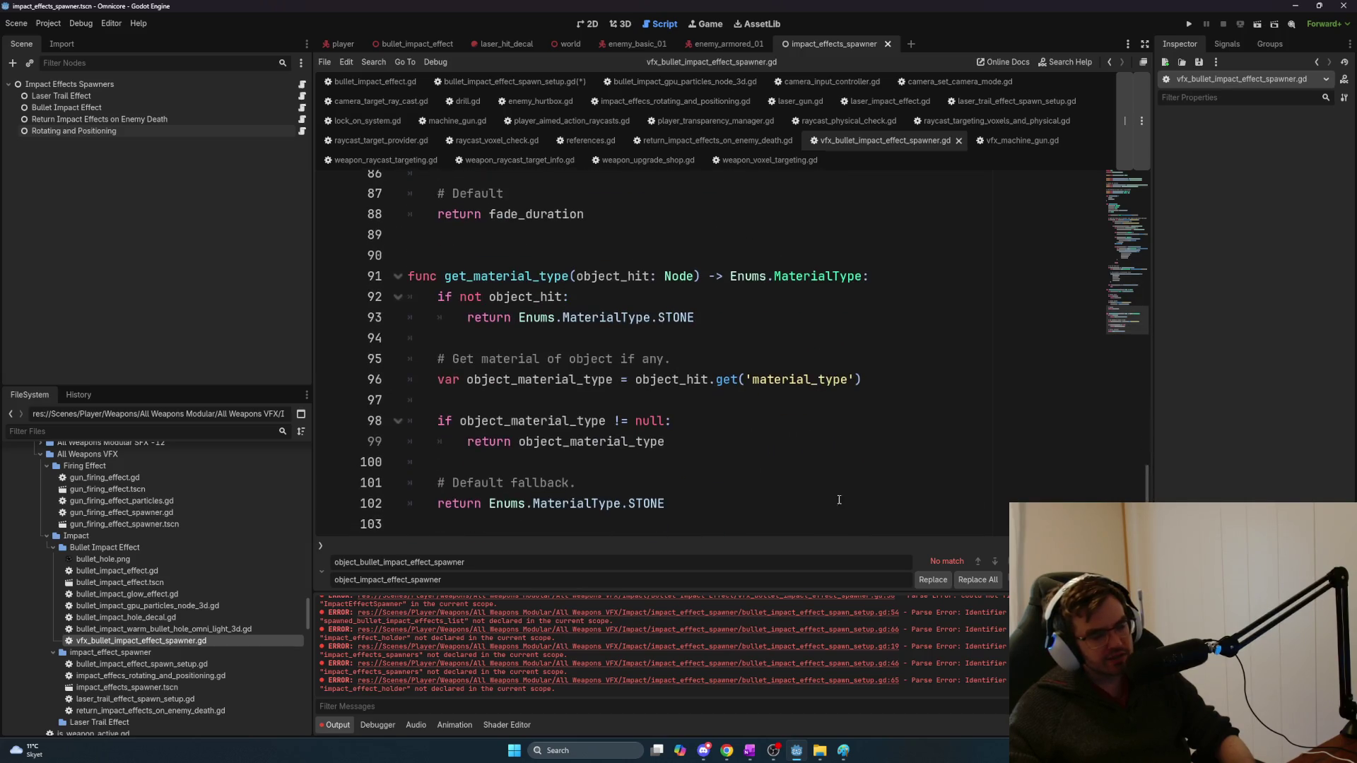
{"action": "left_click", "coordinate": [784, 507]}
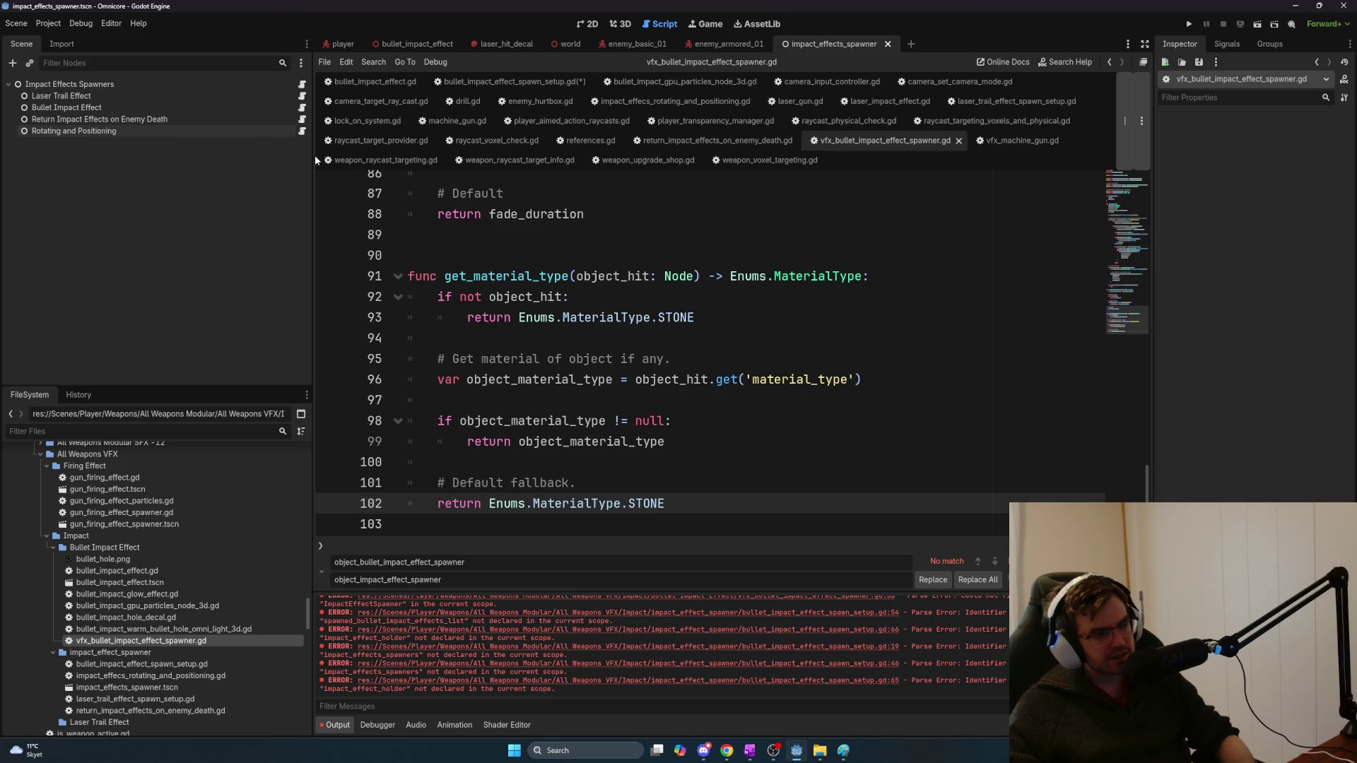
Delete the extra blank line above get_material_type so it starts on line 90.
{"action": "scroll", "coordinate": [808, 441], "scroll_direction": "up", "scroll_amount": 20}
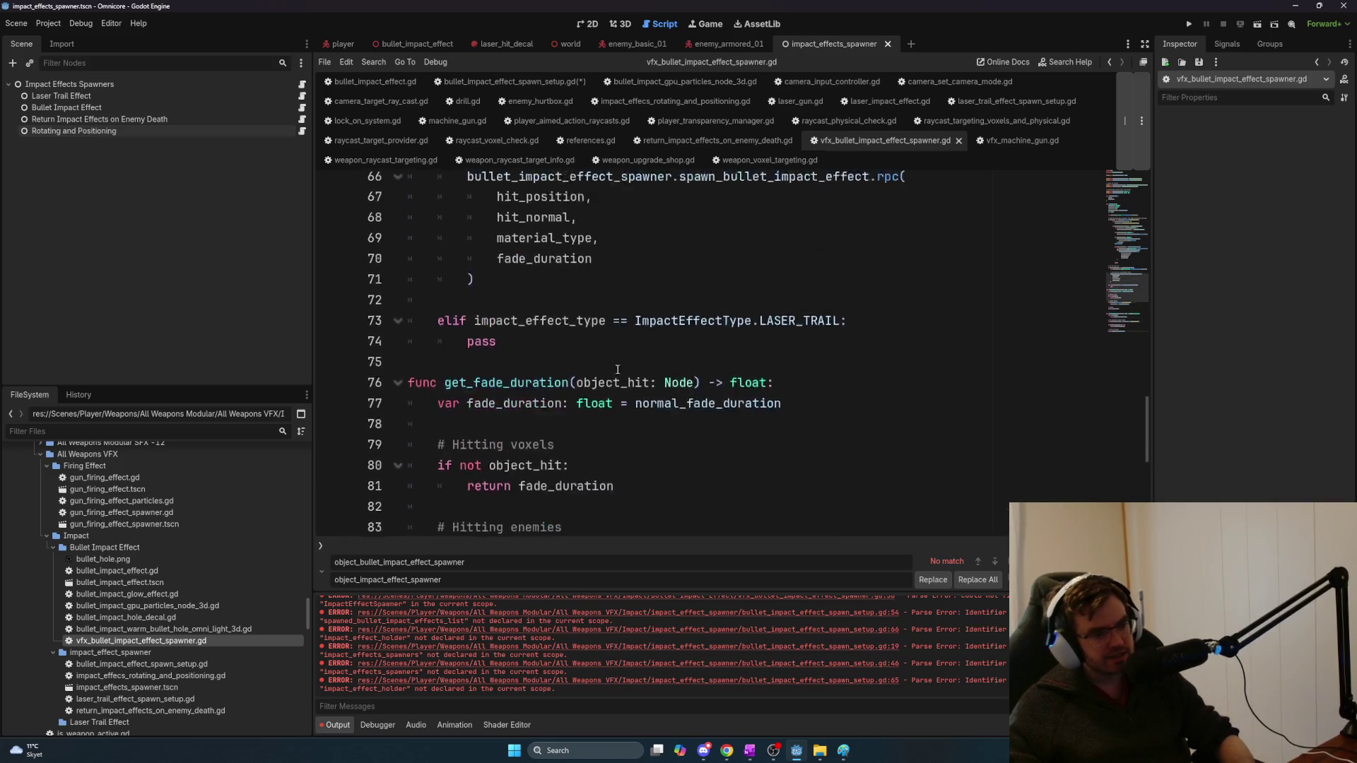
{"action": "scroll", "coordinate": [583, 312], "scroll_direction": "up", "scroll_amount": 5}
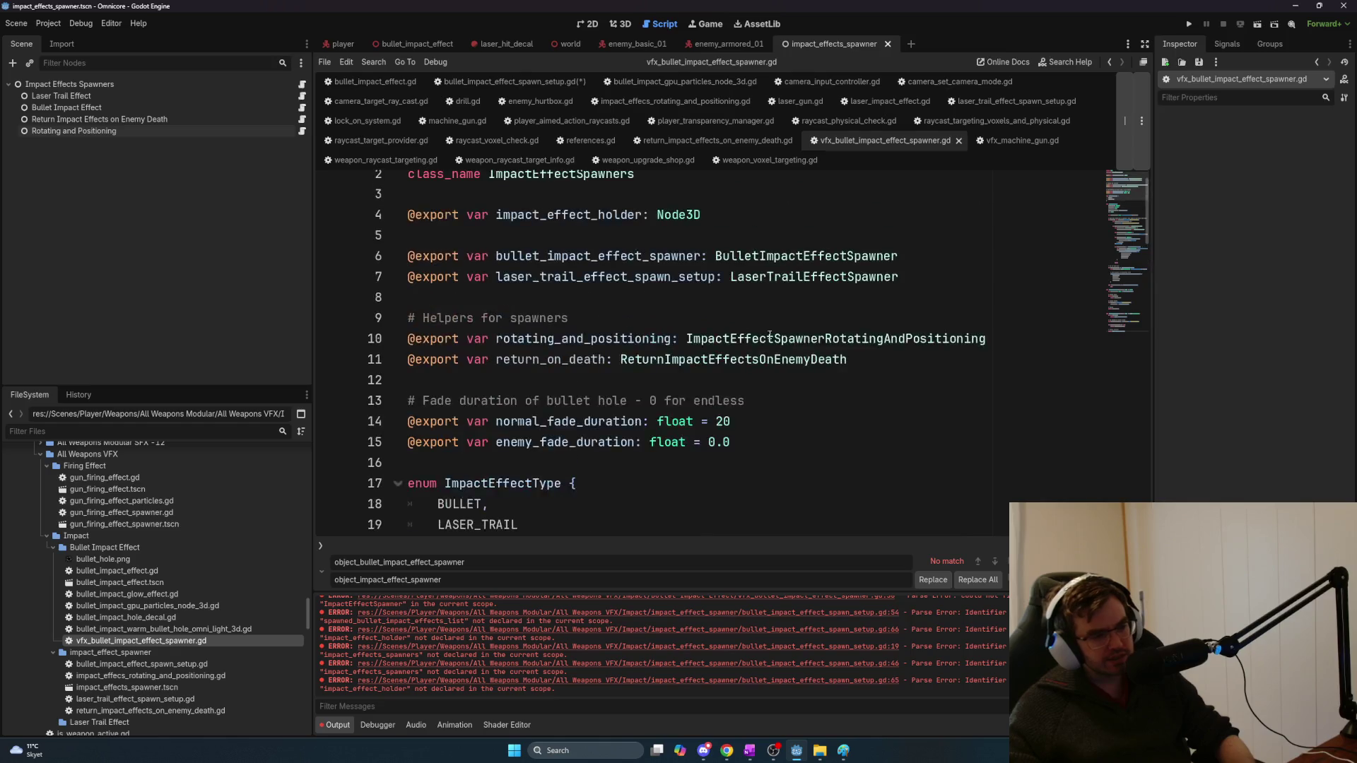
{"action": "scroll", "coordinate": [780, 345], "scroll_direction": "down", "scroll_amount": 3}
{"action": "scroll", "coordinate": [780, 345], "scroll_direction": "down", "scroll_amount": 15}
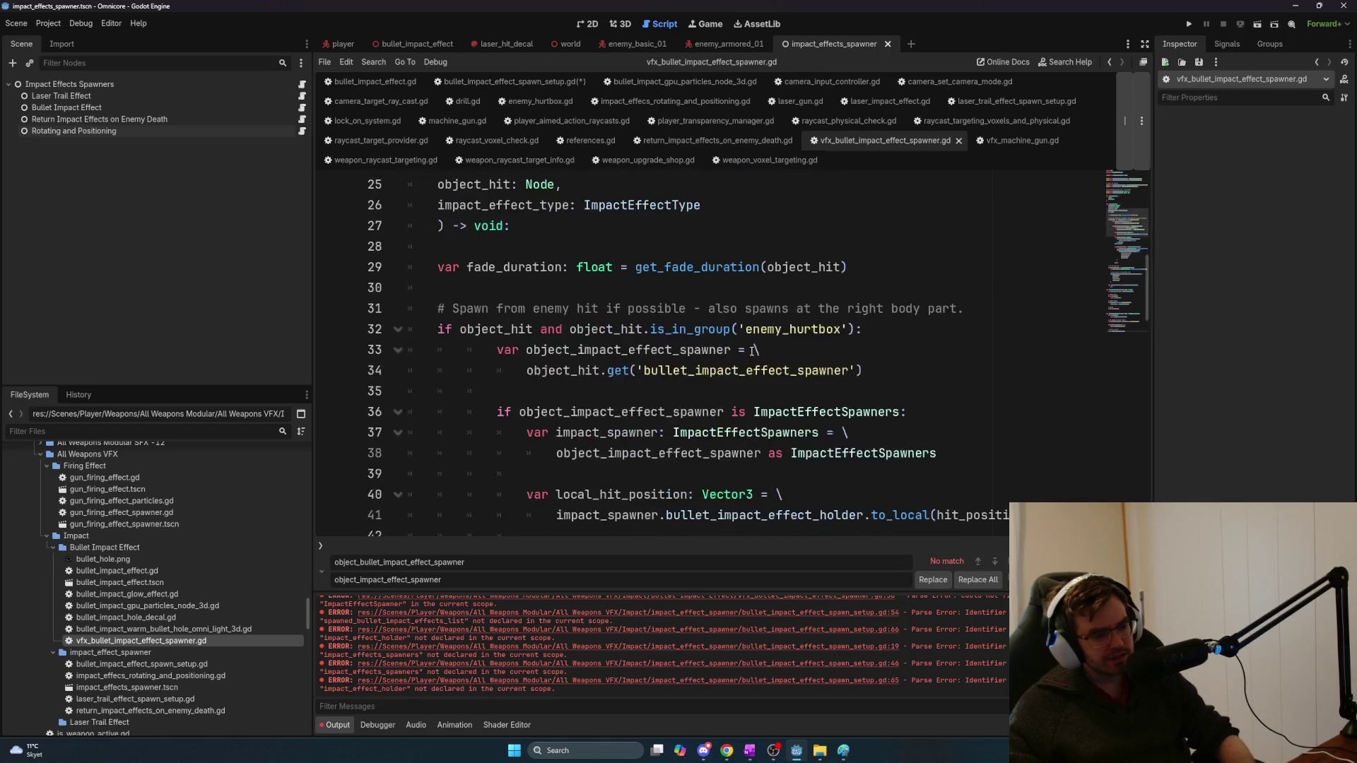
{"action": "scroll", "coordinate": [772, 344], "scroll_direction": "down", "scroll_amount": 8}
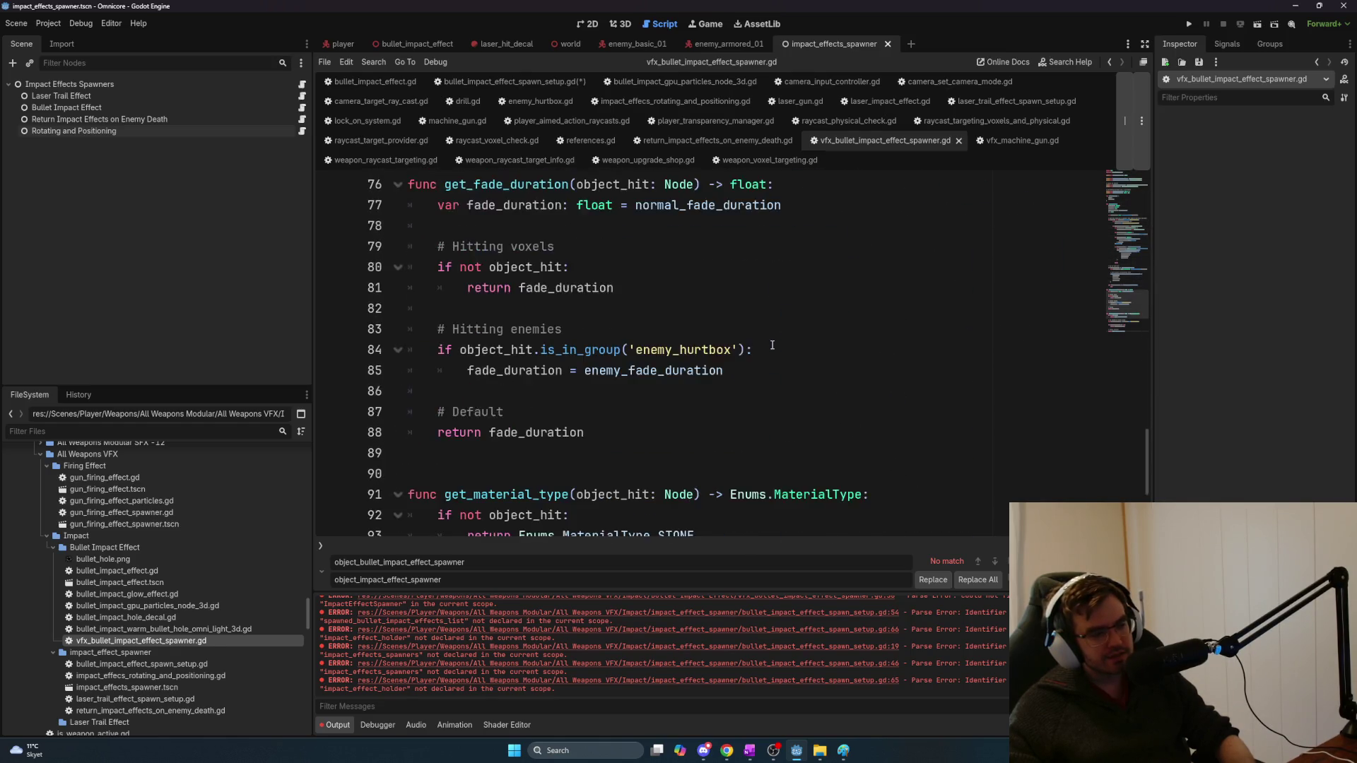
{"action": "left_click", "coordinate": [692, 277]}
{"action": "left_click", "coordinate": [692, 254]}
{"action": "key", "text": "BackSpace"}
{"action": "key", "text": "Up"}
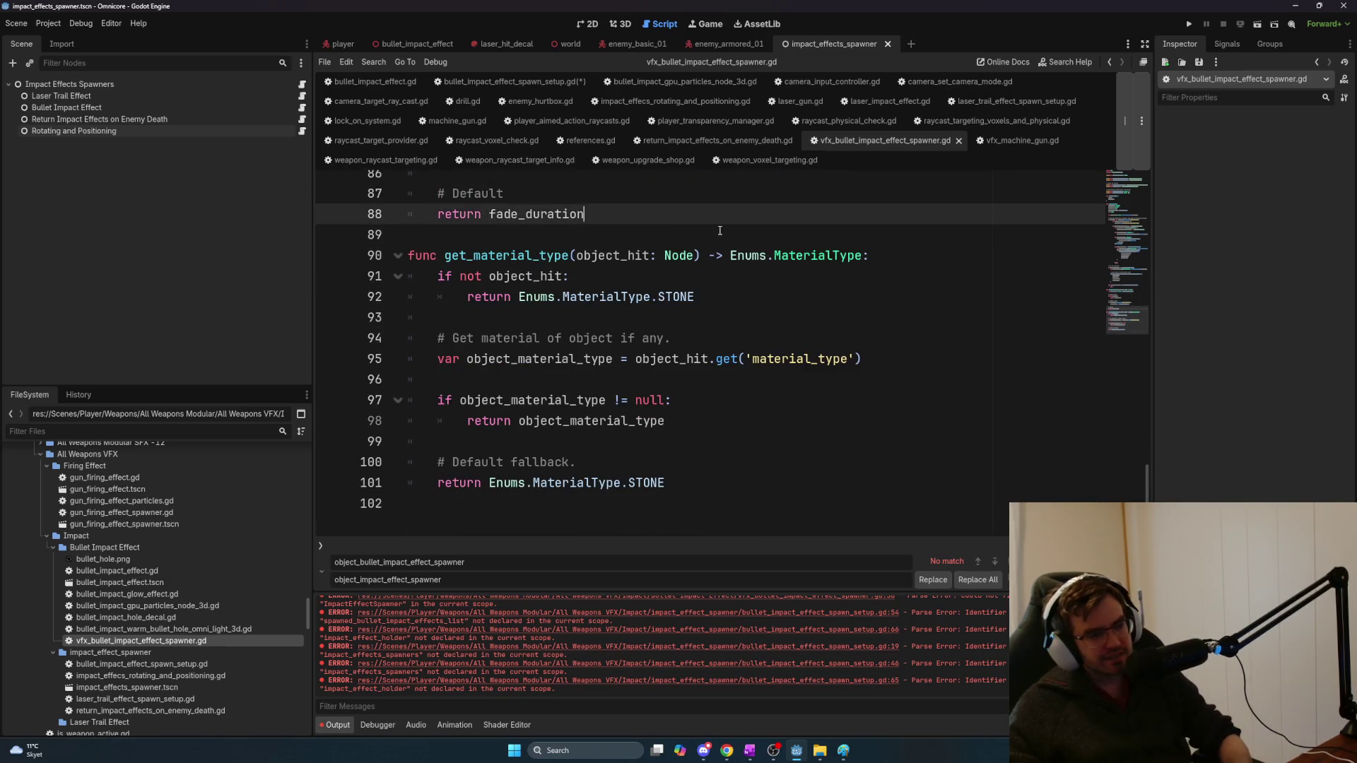
Compare the LaserTrailEffect type on line 8 with the Laser Trail Effect node's LaserTrailEffectSpawner class.
{"action": "left_click", "coordinate": [302, 96]}
{"action": "left_click", "coordinate": [302, 107]}
{"action": "left_click", "coordinate": [302, 131]}
{"action": "left_click", "coordinate": [301, 119]}
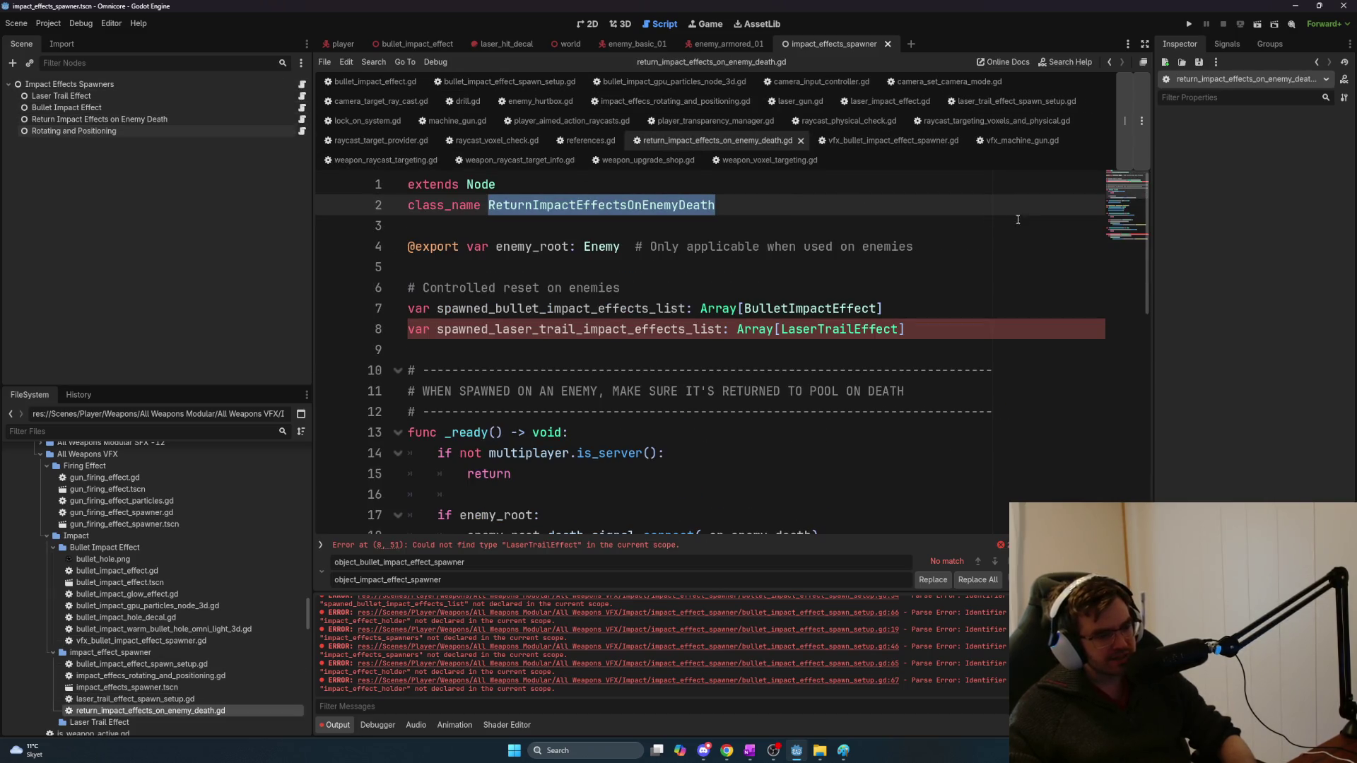
{"action": "left_click", "coordinate": [887, 330]}
{"action": "double_click", "coordinate": [852, 327]}
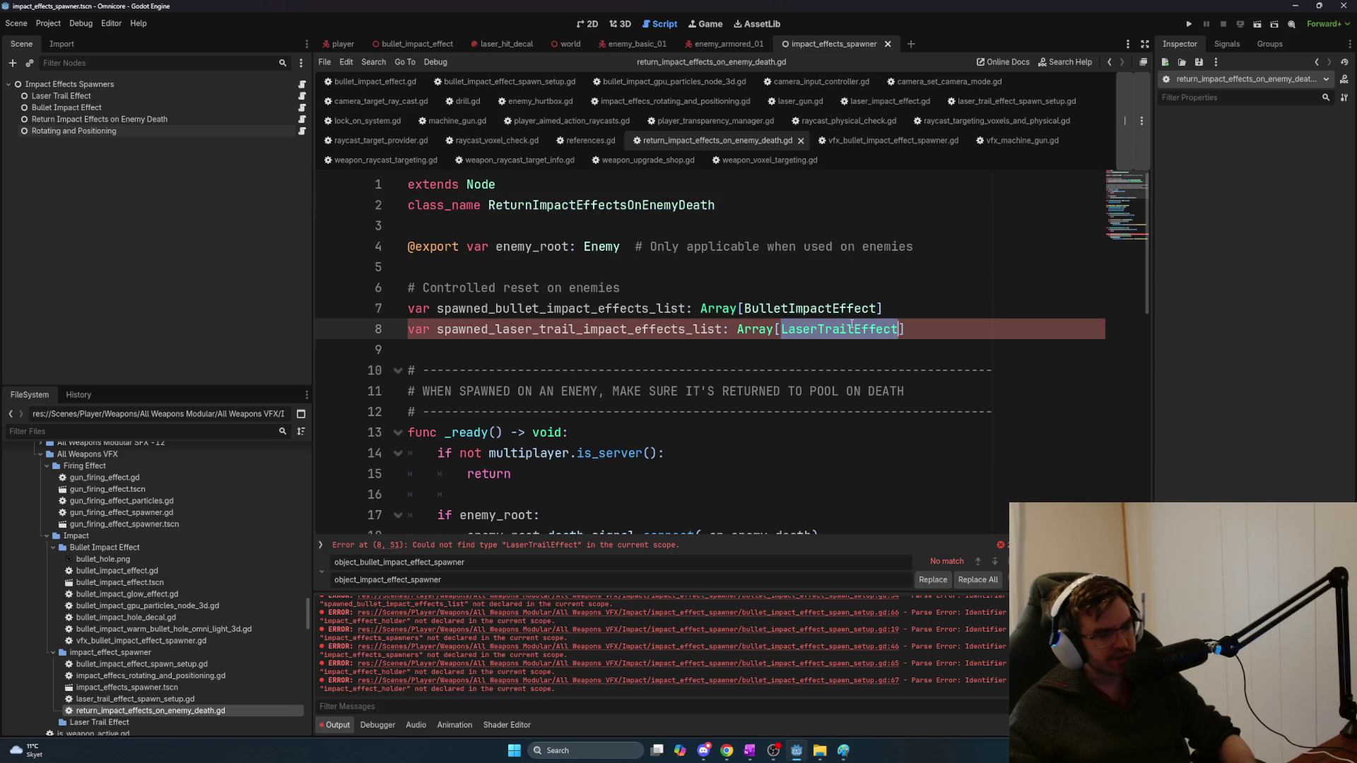
{"action": "left_click", "coordinate": [304, 95]}
{"action": "double_click", "coordinate": [614, 207]}
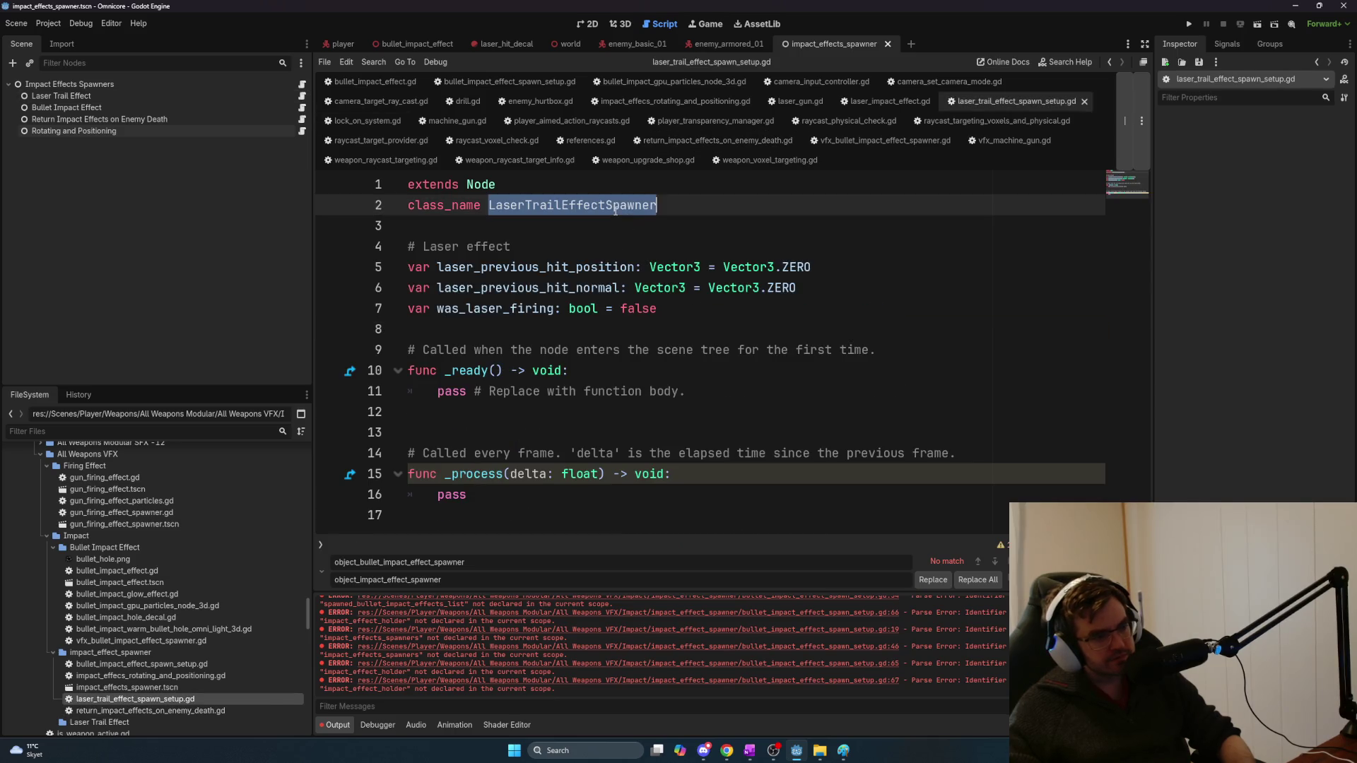
Append Spawner to the LaserTrailEffect and BulletImpactEffect array types in the enemy-death script.
{"action": "left_click", "coordinate": [303, 120]}
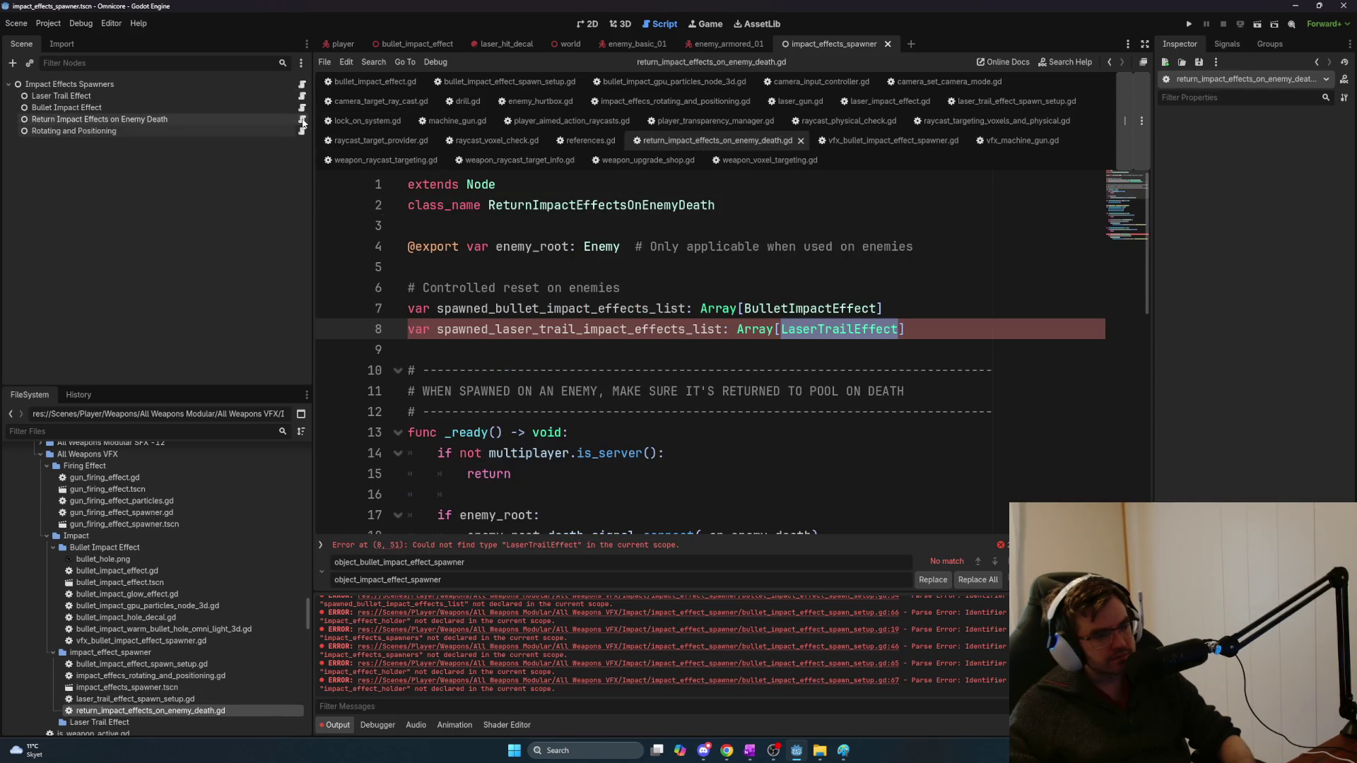
{"action": "key", "text": "Right"}
{"action": "type", "text": "Spawner"}
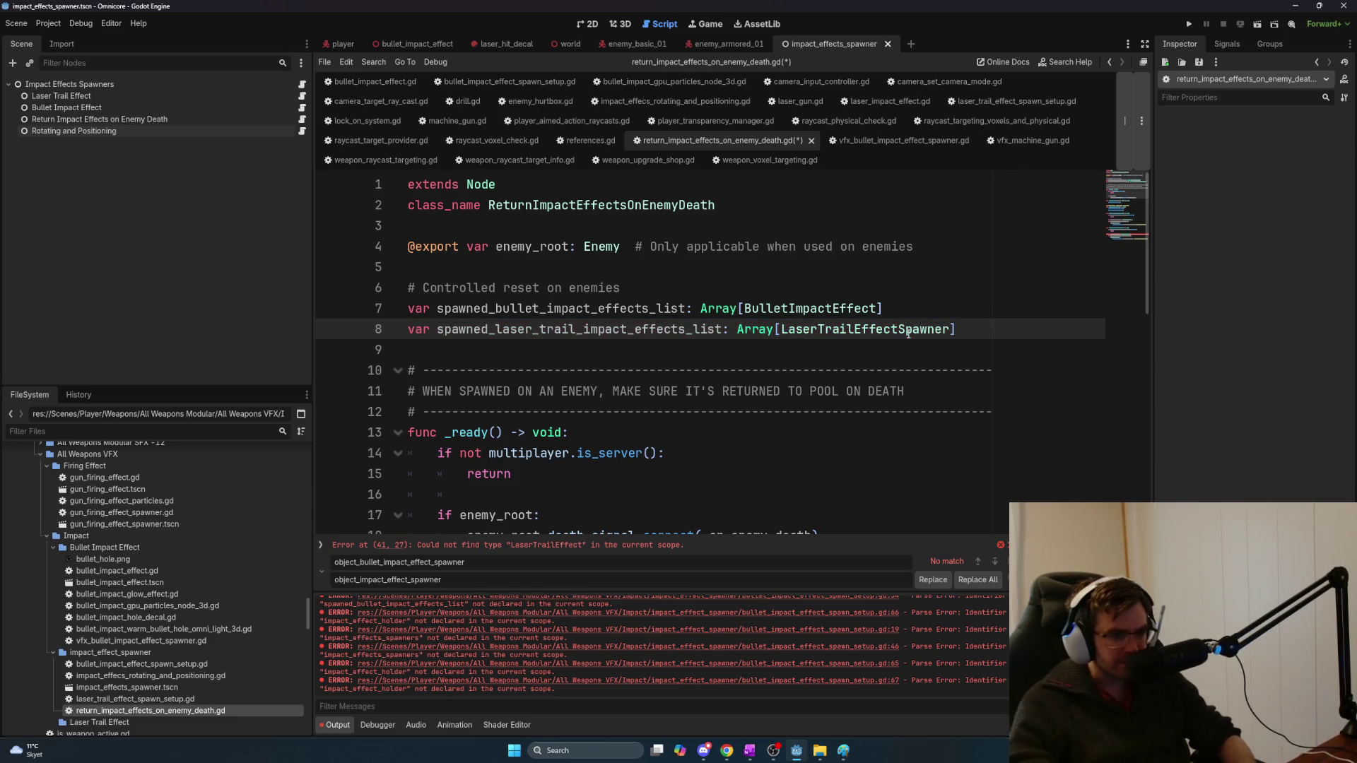
{"action": "left_click", "coordinate": [876, 308]}
{"action": "type", "text": "Spawner"}
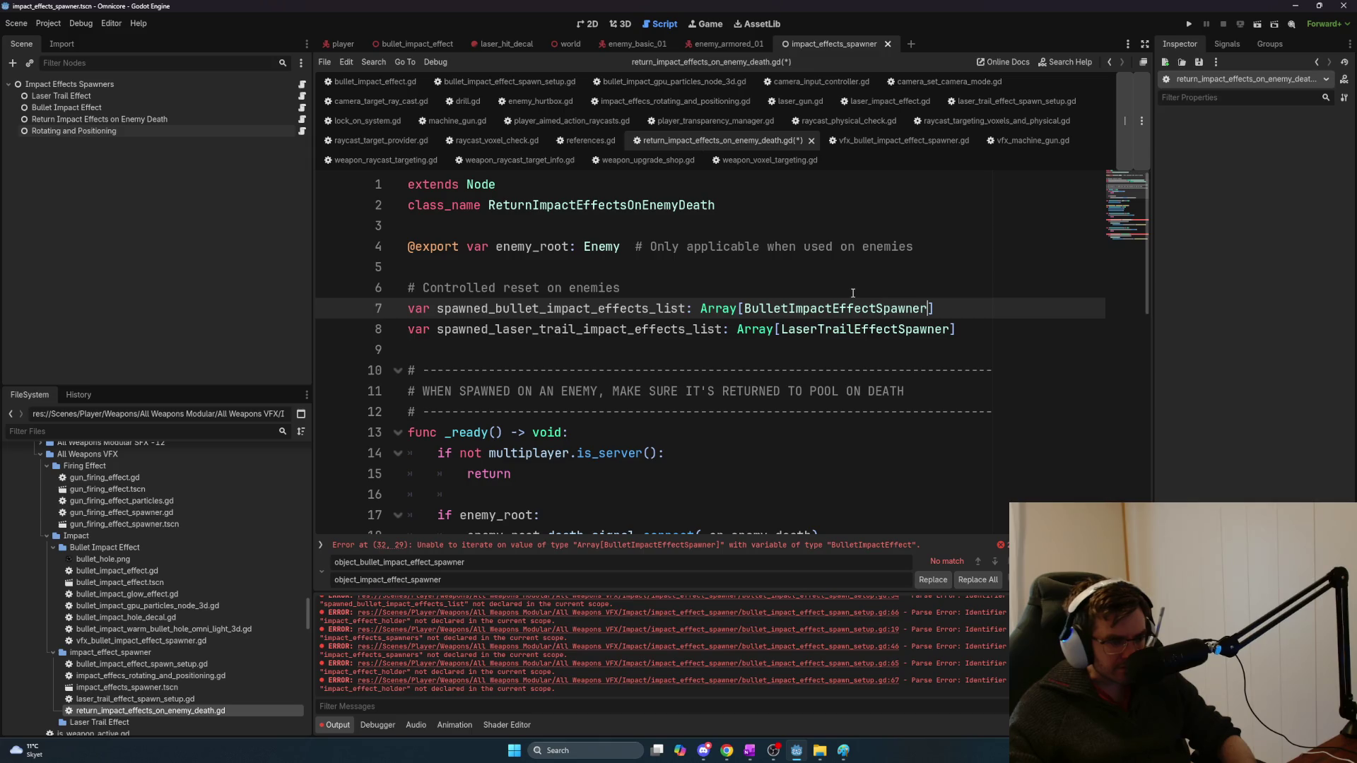
Revert both Spawner suffixes and save the script with its original array types.
{"action": "key", "text": "ctrl+z"}
{"action": "left_click_drag", "start_coordinate": [897, 329], "coordinate": [998, 343]}
{"action": "key", "text": "BackSpace"}
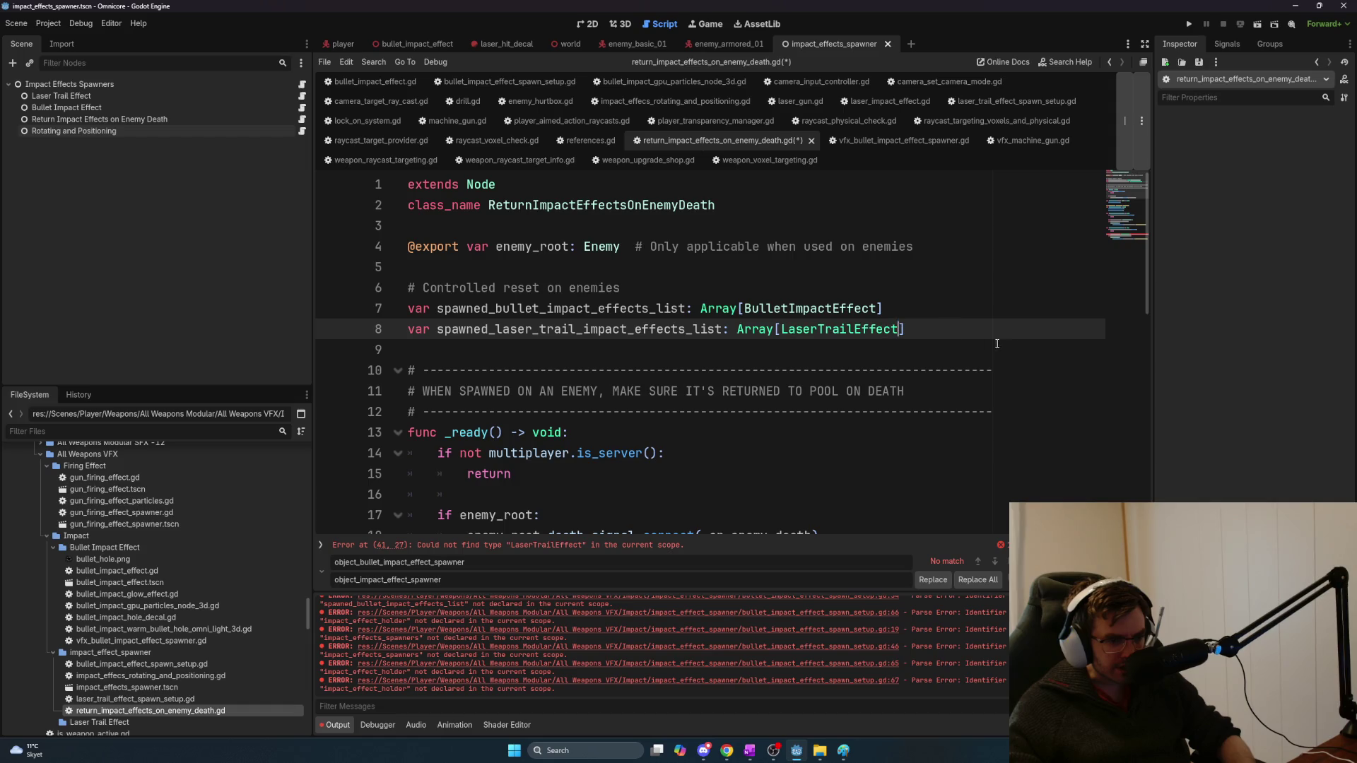
{"action": "key", "text": "Up"}
{"action": "double_click", "coordinate": [843, 337]}
{"action": "key", "text": "ctrl+s"}
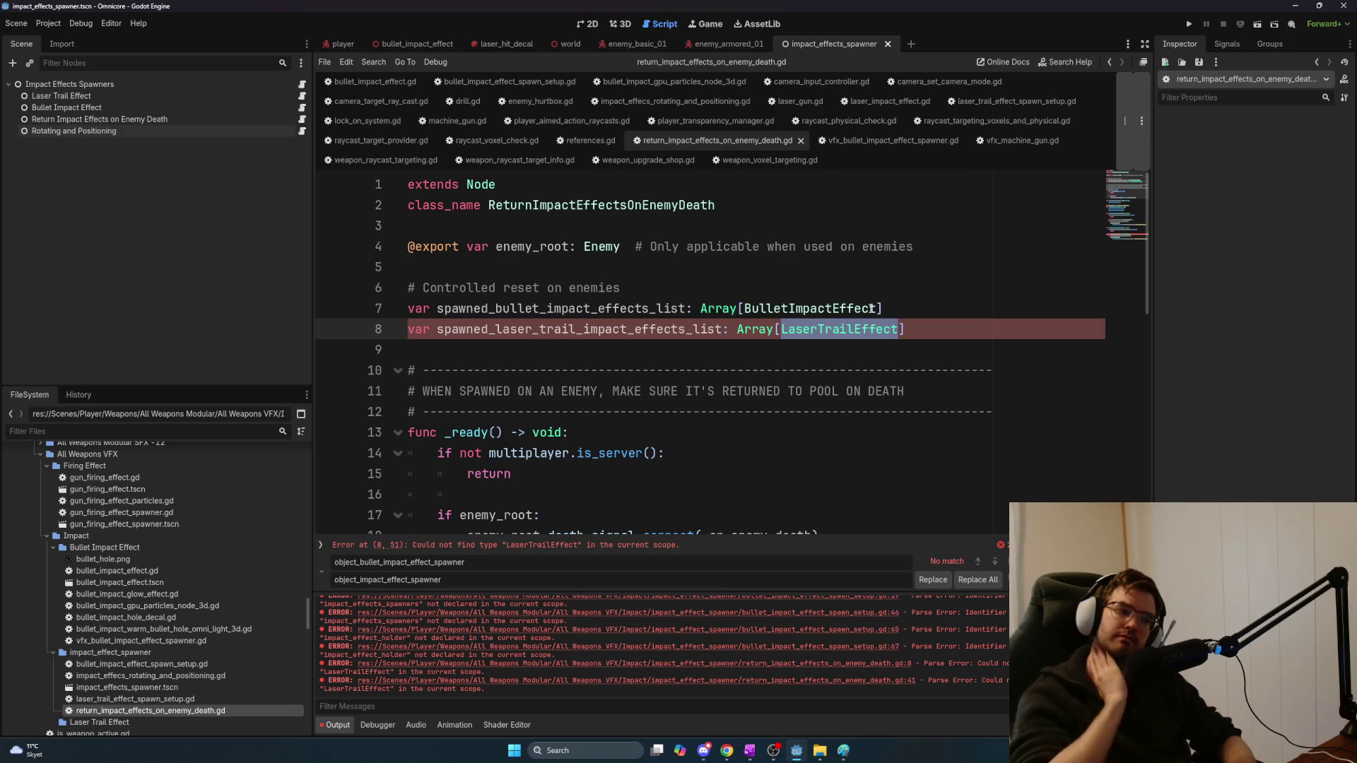
{"action": "scroll", "coordinate": [756, 290], "scroll_direction": "down", "scroll_amount": 9}
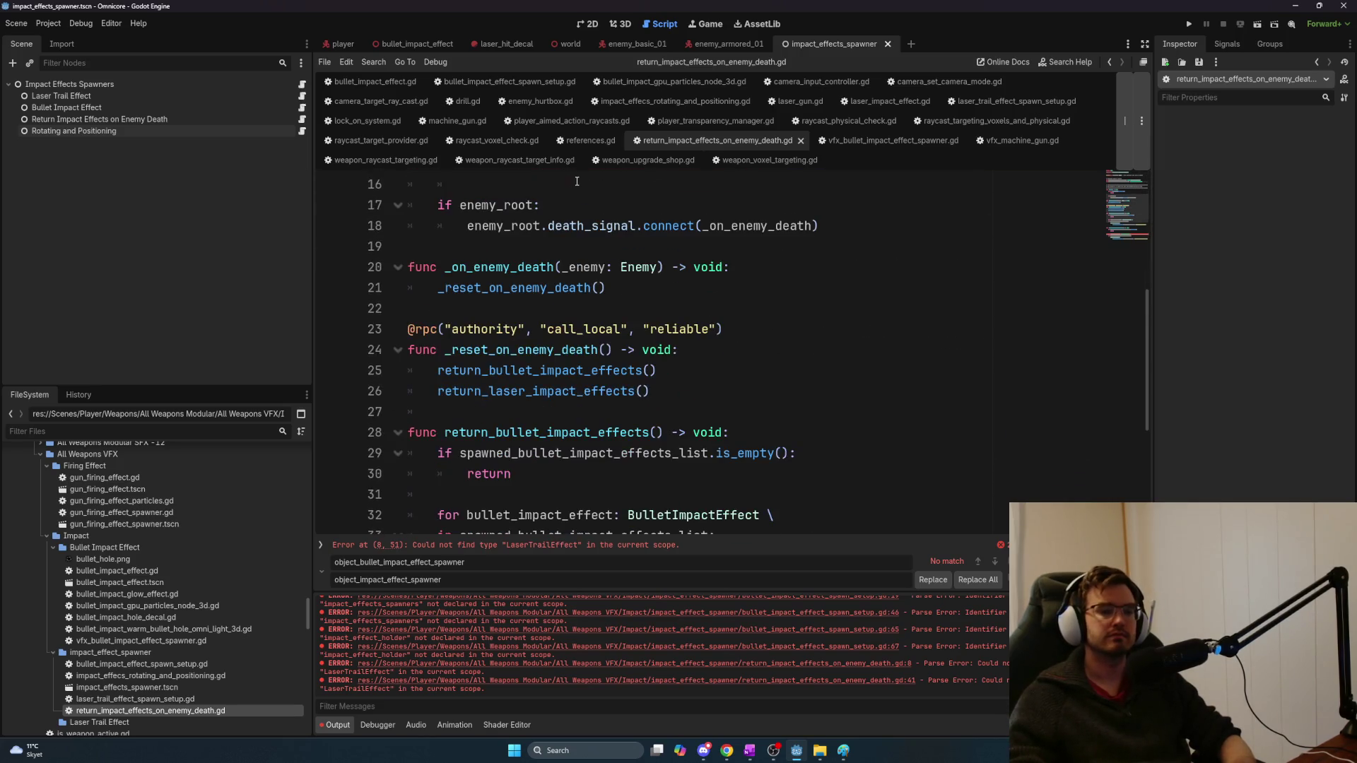
{"action": "scroll", "coordinate": [778, 346], "scroll_direction": "down", "scroll_amount": 1}
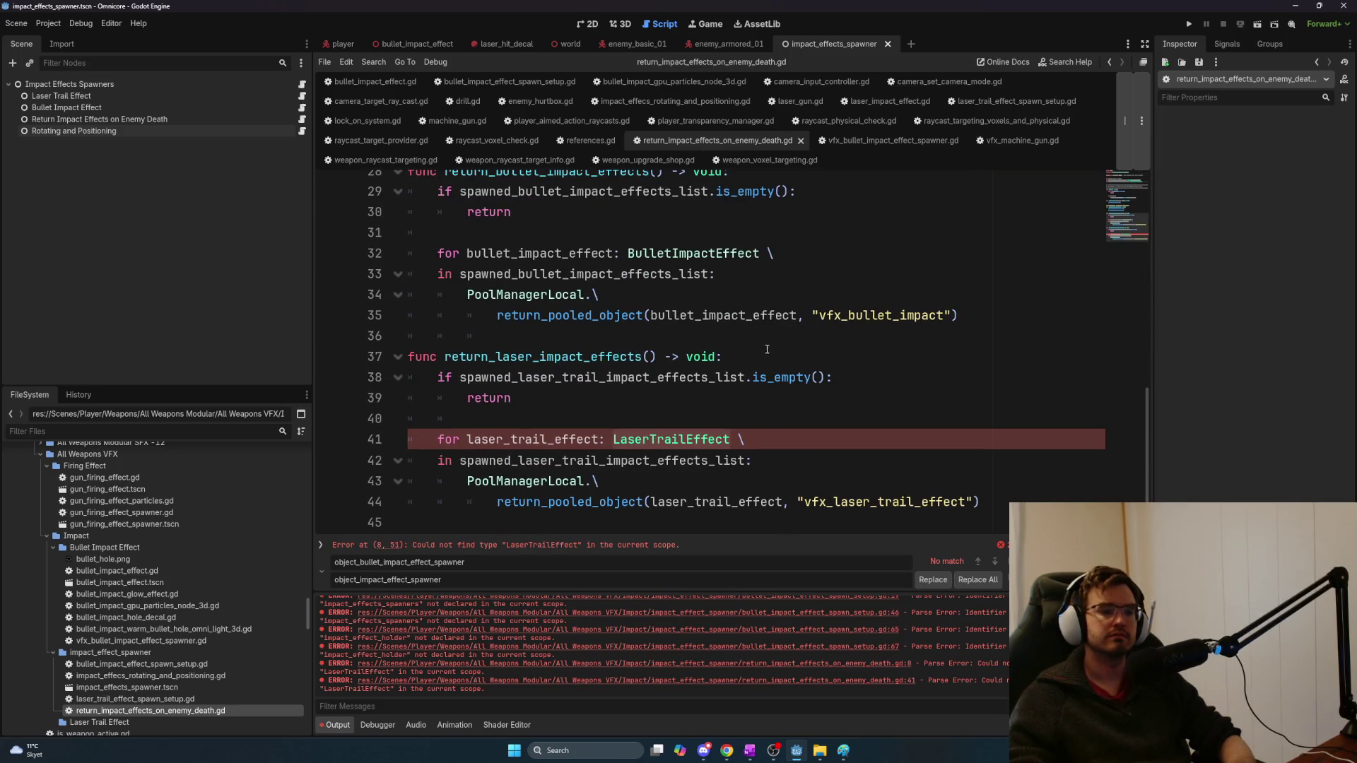
{"action": "scroll", "coordinate": [707, 424], "scroll_direction": "up", "scroll_amount": 9}
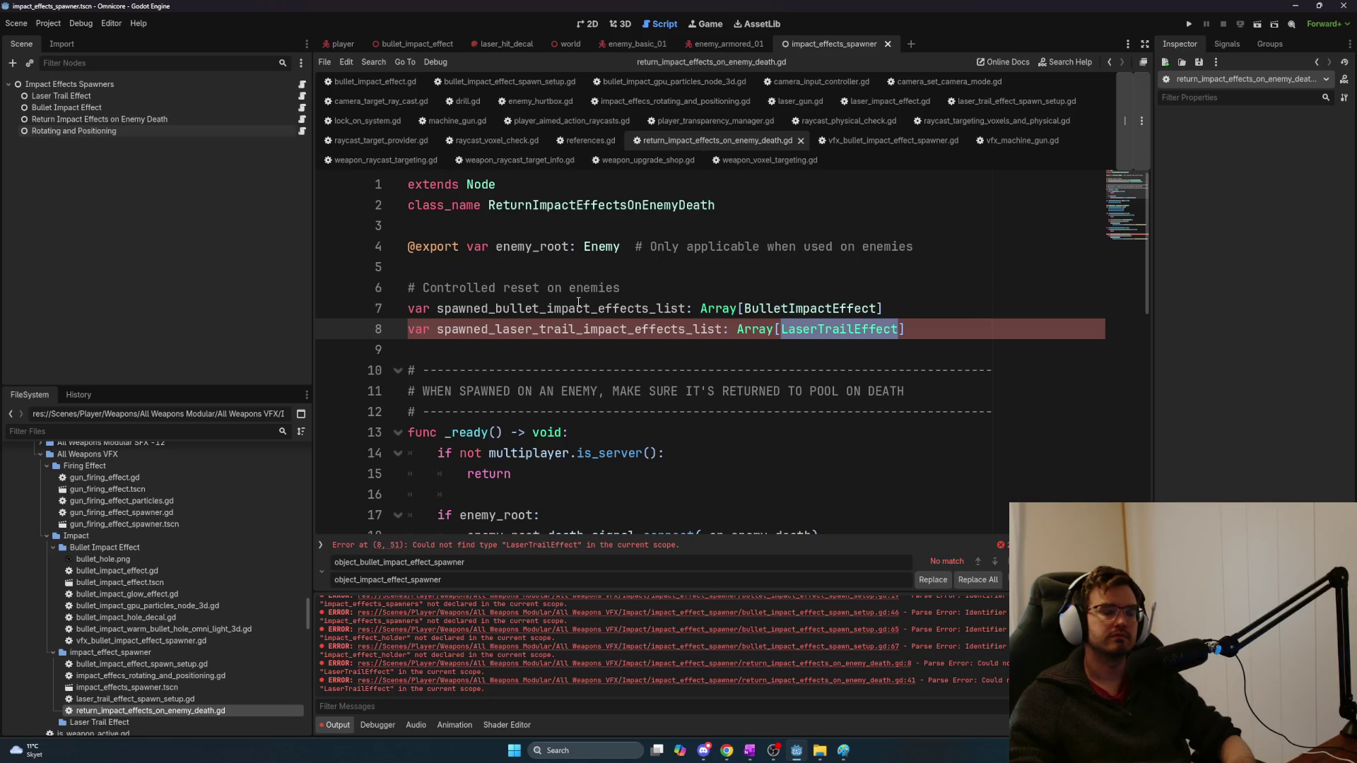
{"action": "scroll", "coordinate": [625, 304], "scroll_direction": "down", "scroll_amount": 3}
{"action": "scroll", "coordinate": [625, 304], "scroll_direction": "down", "scroll_amount": 1}
{"action": "scroll", "coordinate": [673, 332], "scroll_direction": "up", "scroll_amount": 4}
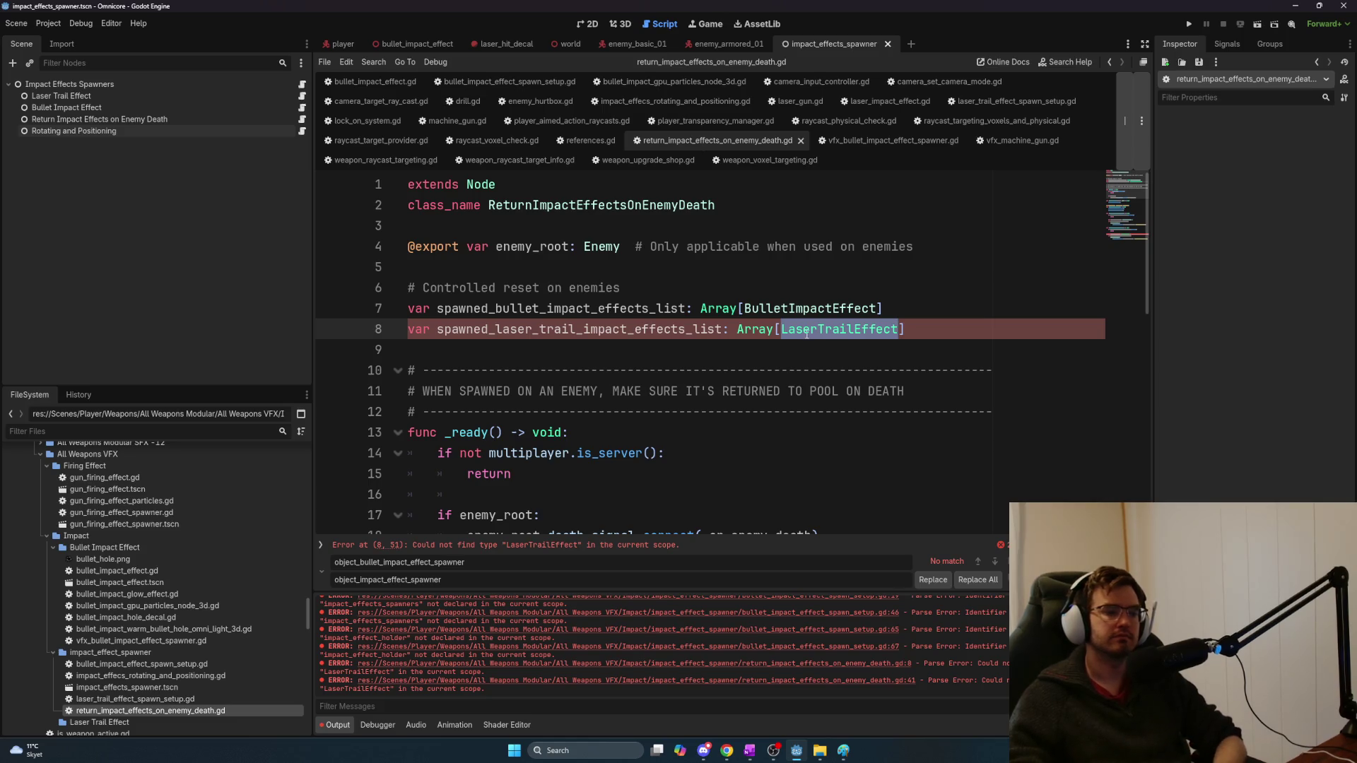
{"action": "scroll", "coordinate": [807, 334], "scroll_direction": "down", "scroll_amount": 9}
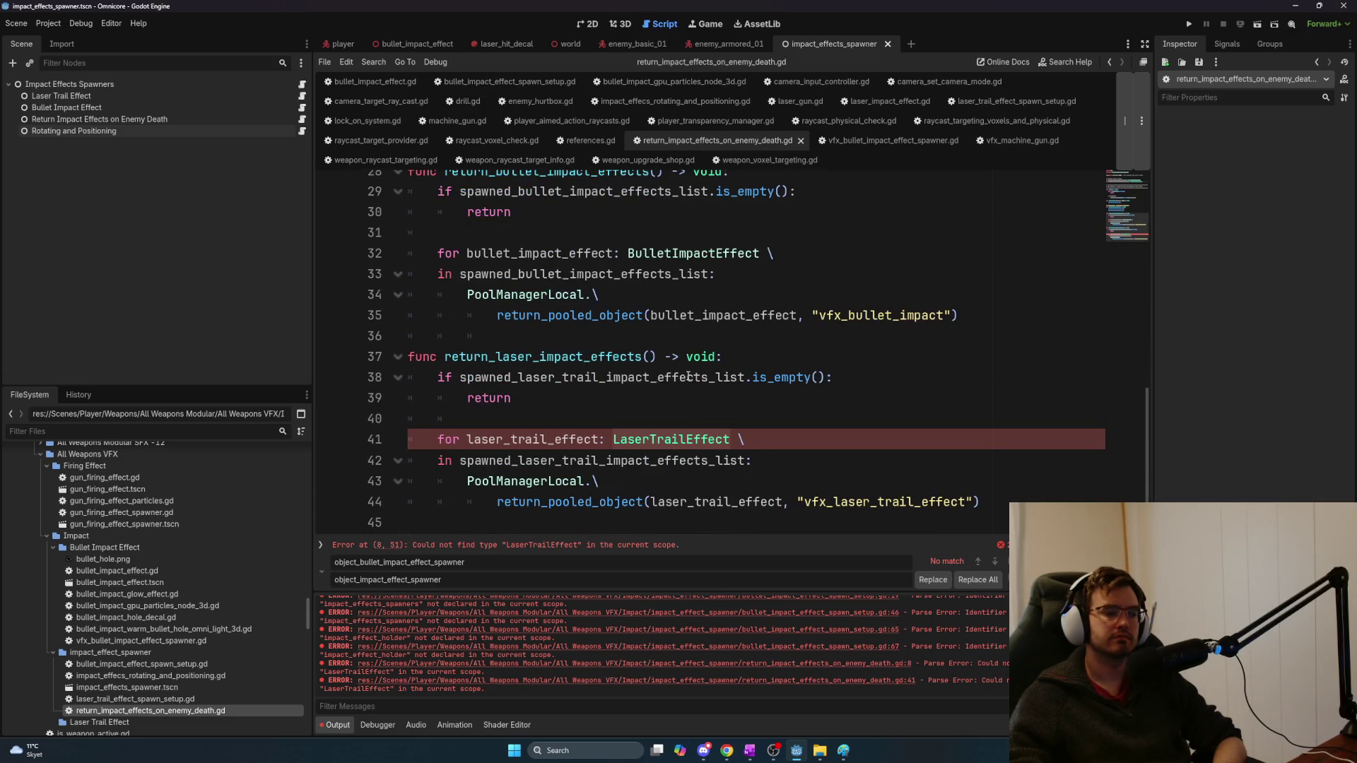
{"action": "scroll", "coordinate": [636, 456], "scroll_direction": "up", "scroll_amount": 9}
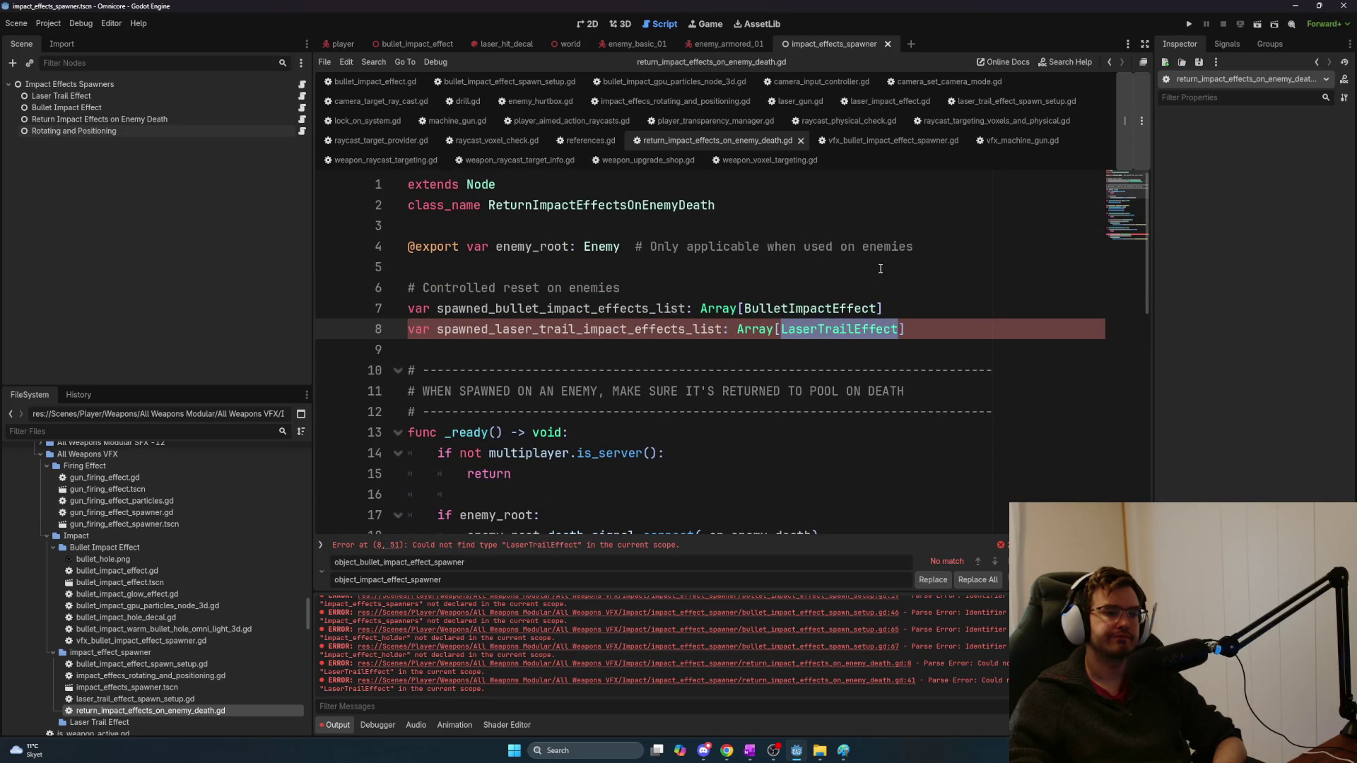
{"action": "left_click_drag", "start_coordinate": [913, 247], "coordinate": [394, 245]}
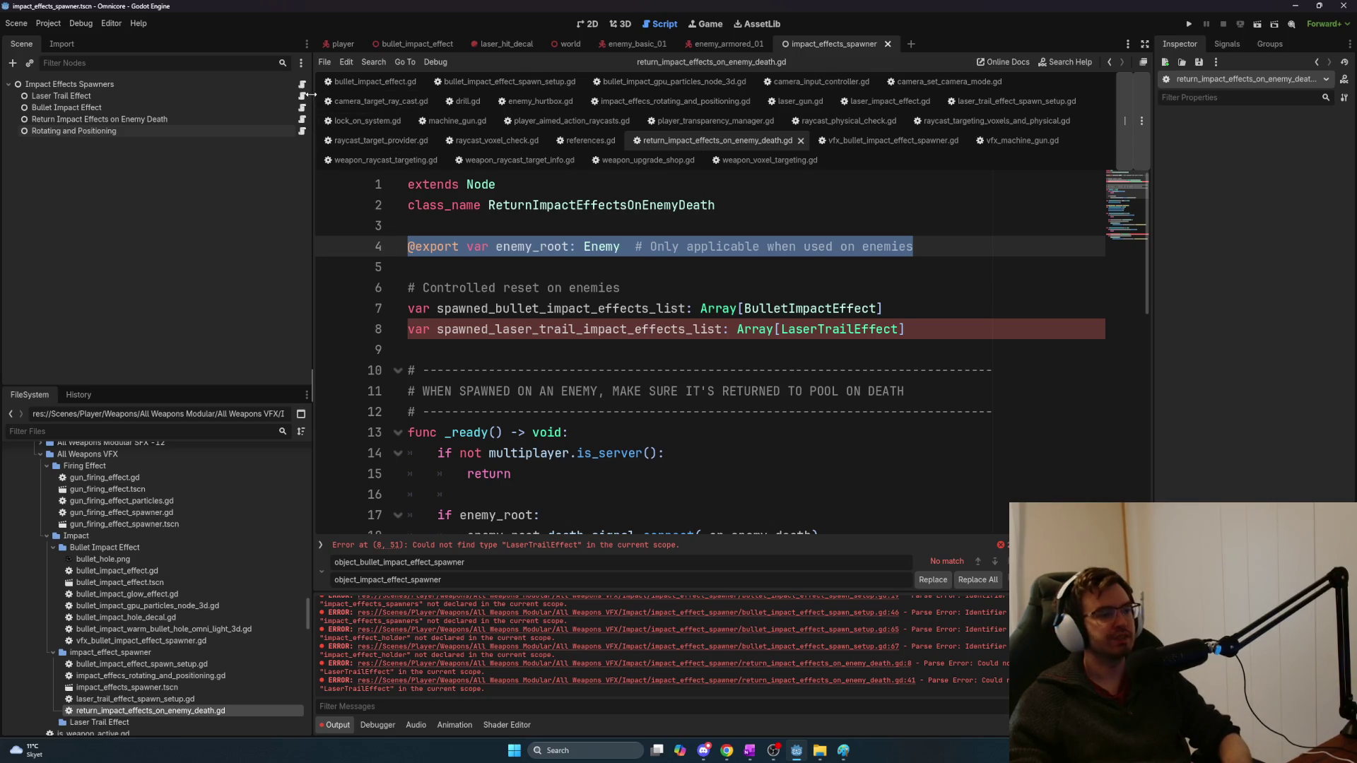
{"action": "key", "text": "ctrl+x"}
Paste the enemy_root export below impact_effect_holder in the ImpactEffectSpawners script and save.
{"action": "left_click", "coordinate": [303, 85]}
{"action": "scroll", "coordinate": [707, 318], "scroll_direction": "up", "scroll_amount": 7}
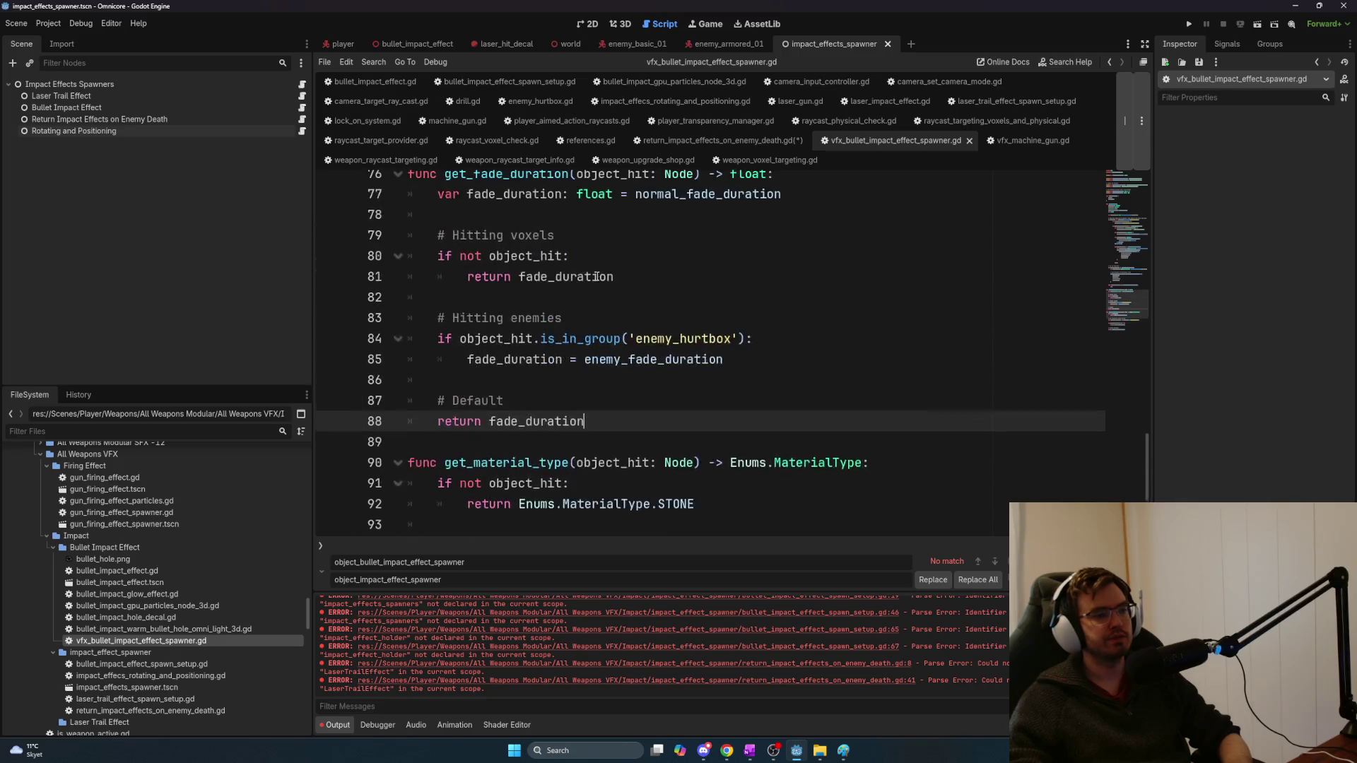
{"action": "left_click", "coordinate": [1139, 167]}
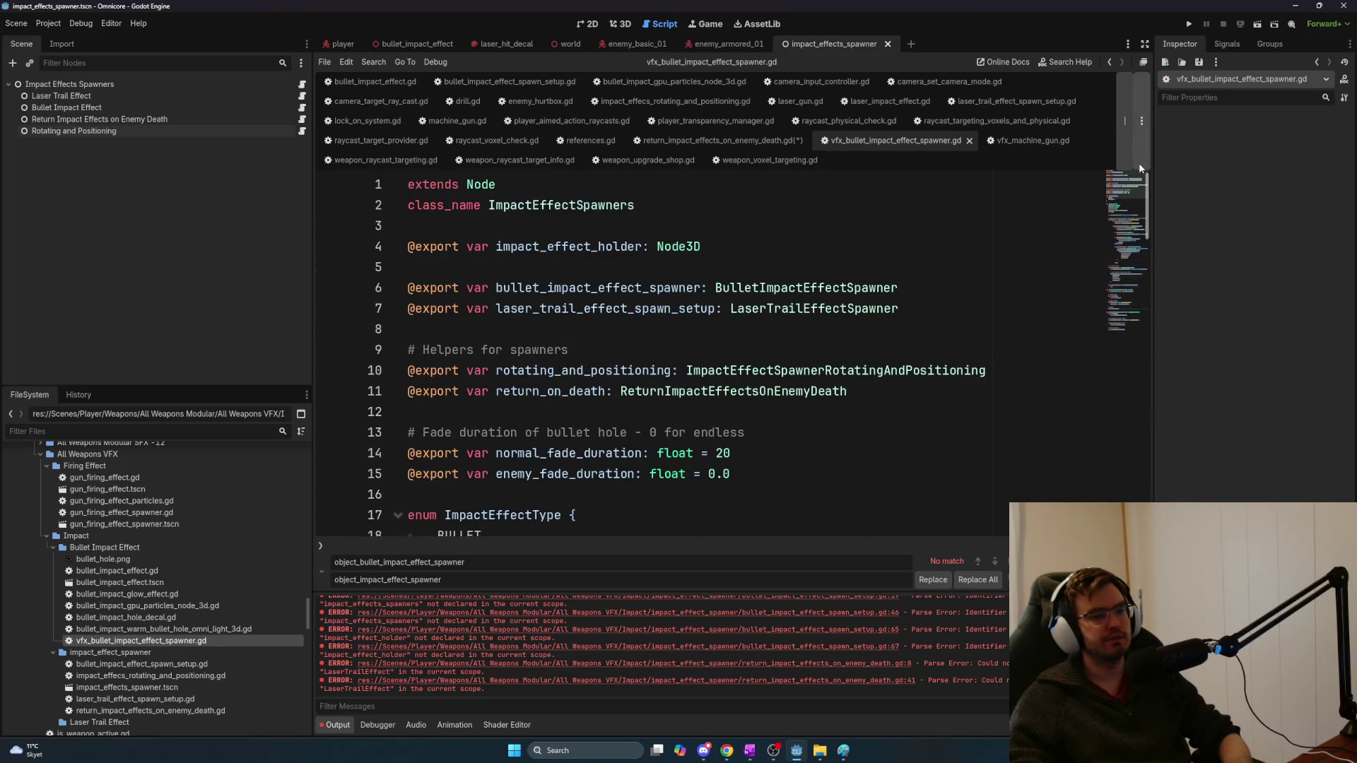
{"action": "left_click", "coordinate": [763, 252]}
{"action": "key", "text": "ctrl+shift+Return"}
{"action": "key", "text": "Down"}
{"action": "key", "text": "Up"}
{"action": "key", "text": "Down"}
{"action": "key", "text": "End"}
{"action": "key", "text": "Return"}
{"action": "key", "text": "ctrl+v"}
{"action": "key", "text": "Up"}
{"action": "key", "text": "Up"}
{"action": "key", "text": "BackSpace"}
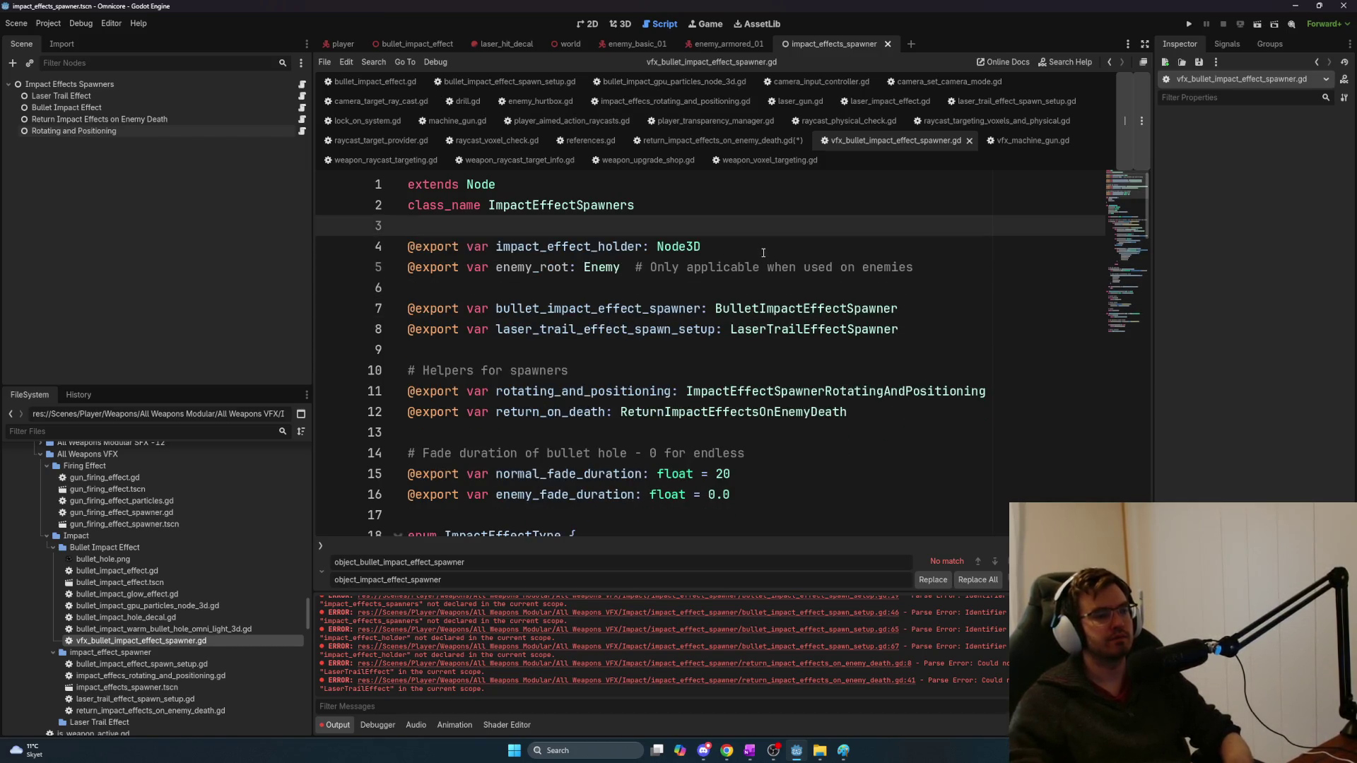
{"action": "key", "text": "ctrl+s"}
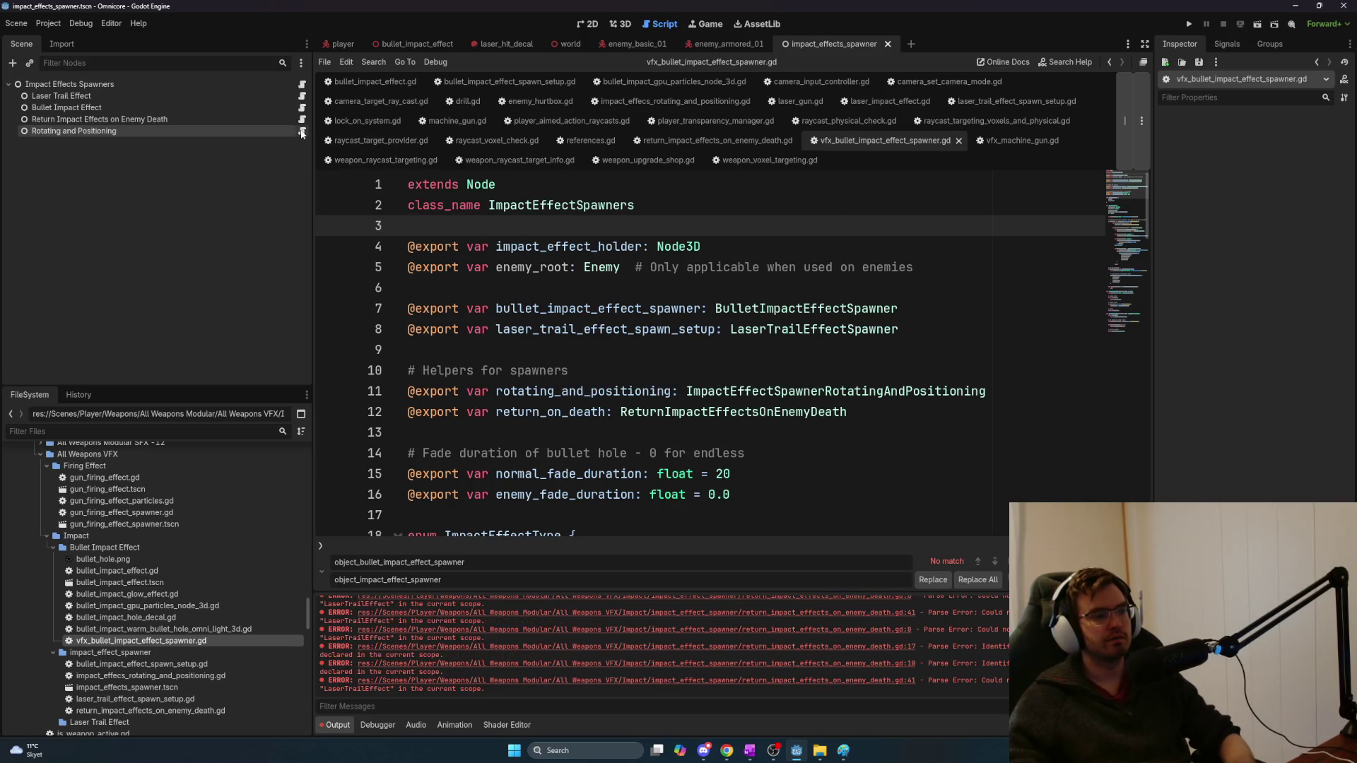
Copy the impact_effect_spawners export line from the Bullet Impact Effect node's script.
{"action": "left_click", "coordinate": [302, 131]}
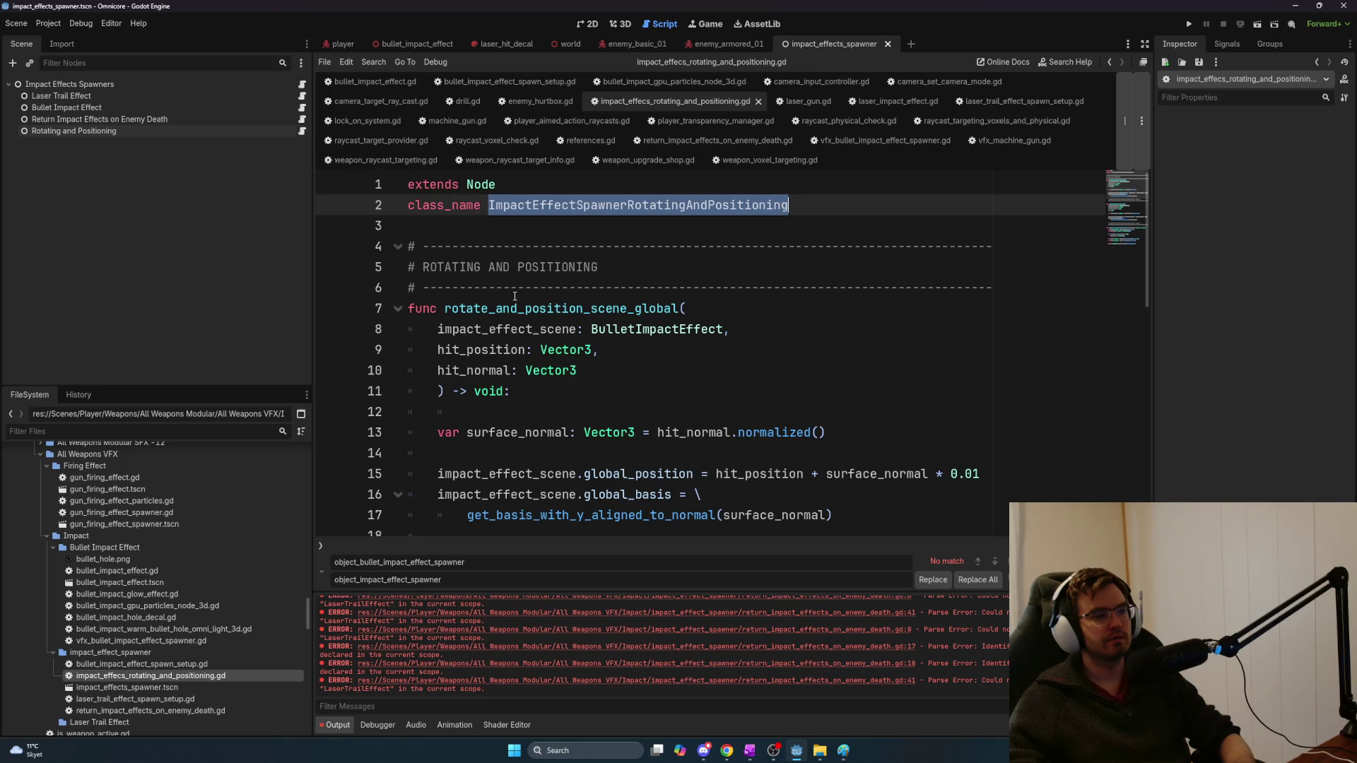
{"action": "left_click", "coordinate": [303, 120]}
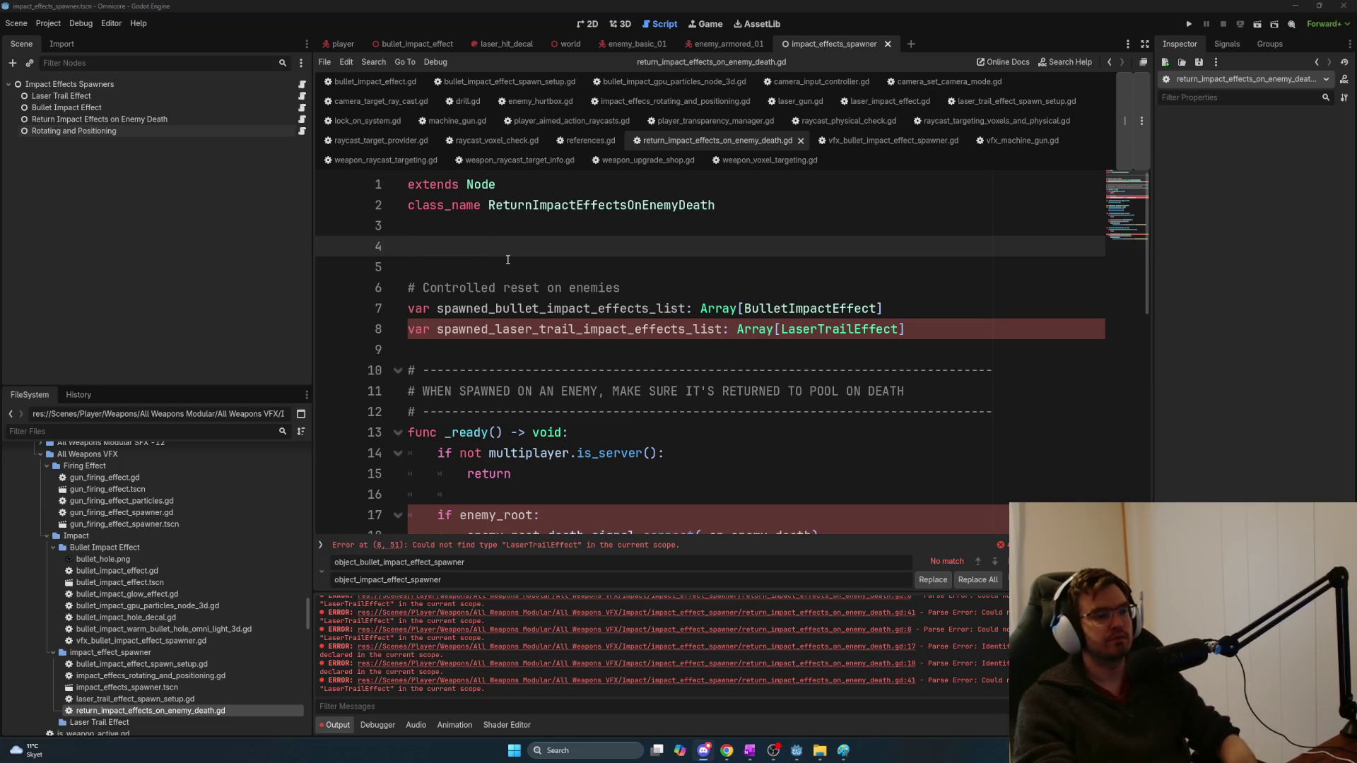
{"action": "left_click", "coordinate": [303, 97]}
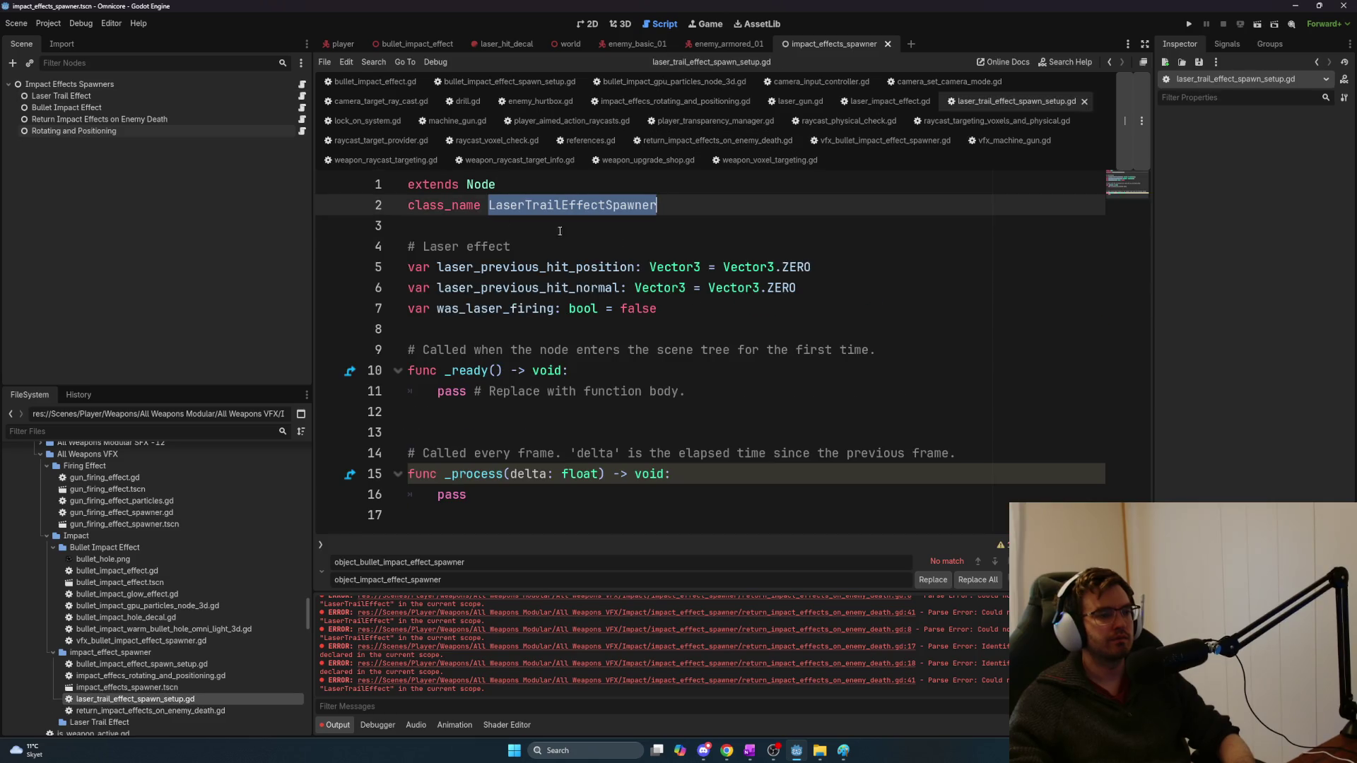
{"action": "left_click", "coordinate": [302, 107]}
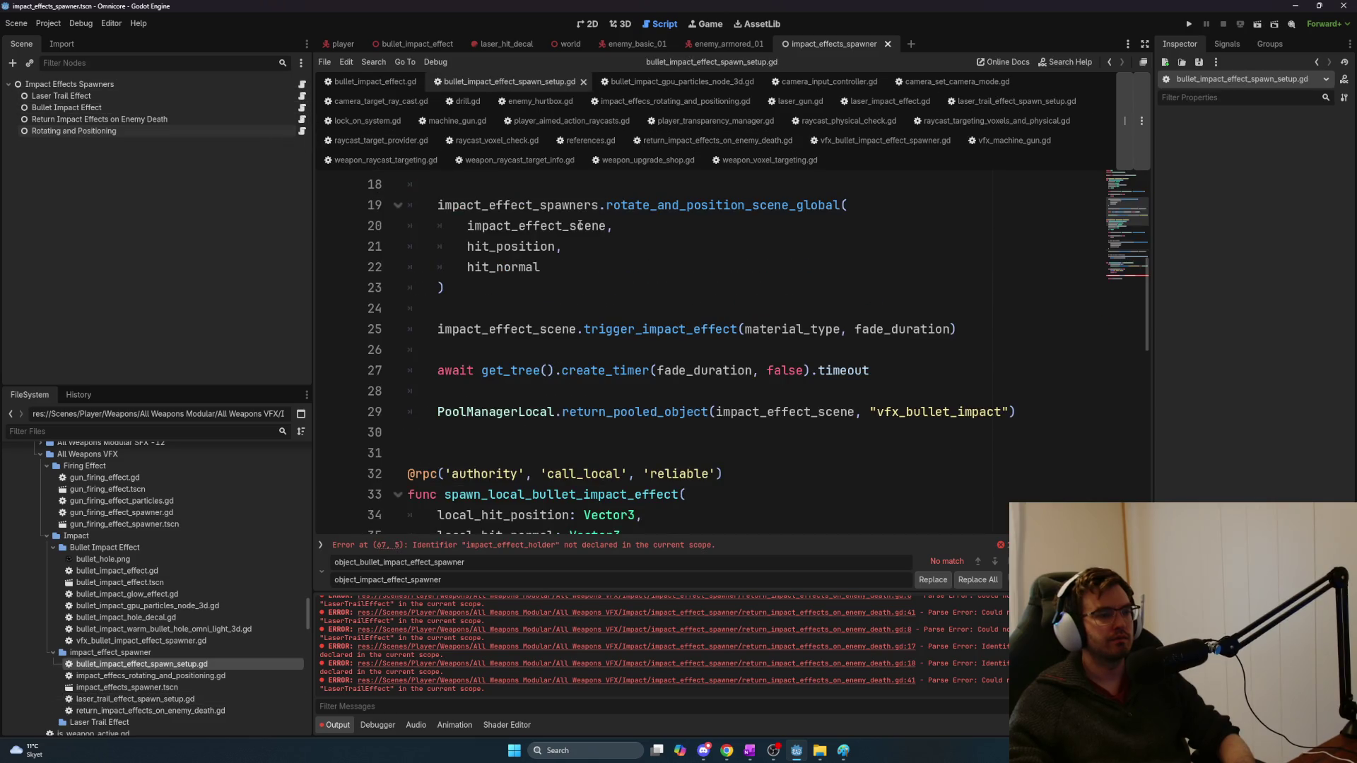
{"action": "scroll", "coordinate": [1142, 318], "scroll_direction": "up", "scroll_amount": 6}
{"action": "left_click_drag", "start_coordinate": [818, 246], "coordinate": [409, 241]}
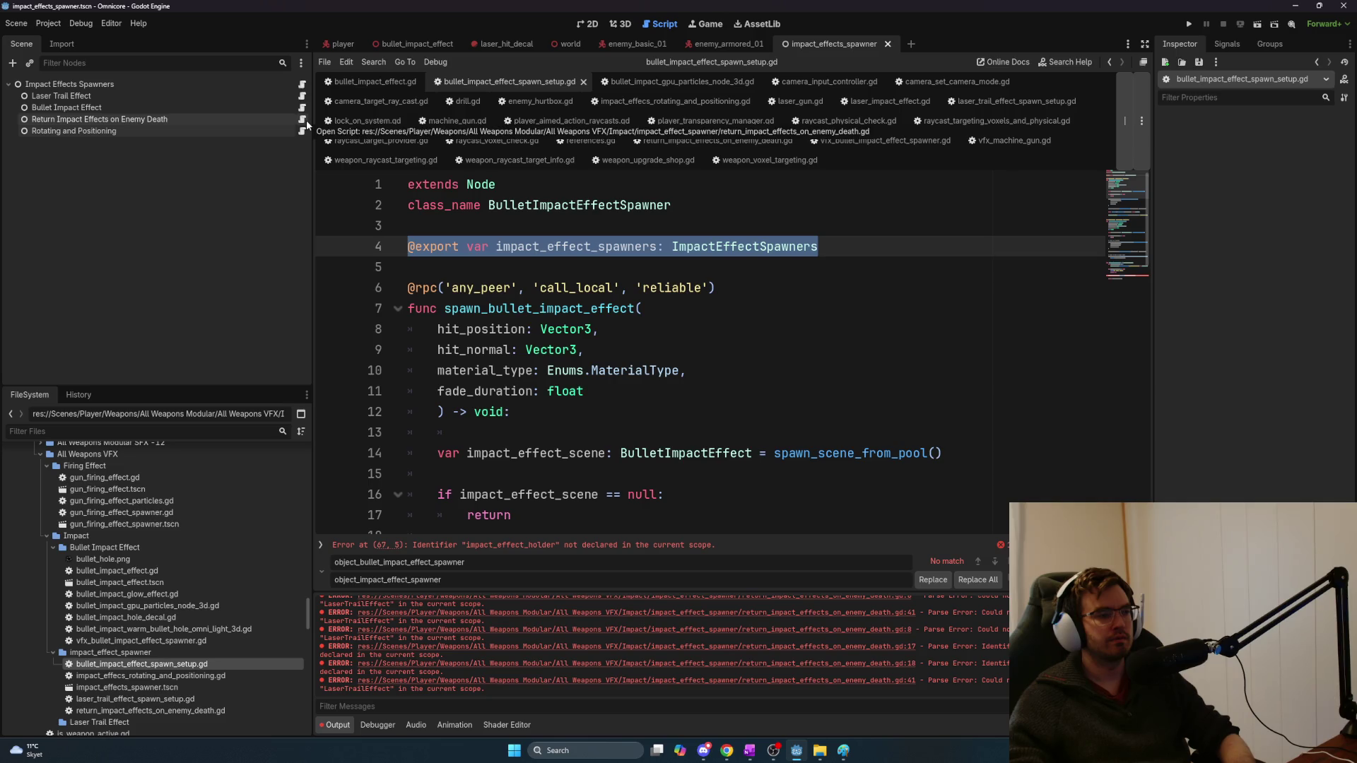
Paste the impact_effect_spawners export into line 4 of the enemy-death return script and save.
{"action": "left_click", "coordinate": [303, 120]}
{"action": "left_click", "coordinate": [470, 248]}
{"action": "key", "text": "ctrl+v"}
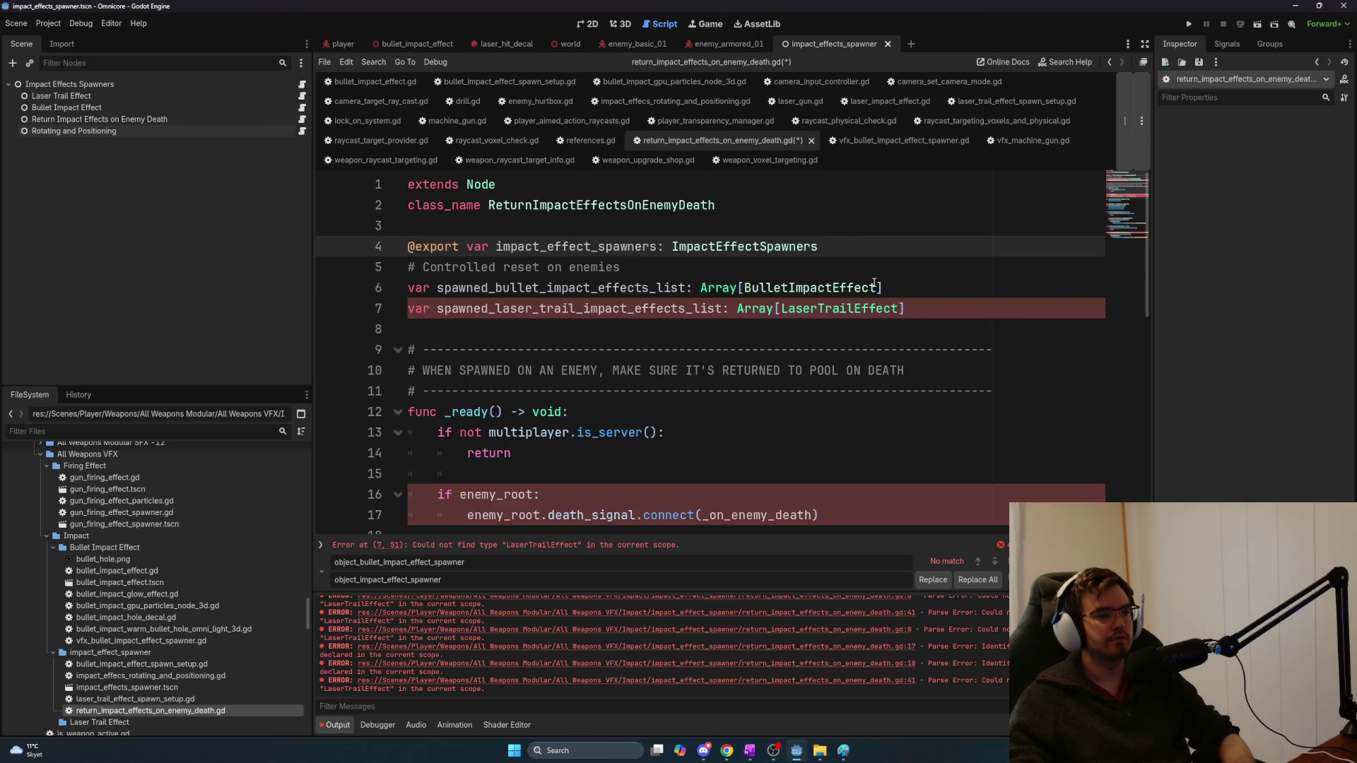
{"action": "key", "text": "Return"}
{"action": "key", "text": "ctrl+s"}
{"action": "double_click", "coordinate": [662, 249]}
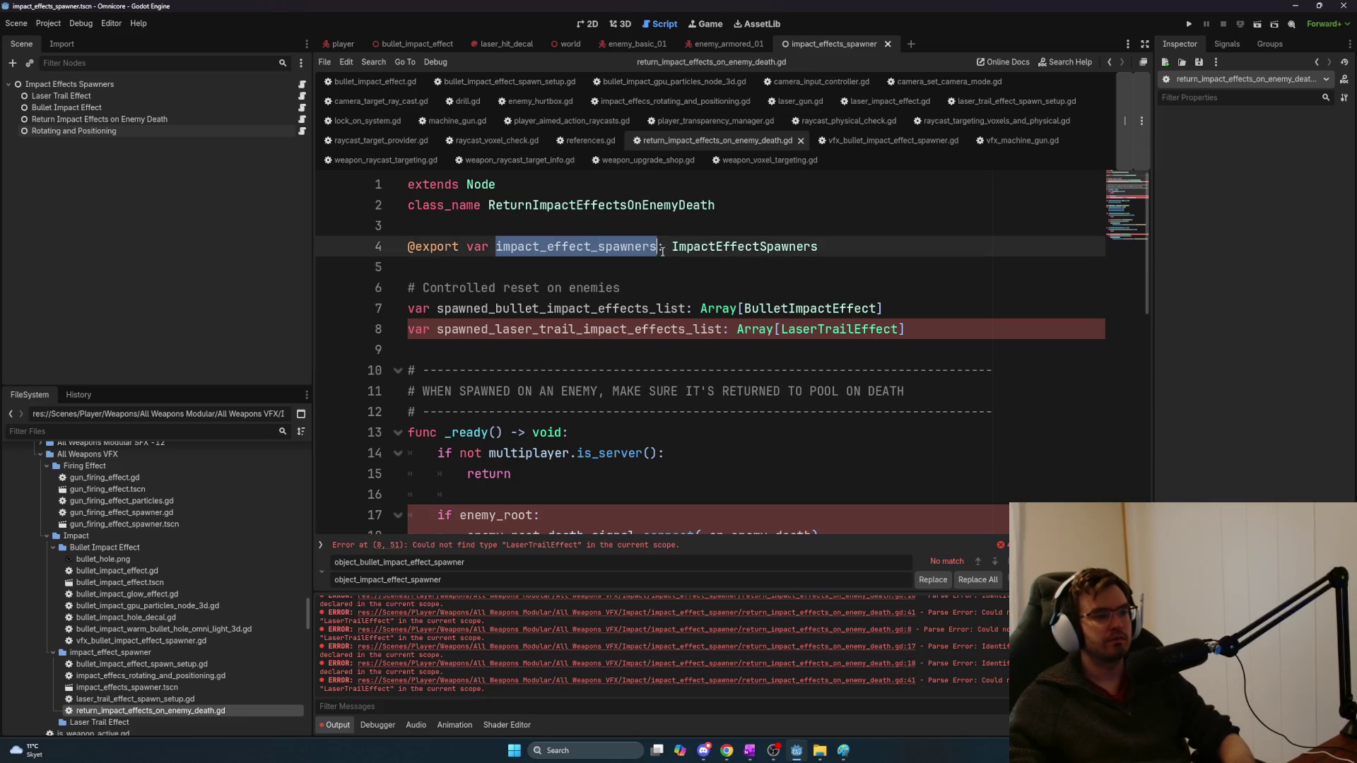
{"action": "left_click", "coordinate": [677, 246], "text": "ctrl"}
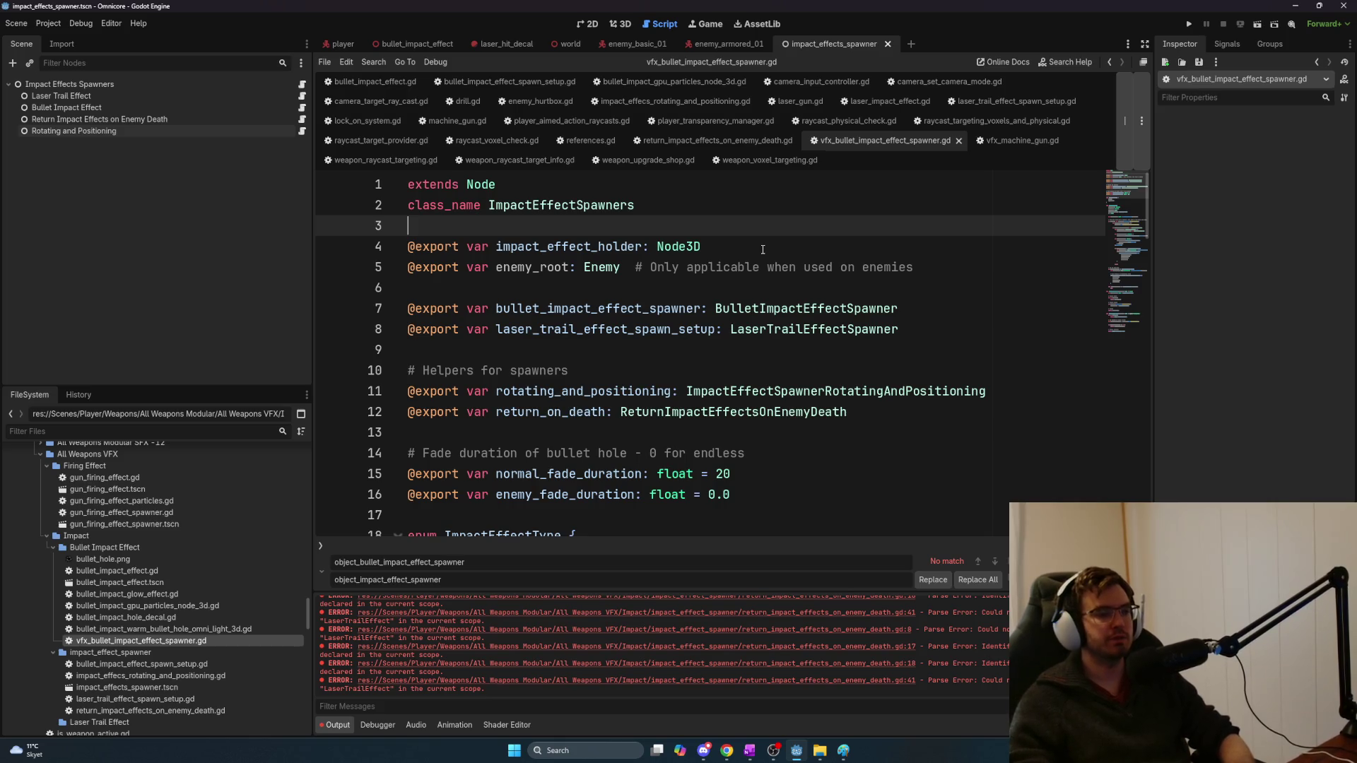
{"action": "left_click_drag", "start_coordinate": [657, 267], "coordinate": [426, 268]}
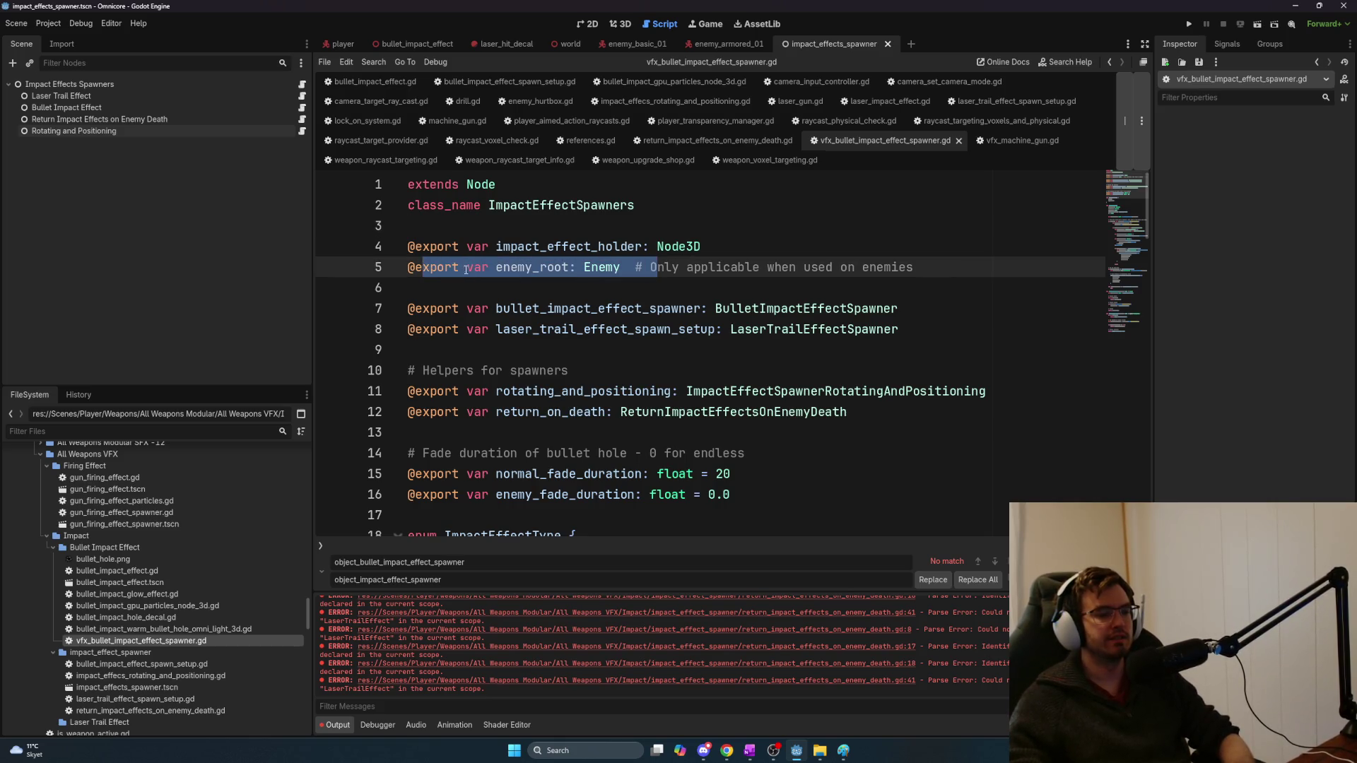
{"action": "double_click", "coordinate": [530, 267]}
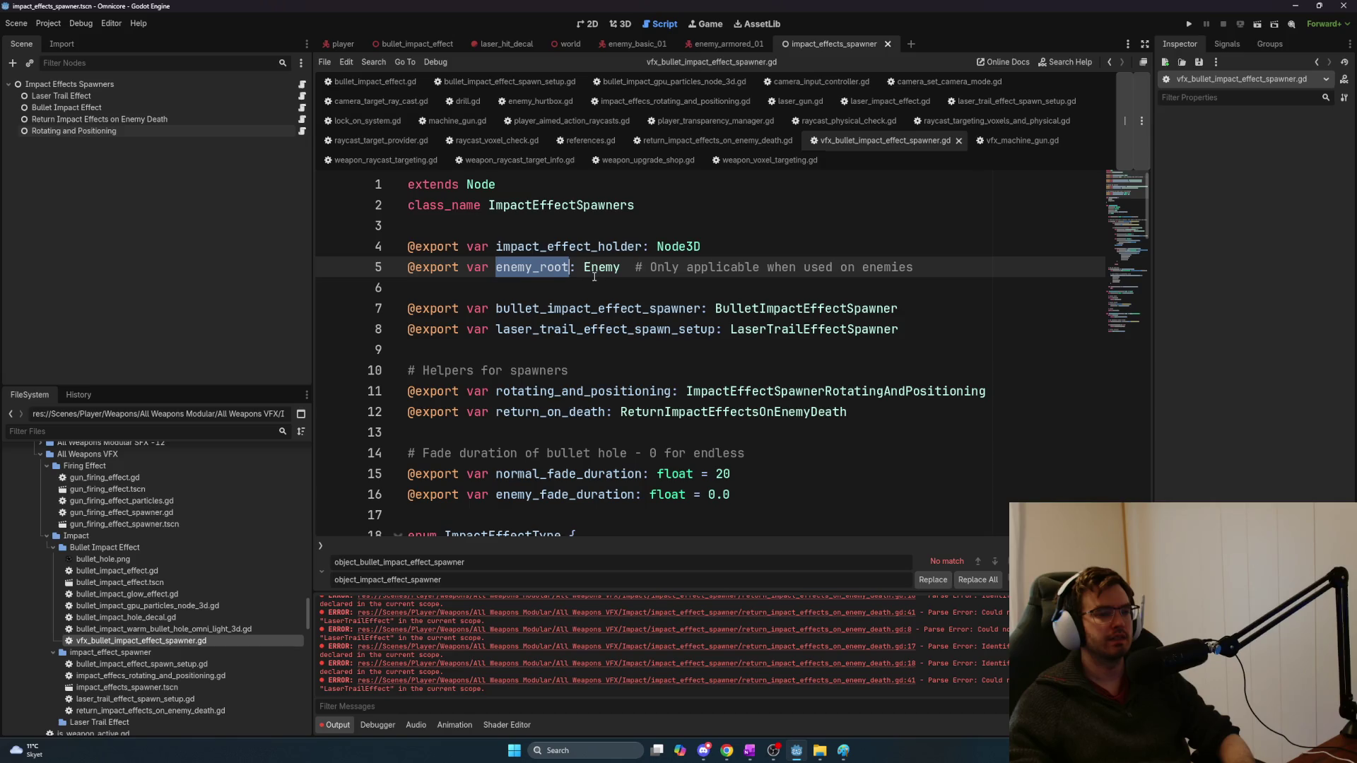
{"action": "left_click", "coordinate": [533, 267]}
{"action": "double_click", "coordinate": [548, 266]}
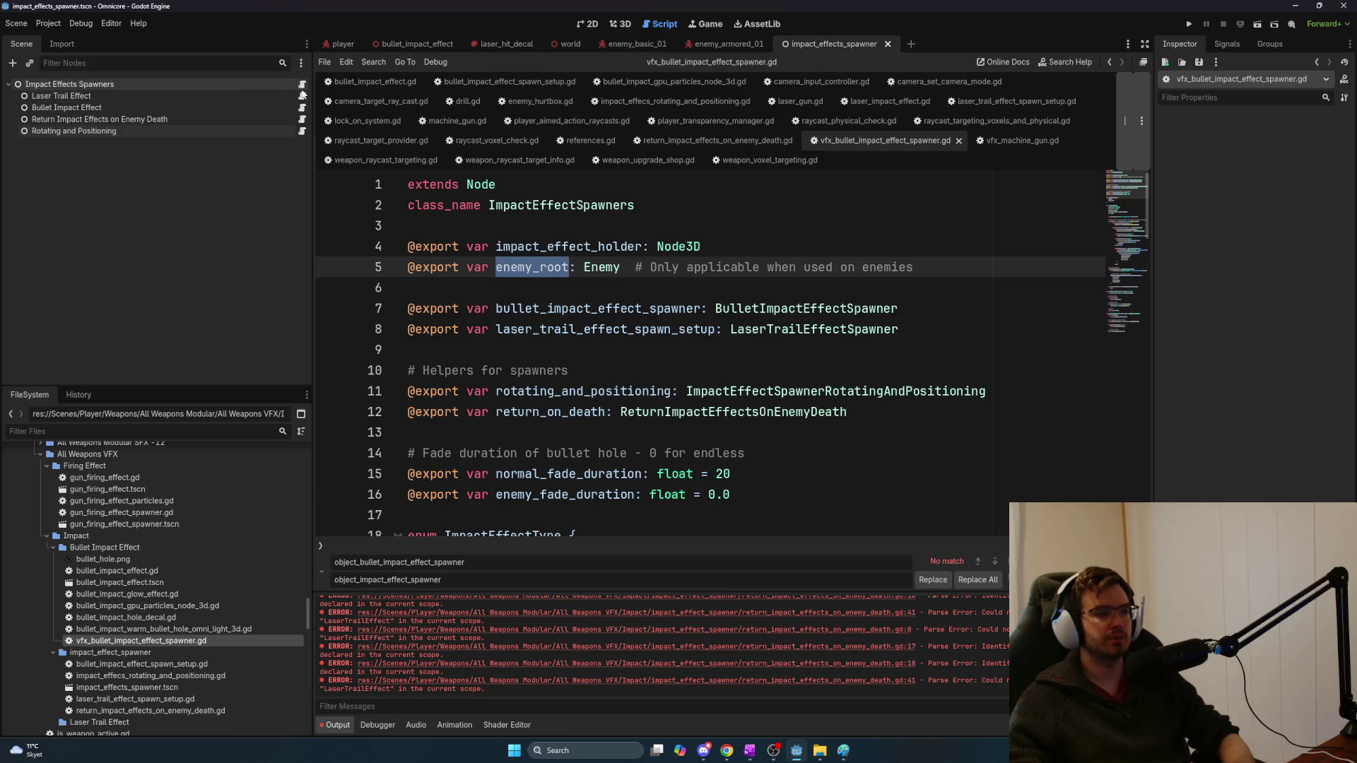
{"action": "left_click", "coordinate": [304, 132]}
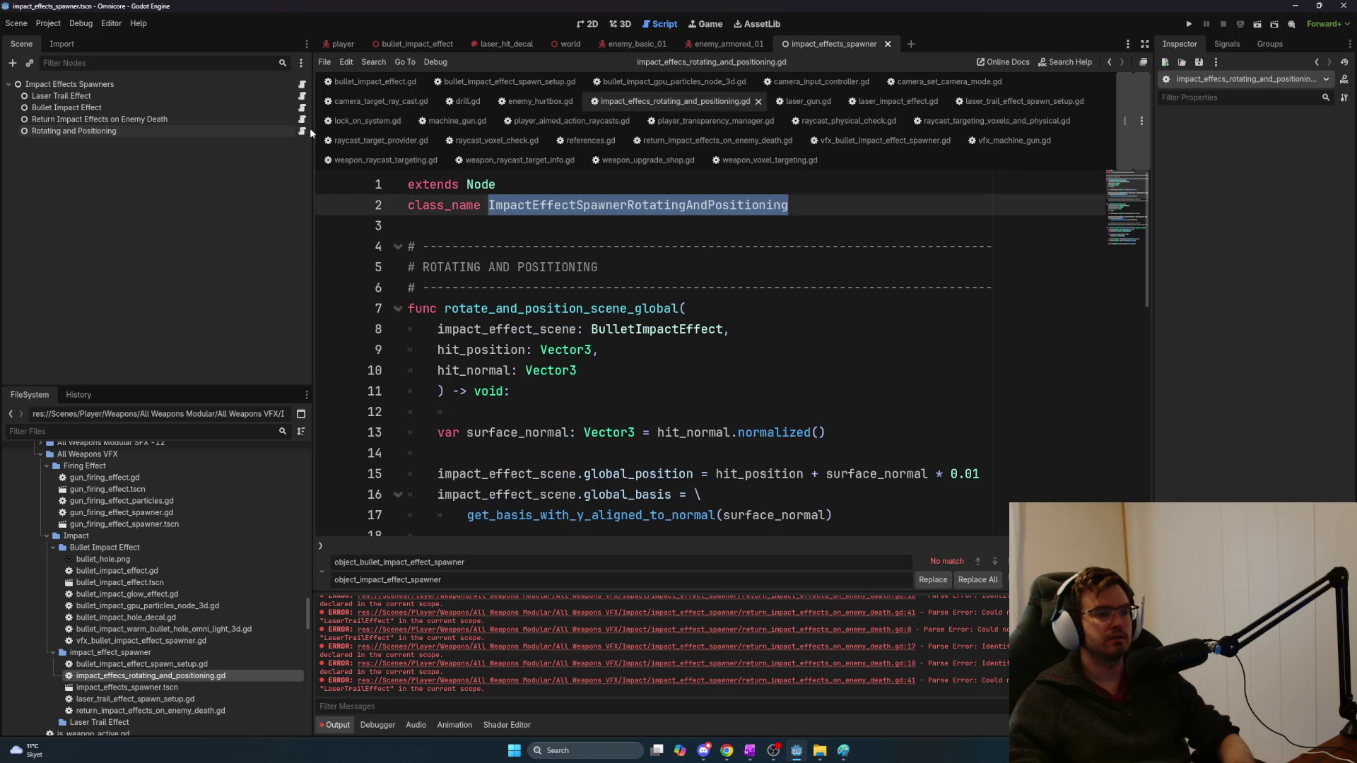
{"action": "left_click", "coordinate": [304, 120]}
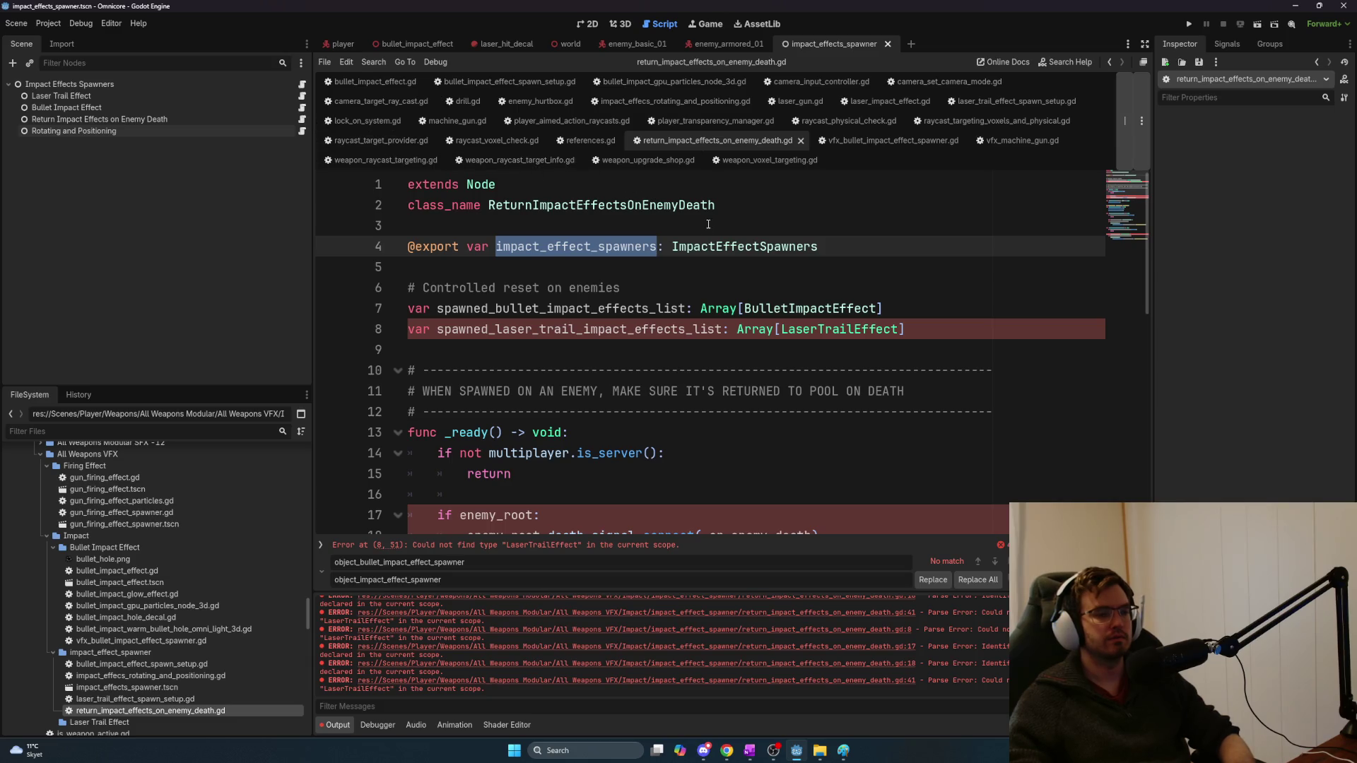
{"action": "scroll", "coordinate": [777, 254], "scroll_direction": "down", "scroll_amount": 2}
{"action": "scroll", "coordinate": [813, 268], "scroll_direction": "up", "scroll_amount": 2}
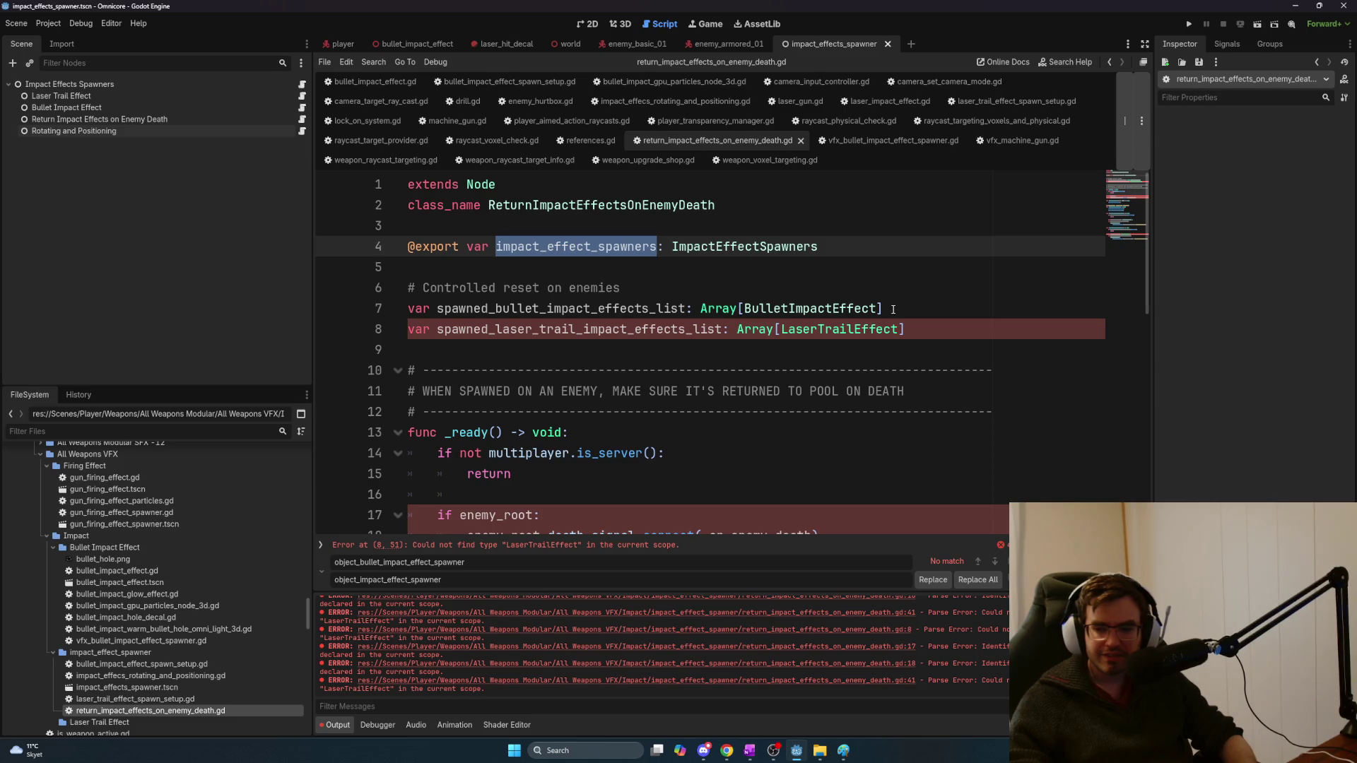
{"action": "left_click", "coordinate": [882, 240]}
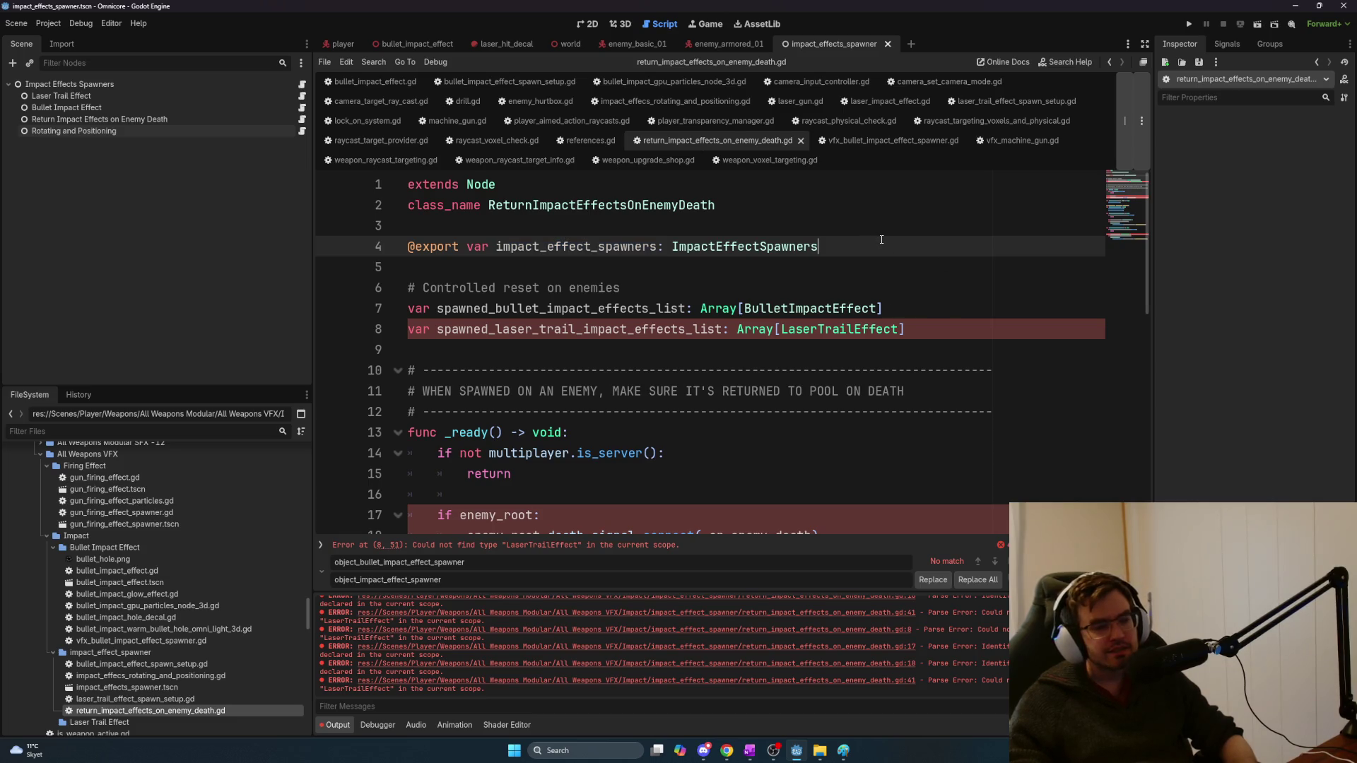
{"action": "left_click", "coordinate": [601, 223]}
{"action": "left_click_drag", "start_coordinate": [601, 224], "coordinate": [494, 205]}
{"action": "left_click", "coordinate": [601, 216]}
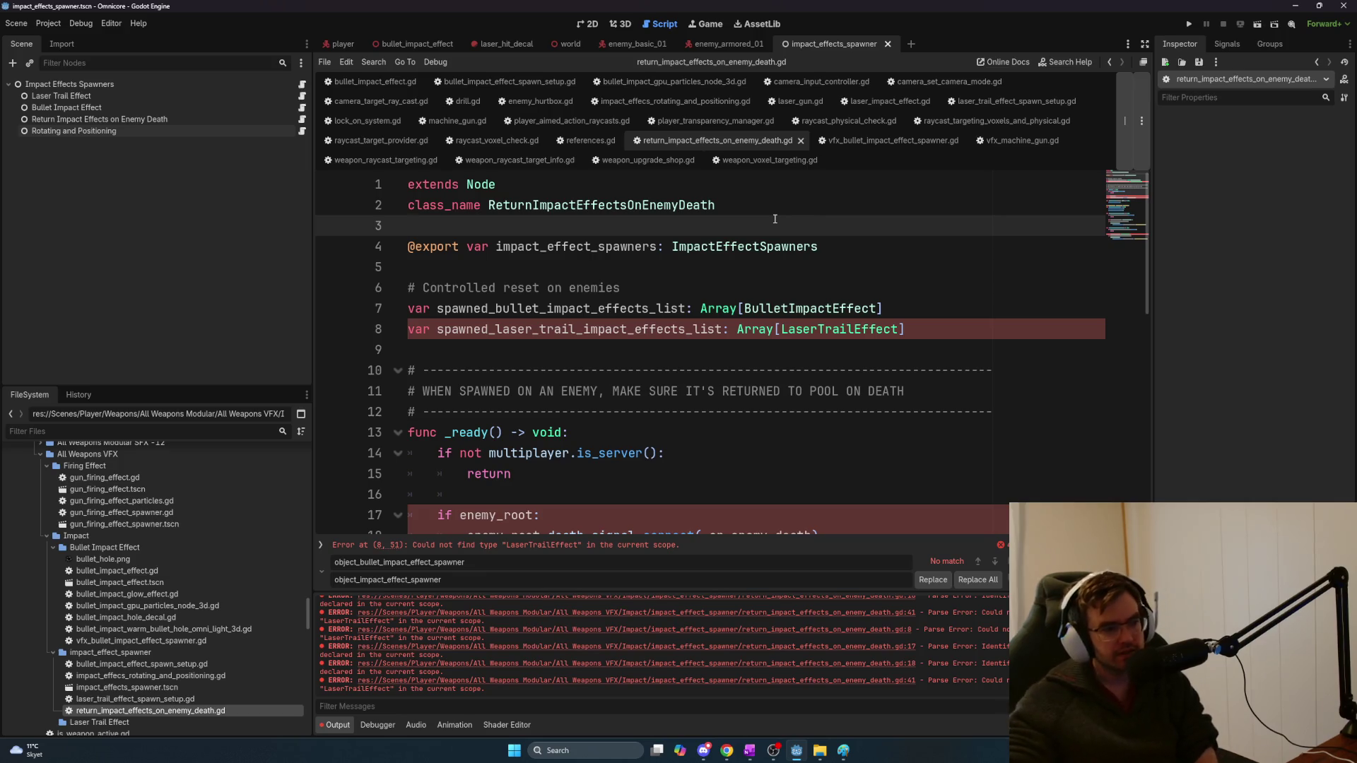
{"action": "left_click", "coordinate": [380, 203]}
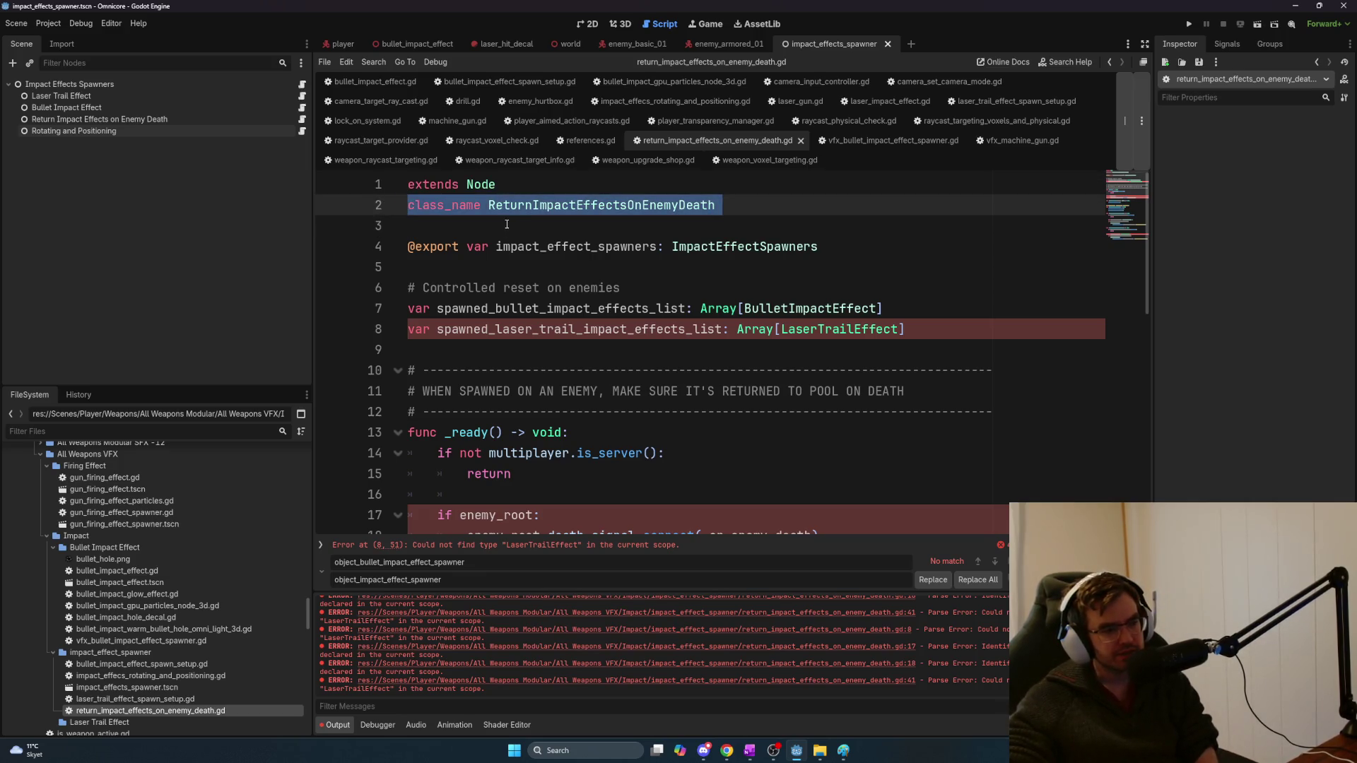
{"action": "double_click", "coordinate": [481, 185]}
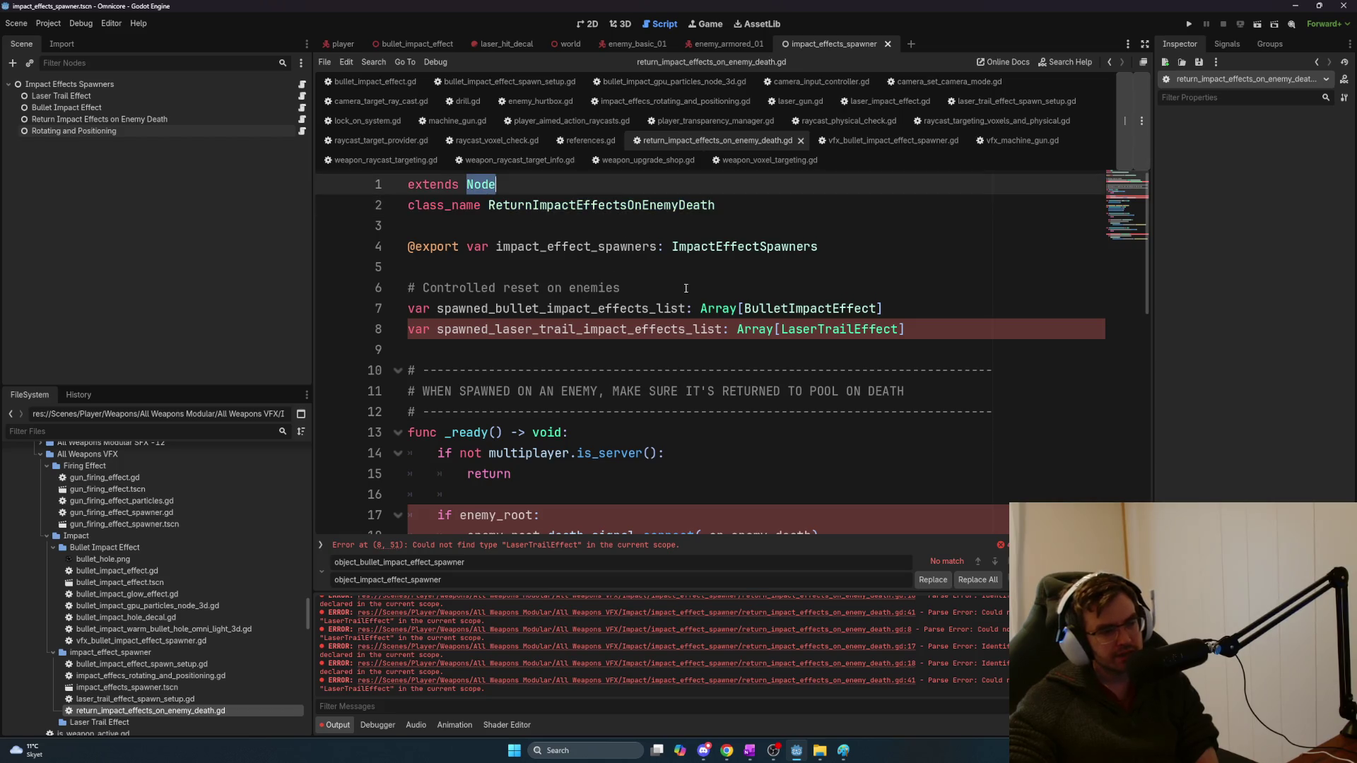
{"action": "scroll", "coordinate": [603, 264], "scroll_direction": "down", "scroll_amount": 2}
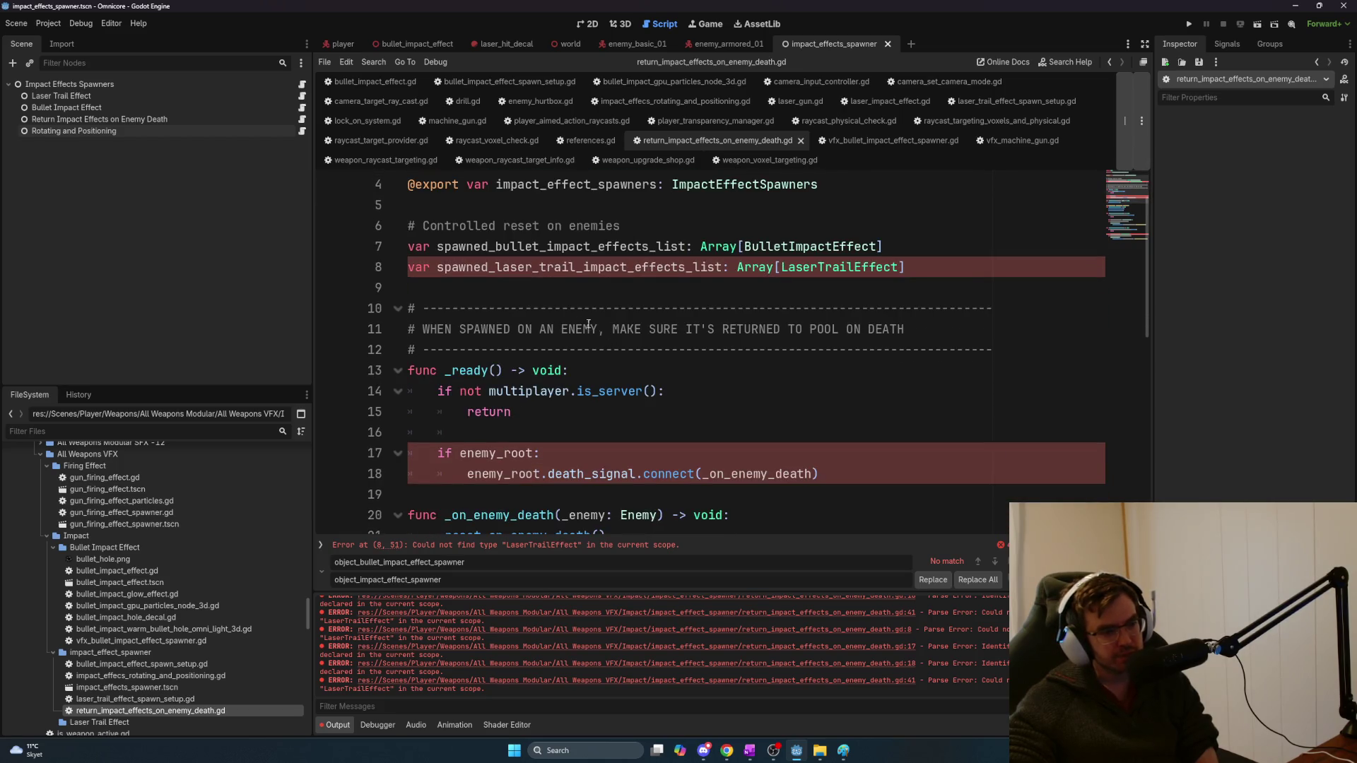
{"action": "scroll", "coordinate": [486, 337], "scroll_direction": "down", "scroll_amount": 1}
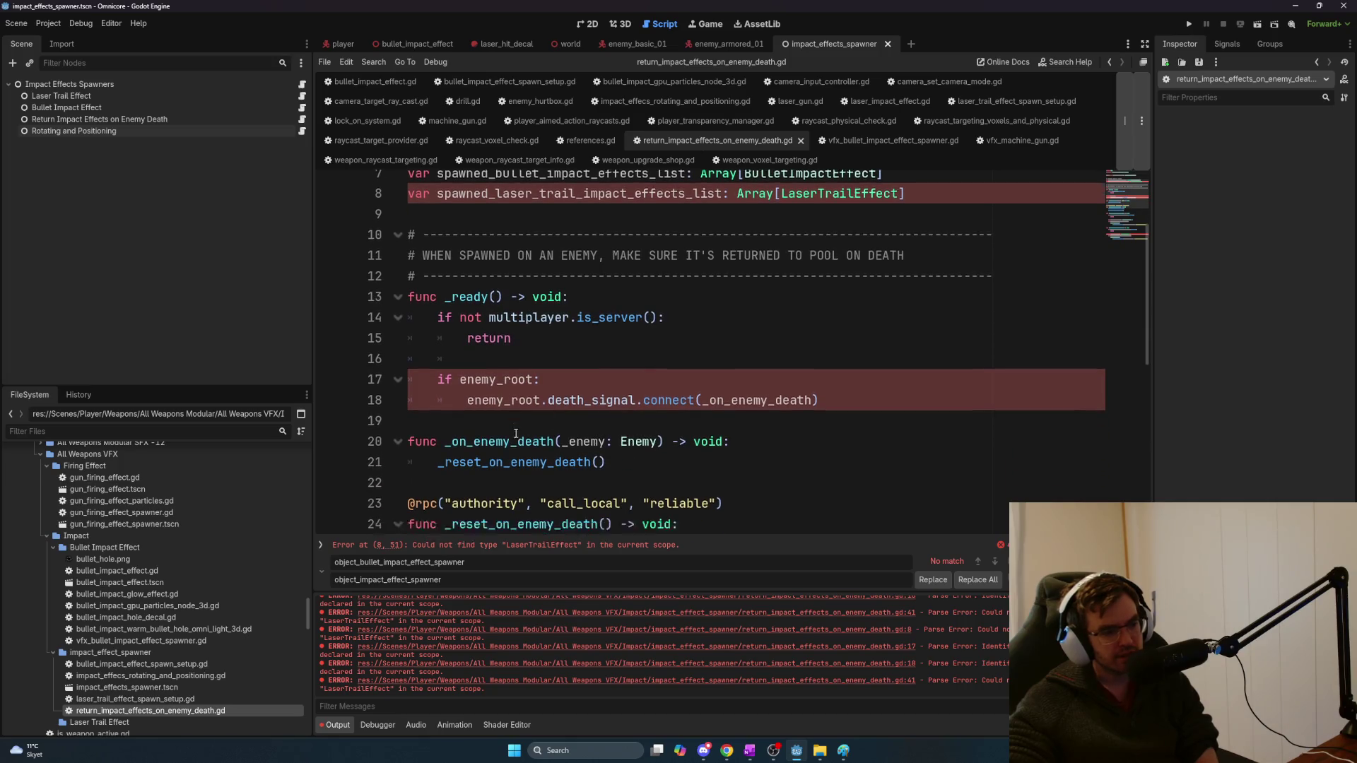
{"action": "double_click", "coordinate": [492, 390]}
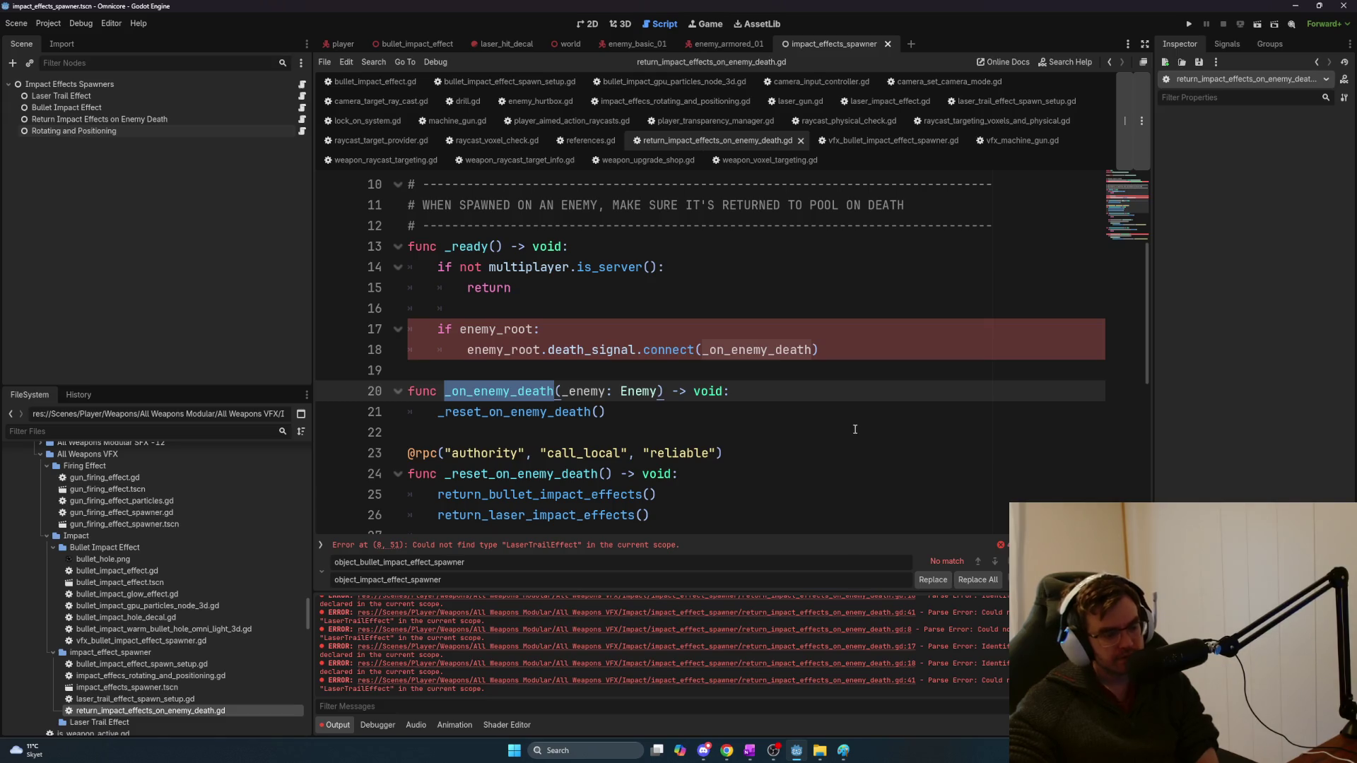
{"action": "scroll", "coordinate": [786, 435], "scroll_direction": "up", "scroll_amount": 2}
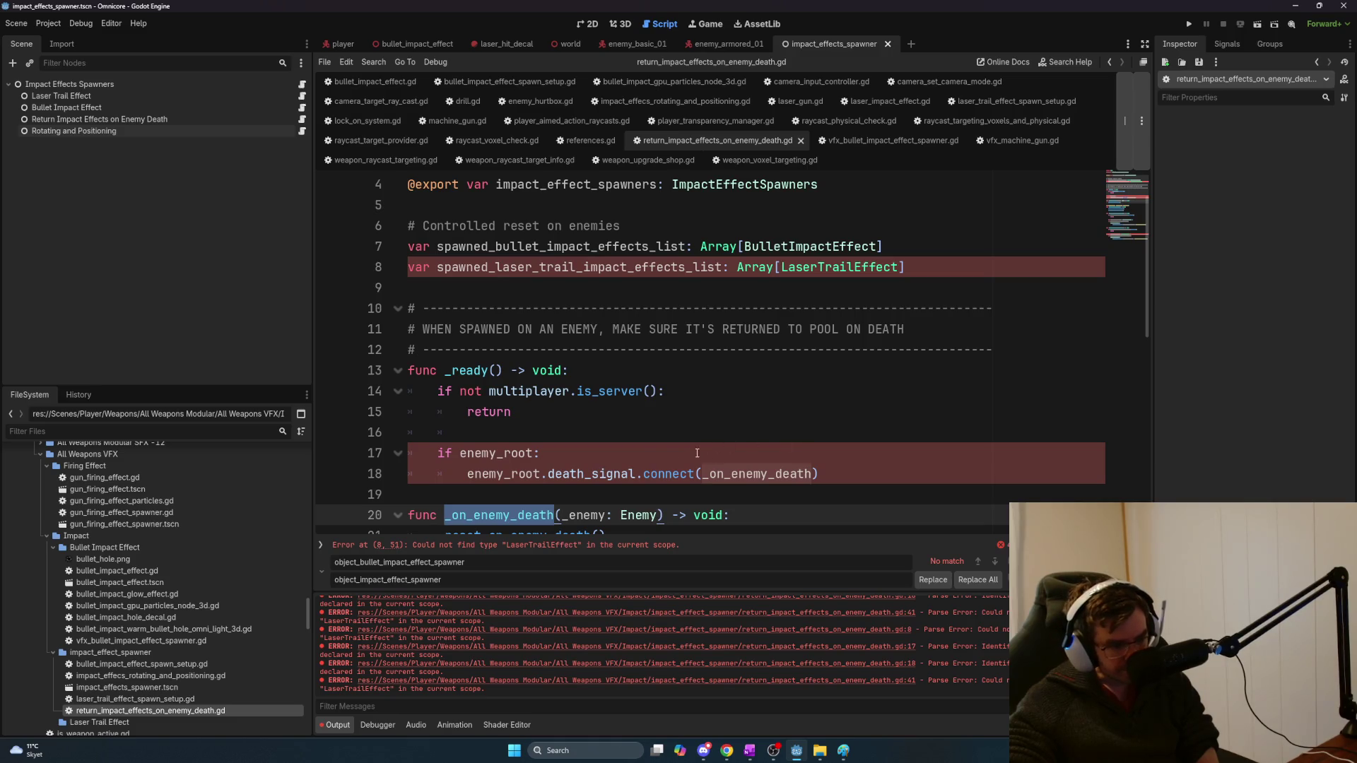
{"action": "left_click", "coordinate": [503, 454]}
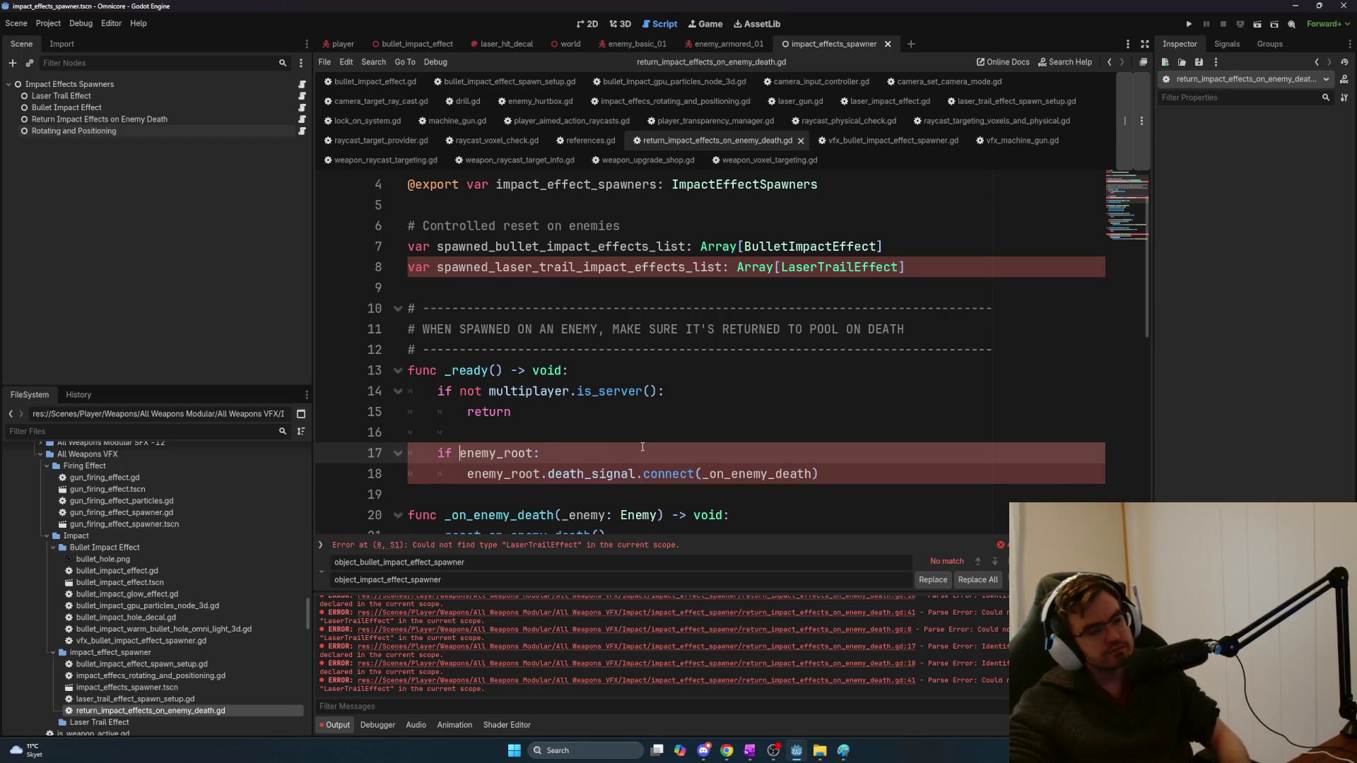
{"action": "scroll", "coordinate": [627, 451], "scroll_direction": "up", "scroll_amount": 1}
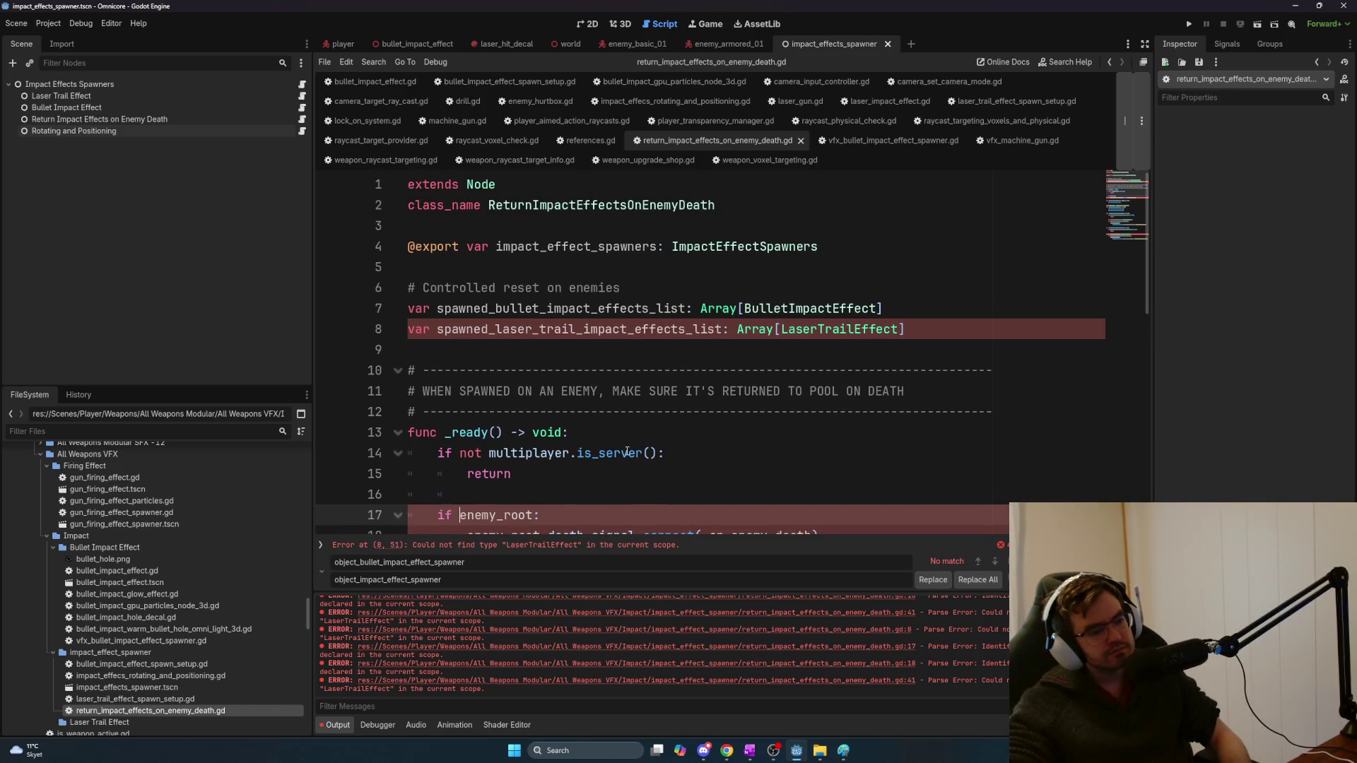
{"action": "double_click", "coordinate": [615, 244]}
{"action": "key", "text": "ctrl+c"}
{"action": "scroll", "coordinate": [616, 243], "scroll_direction": "down", "scroll_amount": 1}
{"action": "left_click", "coordinate": [469, 457]}
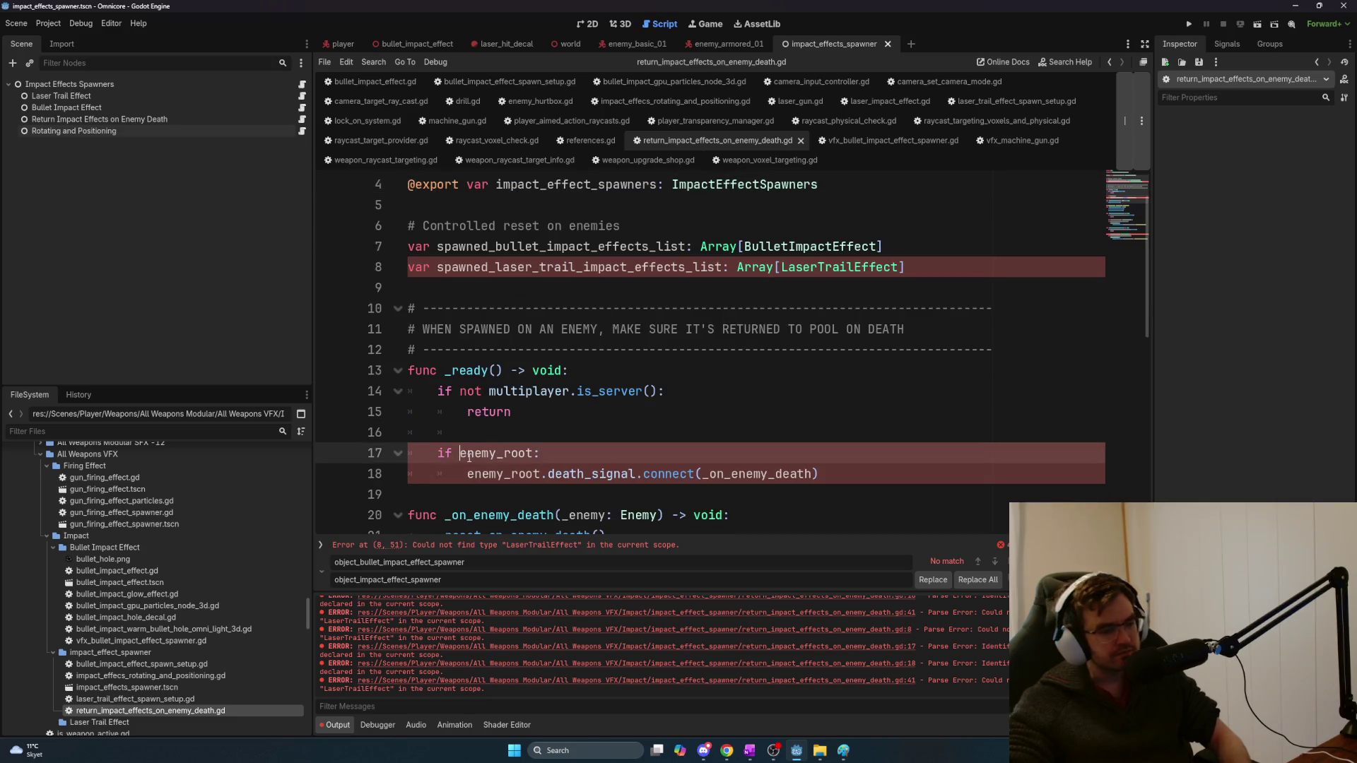
Prefix enemy_root with 'impact_effect_spawners.' on lines 17 and 18.
{"action": "key", "text": "ctrl+v"}
{"action": "type", "text": "."}
{"action": "left_click", "coordinate": [468, 474]}
{"action": "key", "text": "ctrl+v"}
{"action": "type", "text": "."}
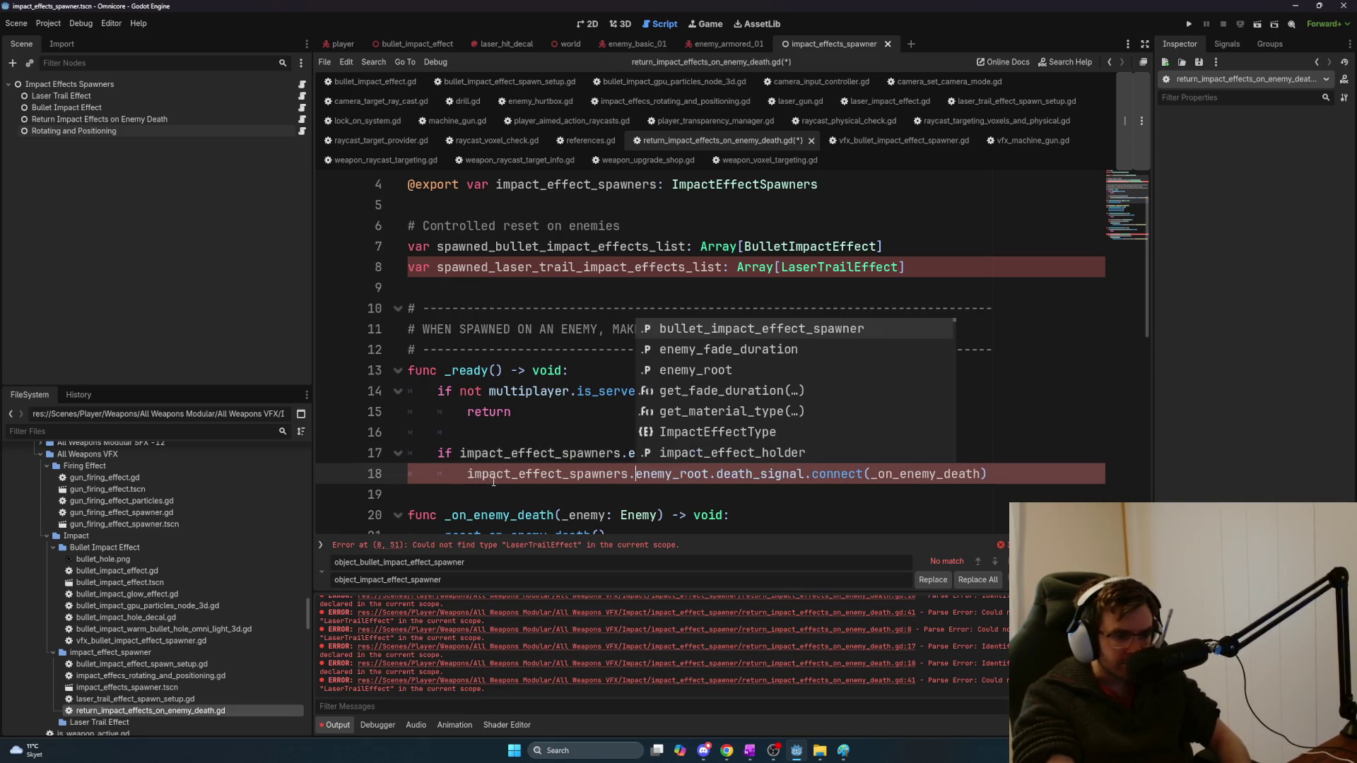
{"action": "left_click", "coordinate": [954, 509]}
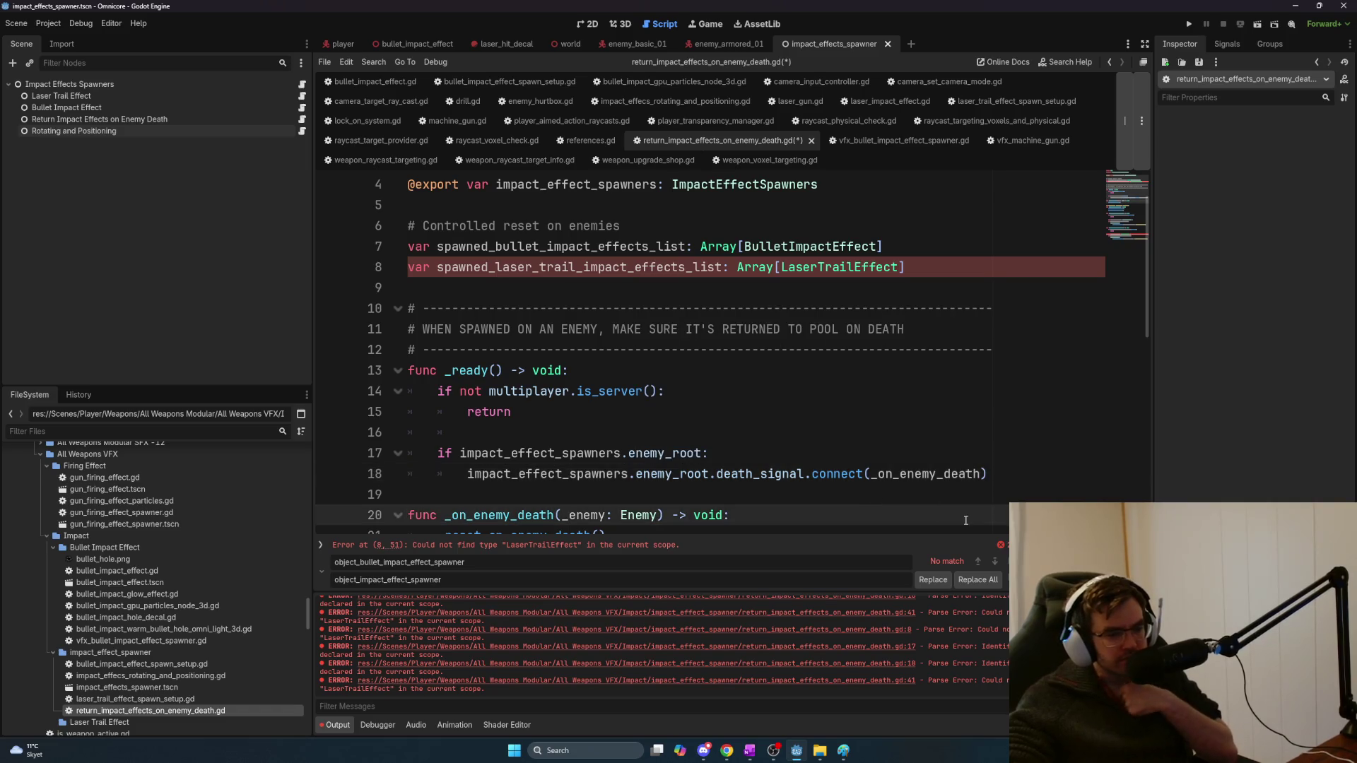
Save return_impact_effects_on_enemy_death.gd after looking over the rest of the script.
{"action": "scroll", "coordinate": [955, 508], "scroll_direction": "down", "scroll_amount": 2}
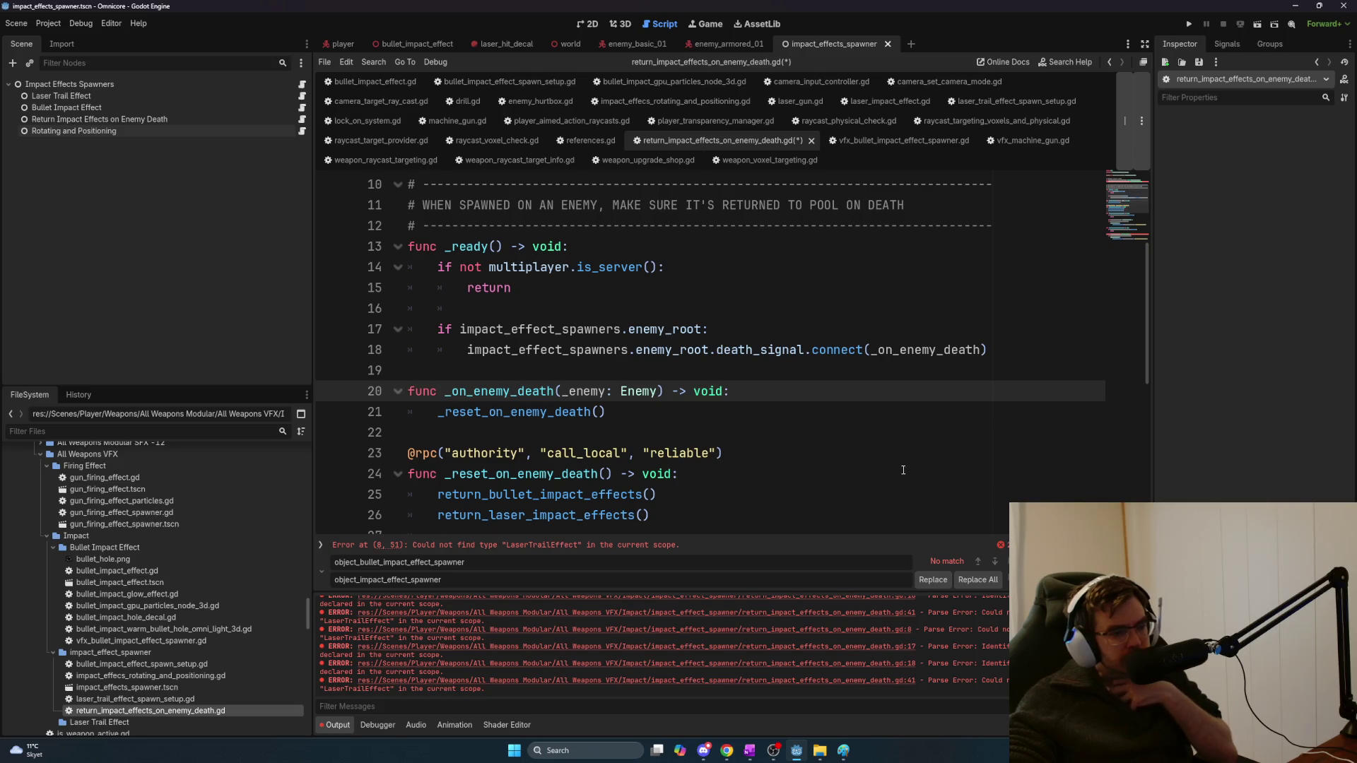
{"action": "scroll", "coordinate": [890, 456], "scroll_direction": "down", "scroll_amount": 1}
{"action": "scroll", "coordinate": [890, 457], "scroll_direction": "down", "scroll_amount": 5}
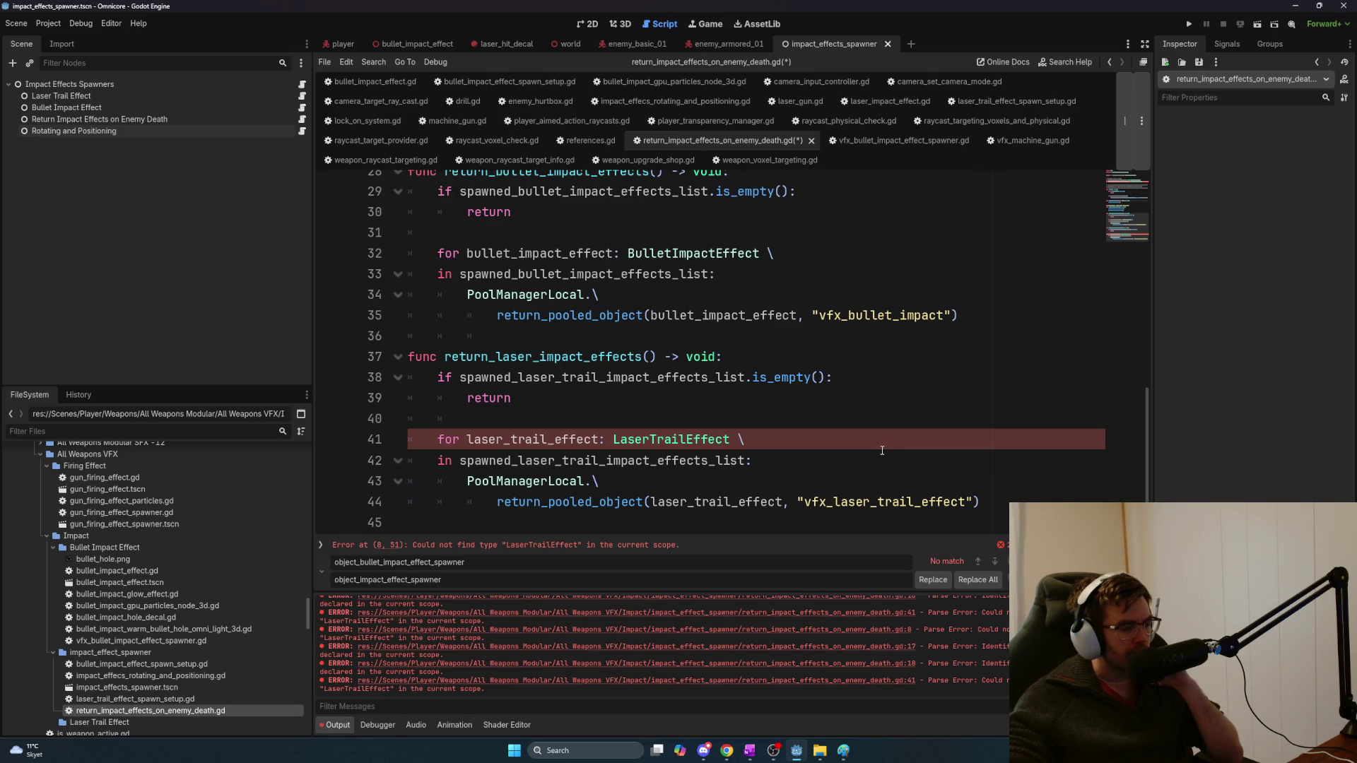
{"action": "scroll", "coordinate": [881, 450], "scroll_direction": "up", "scroll_amount": 10}
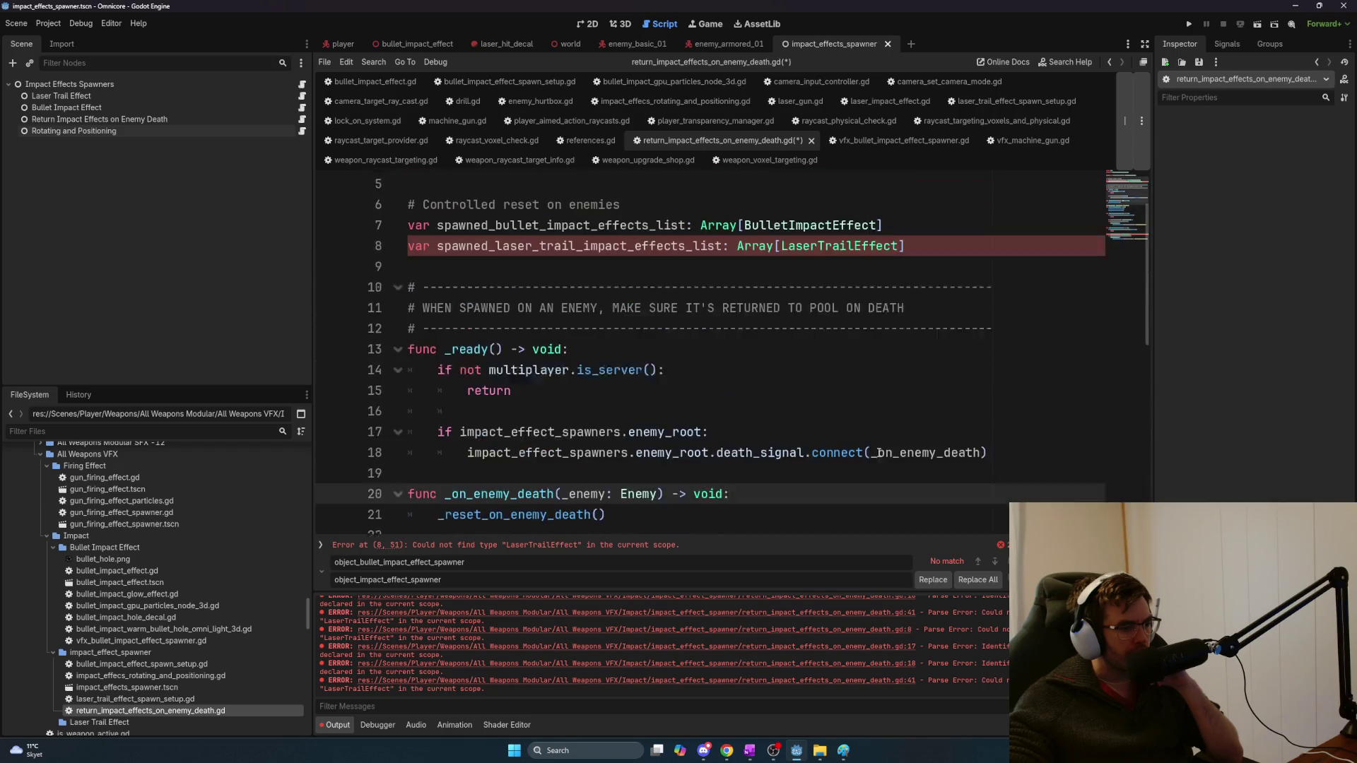
{"action": "key", "text": "ctrl+s"}
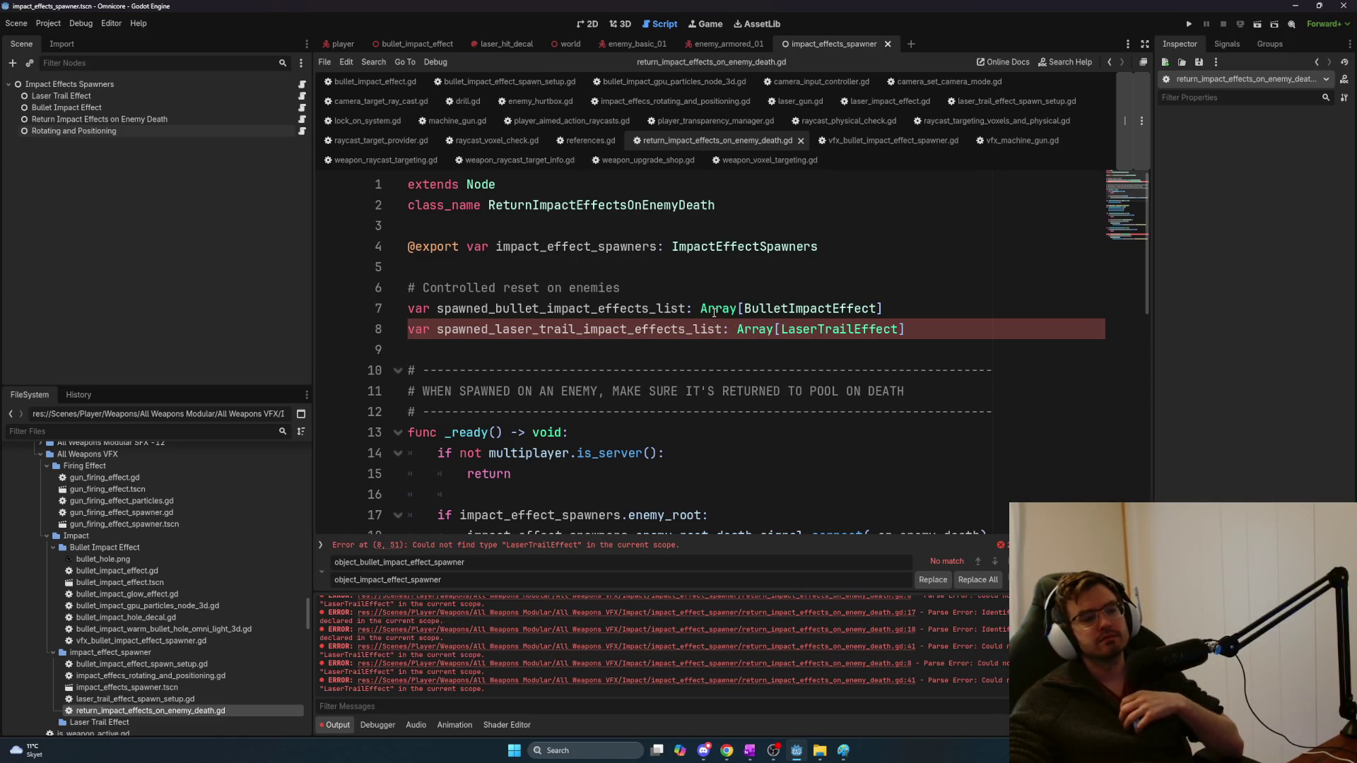
{"action": "mouse_move", "coordinate": [716, 315]}
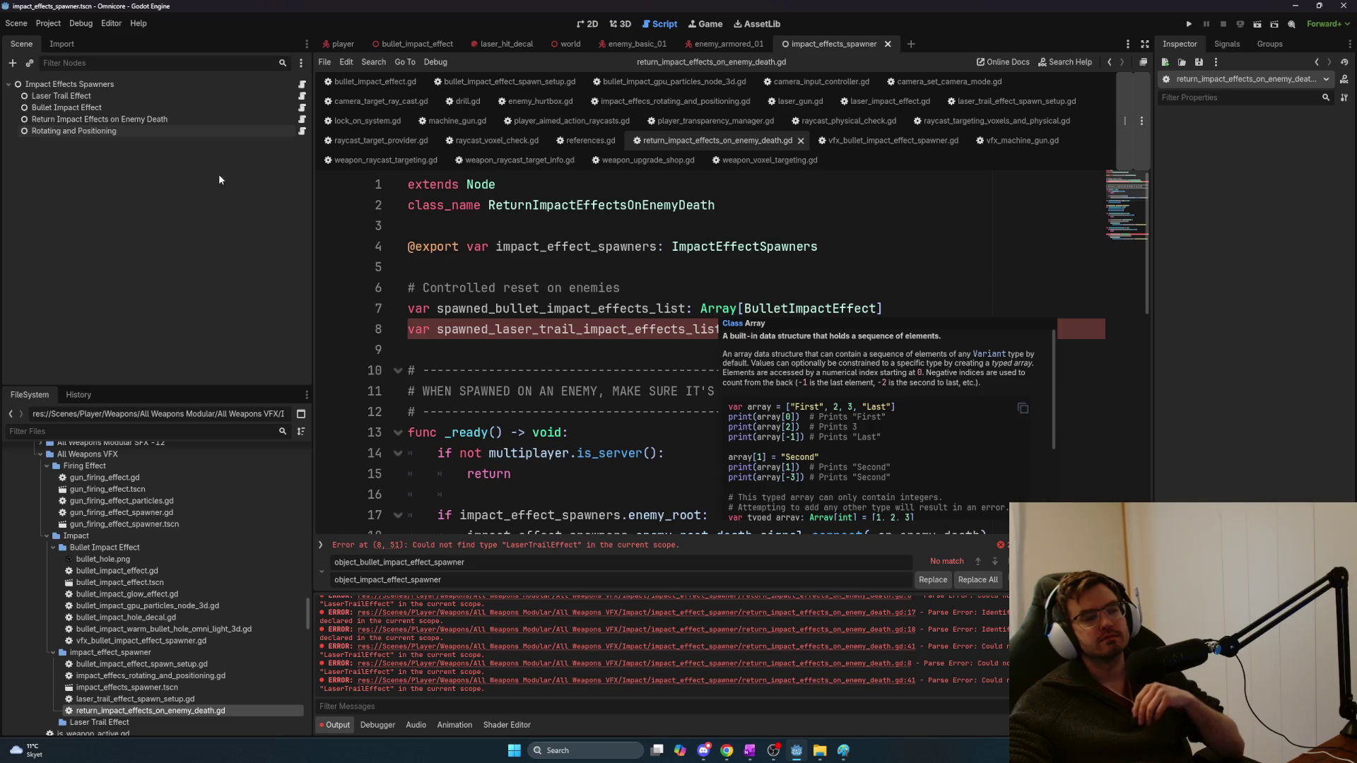
Open bullet_impact_effect_spawn_setup.gd and locate the undeclared impact_effect_holder reference on line 67.
{"action": "left_click", "coordinate": [302, 107]}
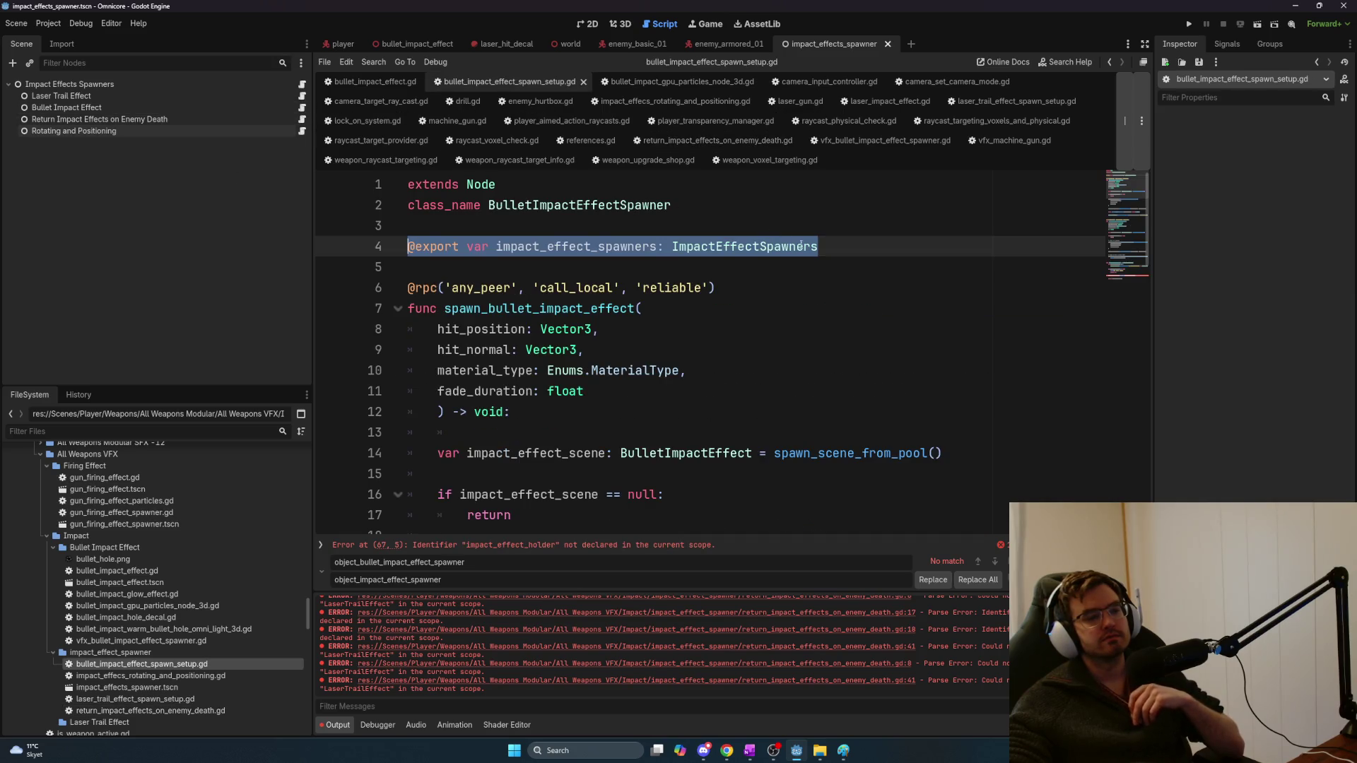
{"action": "scroll", "coordinate": [848, 317], "scroll_direction": "down", "scroll_amount": 10}
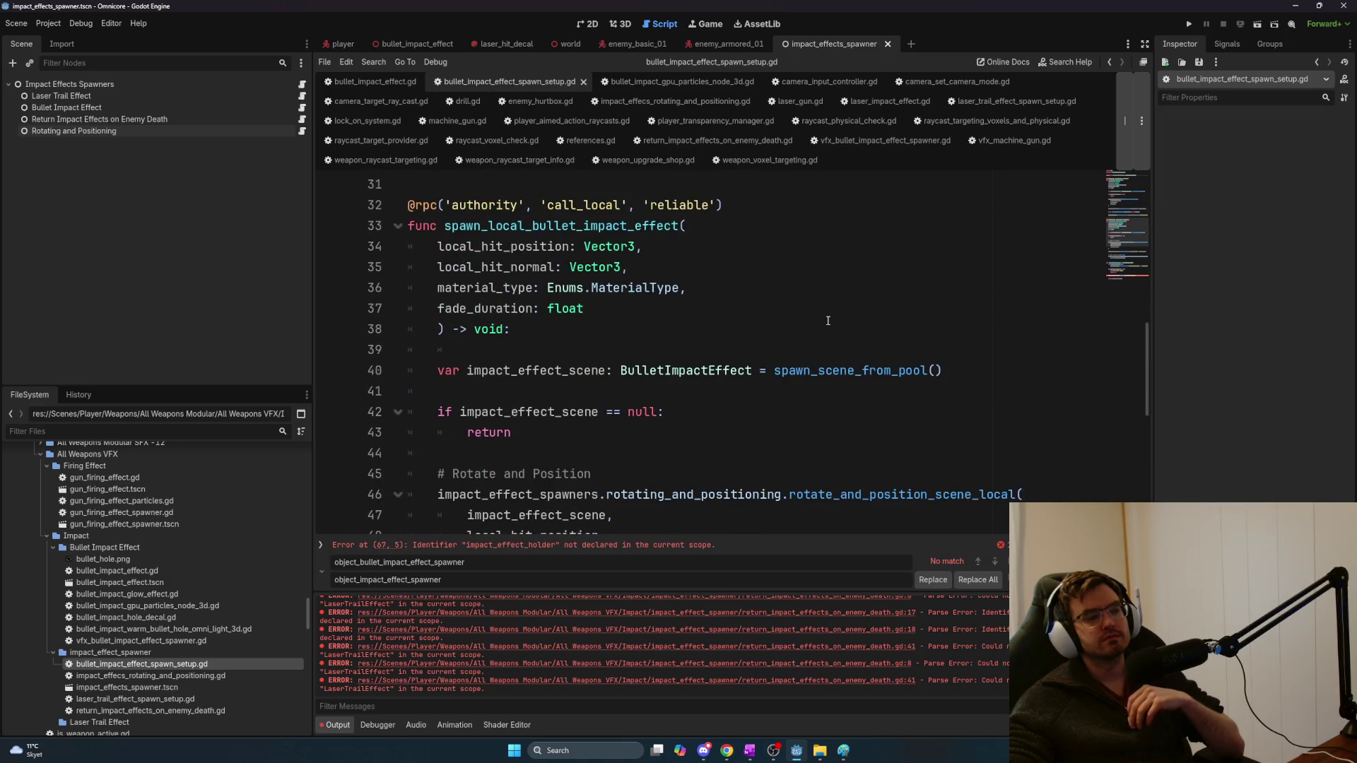
{"action": "scroll", "coordinate": [818, 319], "scroll_direction": "up", "scroll_amount": 5}
{"action": "scroll", "coordinate": [813, 318], "scroll_direction": "down", "scroll_amount": 10}
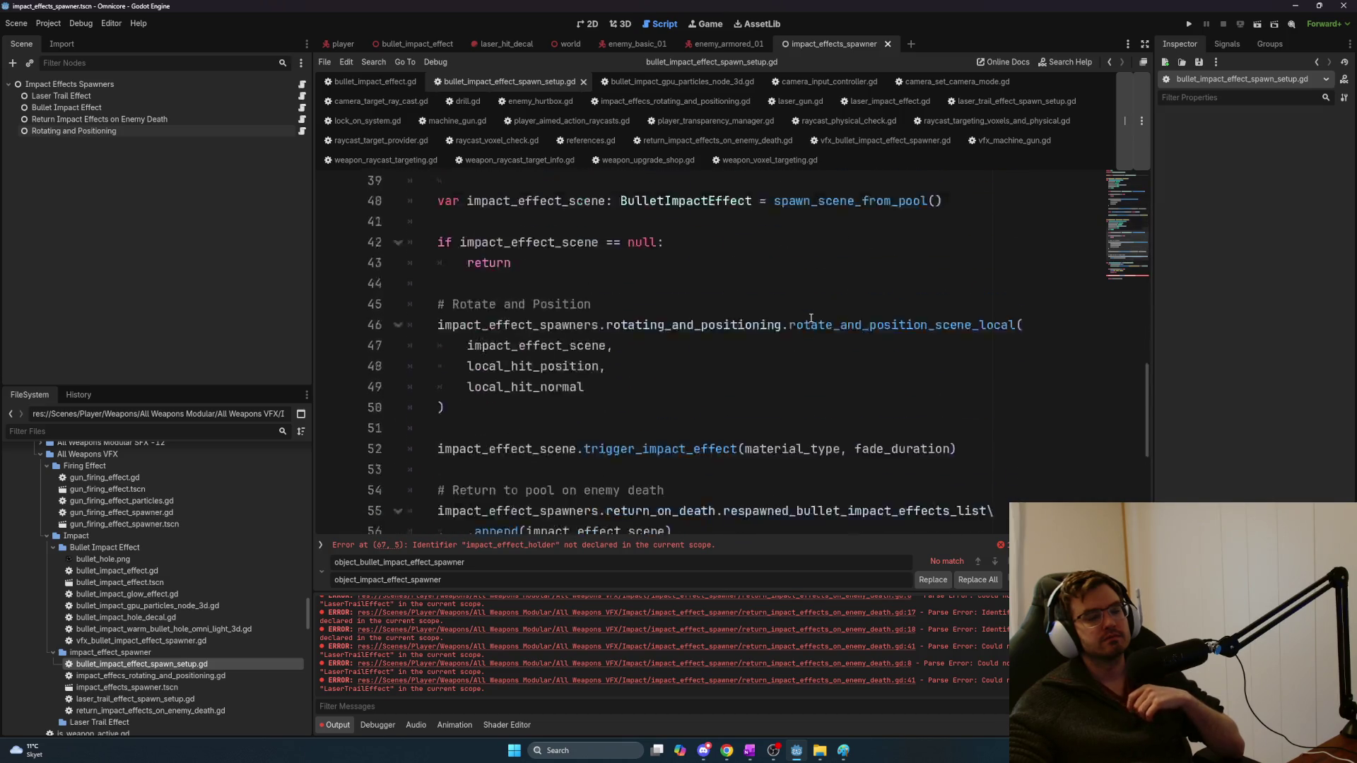
{"action": "scroll", "coordinate": [810, 317], "scroll_direction": "down", "scroll_amount": 4}
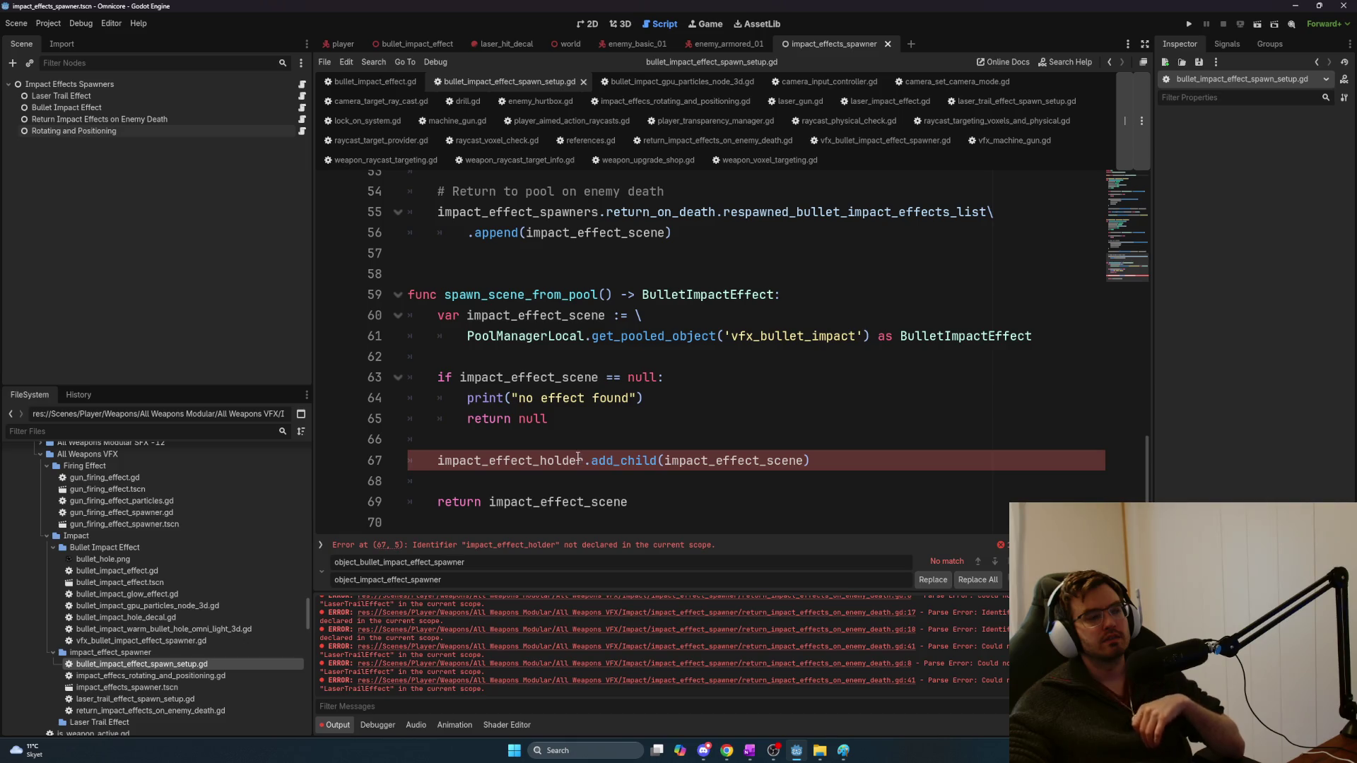
{"action": "double_click", "coordinate": [581, 459]}
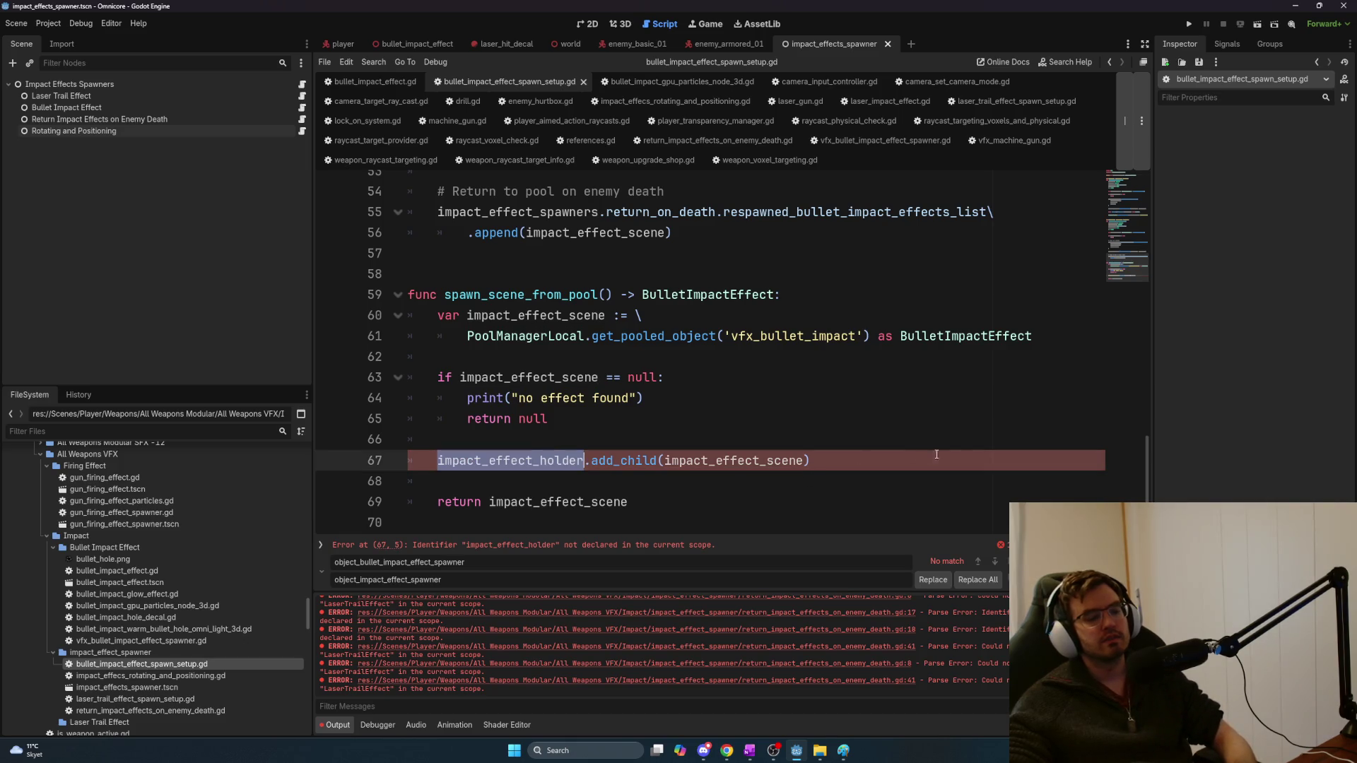
{"action": "mouse_move", "coordinate": [1147, 472]}
{"action": "left_mouse_down"}
{"action": "mouse_move", "coordinate": [1128, 217]}
{"action": "mouse_move", "coordinate": [1131, 480]}
{"action": "left_mouse_up"}
{"action": "left_click", "coordinate": [606, 292]}
{"action": "left_click", "coordinate": [605, 294]}
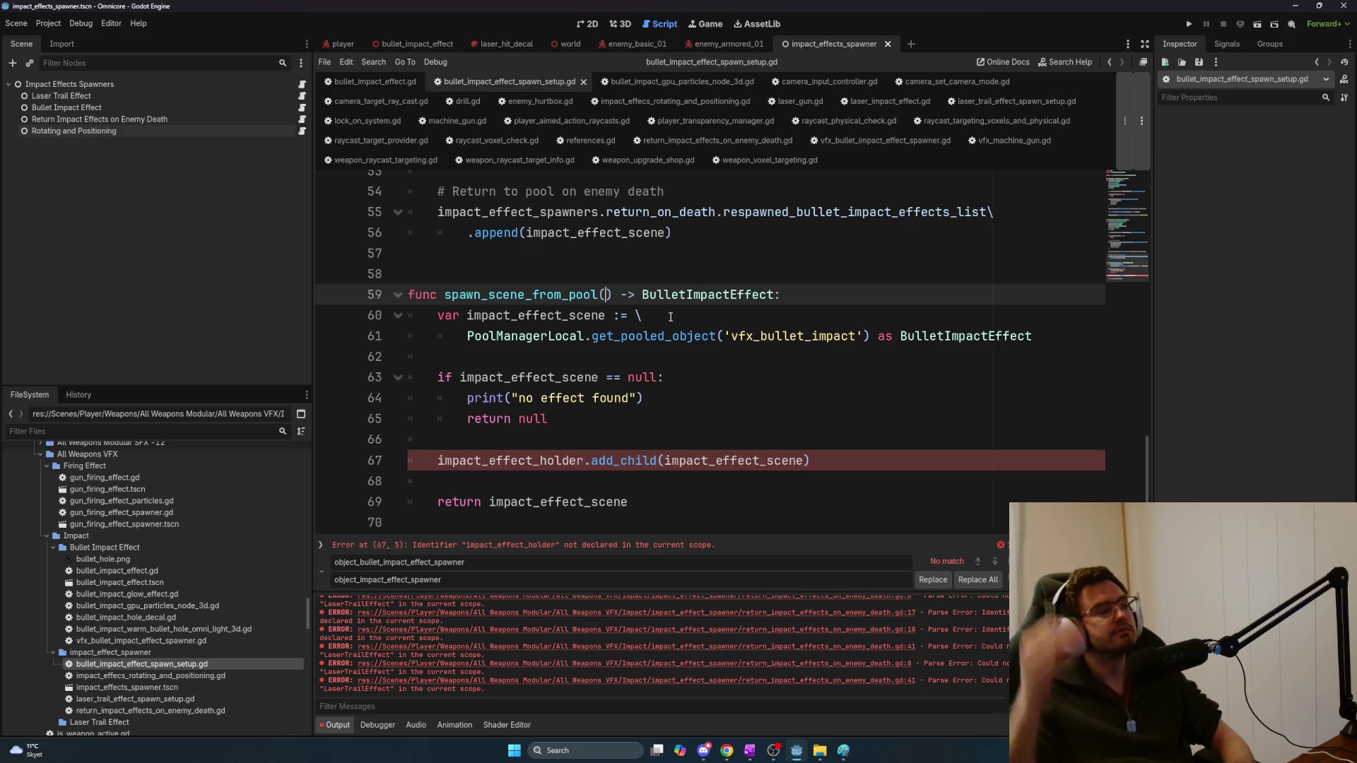
Check impact_effect_holder in ImpactEffectSpawners, then copy impact_effect_spawners for line 67 of the setup script.
{"action": "left_click", "coordinate": [302, 83]}
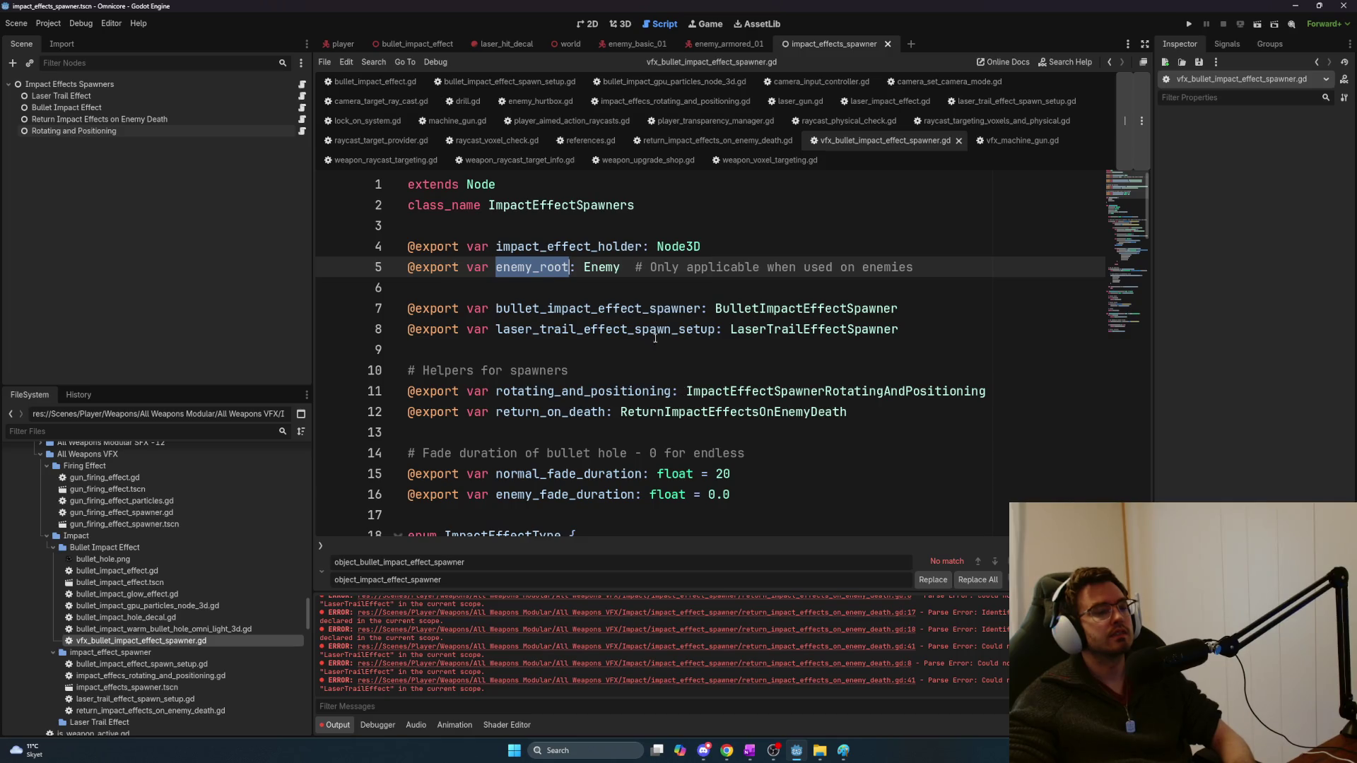
{"action": "double_click", "coordinate": [601, 246]}
{"action": "left_click", "coordinate": [530, 205]}
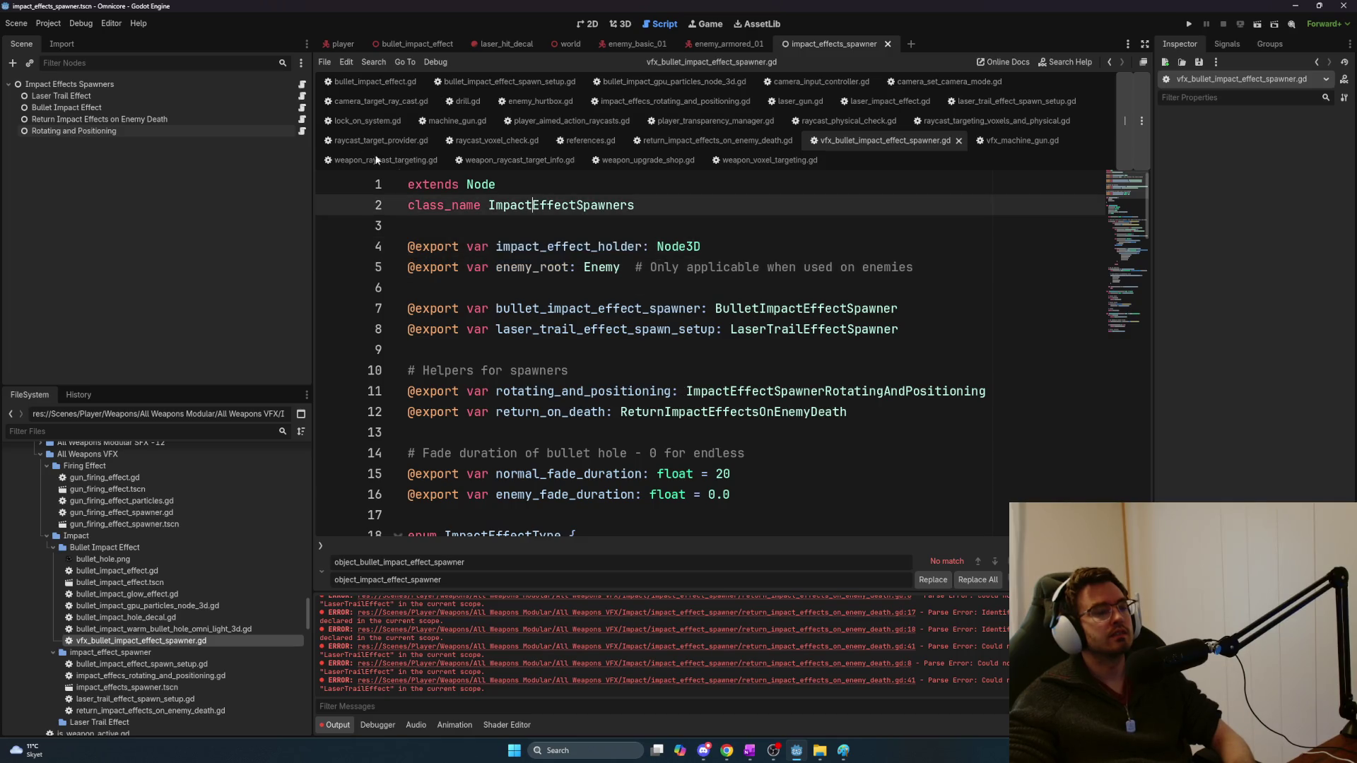
{"action": "left_click", "coordinate": [302, 107]}
{"action": "scroll", "coordinate": [628, 395], "scroll_direction": "up", "scroll_amount": 15}
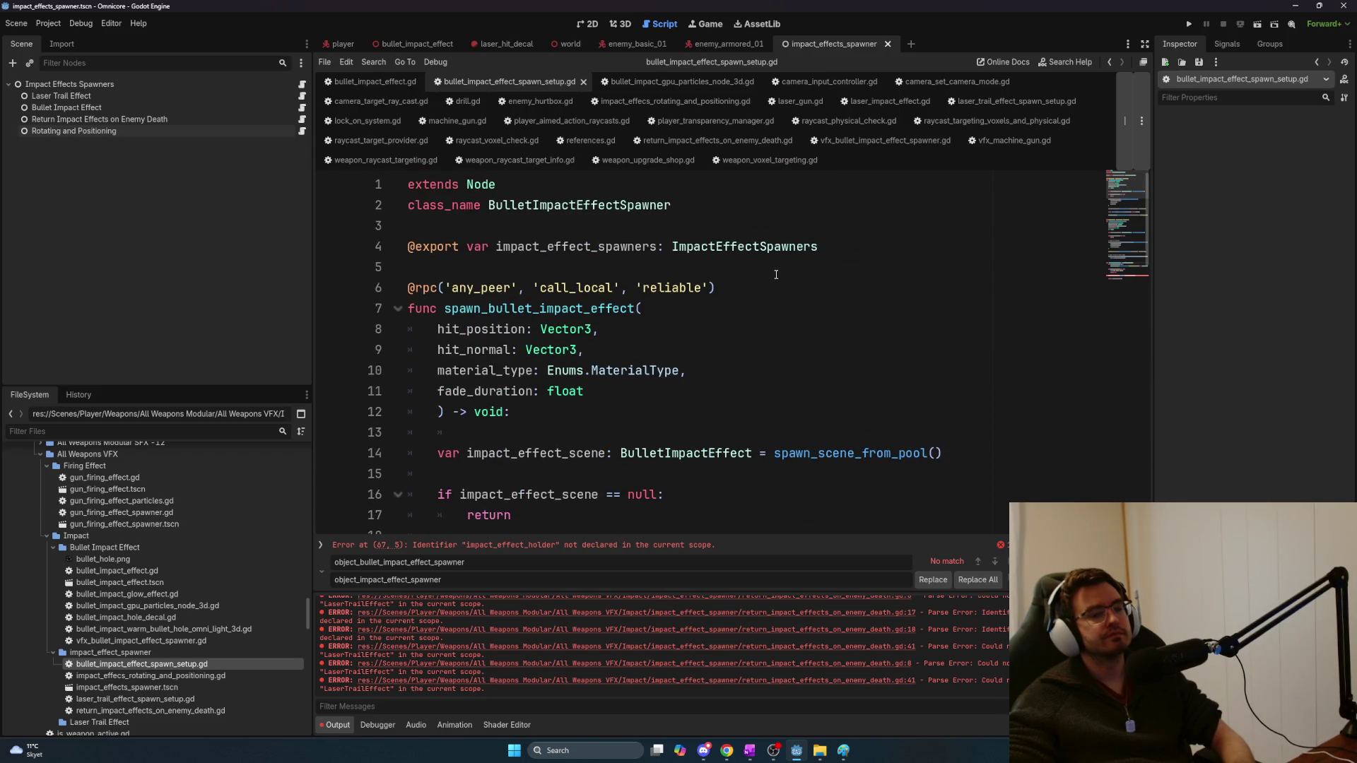
{"action": "double_click", "coordinate": [622, 245]}
{"action": "key", "text": "ctrl+c"}
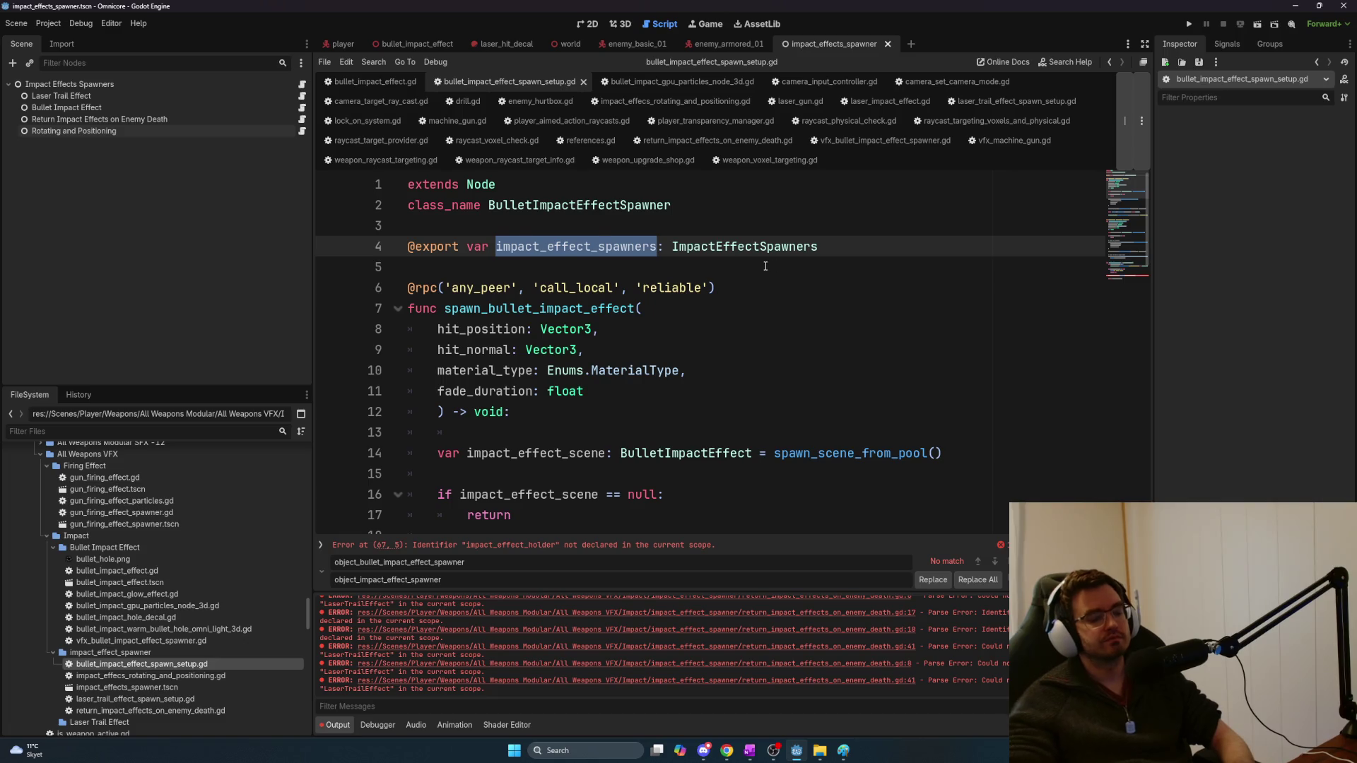
{"action": "scroll", "coordinate": [609, 372], "scroll_direction": "down", "scroll_amount": 17}
{"action": "left_click", "coordinate": [433, 468]}
Prefix impact_effect_holder with 'impact_effect_spawners.' on line 67 of the setup script.
{"action": "key", "text": "ctrl+v"}
{"action": "type", "text": "."}
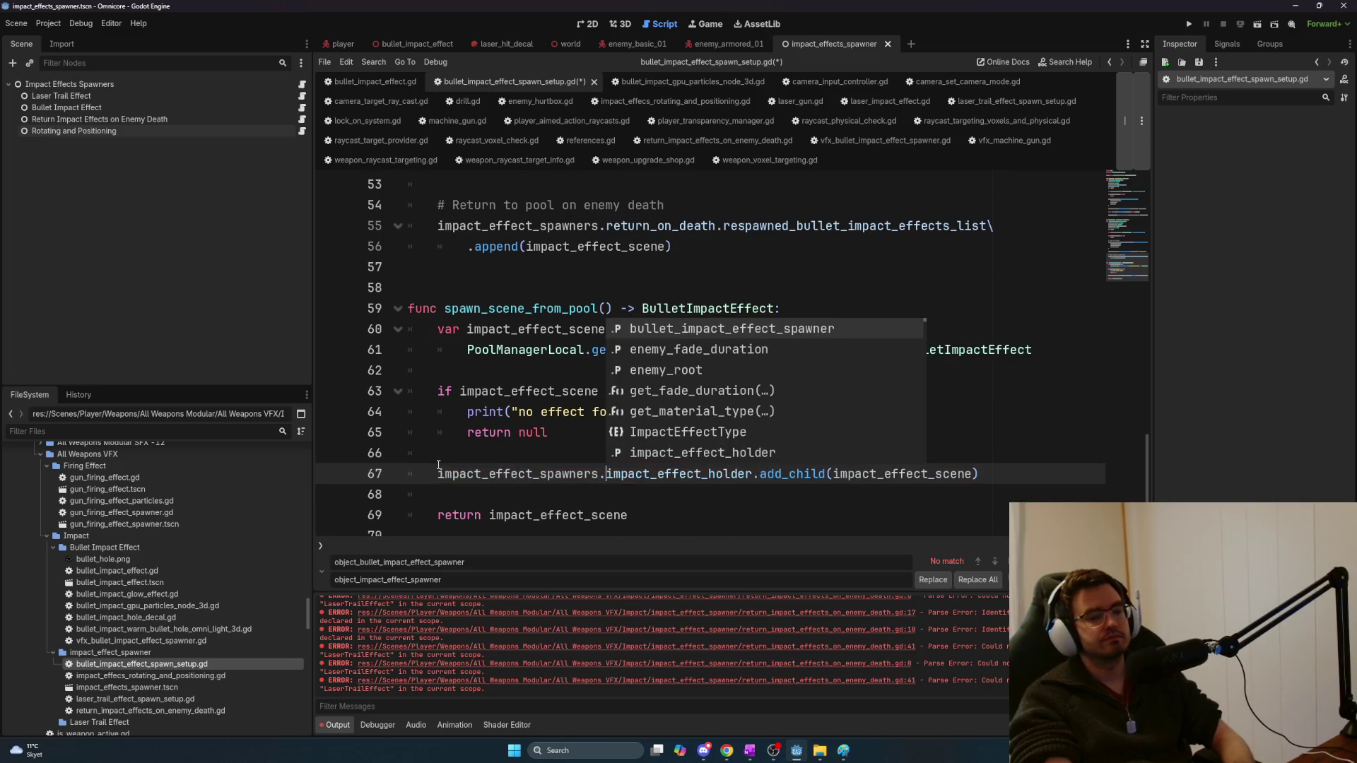
{"action": "left_click", "coordinate": [469, 456]}
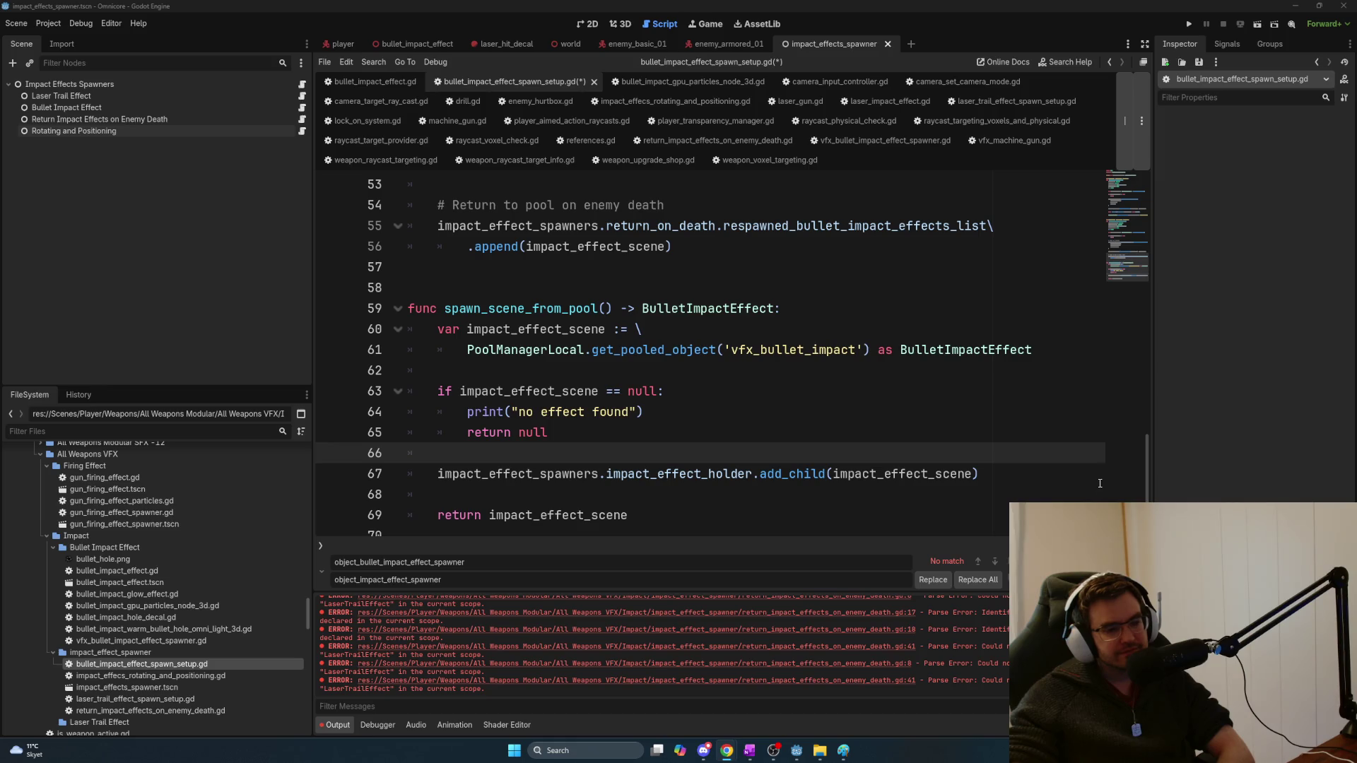
{"action": "scroll", "coordinate": [1064, 489], "scroll_direction": "down", "scroll_amount": 1}
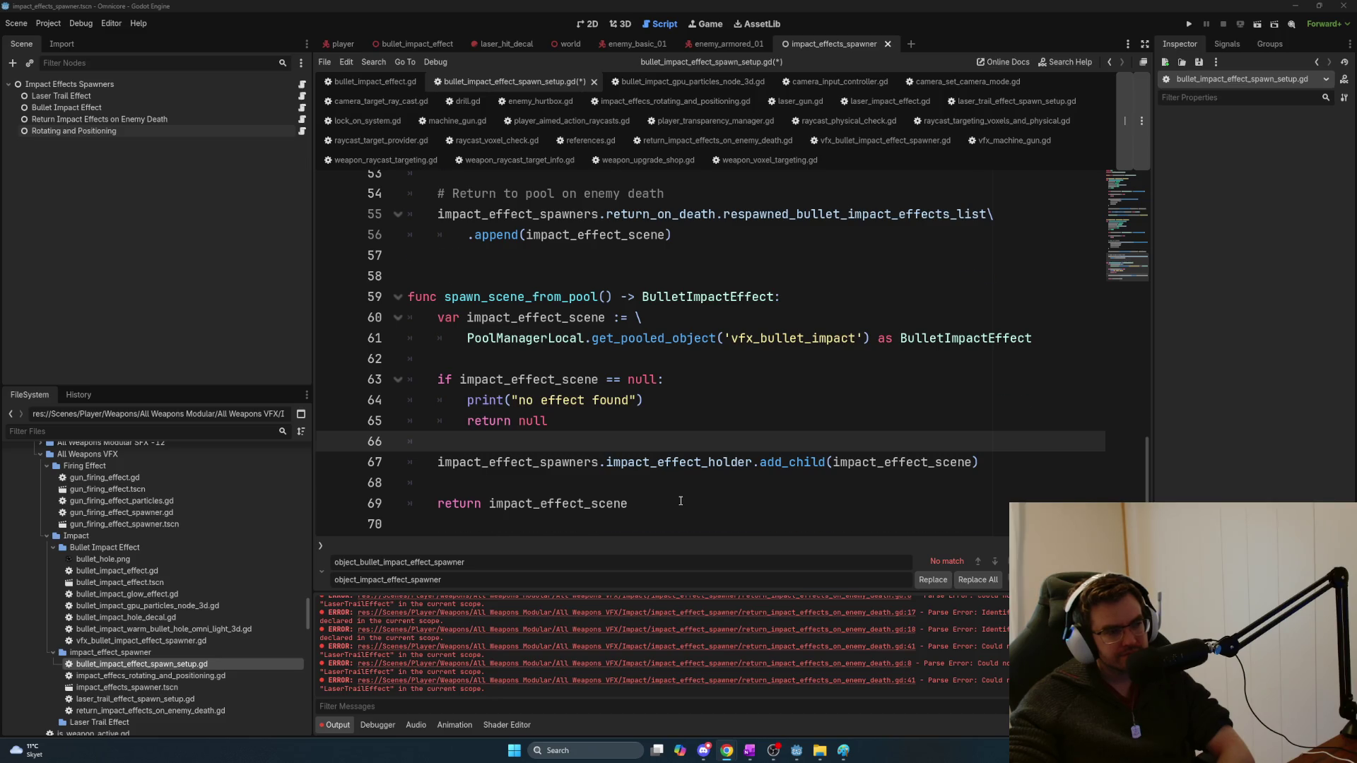
Review bullet_impact_effect_spawn_setup.gd, check the web browser briefly, and return to spawn_scene_from_pool.
{"action": "scroll", "coordinate": [681, 501], "scroll_direction": "up", "scroll_amount": 2}
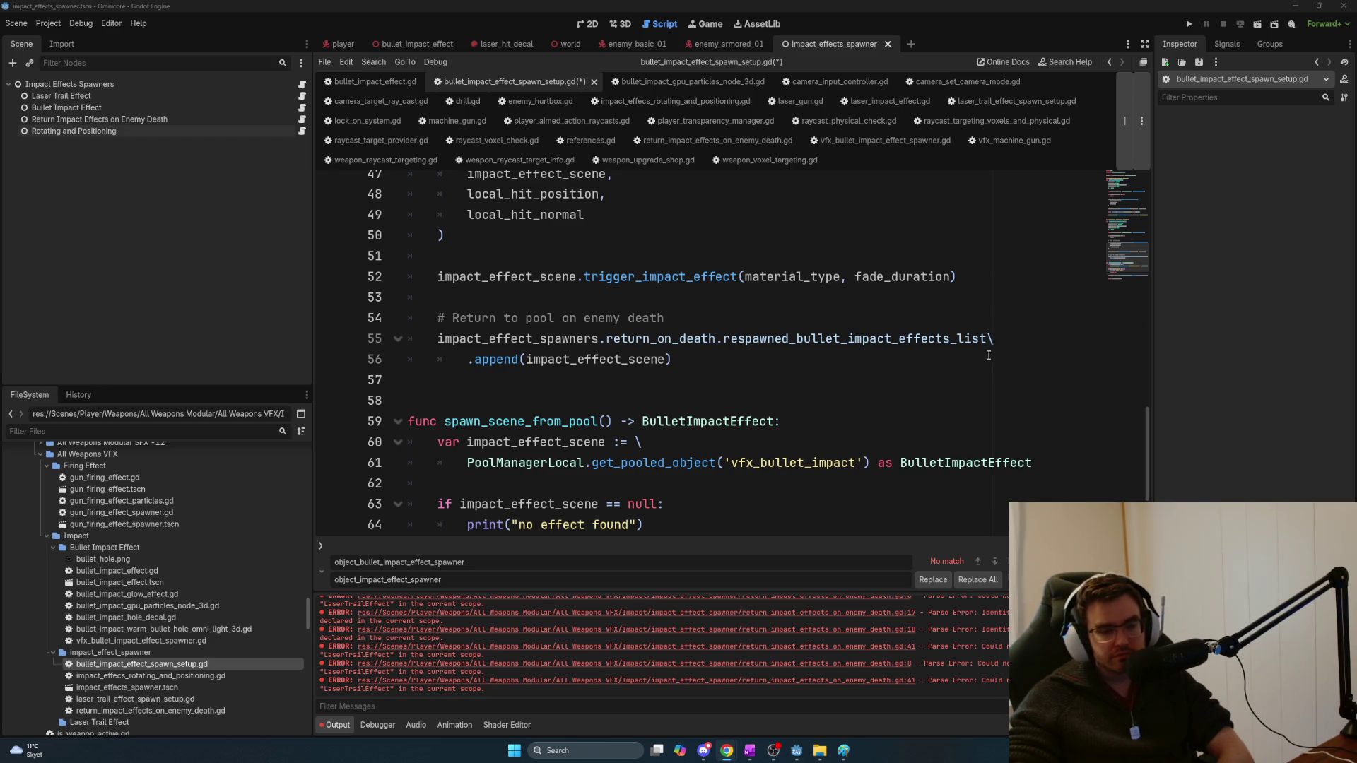
{"action": "scroll", "coordinate": [988, 355], "scroll_direction": "up", "scroll_amount": 15}
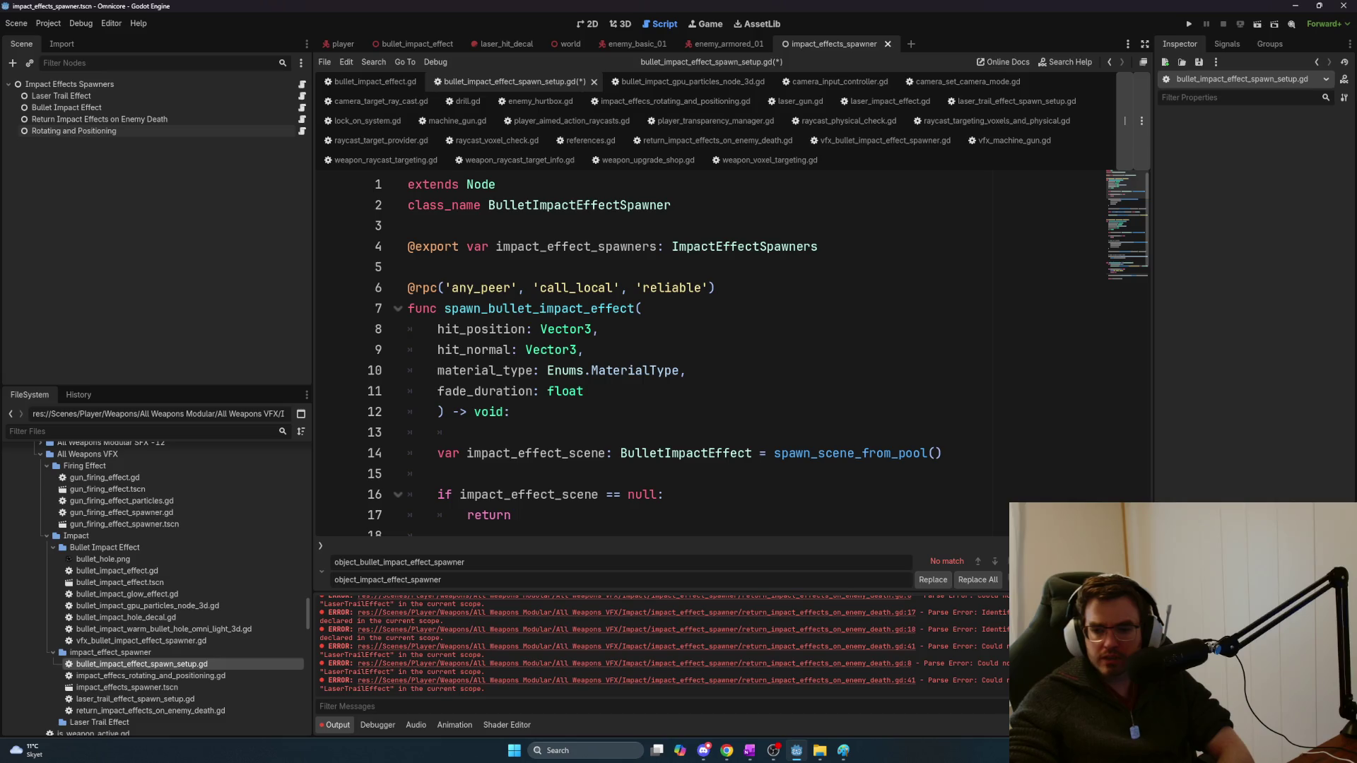
{"action": "key", "text": "alt+Tab"}
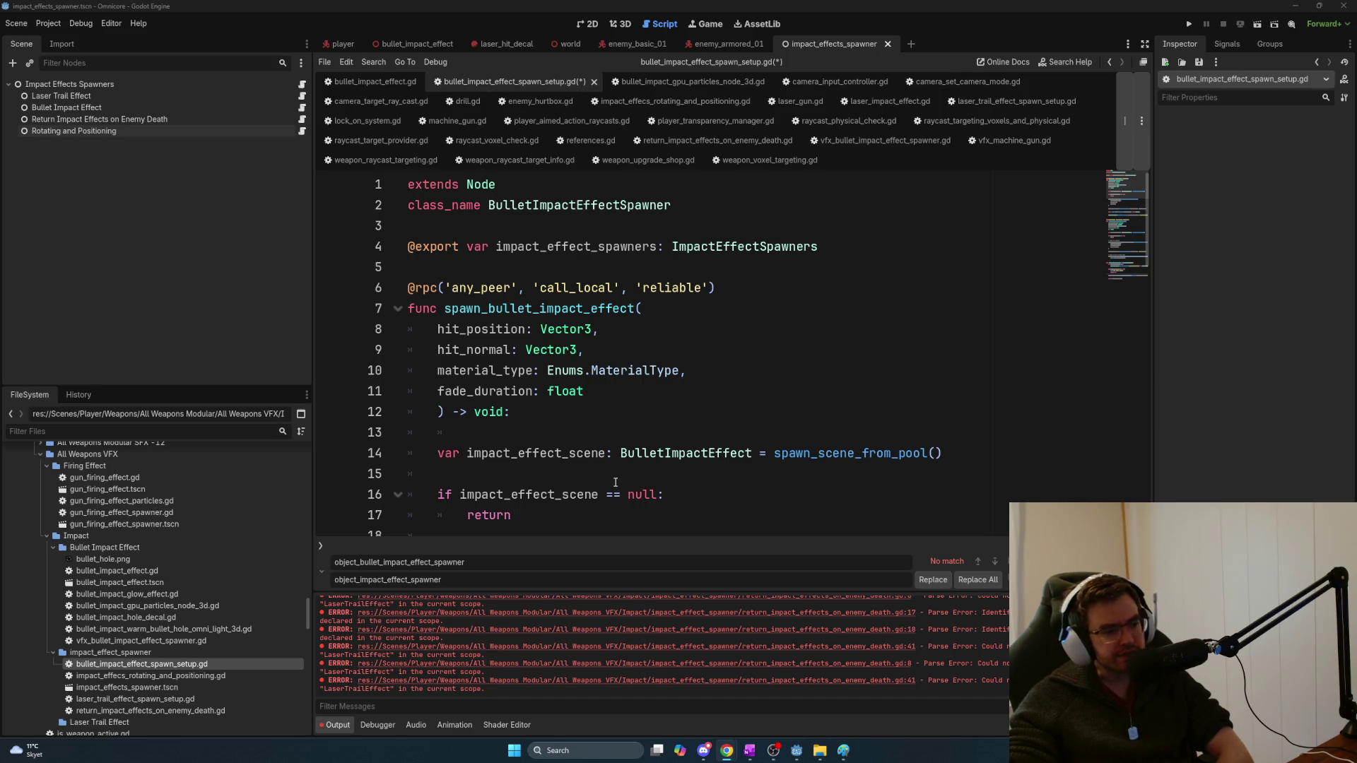
{"action": "scroll", "coordinate": [628, 465], "scroll_direction": "down", "scroll_amount": 4}
{"action": "scroll", "coordinate": [629, 464], "scroll_direction": "down", "scroll_amount": 12}
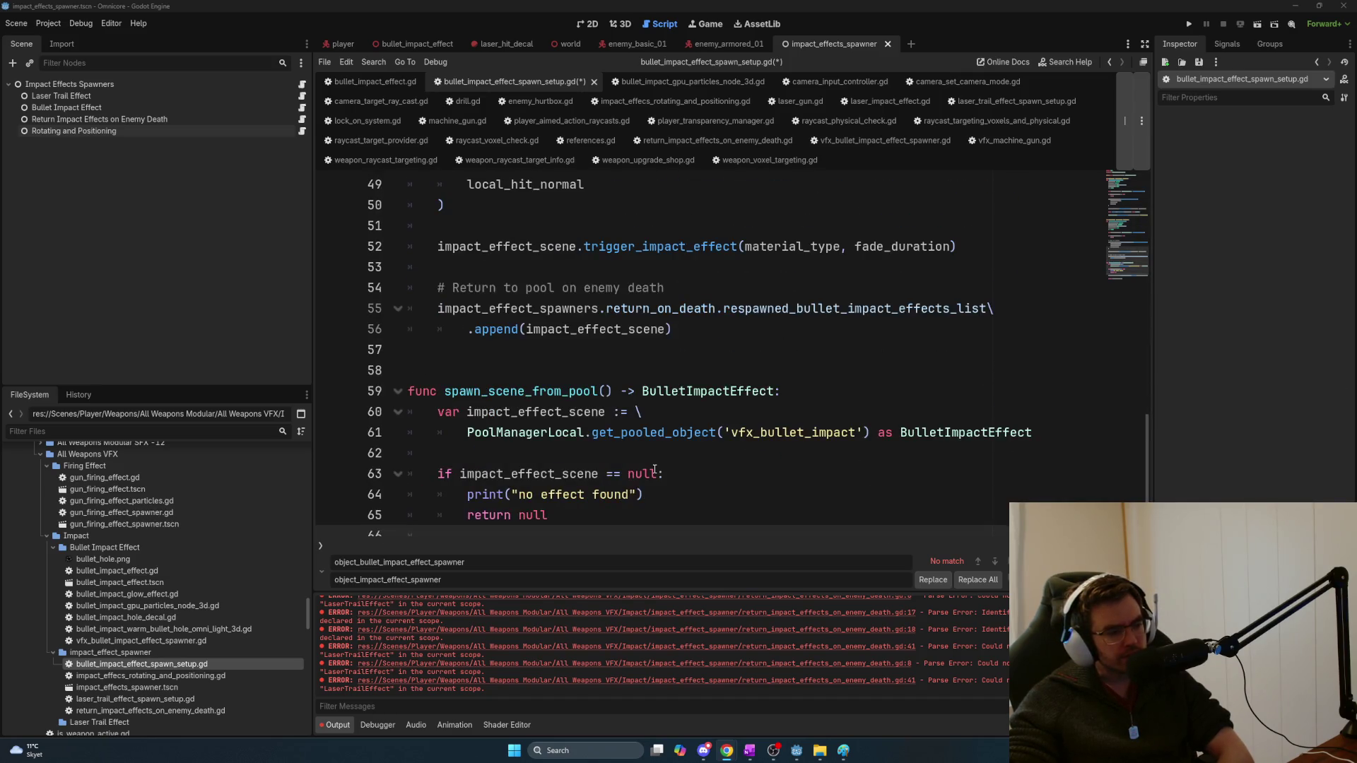
{"action": "scroll", "coordinate": [655, 471], "scroll_direction": "down", "scroll_amount": 2}
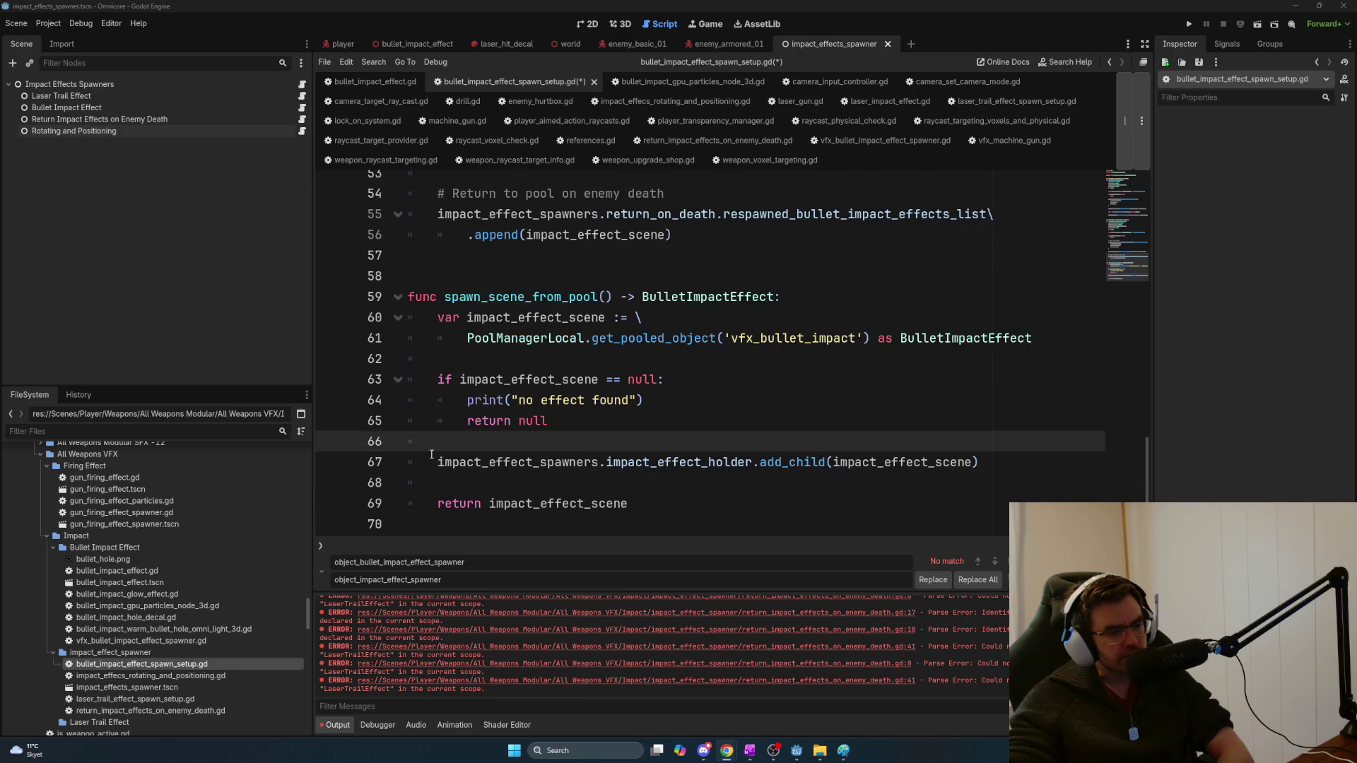
Look over the rotating-and-positioning and return-on-enemy-death scripts.
{"action": "left_click", "coordinate": [302, 131]}
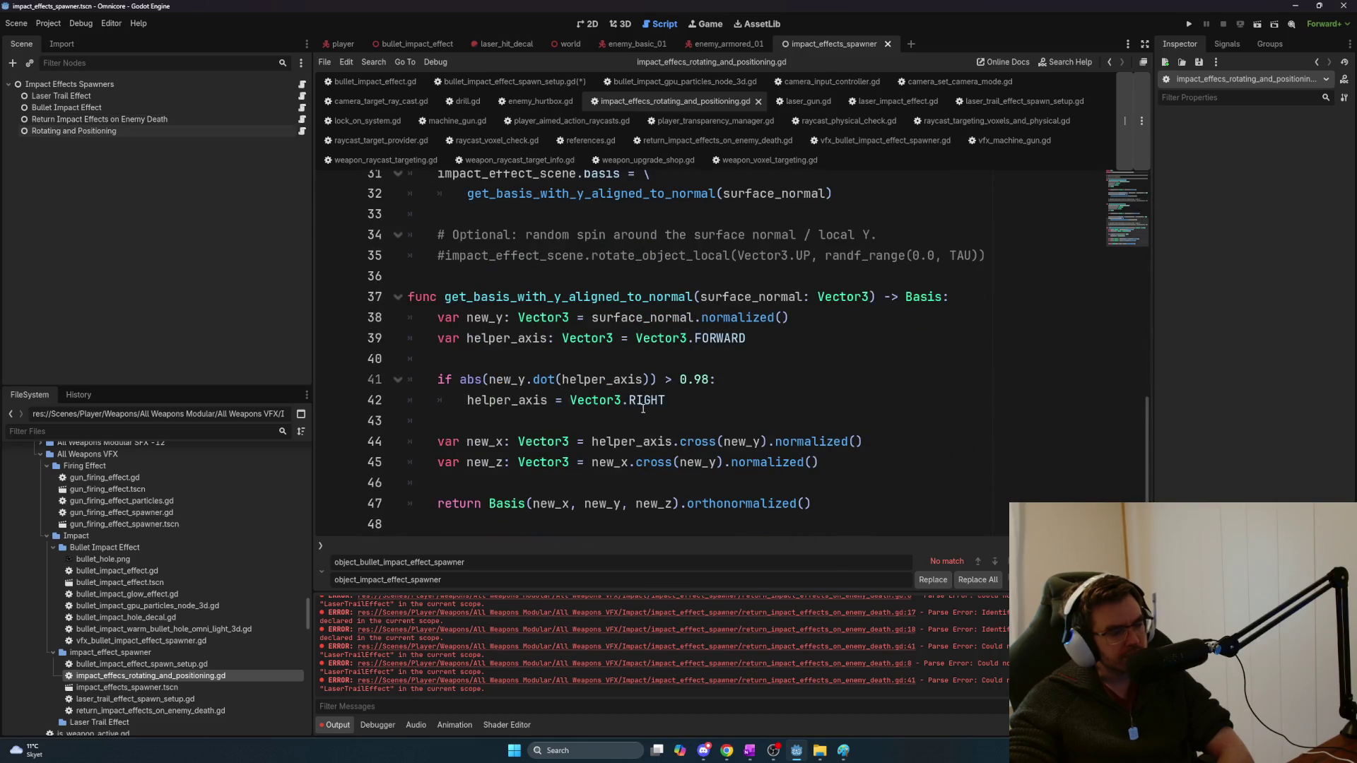
{"action": "left_click", "coordinate": [303, 121]}
{"action": "scroll", "coordinate": [738, 429], "scroll_direction": "down", "scroll_amount": 5}
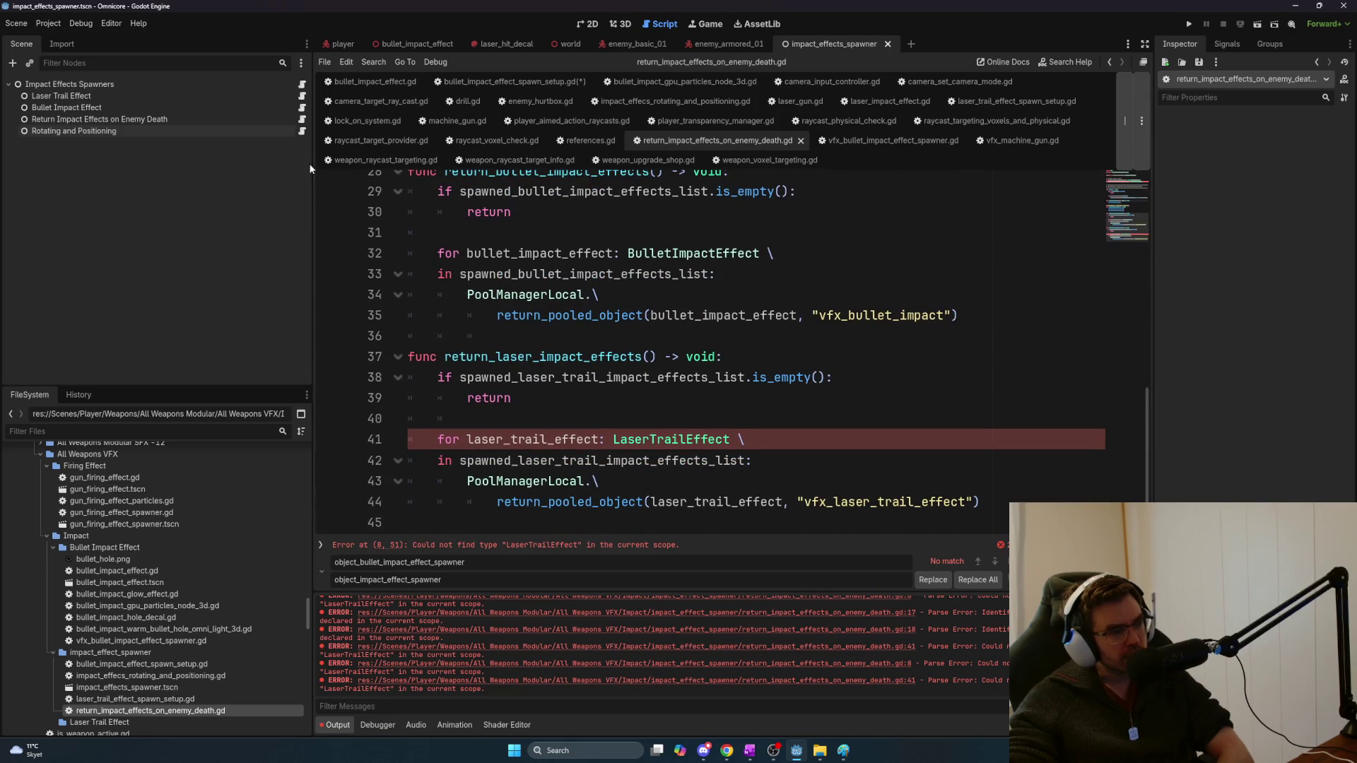
Revisit the add_child statement on line 67 of the bullet setup script, then open laser_trail_effect_spawn_setup.gd.
{"action": "left_click", "coordinate": [303, 107]}
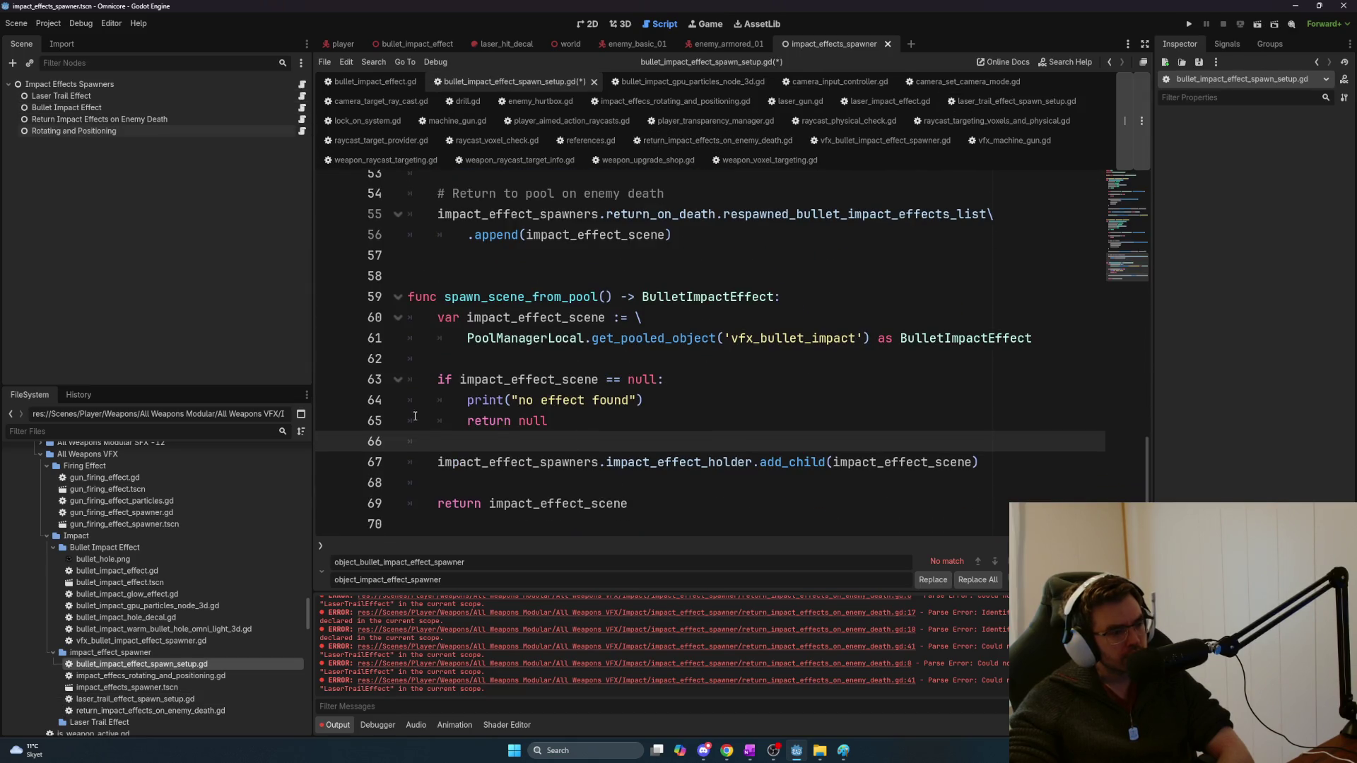
{"action": "mouse_move", "coordinate": [982, 464]}
{"action": "left_mouse_down"}
{"action": "mouse_move", "coordinate": [396, 463]}
{"action": "mouse_move", "coordinate": [481, 463]}
{"action": "mouse_move", "coordinate": [437, 462]}
{"action": "left_mouse_up"}
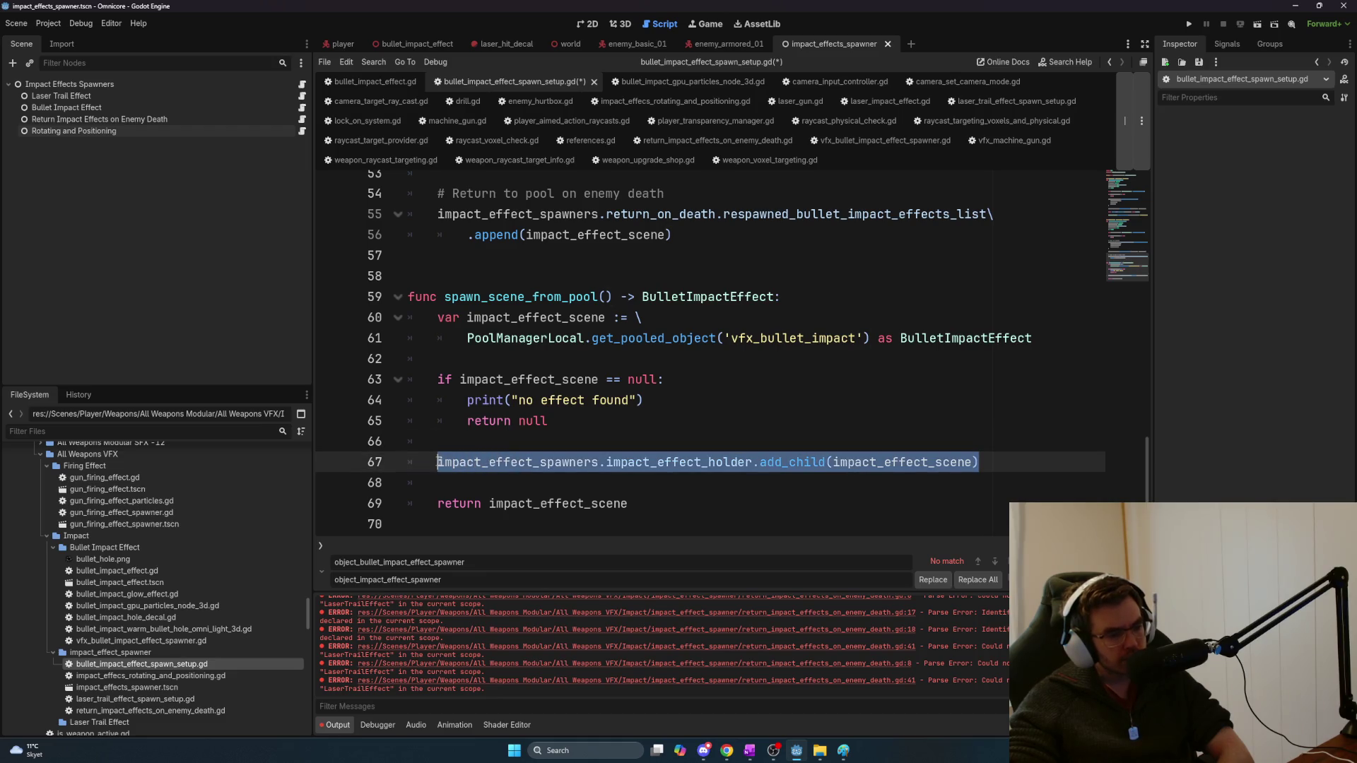
{"action": "left_click", "coordinate": [437, 462]}
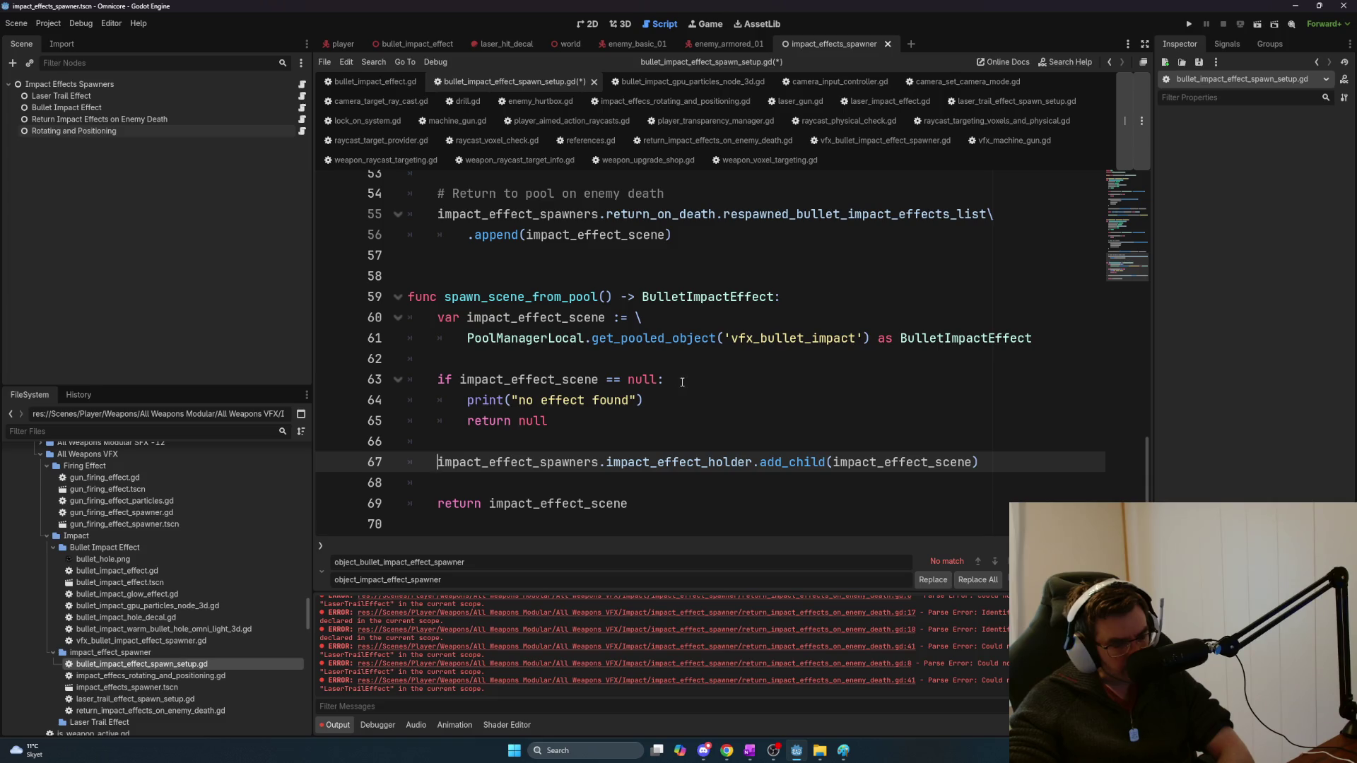
{"action": "key", "text": "Return"}
{"action": "key", "text": "BackSpace"}
{"action": "left_click", "coordinate": [302, 96]}
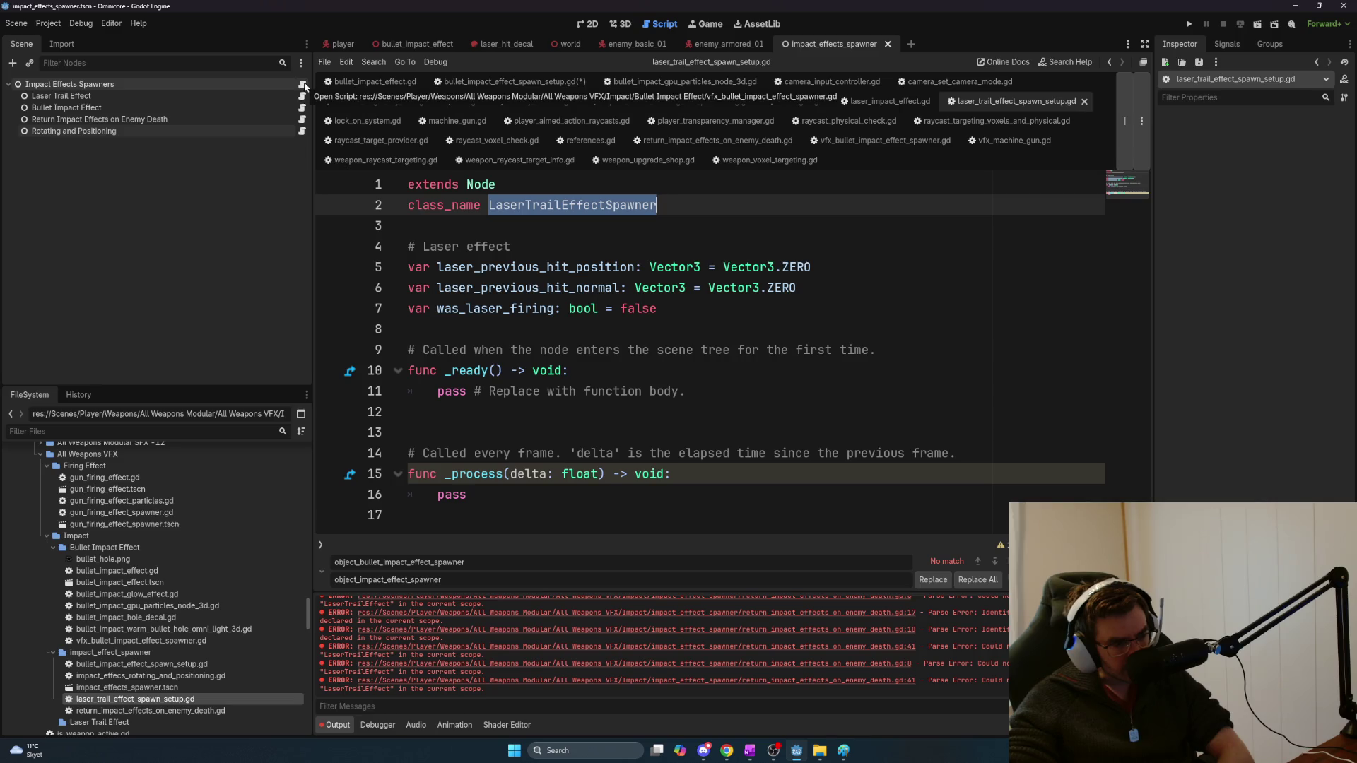
Review vfx_bullet_impact_effect_spawner.gd and laser_trail_effect_spawn_setup.gd, ending on the bullet impact setup script.
{"action": "left_click", "coordinate": [303, 84]}
{"action": "scroll", "coordinate": [706, 371], "scroll_direction": "down", "scroll_amount": 20}
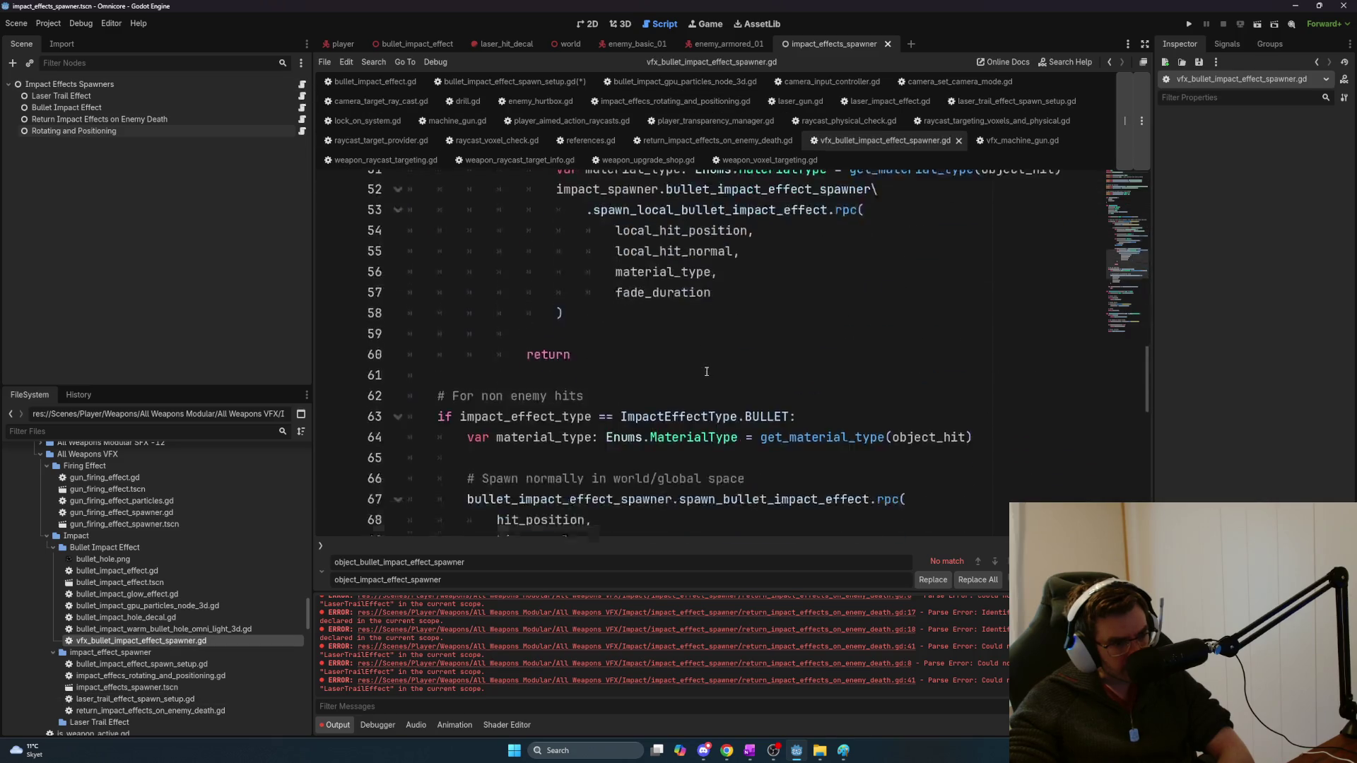
{"action": "scroll", "coordinate": [706, 371], "scroll_direction": "up", "scroll_amount": 1}
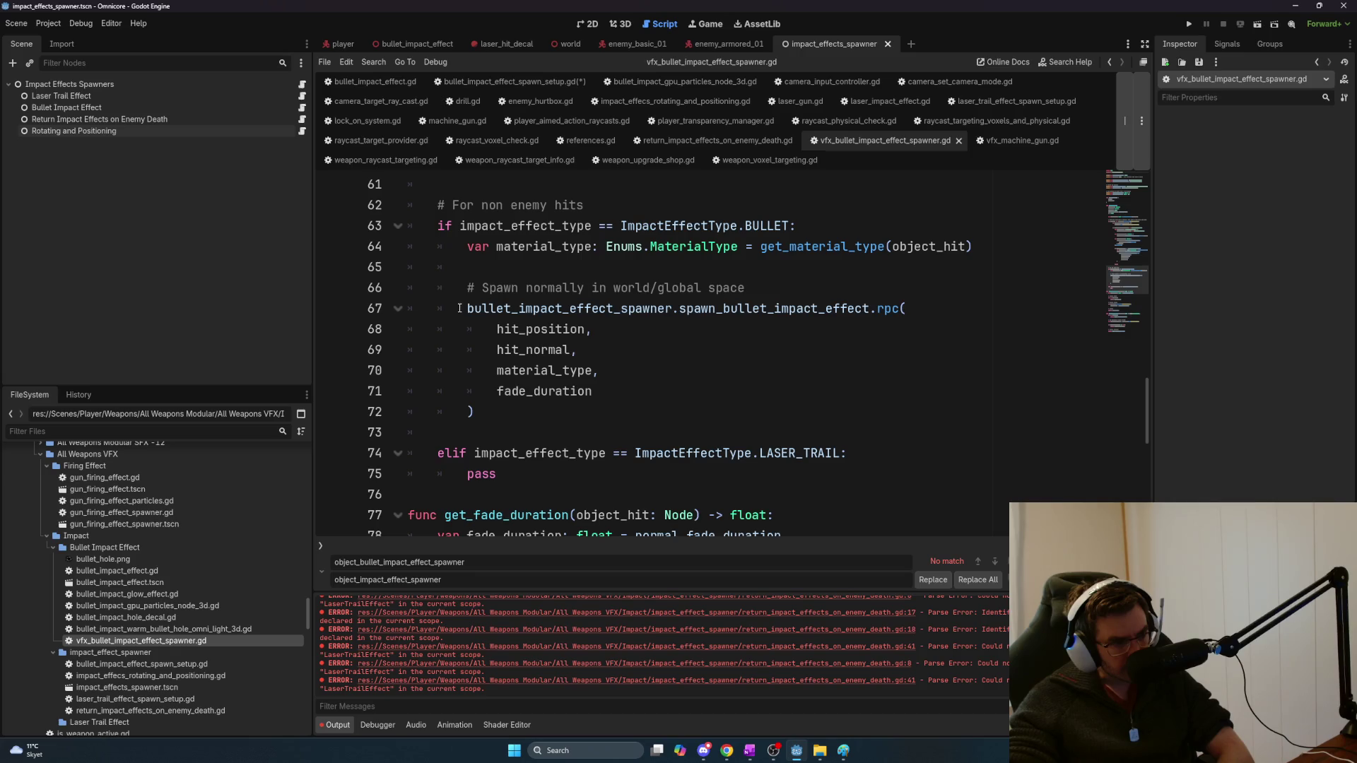
{"action": "left_click", "coordinate": [302, 99]}
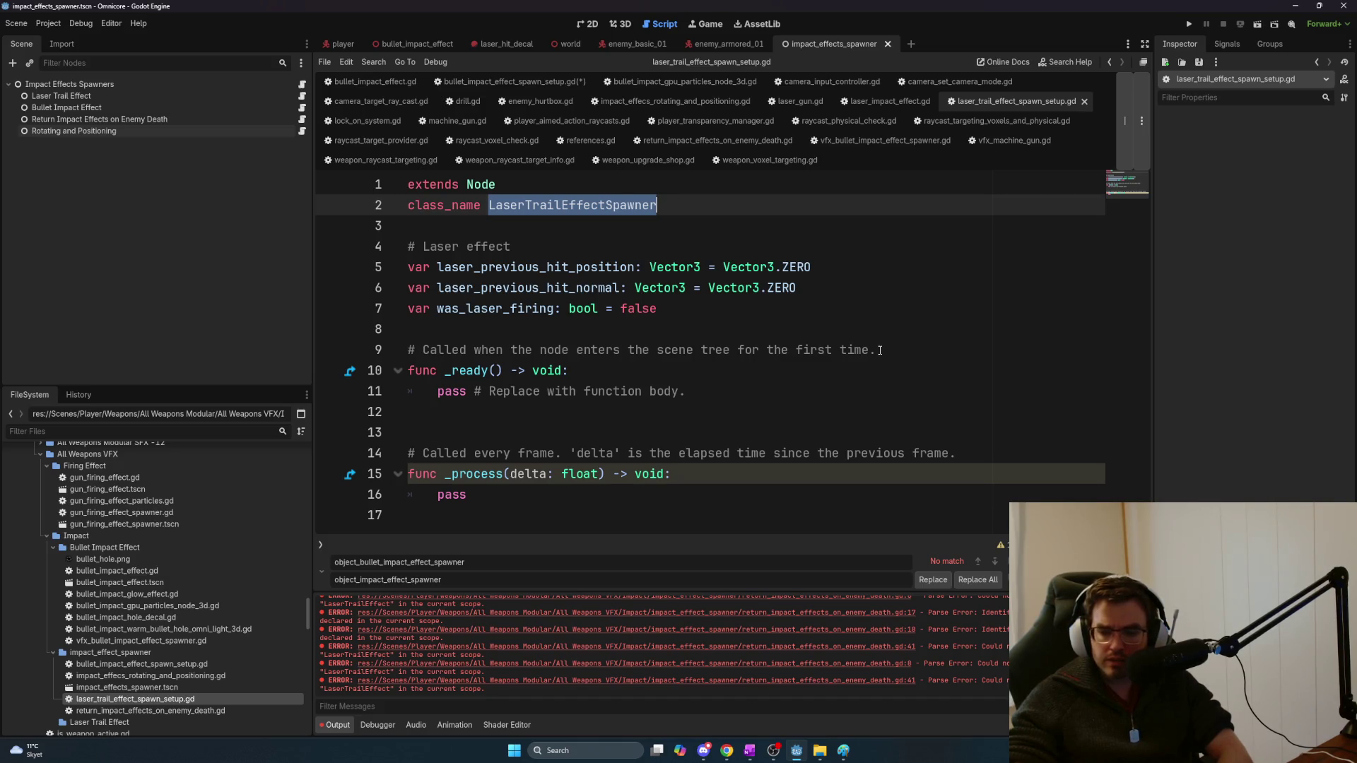
{"action": "left_click", "coordinate": [302, 108]}
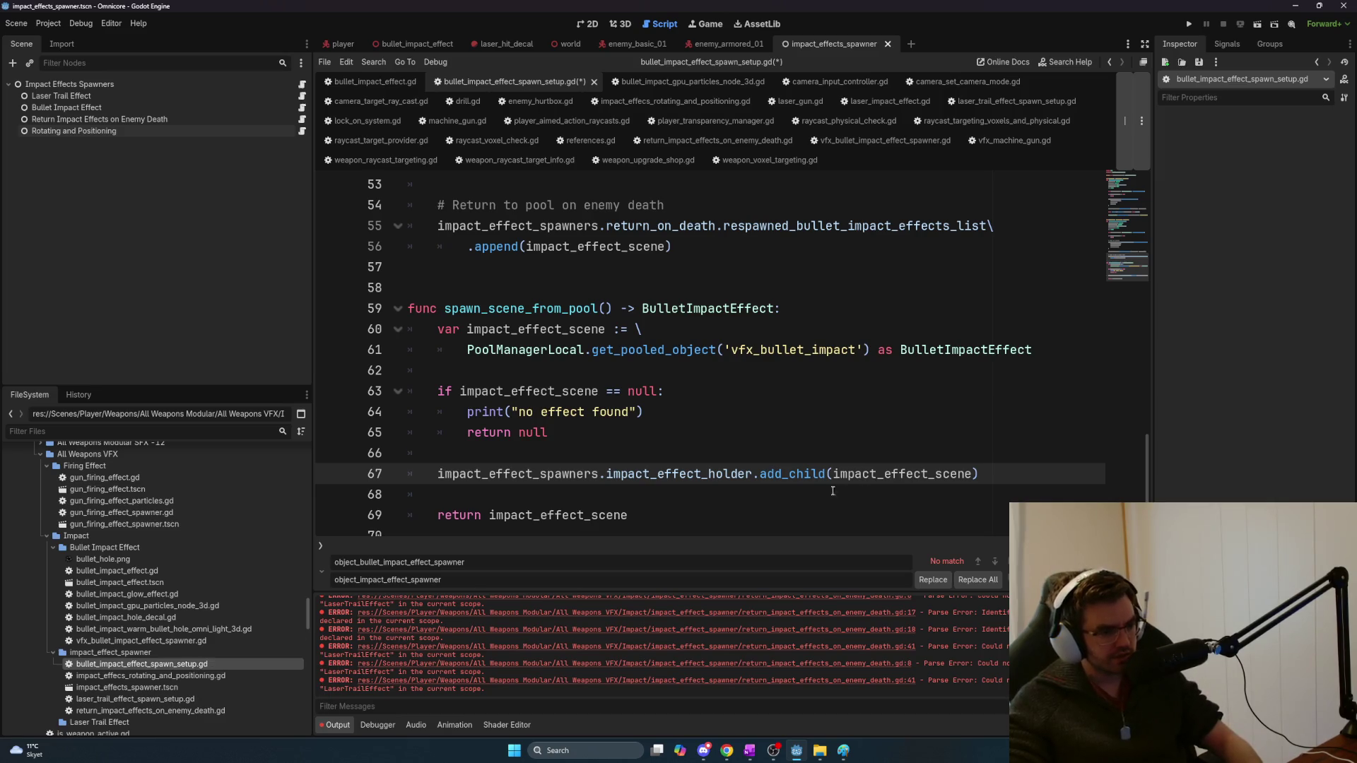
Rename bullet_impact_effect_spawn_setup.gd to bullet_impact_effect_spawner.gd in the FileSystem dock.
{"action": "left_click", "coordinate": [198, 667]}
{"action": "key", "text": "F2"}
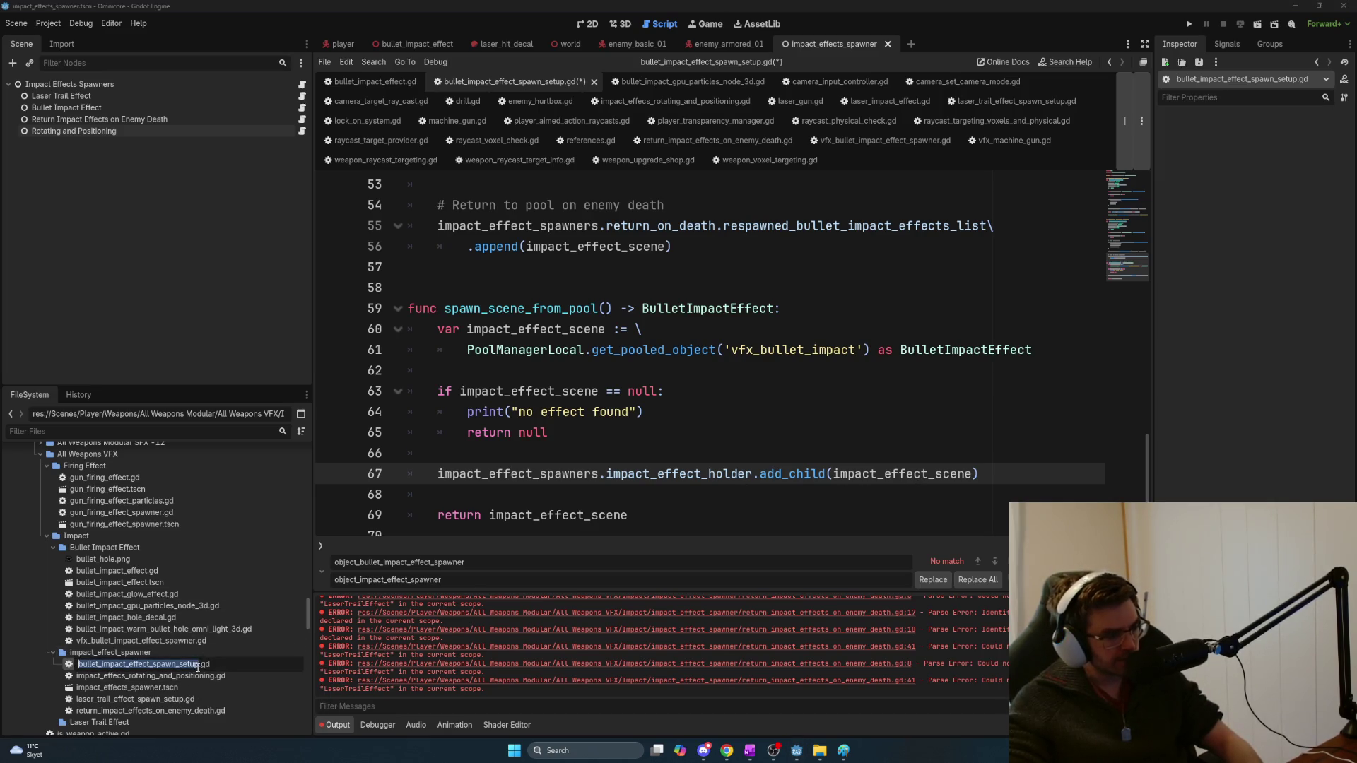
{"action": "left_click", "coordinate": [201, 665]}
{"action": "key", "text": "BackSpace"}
{"action": "key", "text": "BackSpace"}
{"action": "key", "text": "BackSpace"}
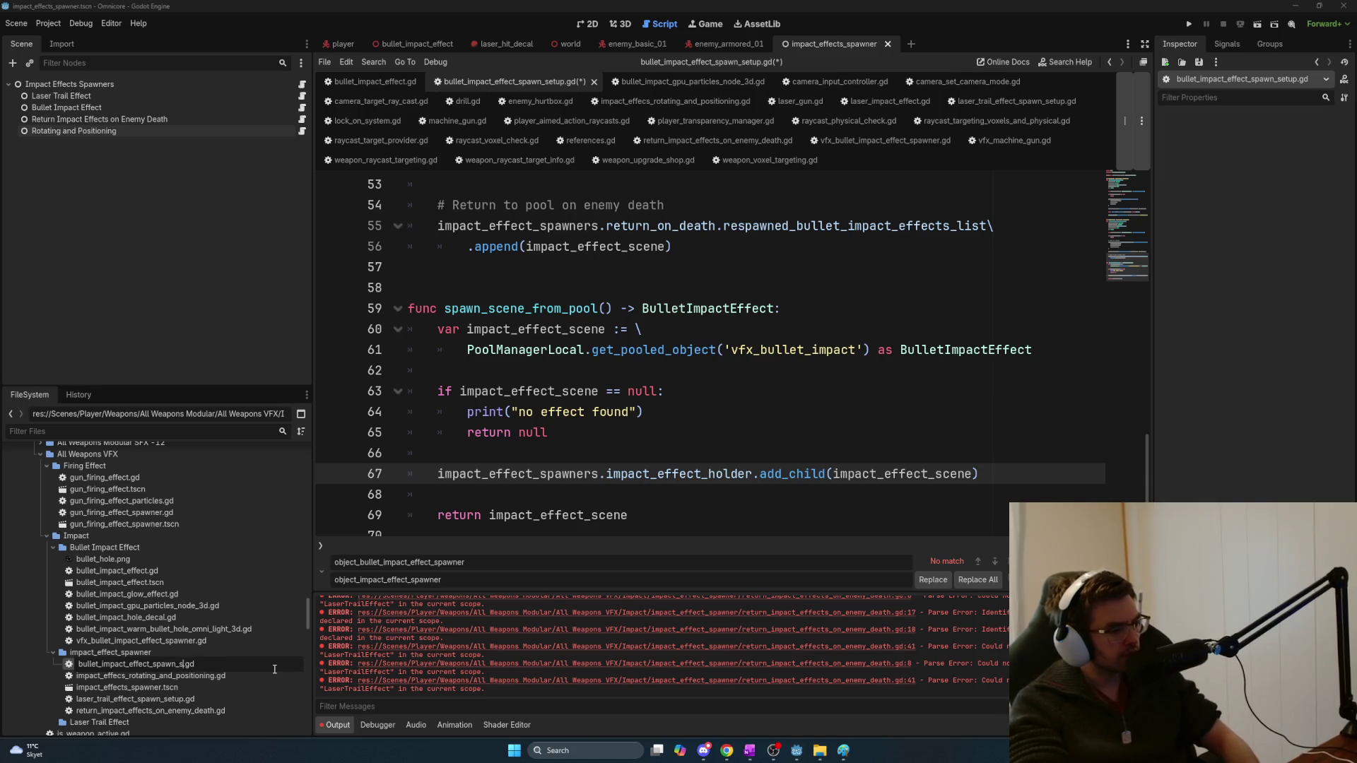
{"action": "key", "text": "Return"}
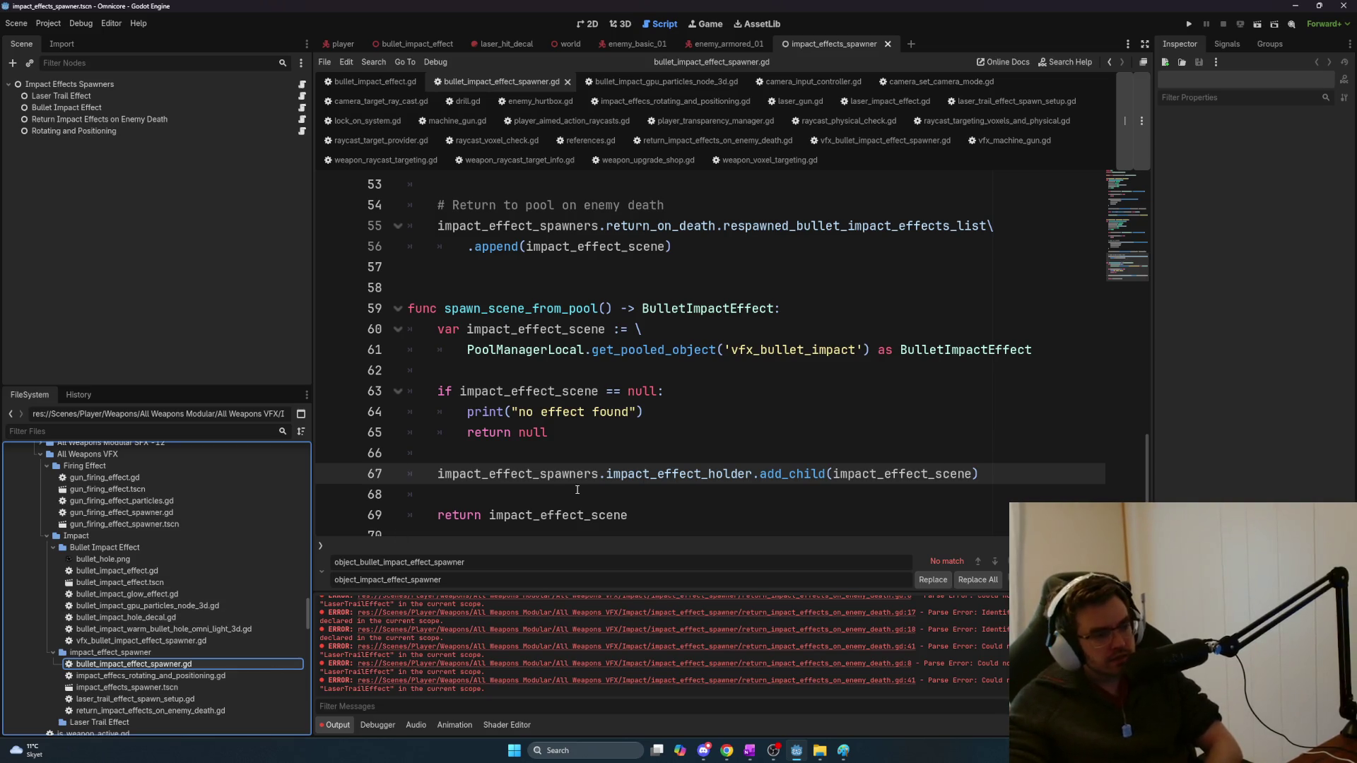
{"action": "left_click_drag", "start_coordinate": [758, 477], "coordinate": [426, 466]}
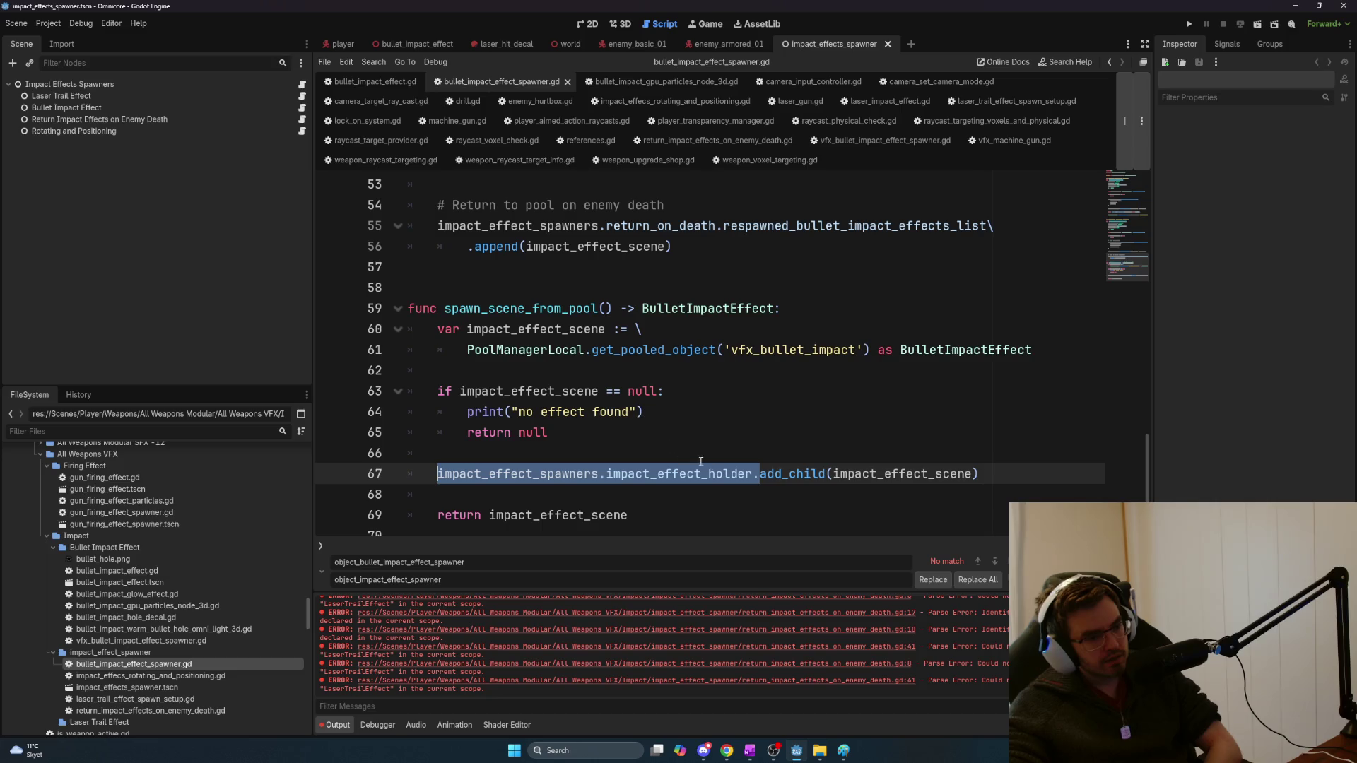
{"action": "left_click_drag", "start_coordinate": [760, 473], "coordinate": [606, 474]}
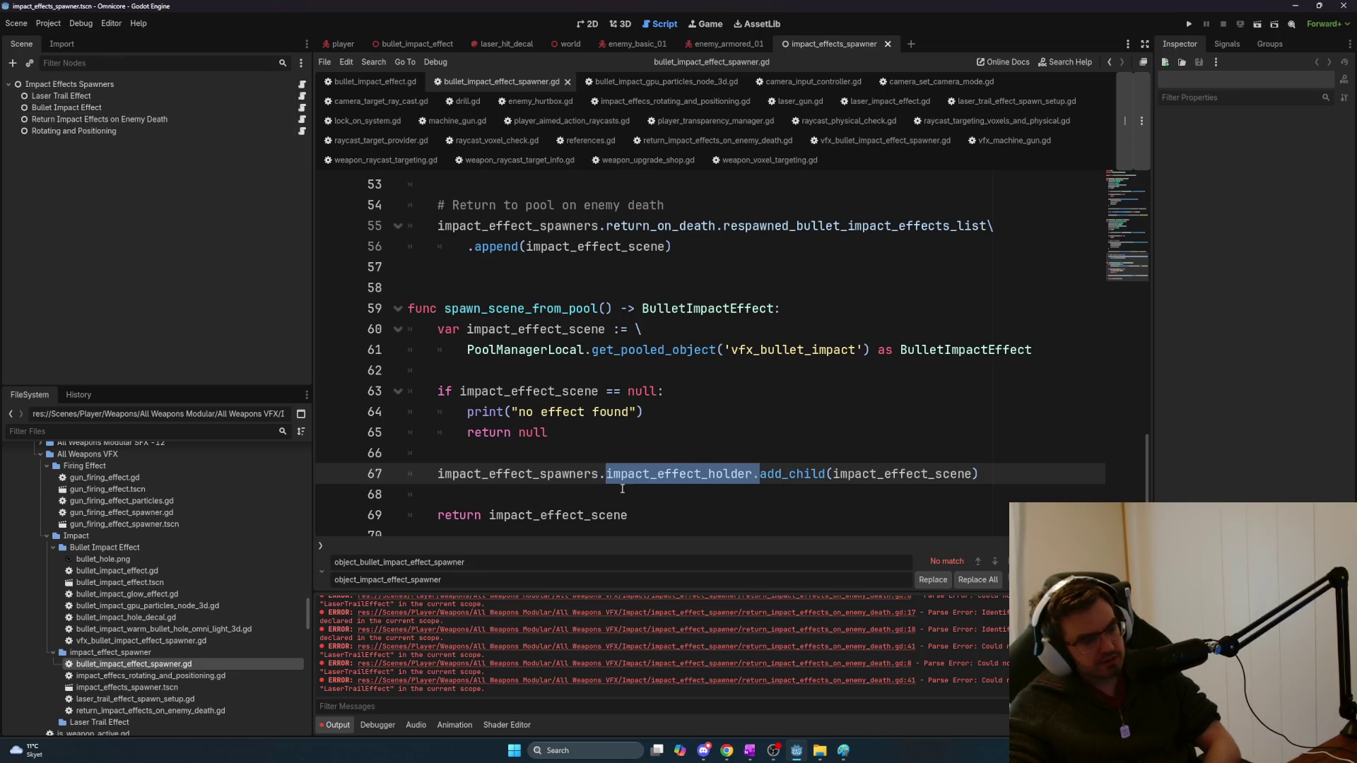
{"action": "left_click_drag", "start_coordinate": [606, 474], "coordinate": [755, 475]}
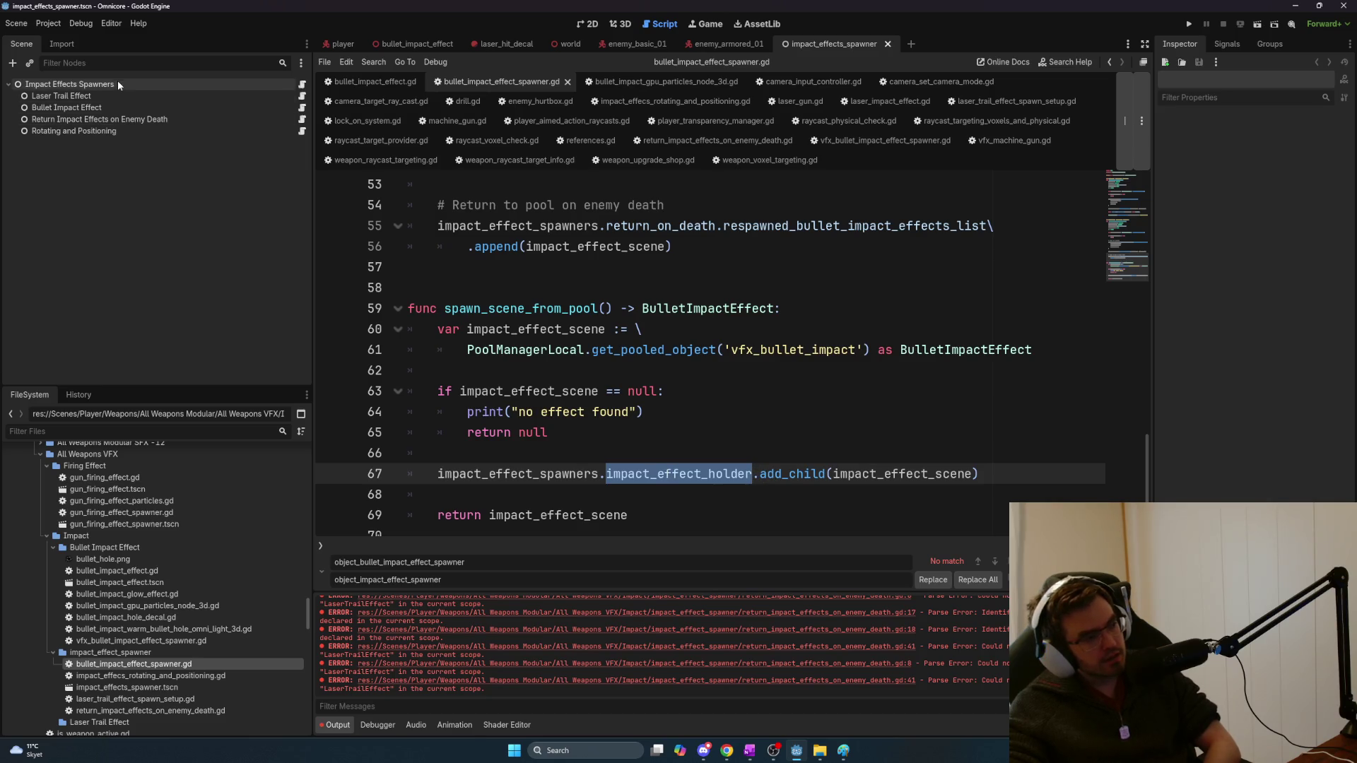
{"action": "left_click", "coordinate": [613, 44]}
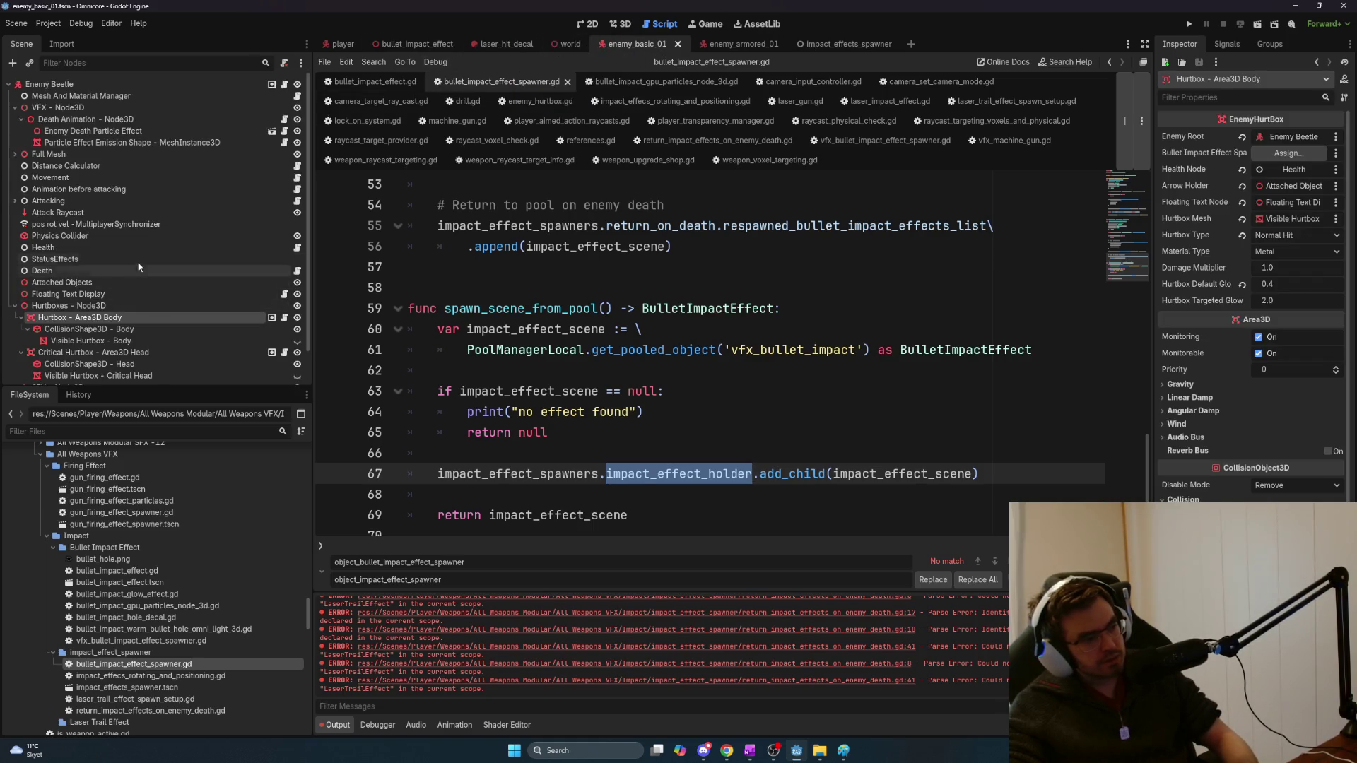
Scroll through enemy_basic_01's Enemy Beetle nodes, then switch to the enemy_armored_01 scene.
{"action": "scroll", "coordinate": [175, 286], "scroll_direction": "down", "scroll_amount": 1}
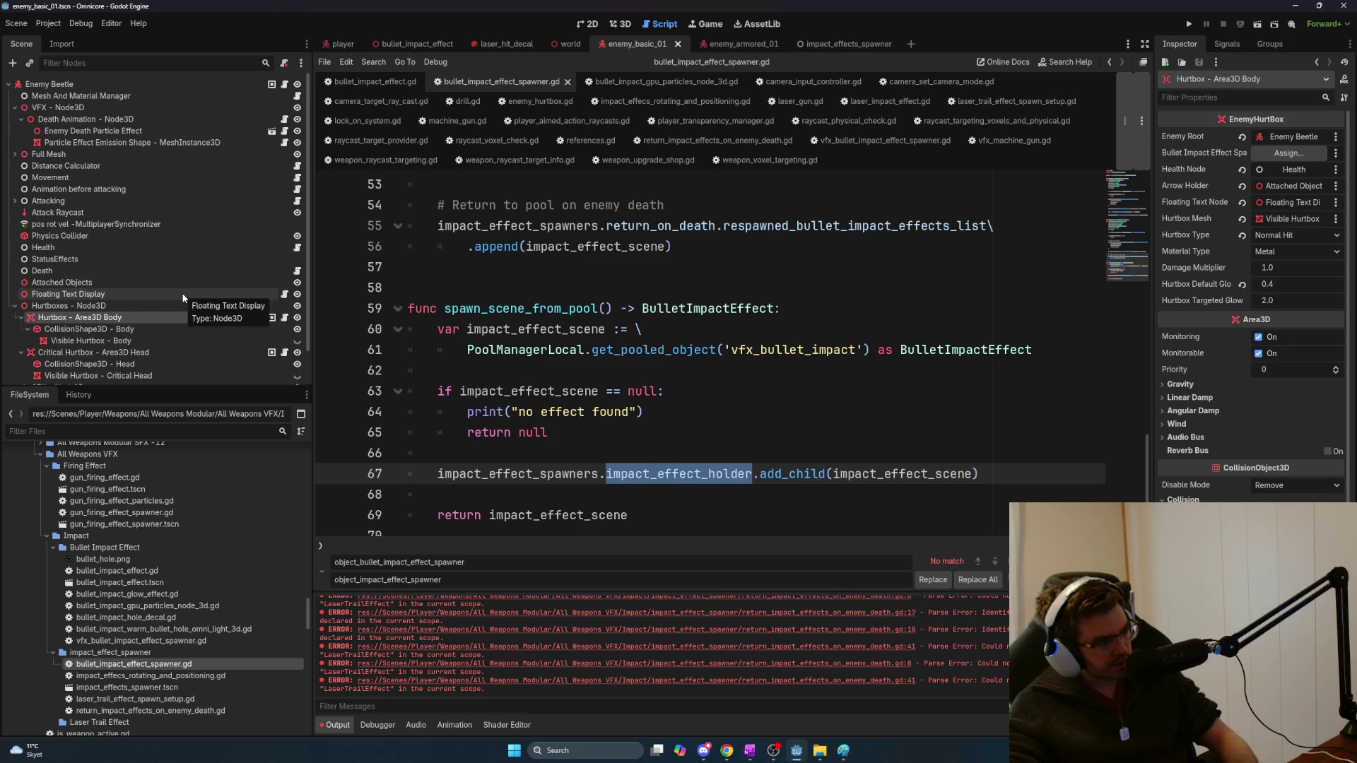
{"action": "scroll", "coordinate": [185, 303], "scroll_direction": "up", "scroll_amount": 1}
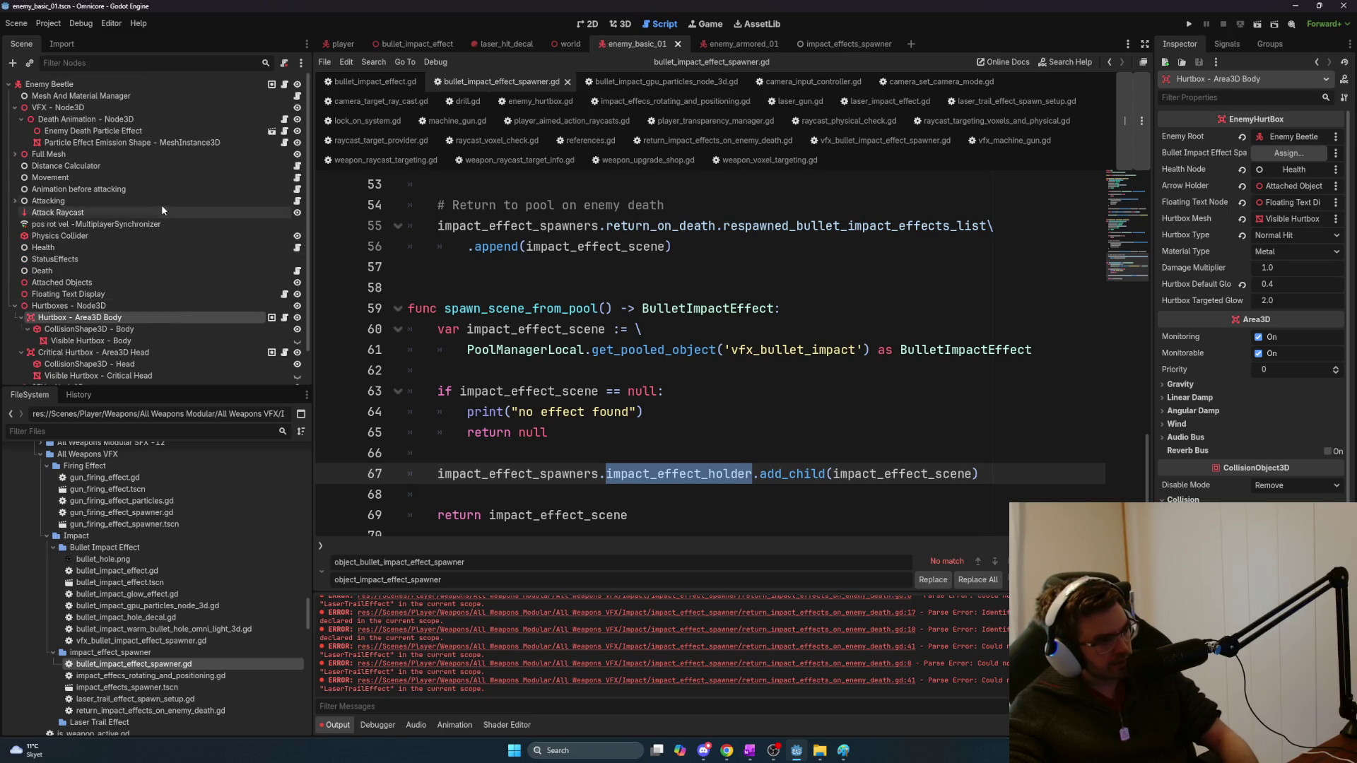
{"action": "scroll", "coordinate": [150, 325], "scroll_direction": "down", "scroll_amount": 1}
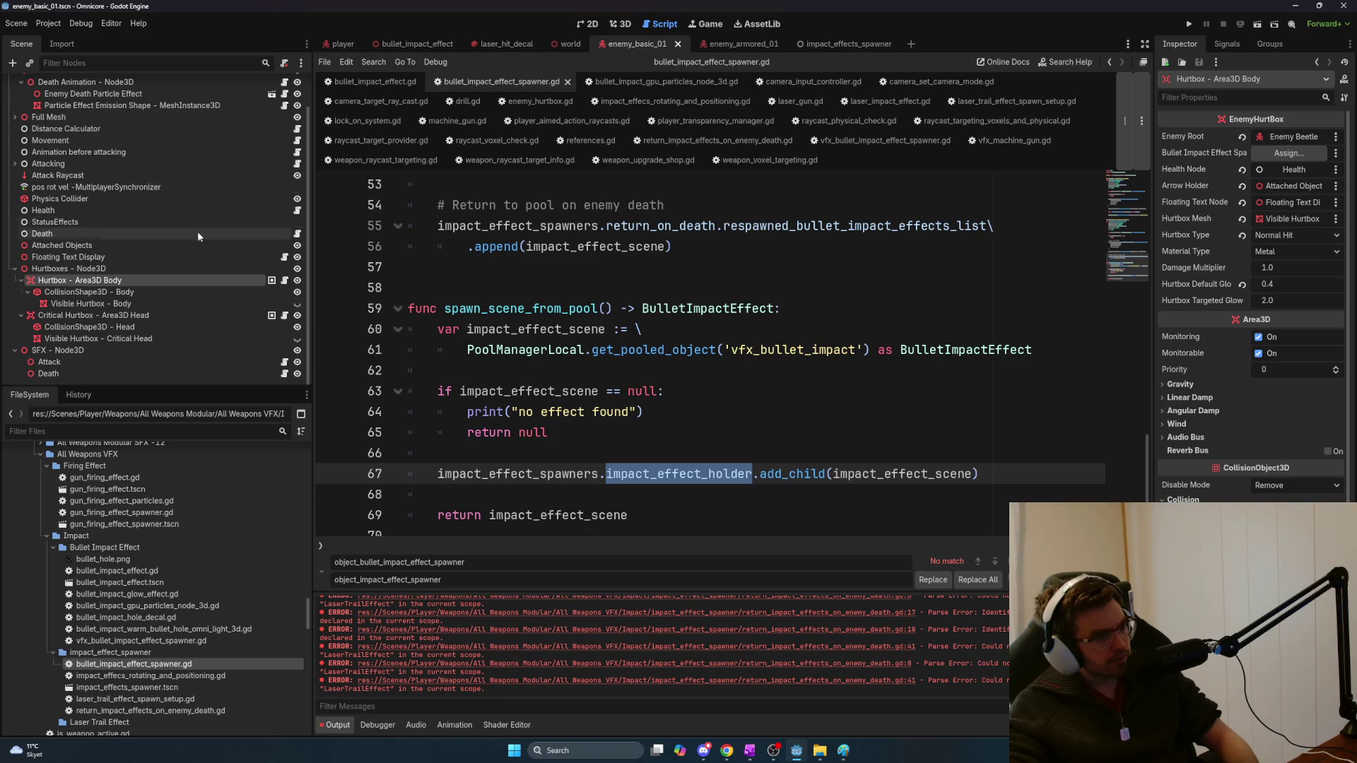
{"action": "scroll", "coordinate": [198, 231], "scroll_direction": "up", "scroll_amount": 2}
{"action": "left_click", "coordinate": [740, 42]}
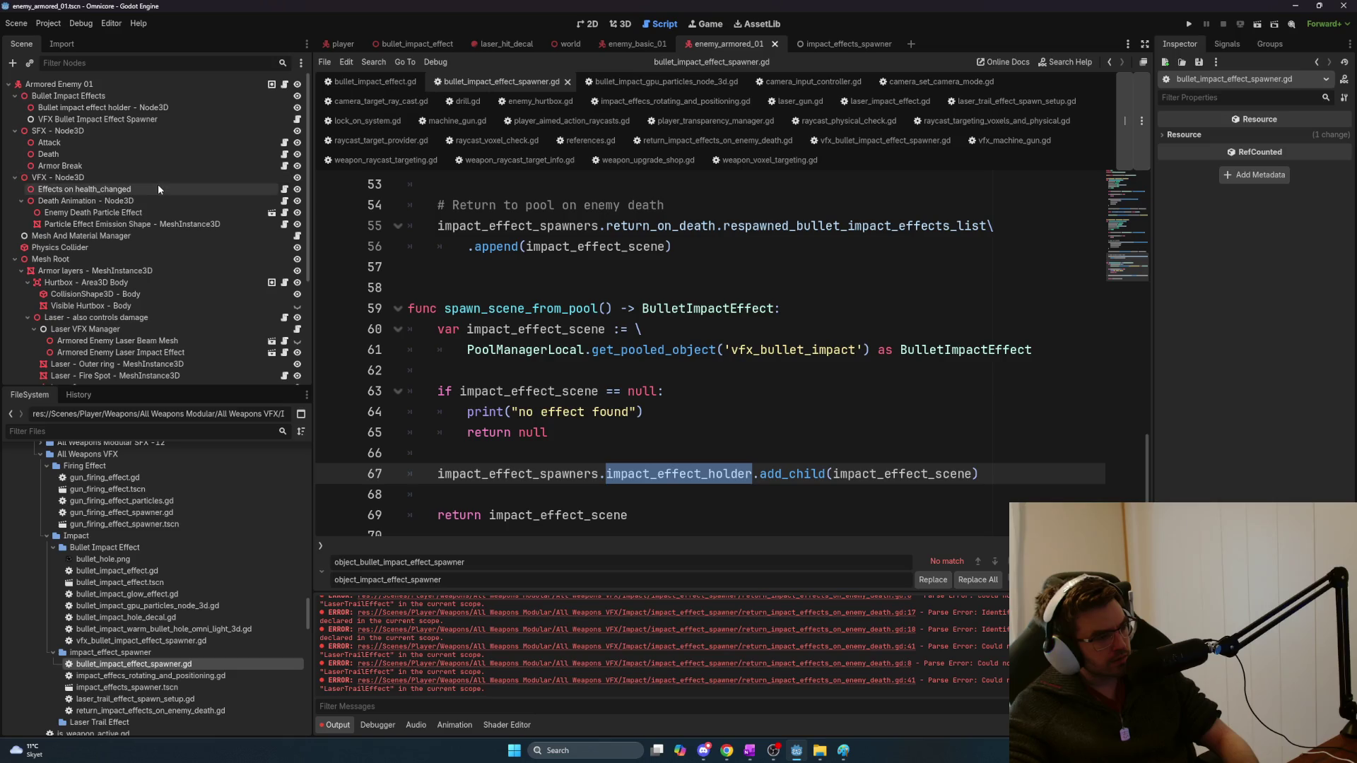
Inspect the armored enemy's VFX Bullet Impact Effect Spawner, then return to the impact_effects_spawner scene.
{"action": "left_click", "coordinate": [142, 120]}
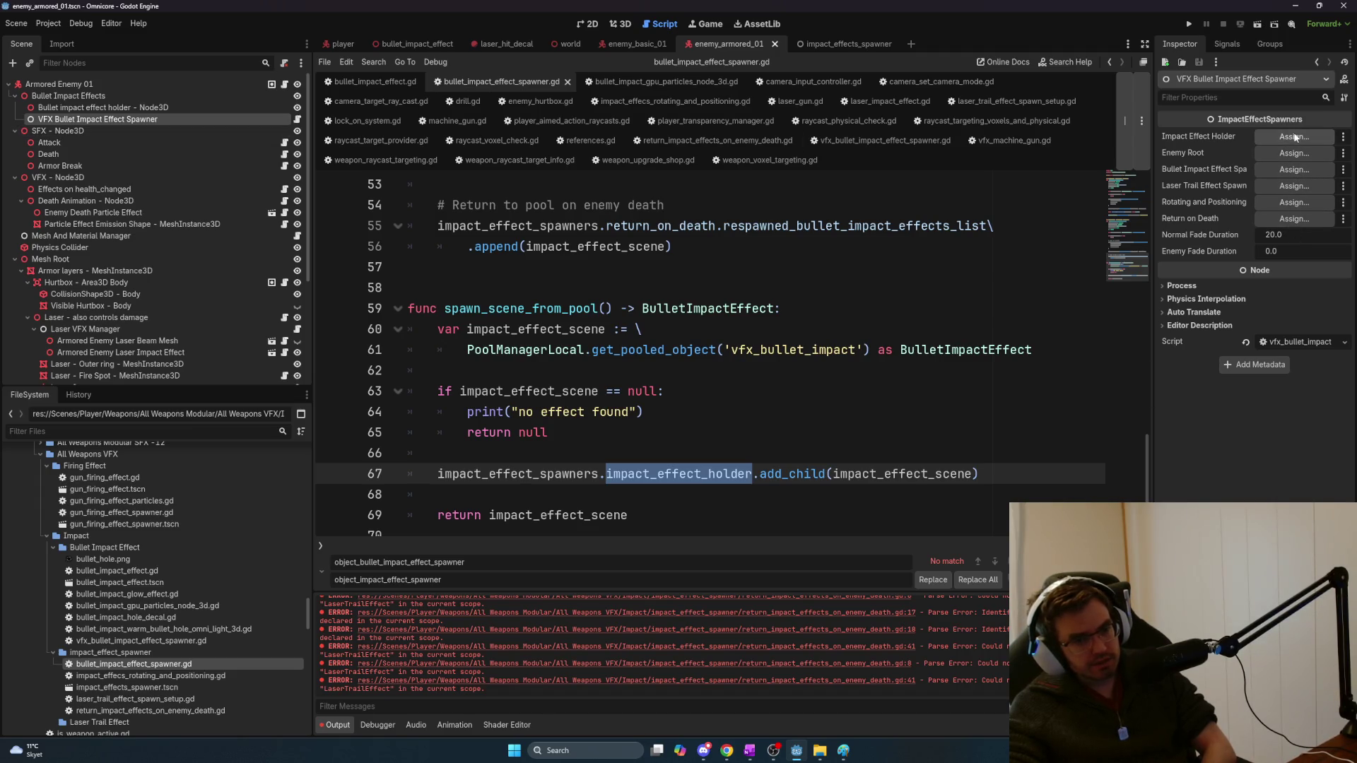
{"action": "left_click", "coordinate": [848, 44]}
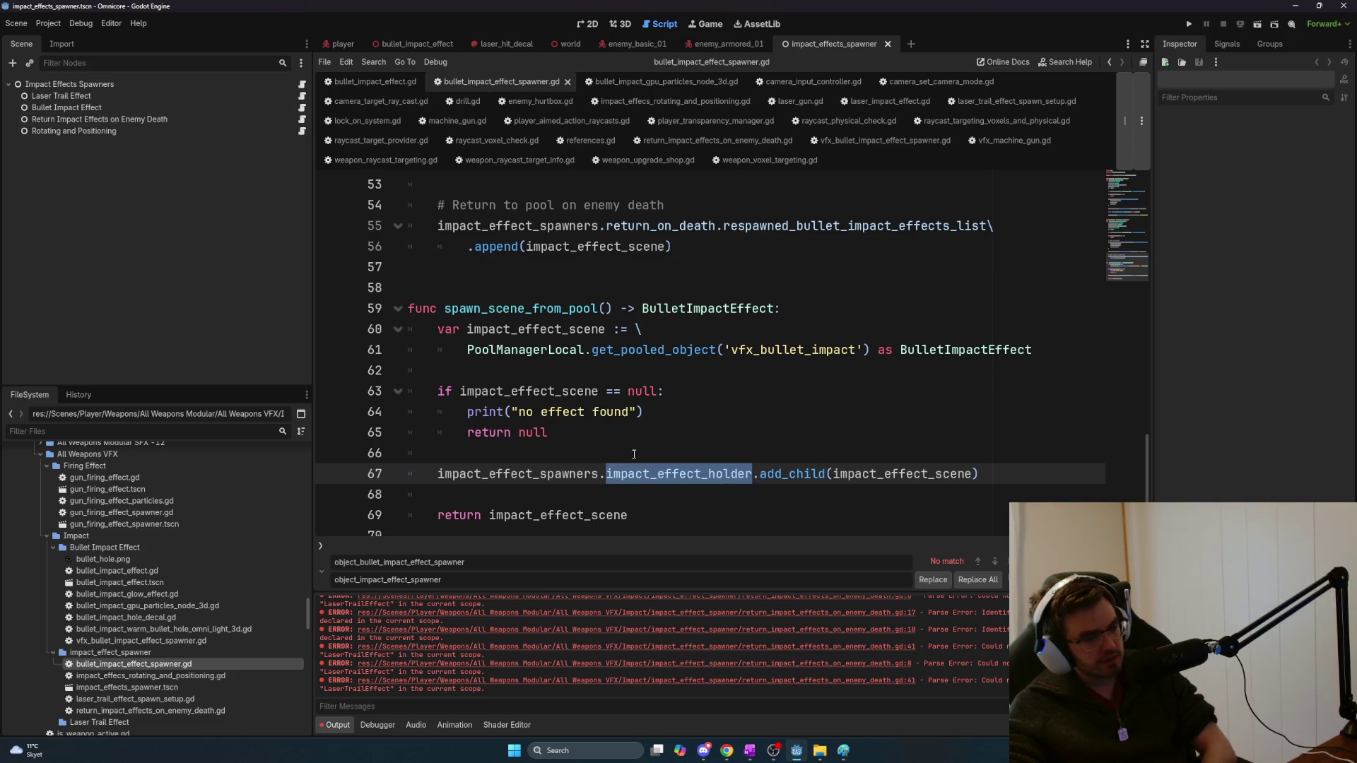
{"action": "key", "text": "Left"}
{"action": "key", "text": "ctrl+shift+Left"}
{"action": "left_click", "coordinate": [69, 84]}
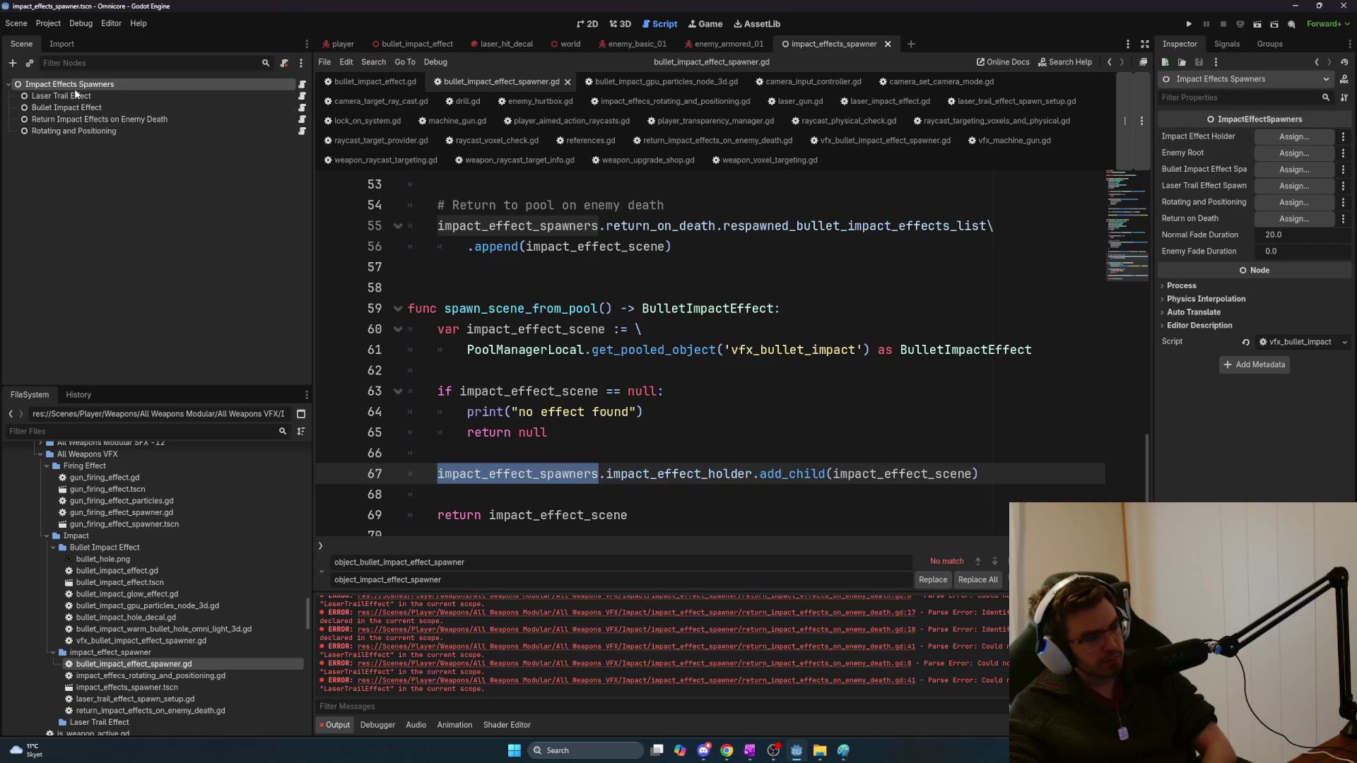
{"action": "double_click", "coordinate": [75, 96]}
{"action": "key", "text": "Return"}
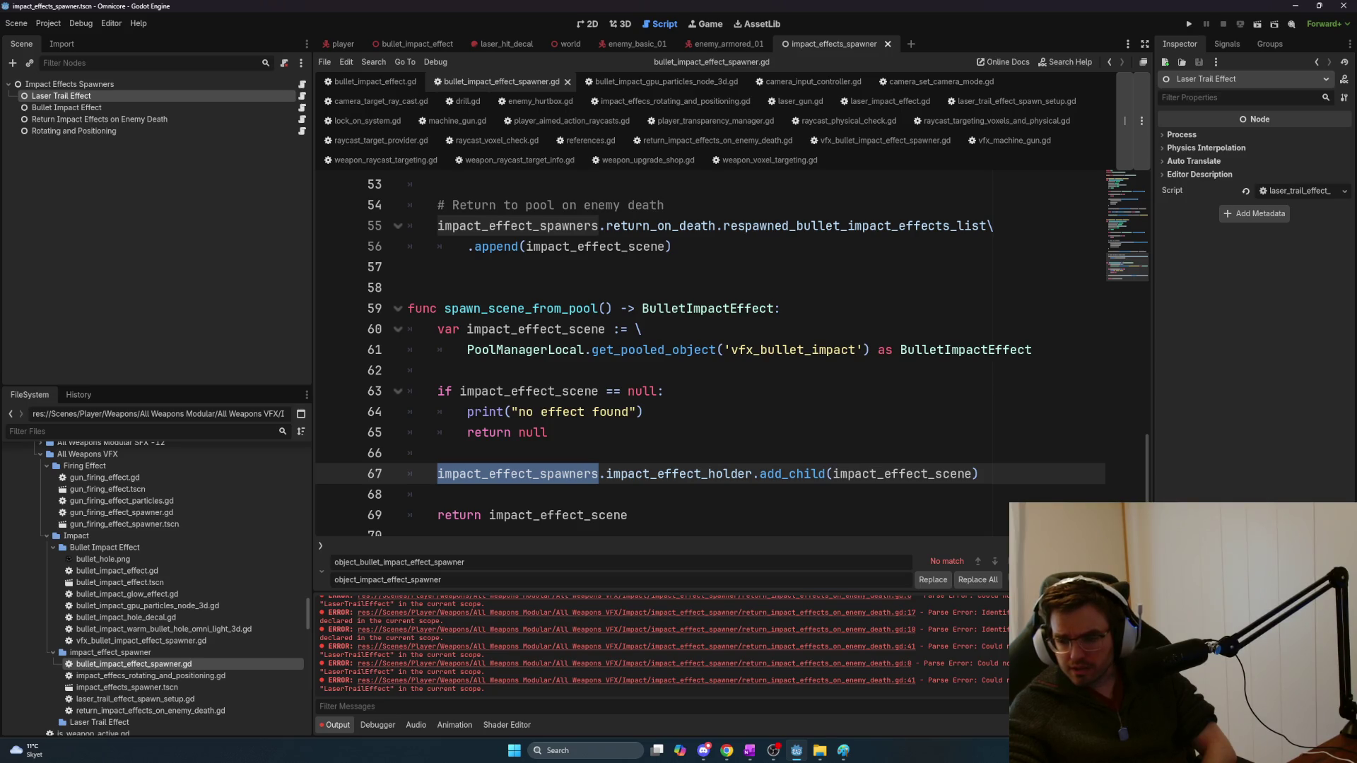
{"action": "key", "text": "alt+Tab"}
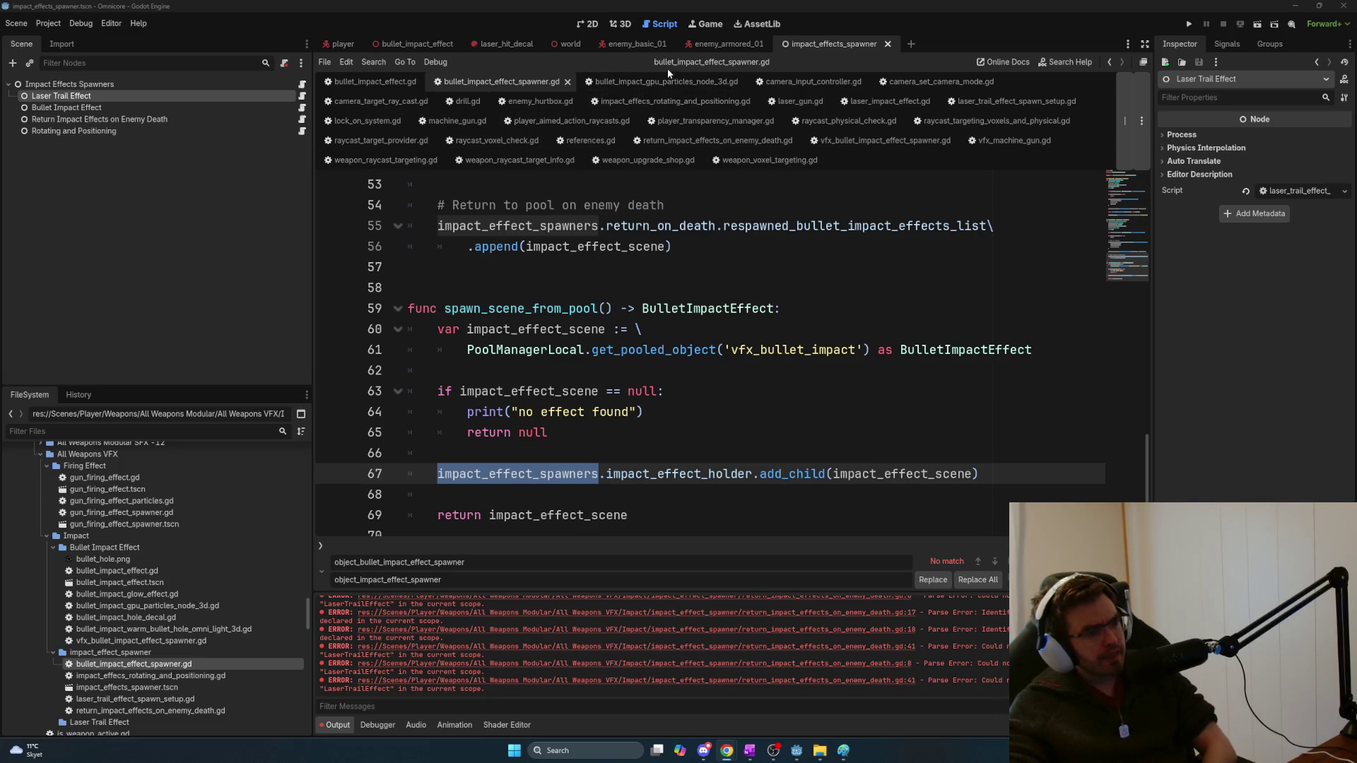
{"action": "left_click", "coordinate": [636, 44]}
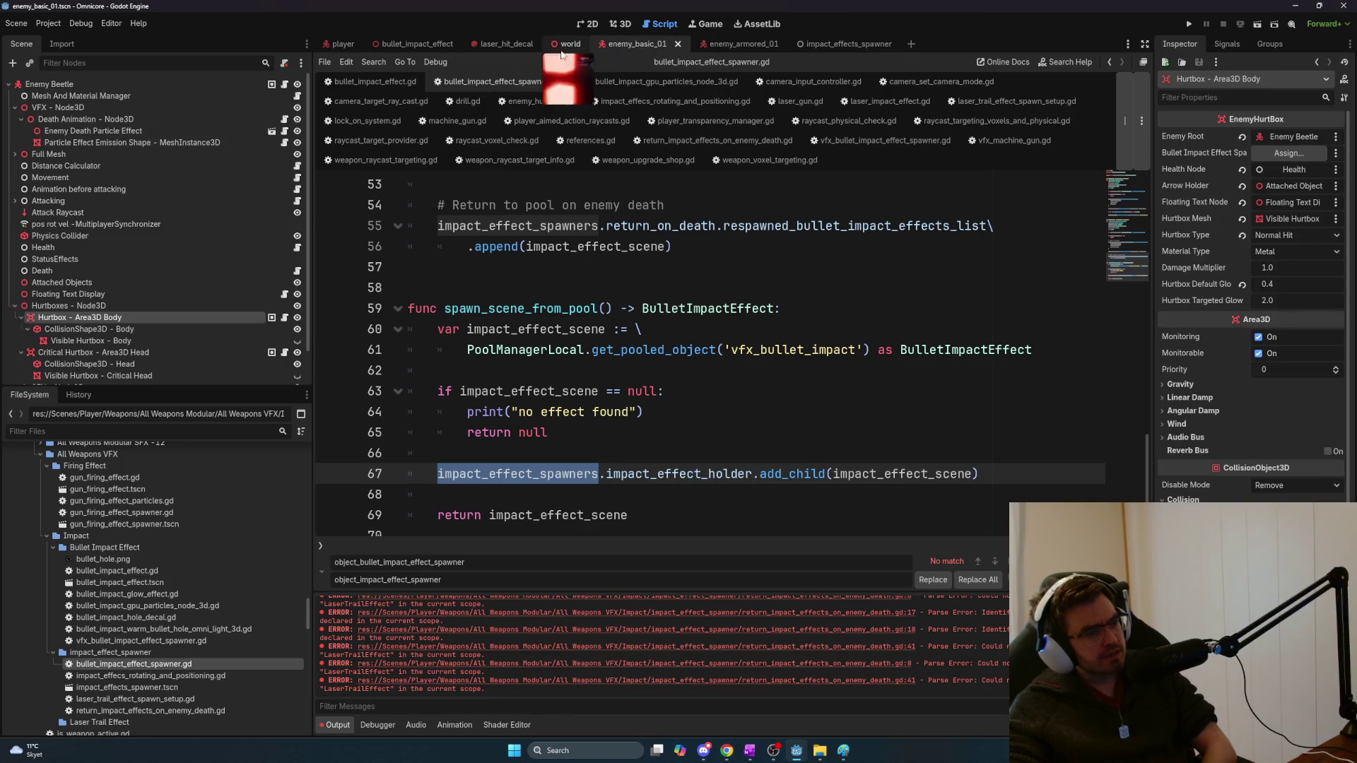
In enemy_armored_01, compare Bullet impact effect holder, Armored Enemy 01 and the spawner, confirming its references are unassigned.
{"action": "left_click", "coordinate": [745, 42]}
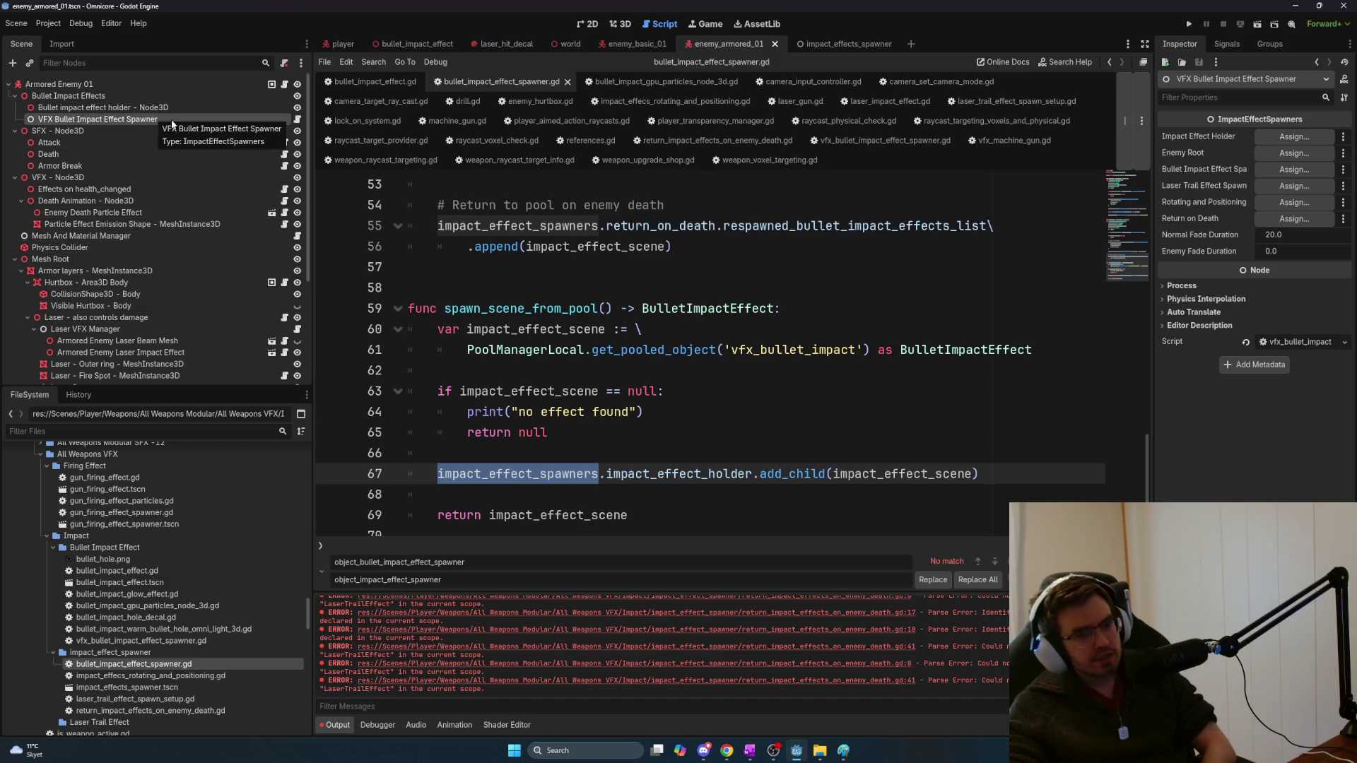
{"action": "left_click", "coordinate": [113, 108]}
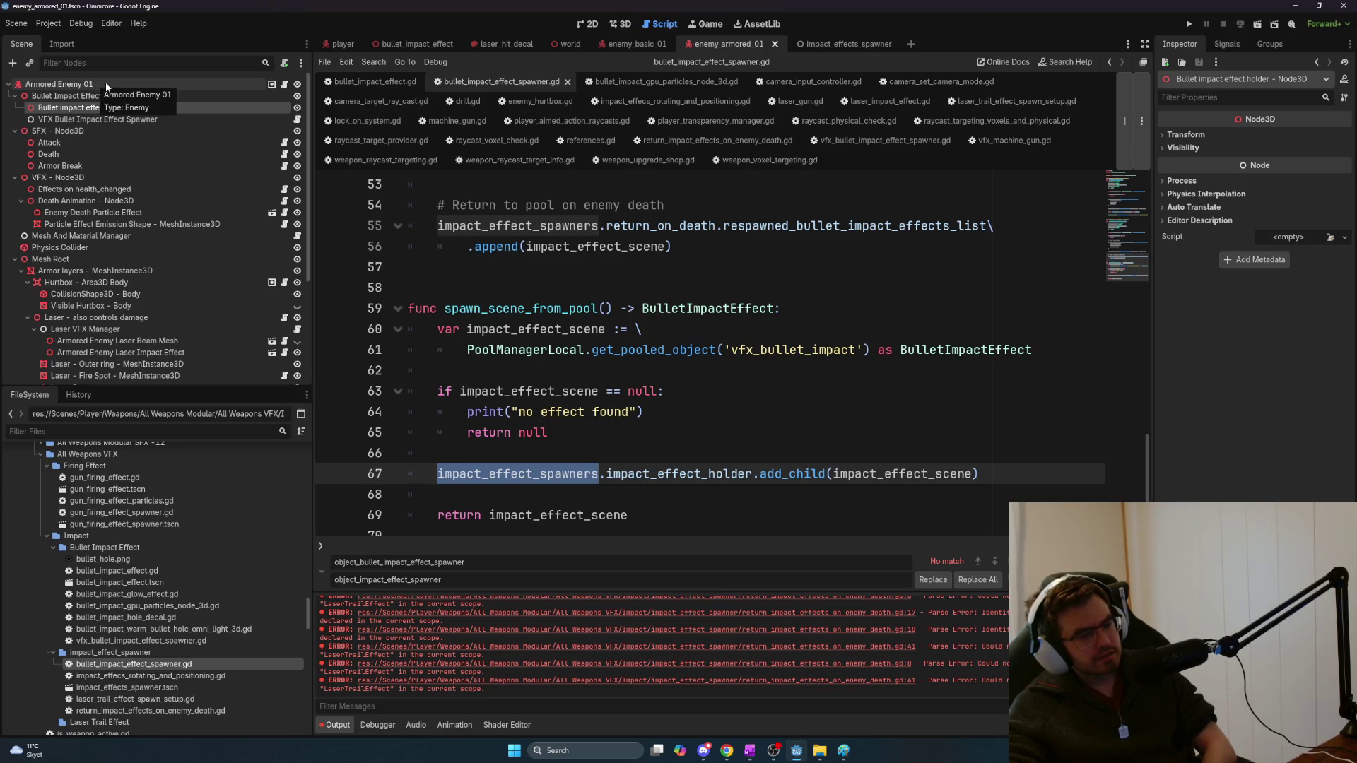
{"action": "scroll", "coordinate": [129, 286], "scroll_direction": "down", "scroll_amount": 3}
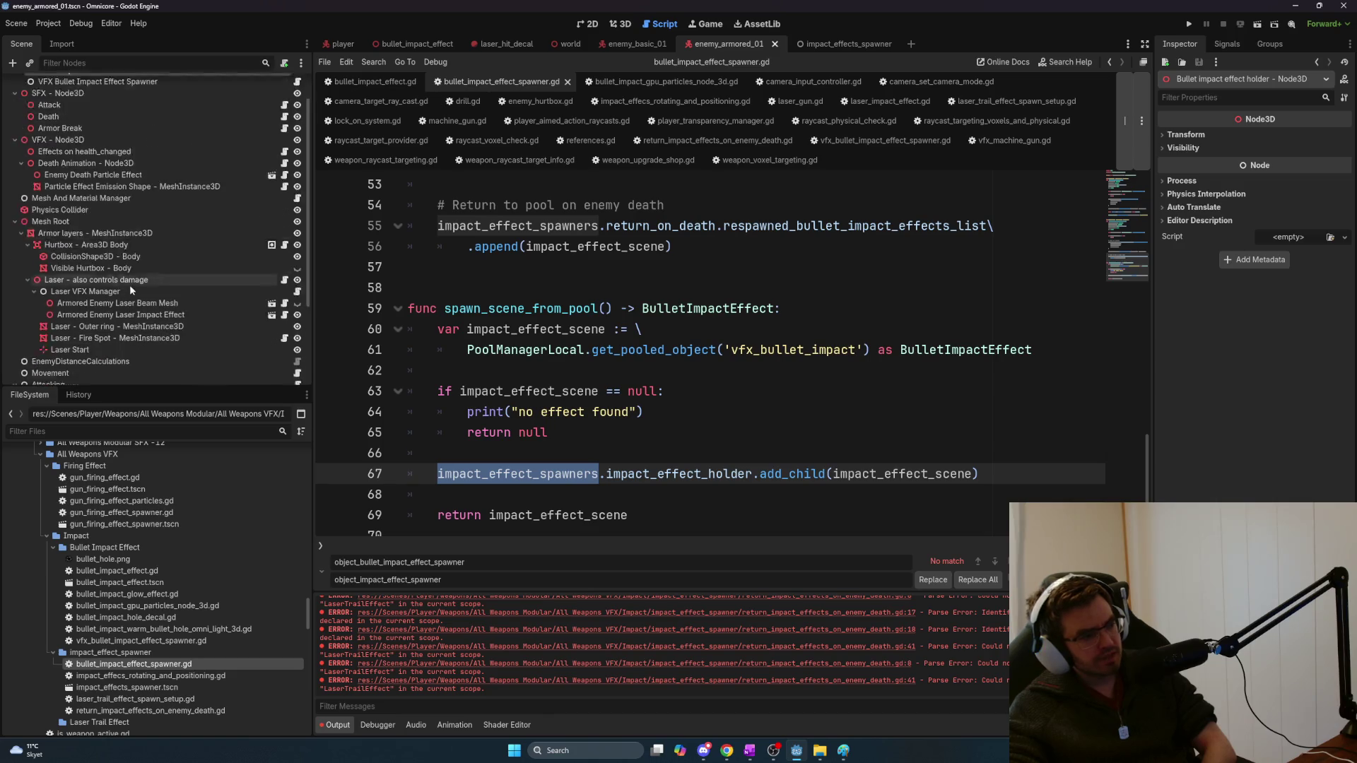
{"action": "scroll", "coordinate": [103, 299], "scroll_direction": "up", "scroll_amount": 3}
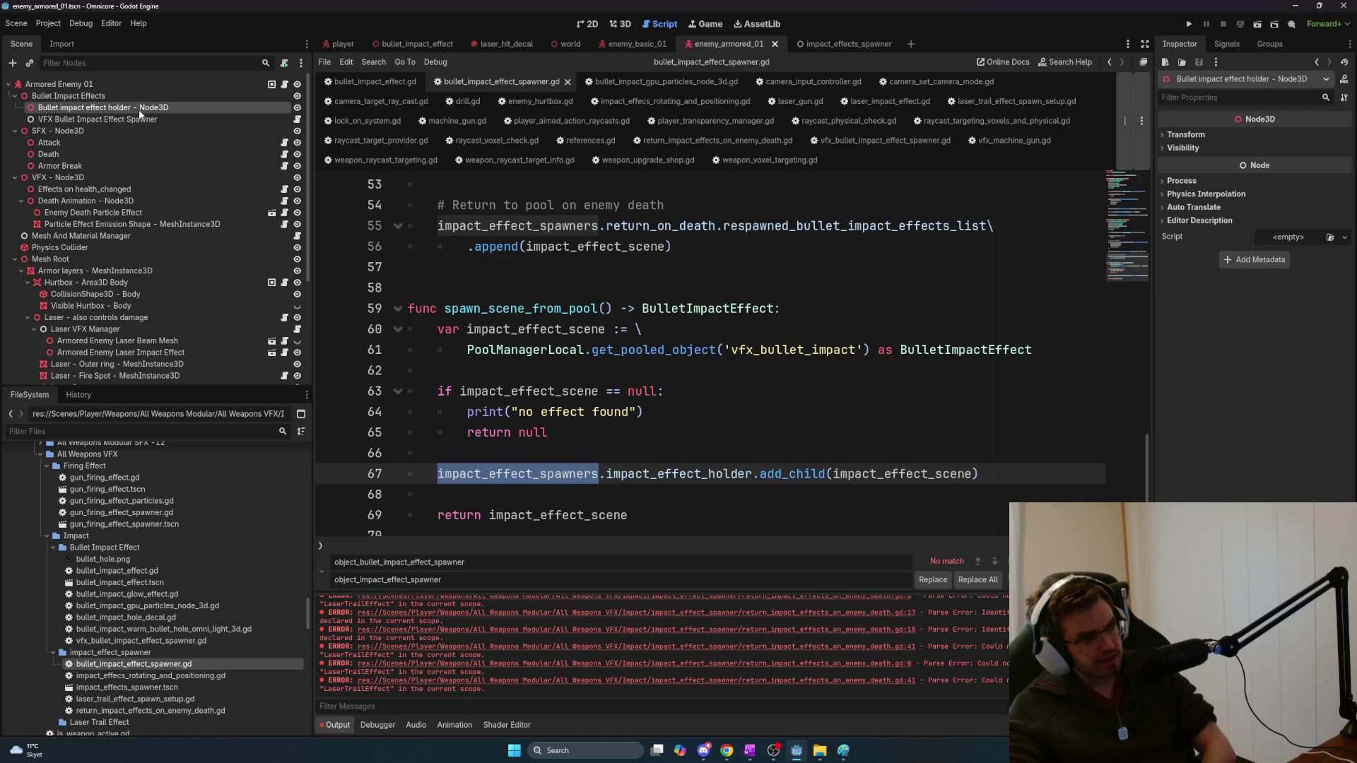
{"action": "left_click", "coordinate": [164, 119]}
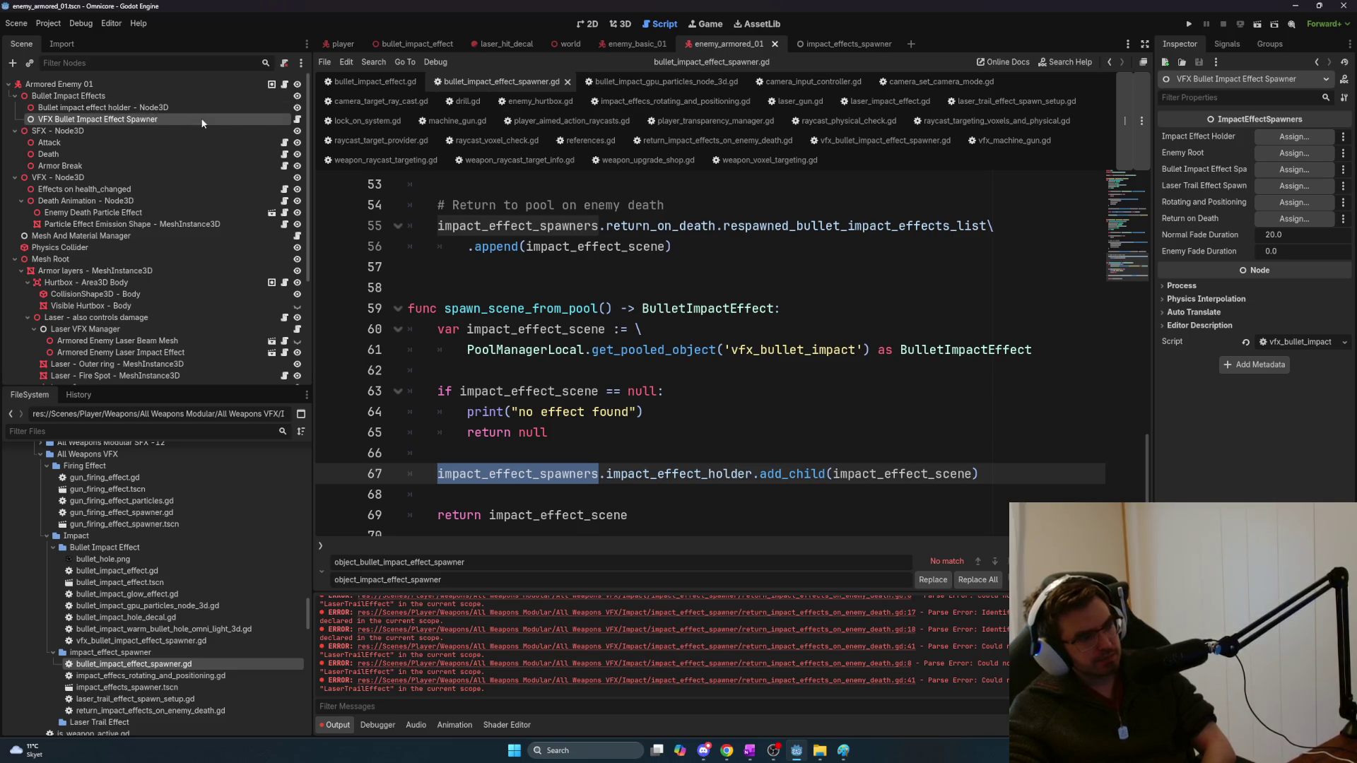
{"action": "left_click", "coordinate": [156, 108]}
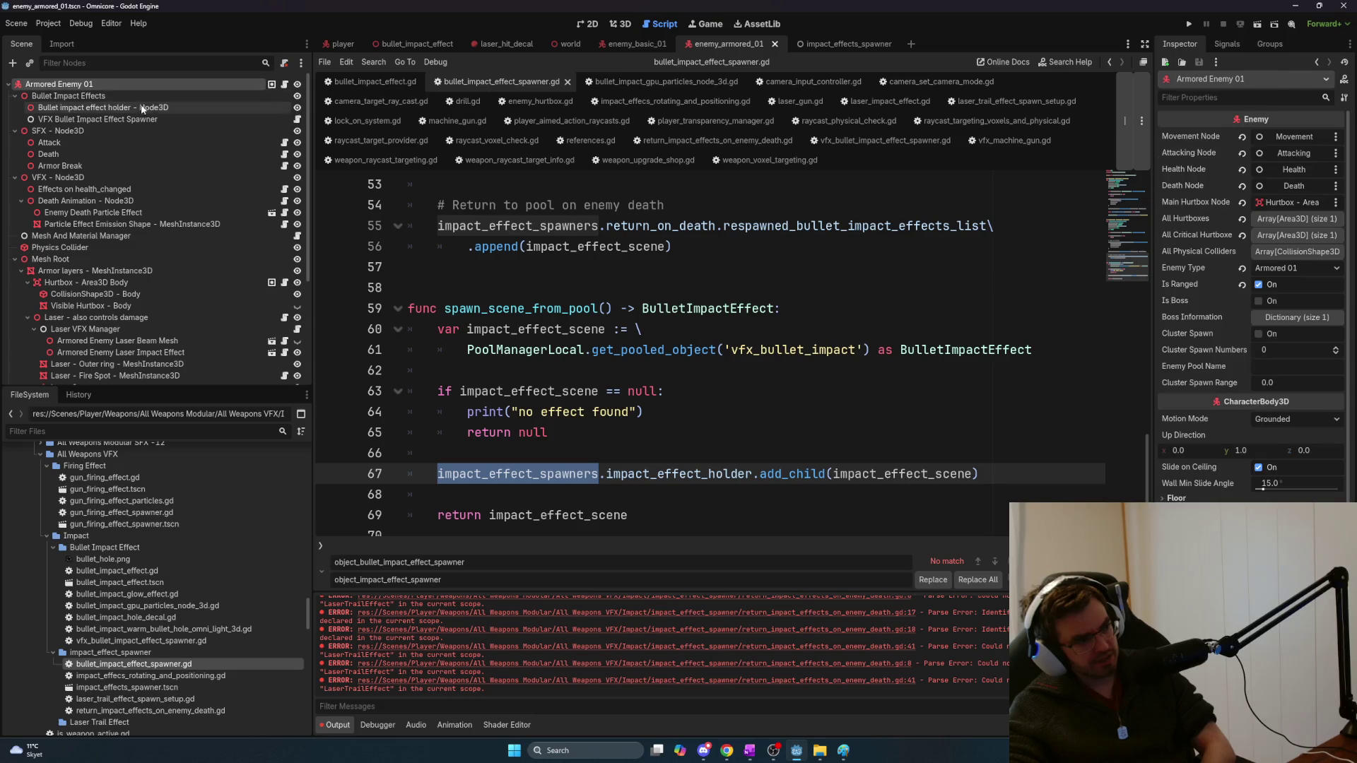
{"action": "left_click", "coordinate": [233, 85]}
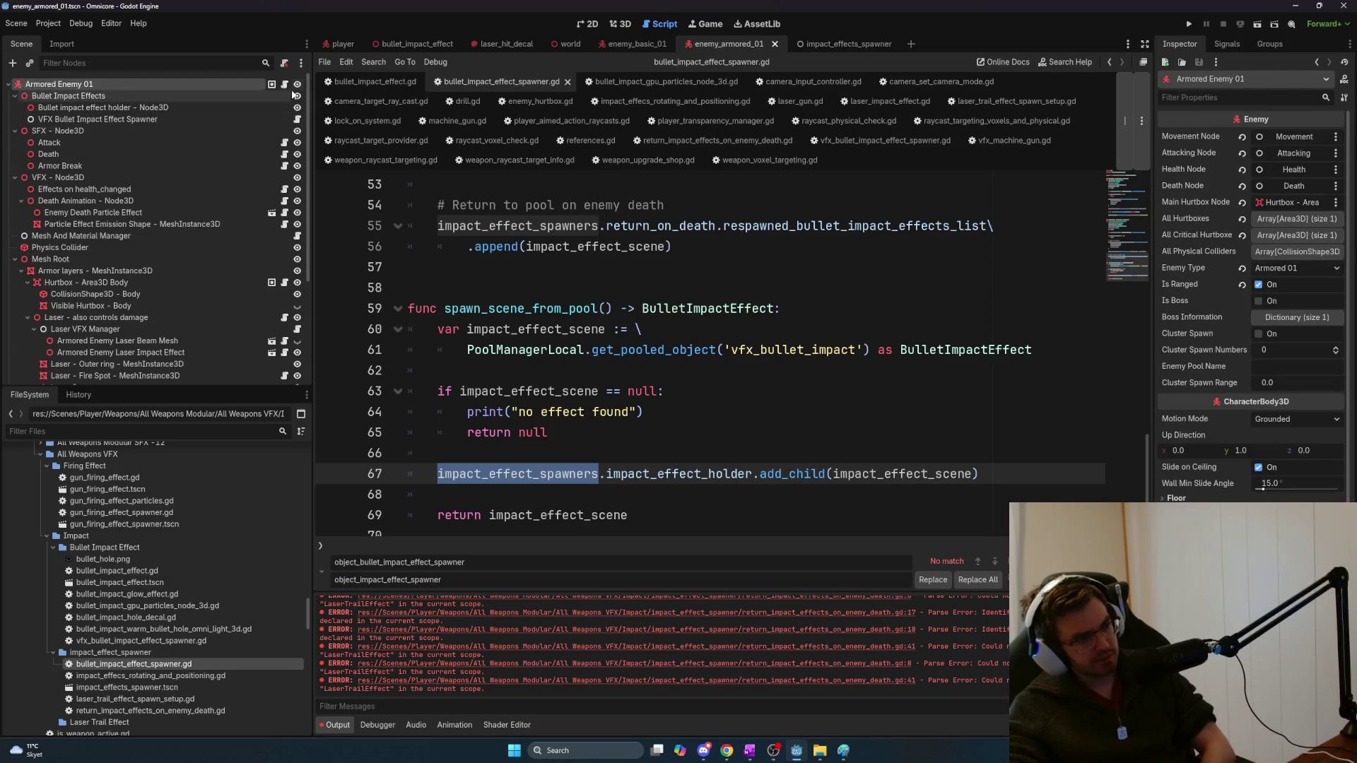
{"action": "left_click", "coordinate": [140, 120]}
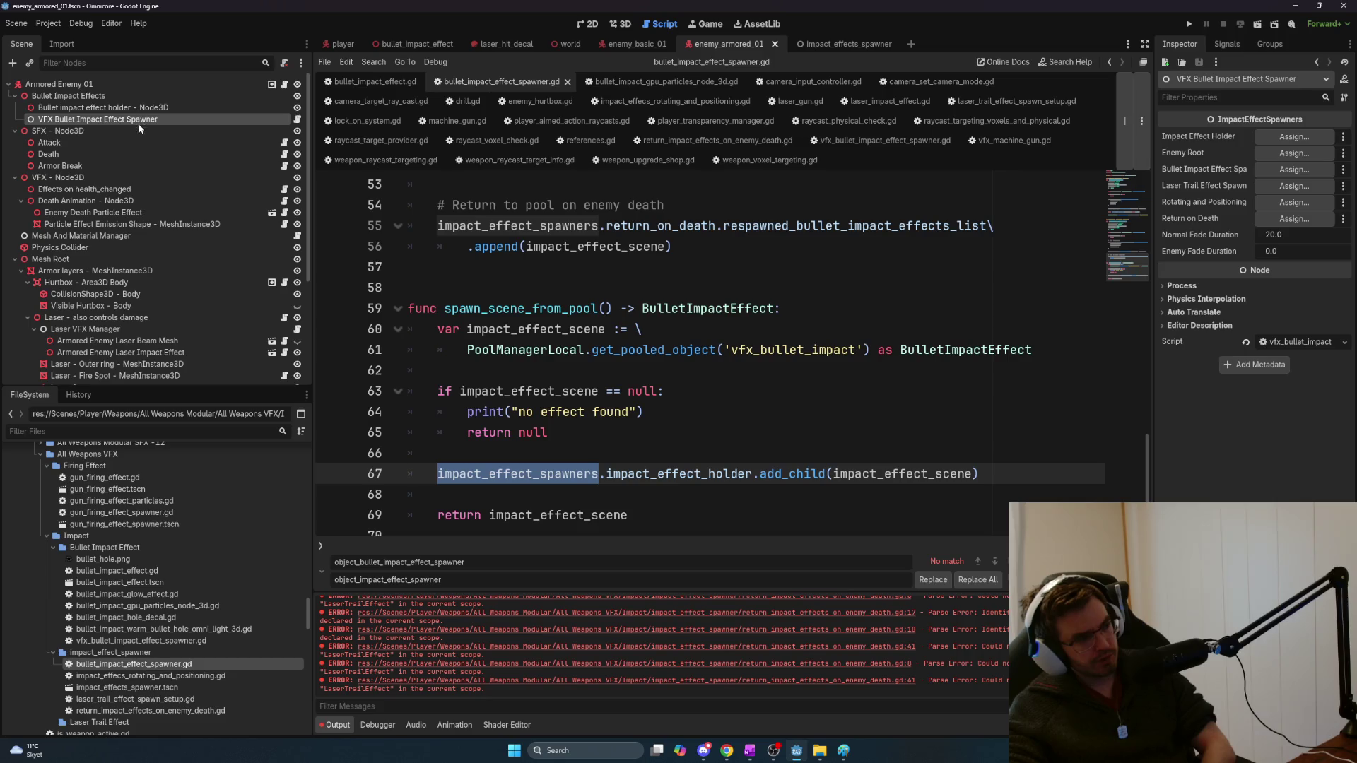
{"action": "left_click", "coordinate": [99, 109]}
{"action": "left_click", "coordinate": [101, 121]}
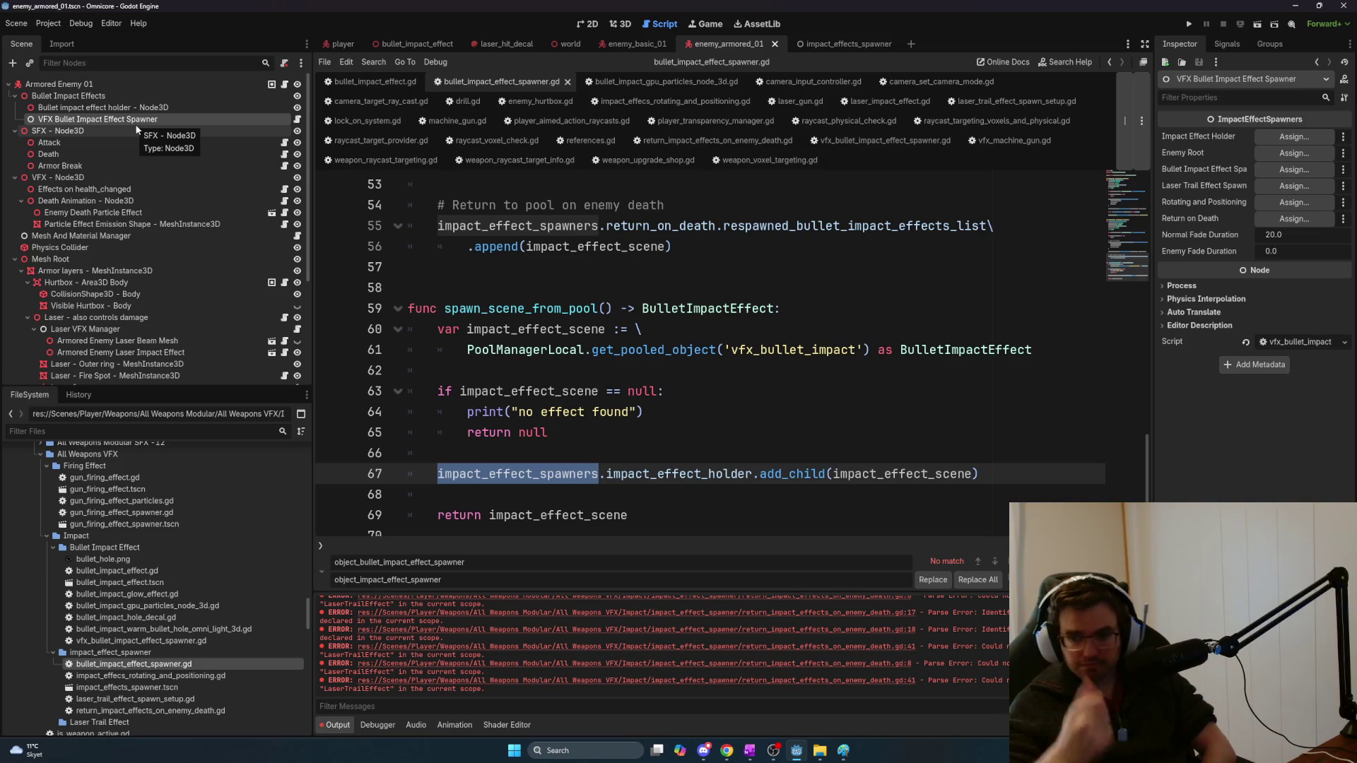
Bring the browser's Steam store page for Krush Kill 'N Destroy 2: Krossfire in front of Godot.
{"action": "key", "text": "alt+Tab"}
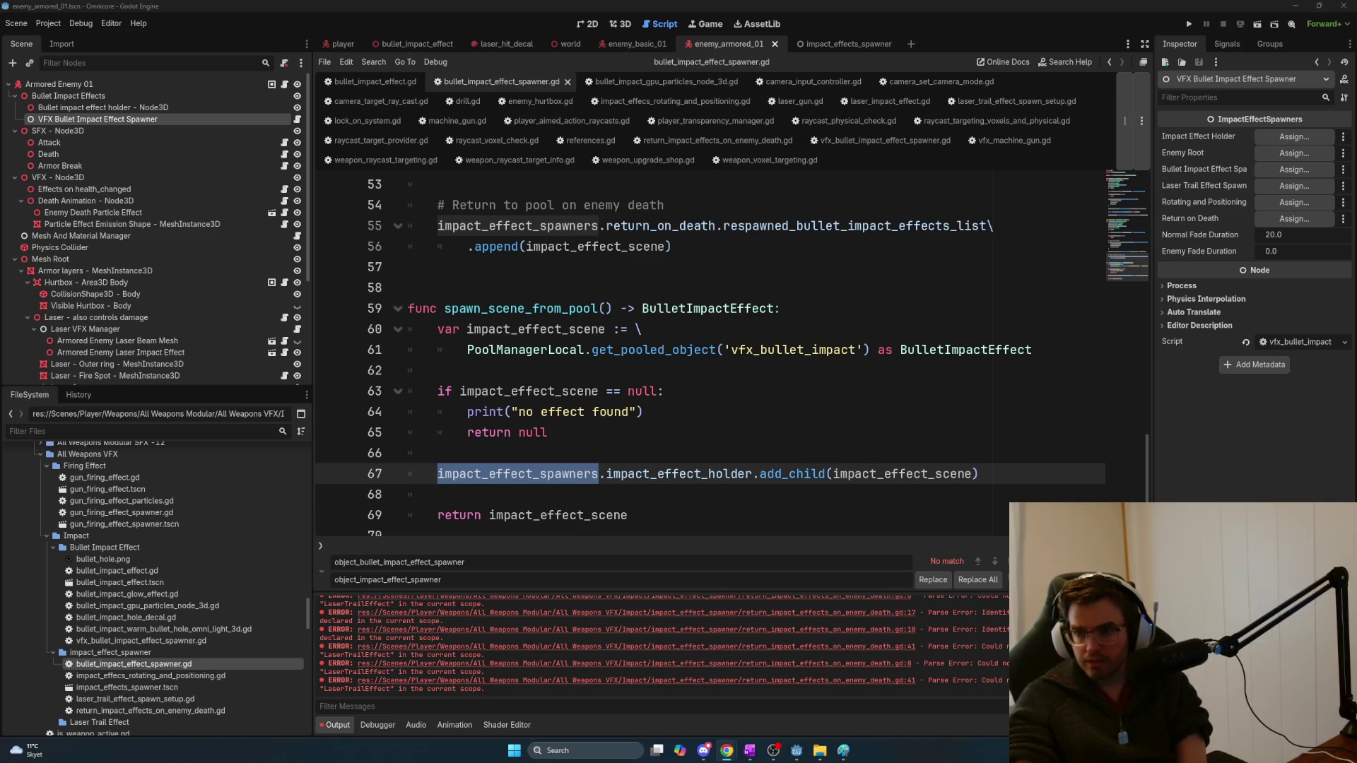
{"action": "key", "text": "alt+Tab"}
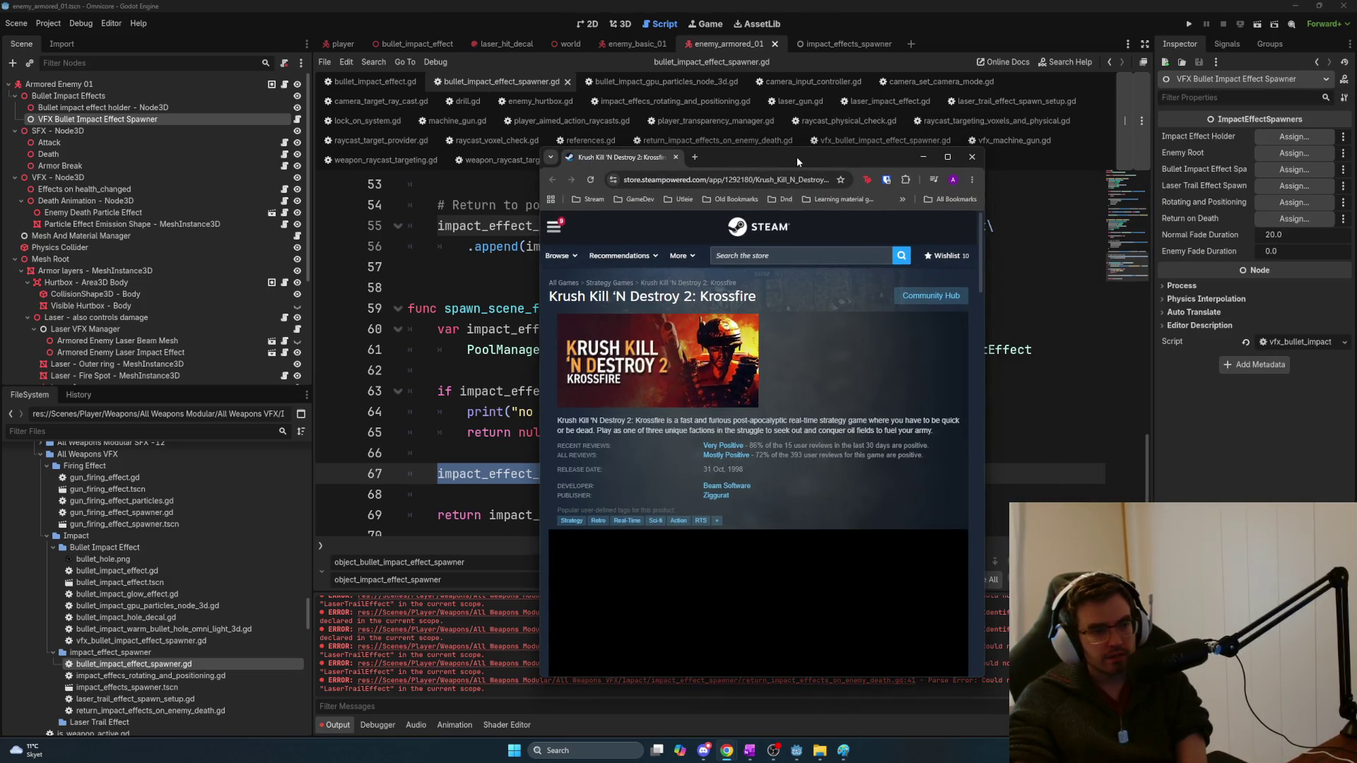
Maximise the Steam store window and step through the Krossfire screenshots.
{"action": "double_click", "coordinate": [796, 157]}
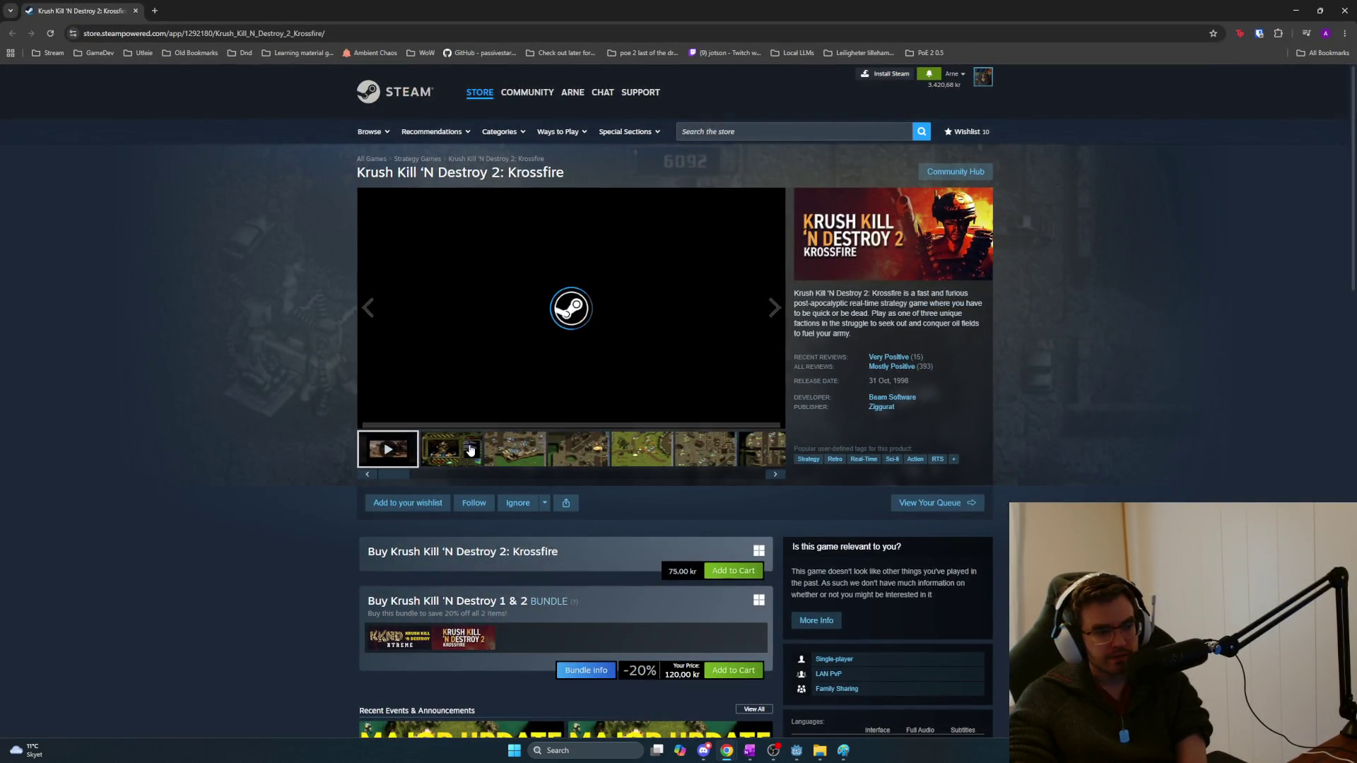
{"action": "left_click", "coordinate": [471, 450]}
{"action": "left_click", "coordinate": [527, 453]}
{"action": "left_click", "coordinate": [587, 456]}
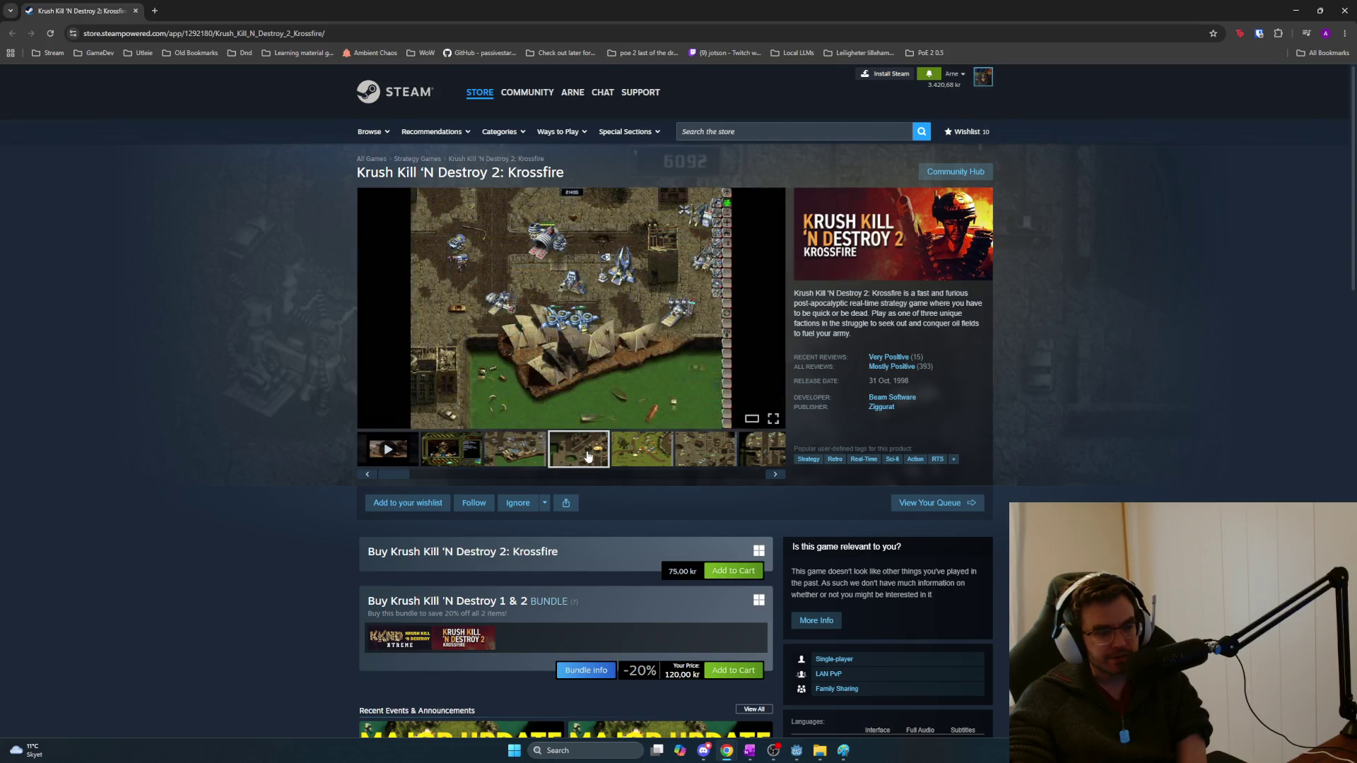
{"action": "left_click", "coordinate": [633, 457]}
{"action": "left_click", "coordinate": [698, 455]}
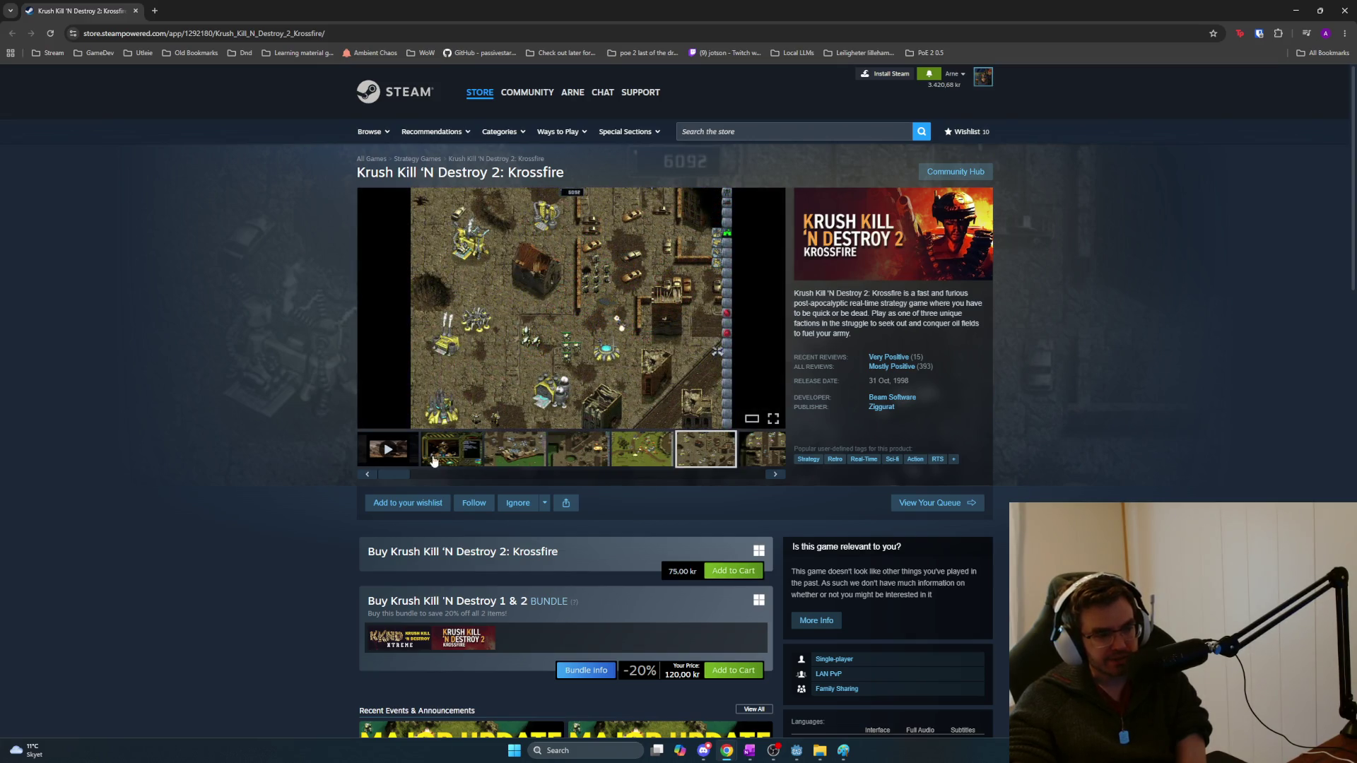
Play the Krossfire trailer, skip ahead, mute it and pause it at 0:27.
{"action": "left_click", "coordinate": [402, 456]}
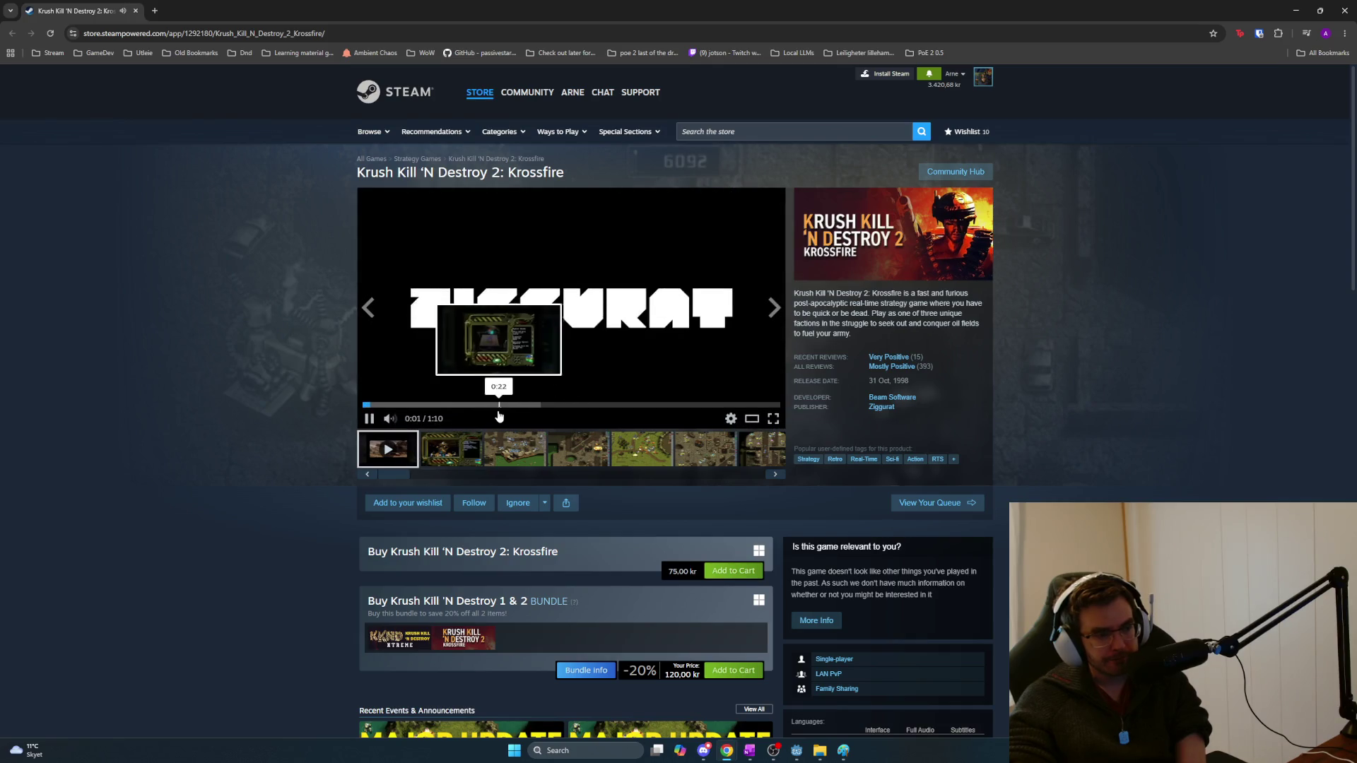
{"action": "left_click", "coordinate": [499, 413]}
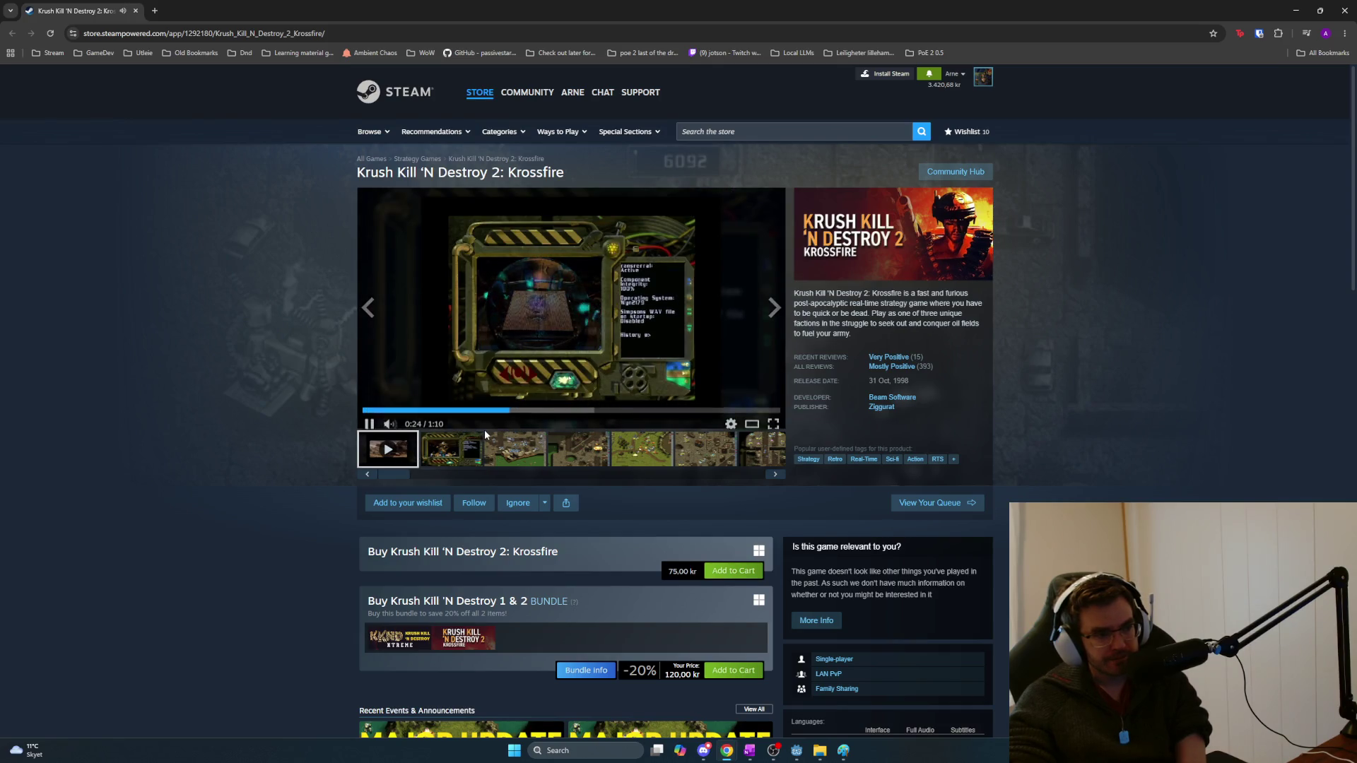
{"action": "left_click", "coordinate": [389, 418]}
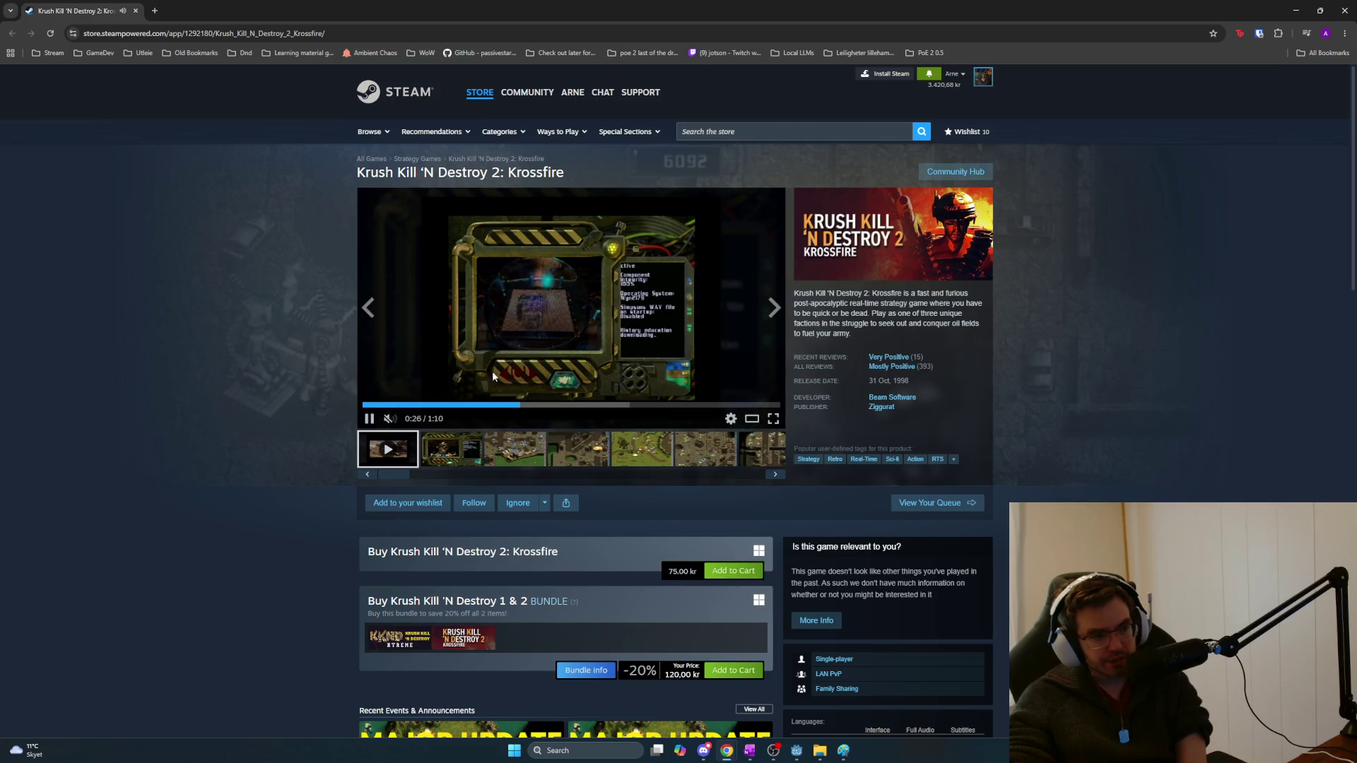
{"action": "left_click", "coordinate": [723, 368]}
{"action": "scroll", "coordinate": [848, 318], "scroll_direction": "down", "scroll_amount": 2}
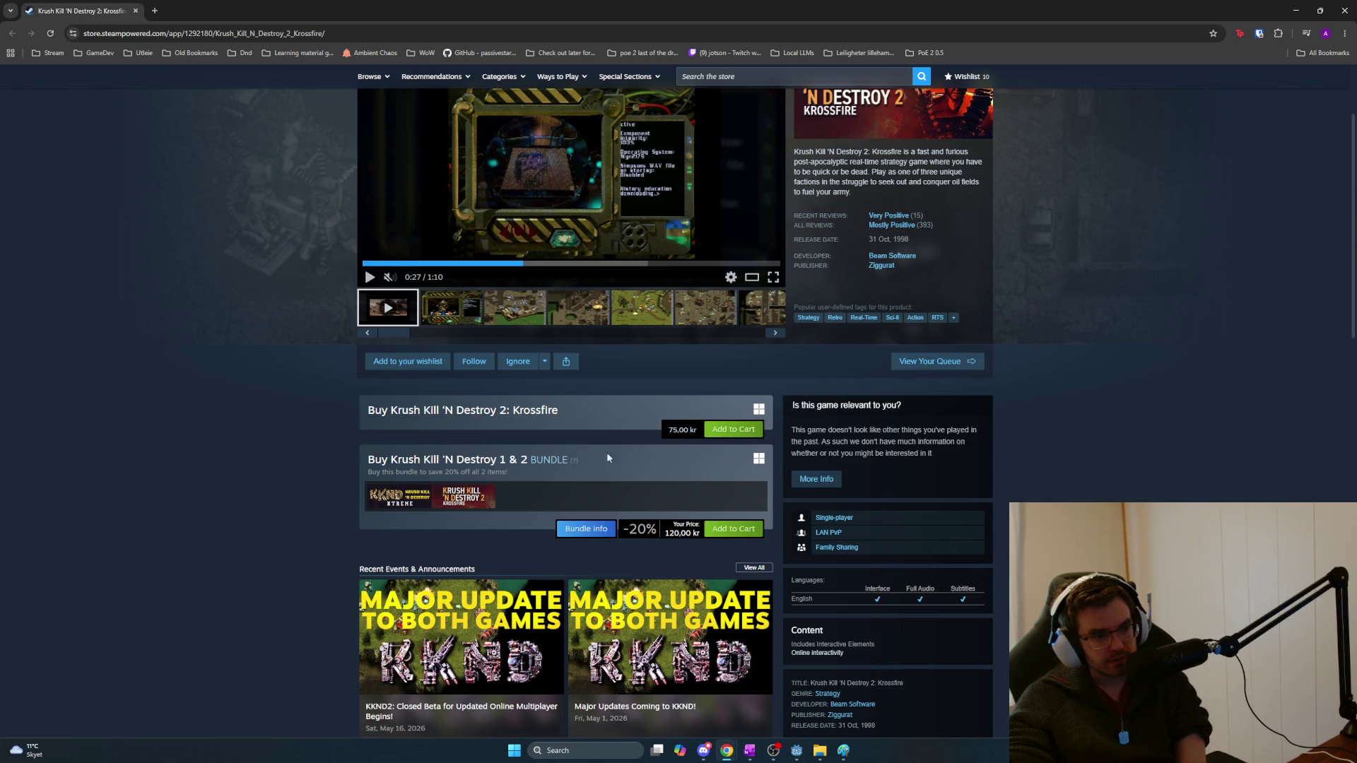
{"action": "scroll", "coordinate": [559, 439], "scroll_direction": "up", "scroll_amount": 1}
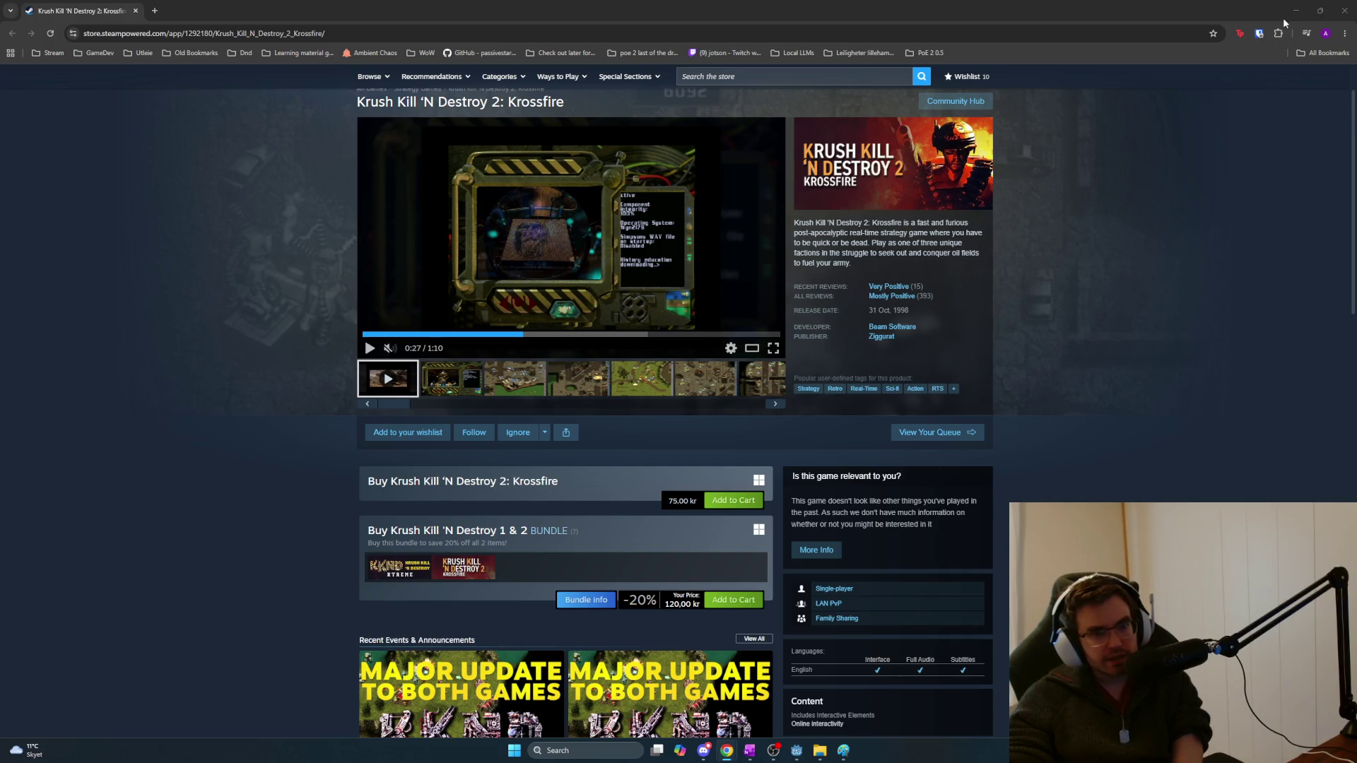
{"action": "key", "text": "alt+Tab"}
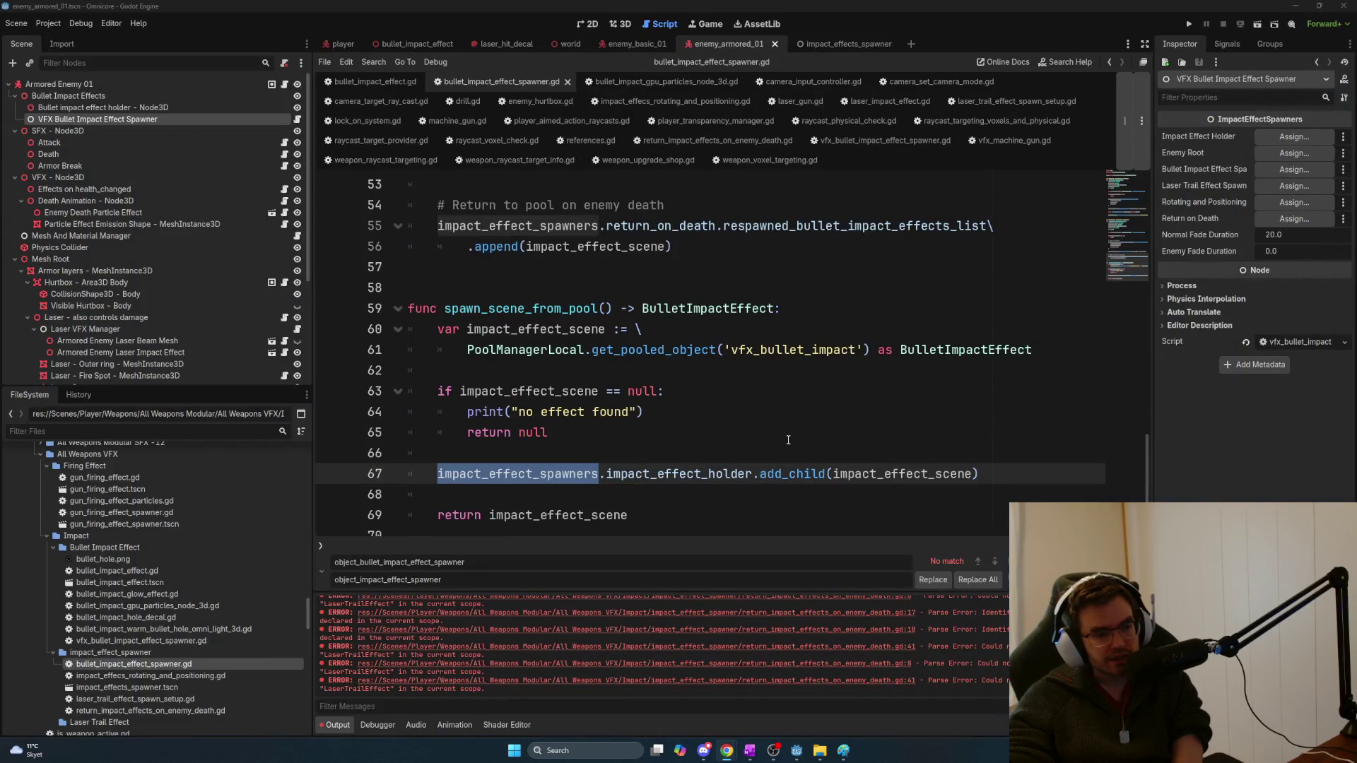
Highlight every use of impact_effect_spawners on line 67 of bullet_impact_effect_spawner.gd.
{"action": "scroll", "coordinate": [788, 440], "scroll_direction": "down", "scroll_amount": 1}
{"action": "left_click_drag", "start_coordinate": [978, 461], "coordinate": [441, 461]}
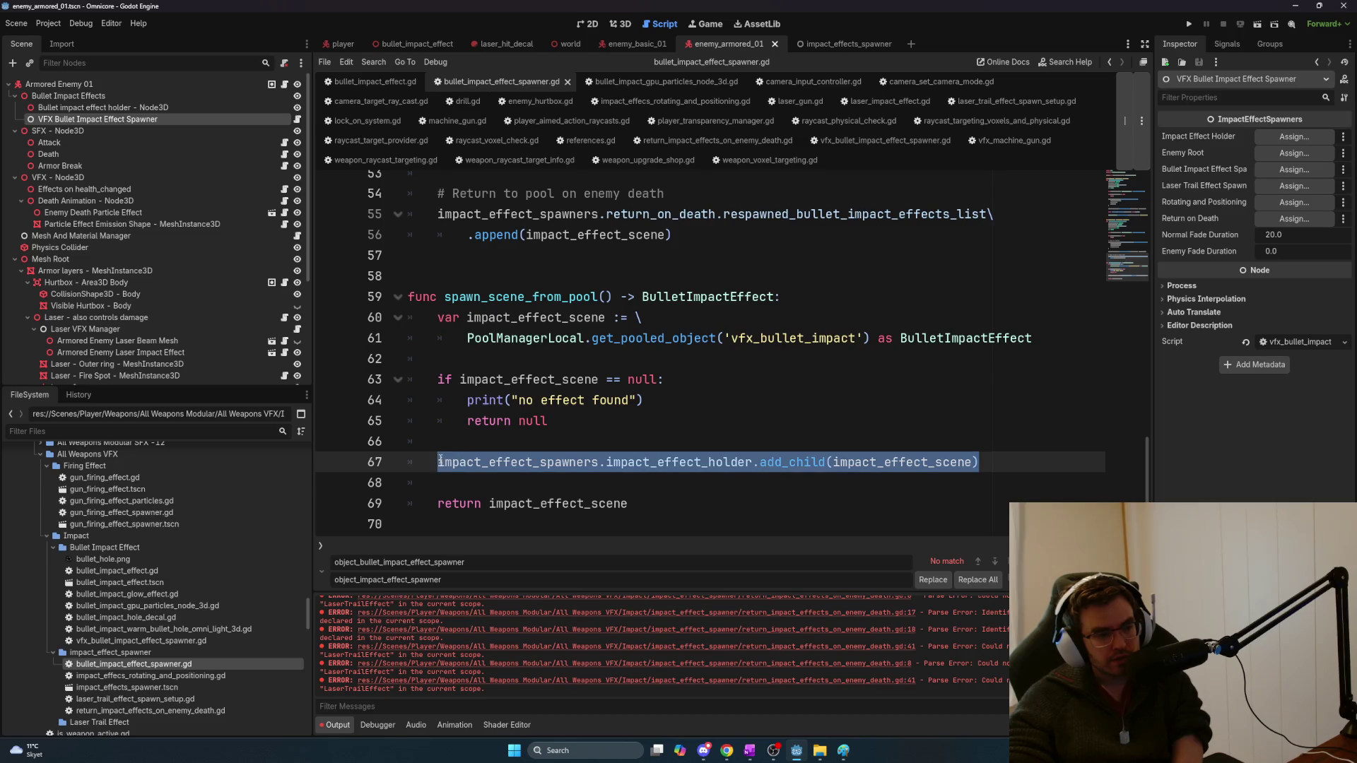
{"action": "double_click", "coordinate": [513, 463]}
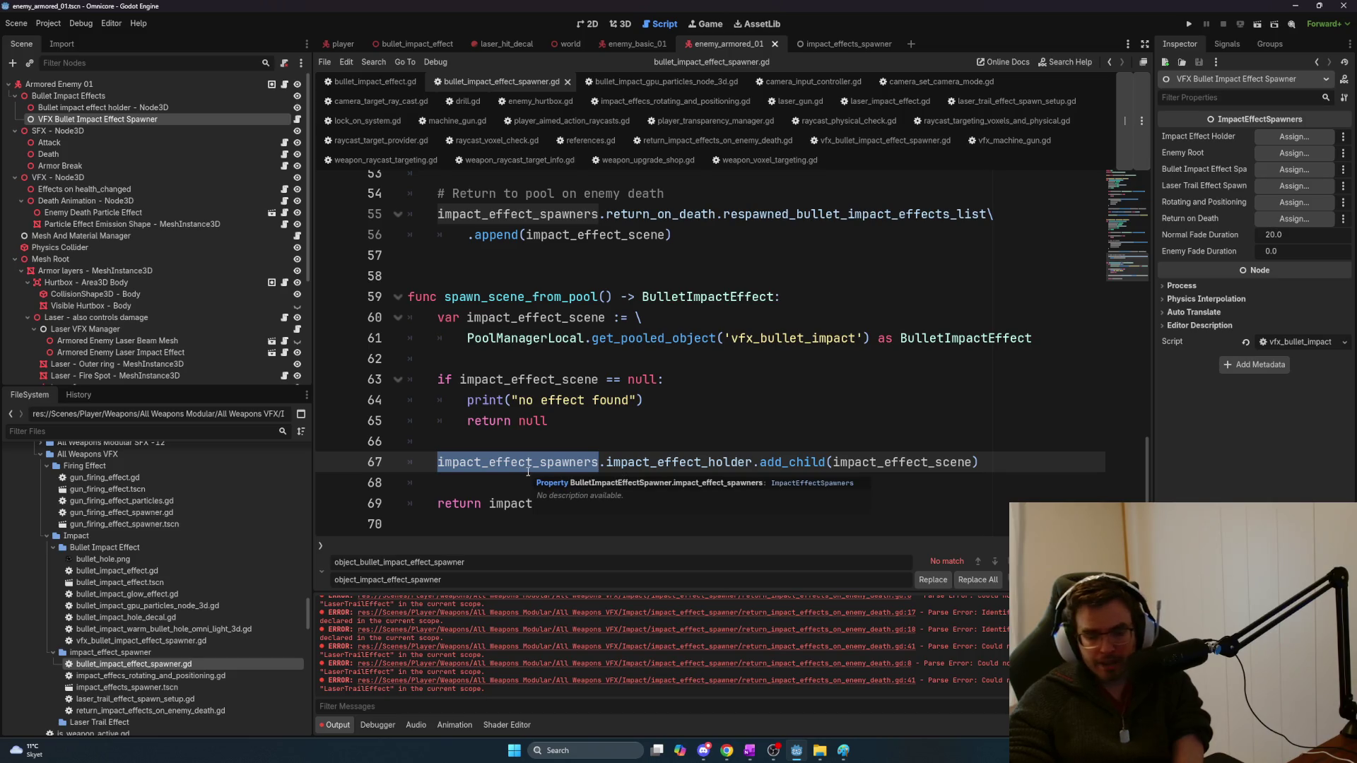
{"action": "left_click", "coordinate": [533, 468]}
{"action": "double_click", "coordinate": [533, 464]}
Review the script's spawn and return-on-death code, then bring up the impact_effects_spawner scene.
{"action": "scroll", "coordinate": [707, 507], "scroll_direction": "up", "scroll_amount": 15}
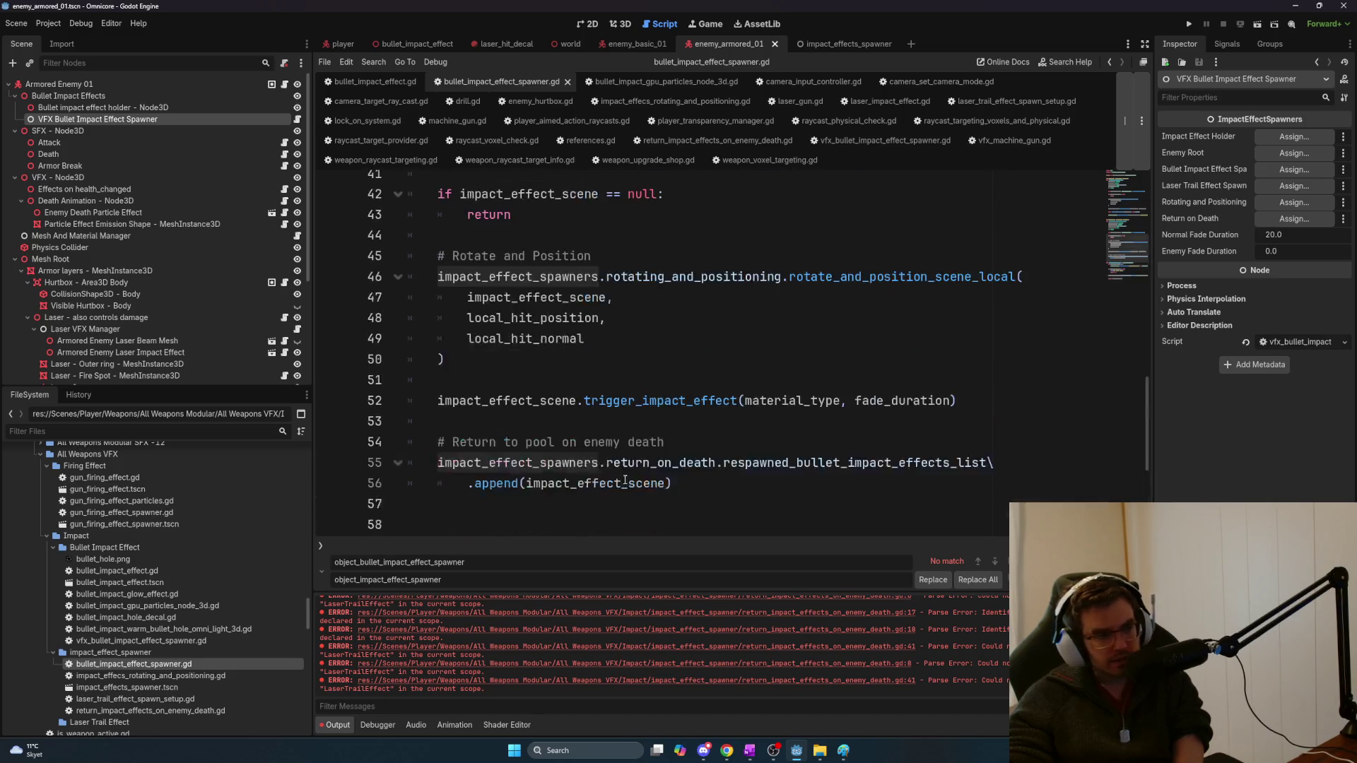
{"action": "scroll", "coordinate": [707, 508], "scroll_direction": "up", "scroll_amount": 3}
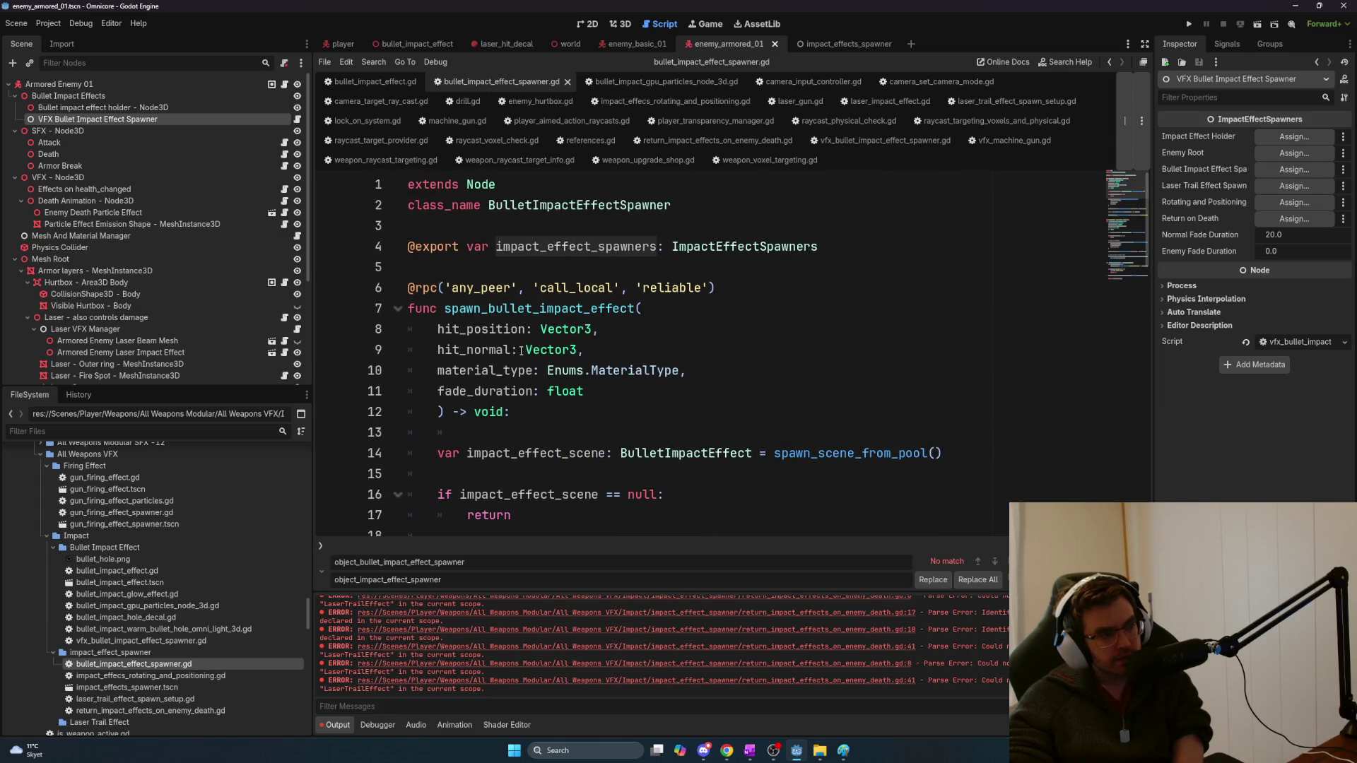
{"action": "scroll", "coordinate": [382, 201], "scroll_direction": "down", "scroll_amount": 10}
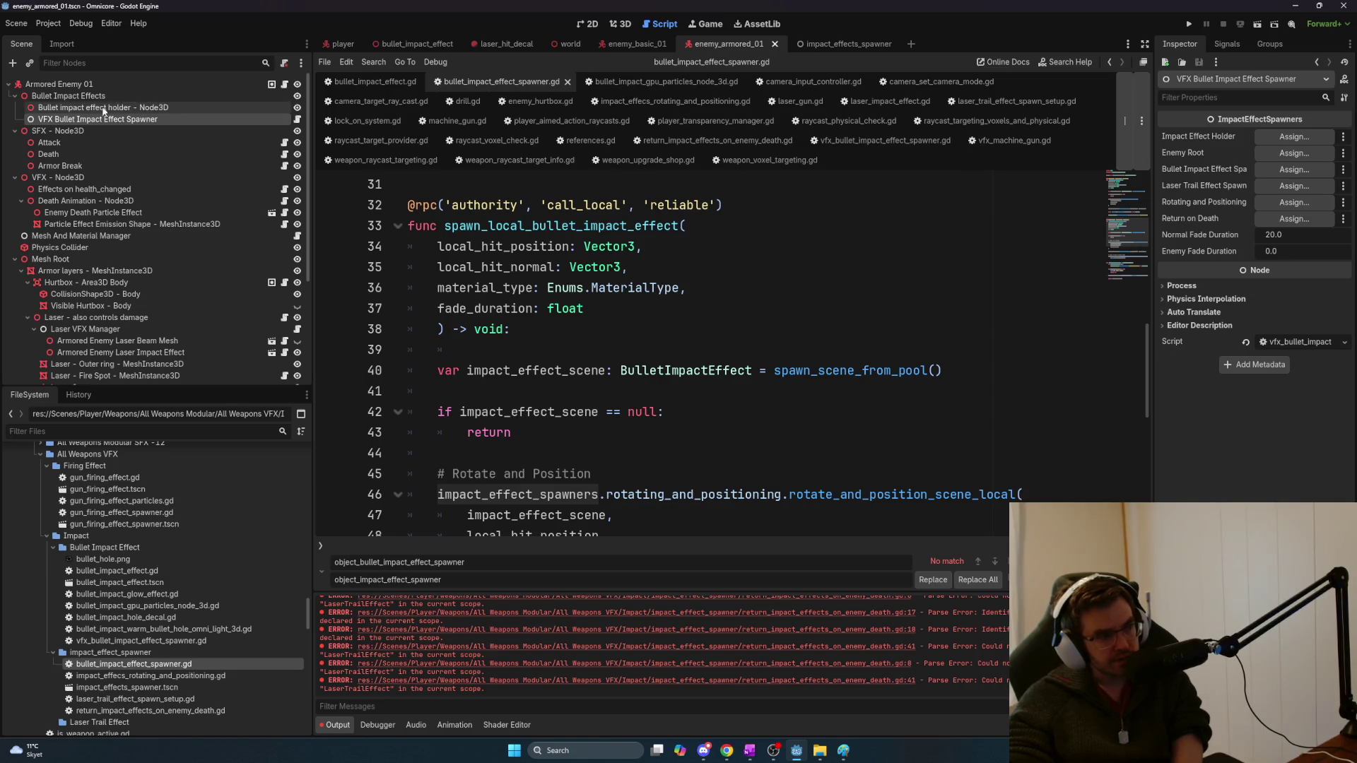
{"action": "scroll", "coordinate": [614, 396], "scroll_direction": "down", "scroll_amount": 3}
{"action": "scroll", "coordinate": [614, 396], "scroll_direction": "up", "scroll_amount": 2}
{"action": "scroll", "coordinate": [614, 396], "scroll_direction": "down", "scroll_amount": 5}
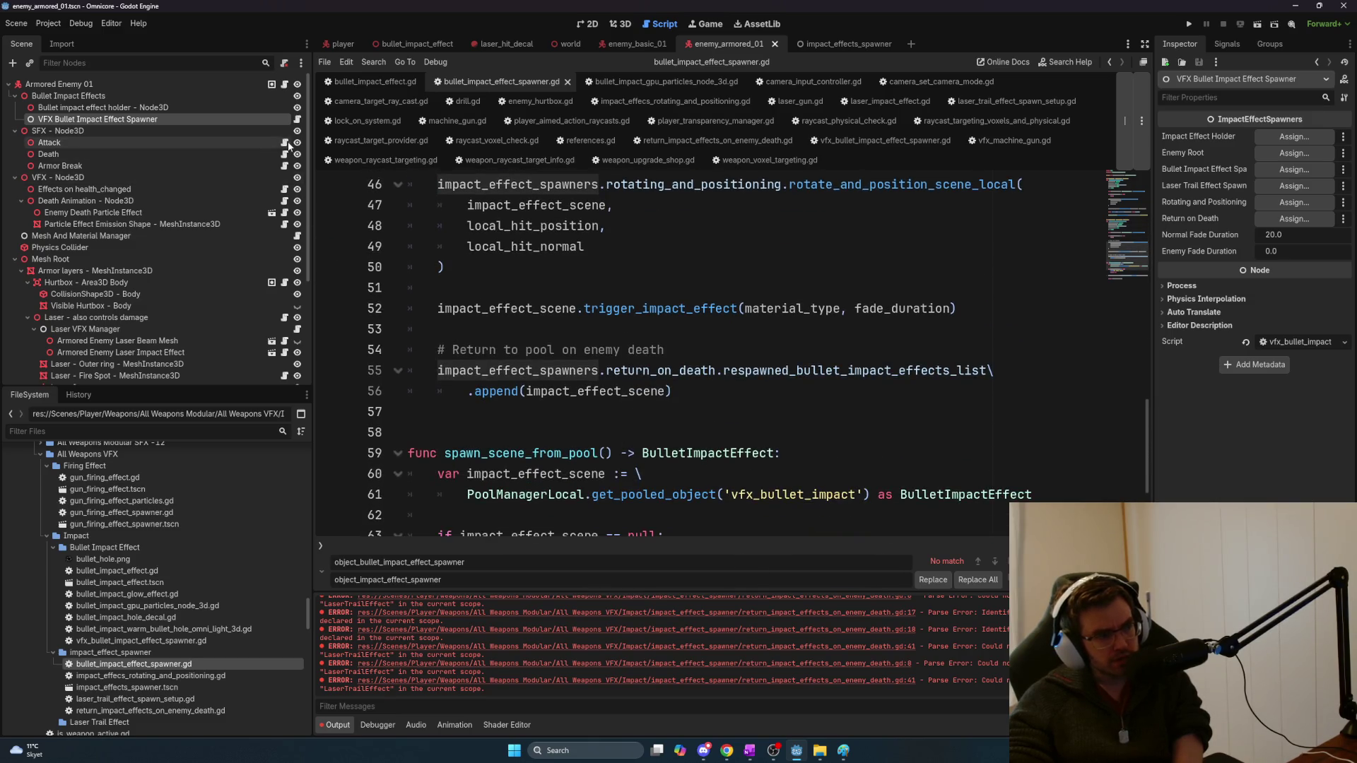
{"action": "scroll", "coordinate": [639, 375], "scroll_direction": "up", "scroll_amount": 4}
{"action": "scroll", "coordinate": [640, 375], "scroll_direction": "down", "scroll_amount": 3}
{"action": "scroll", "coordinate": [639, 374], "scroll_direction": "down", "scroll_amount": 3}
{"action": "scroll", "coordinate": [626, 392], "scroll_direction": "up", "scroll_amount": 3}
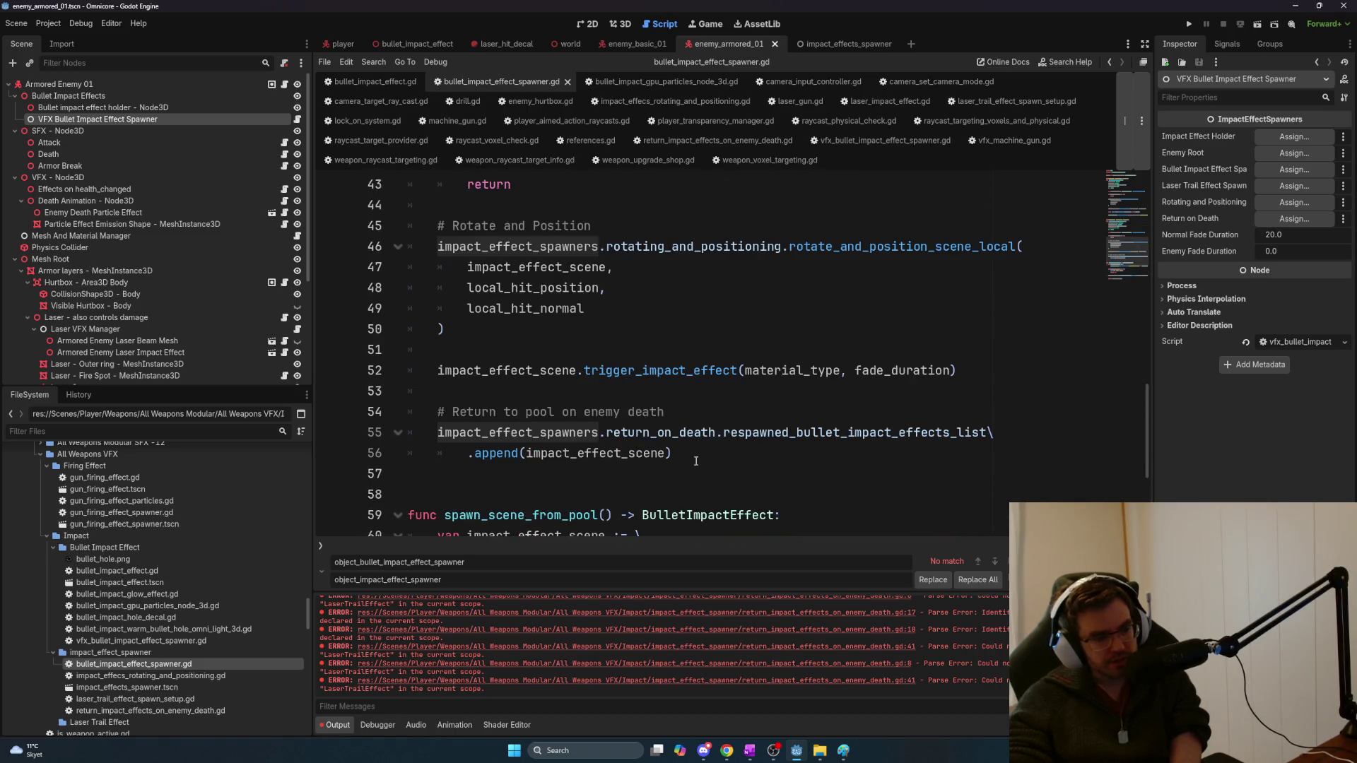
{"action": "scroll", "coordinate": [696, 464], "scroll_direction": "down", "scroll_amount": 1}
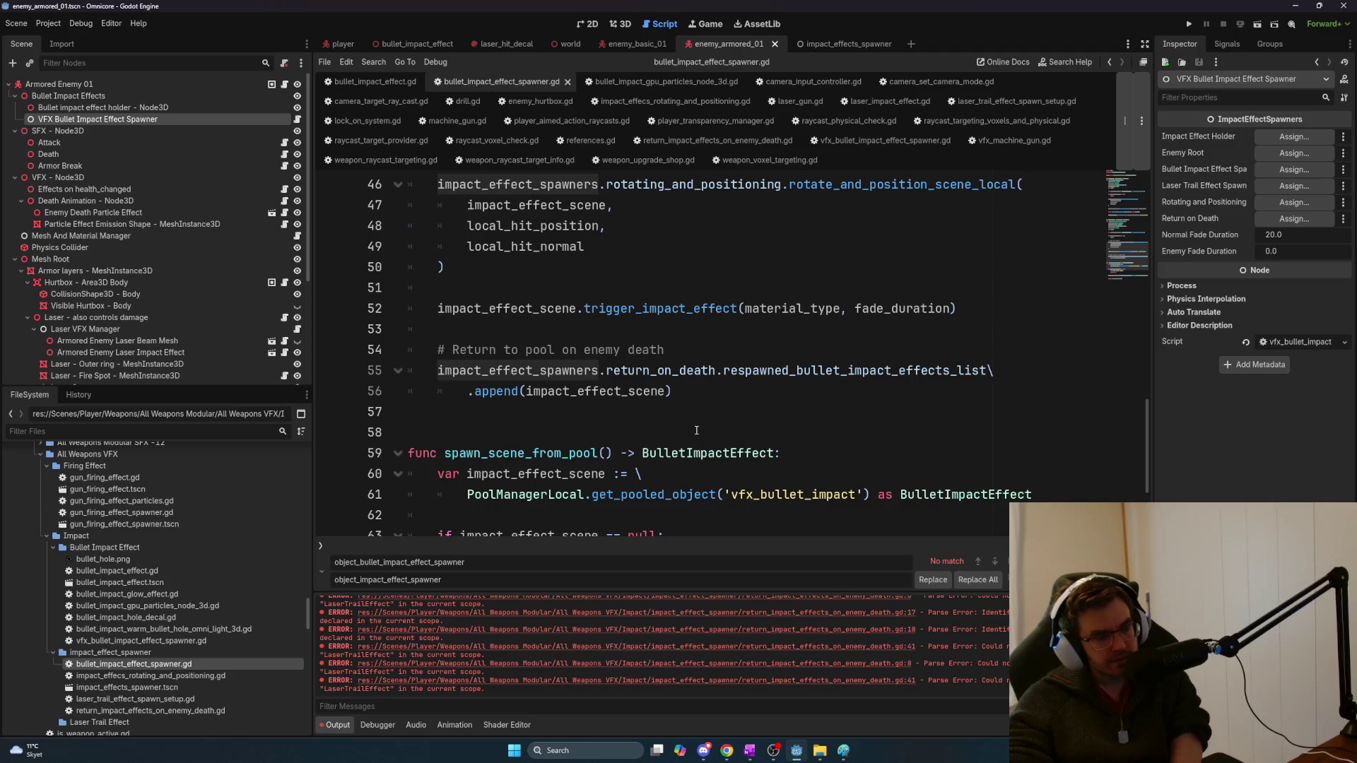
{"action": "scroll", "coordinate": [699, 442], "scroll_direction": "up", "scroll_amount": 2}
{"action": "scroll", "coordinate": [699, 442], "scroll_direction": "down", "scroll_amount": 1}
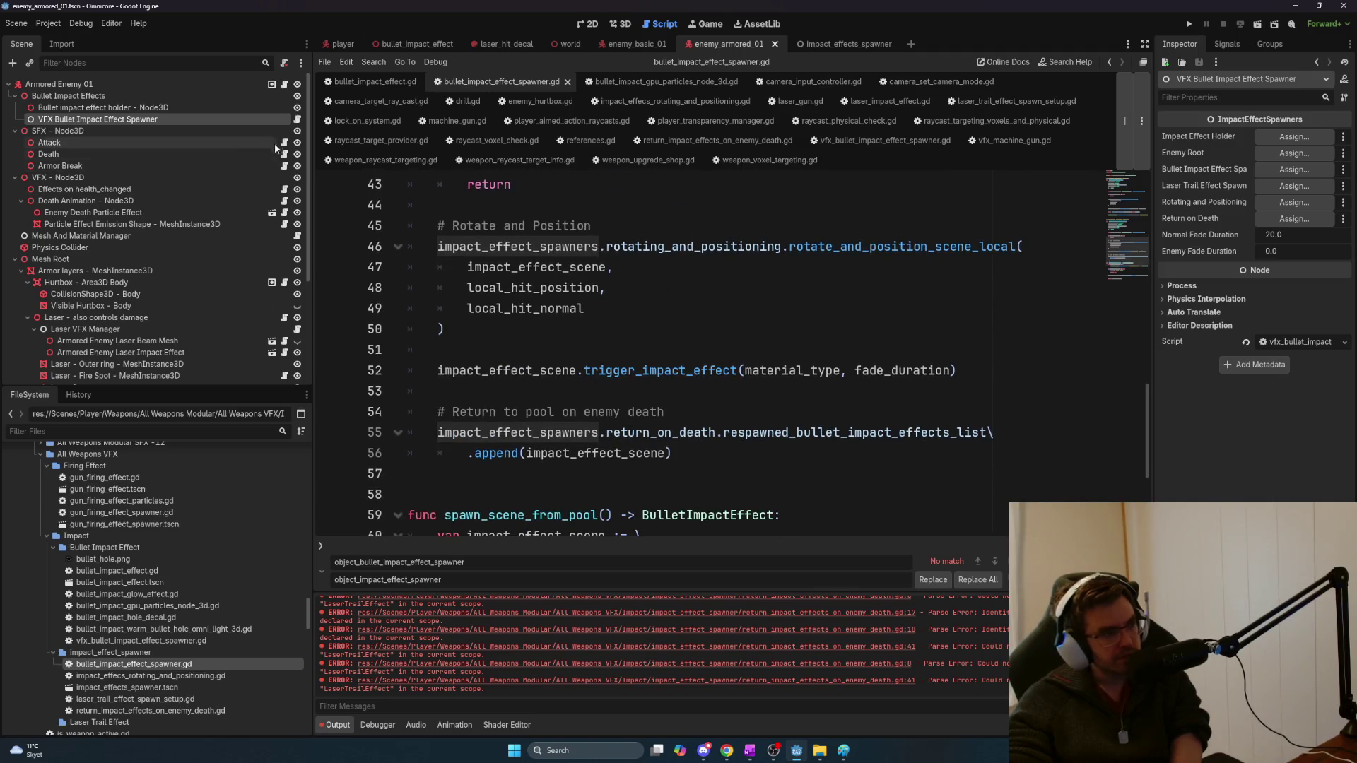
{"action": "left_click", "coordinate": [823, 44]}
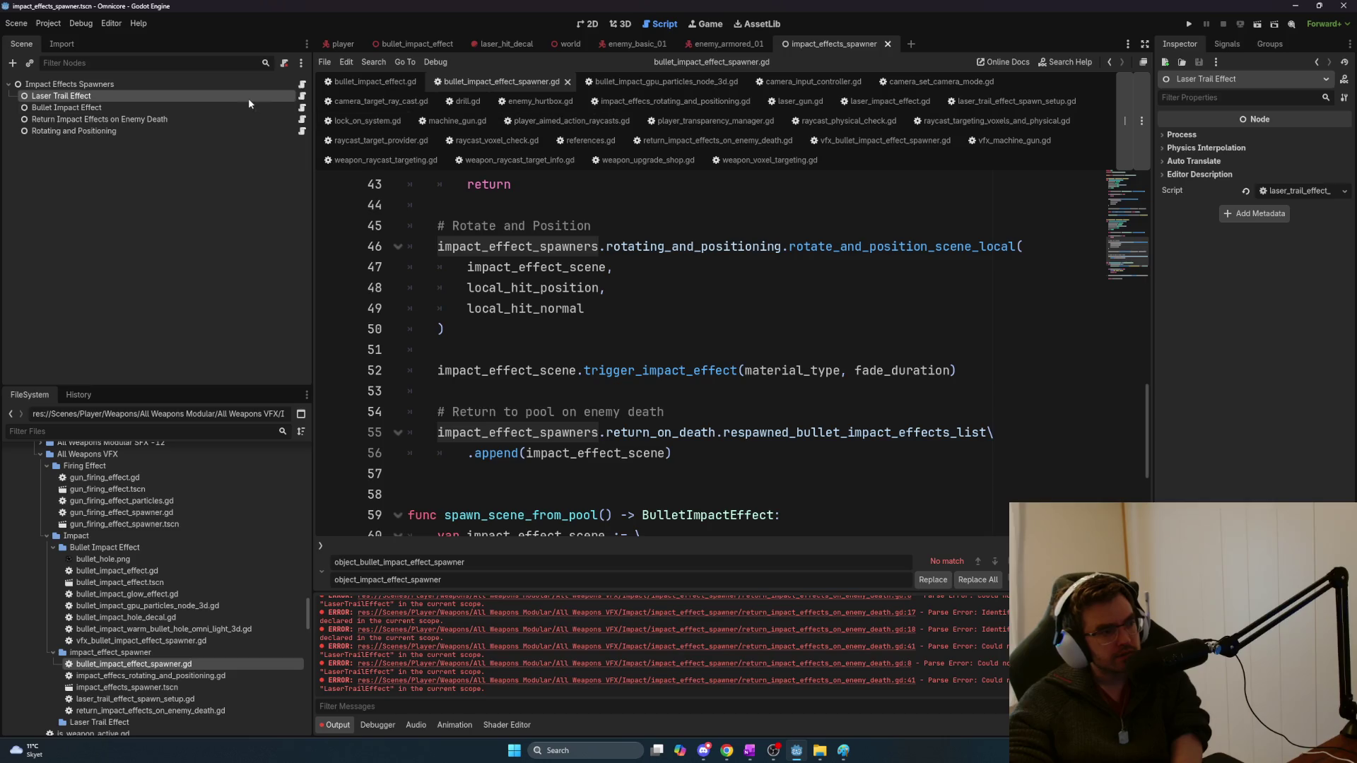
Open the Bullet Impact Effect node's script and place the cursor at the end of line 56.
{"action": "left_click", "coordinate": [302, 107]}
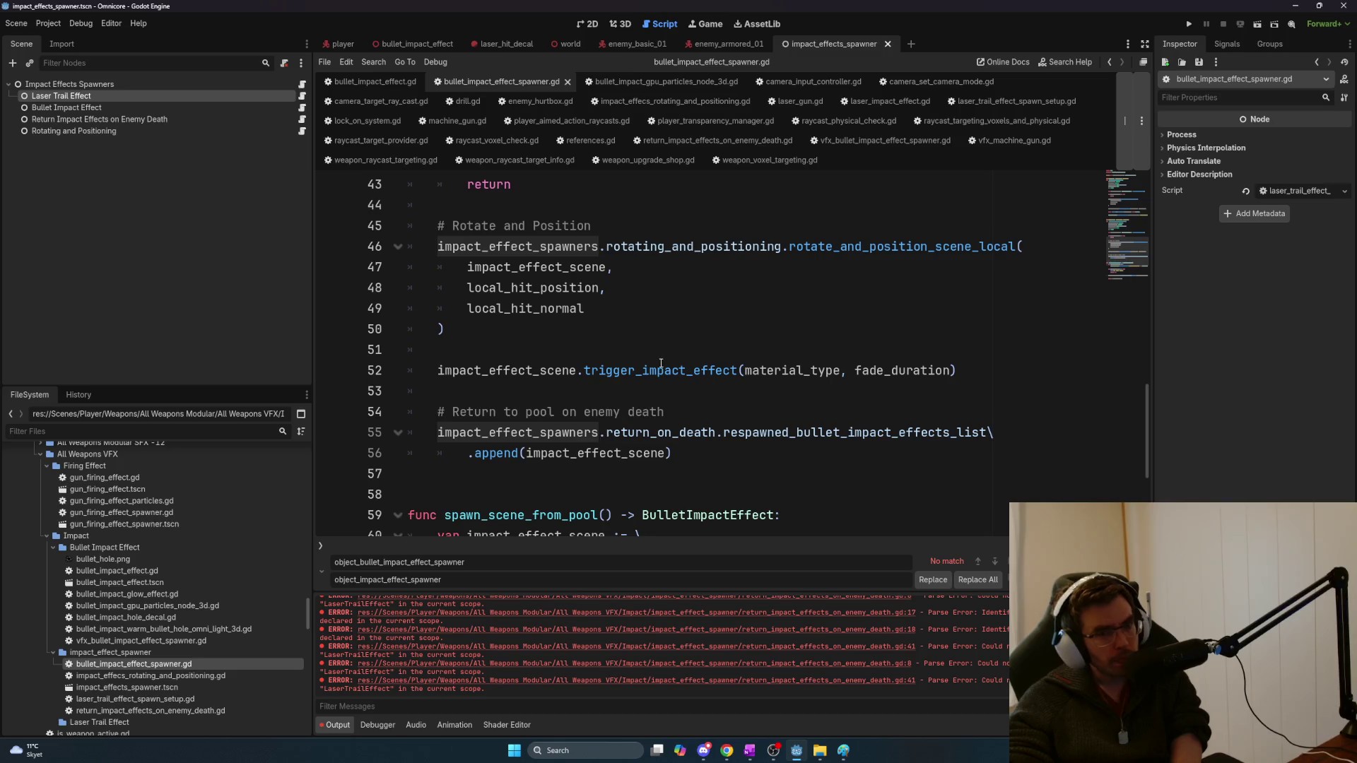
{"action": "scroll", "coordinate": [768, 419], "scroll_direction": "down", "scroll_amount": 2}
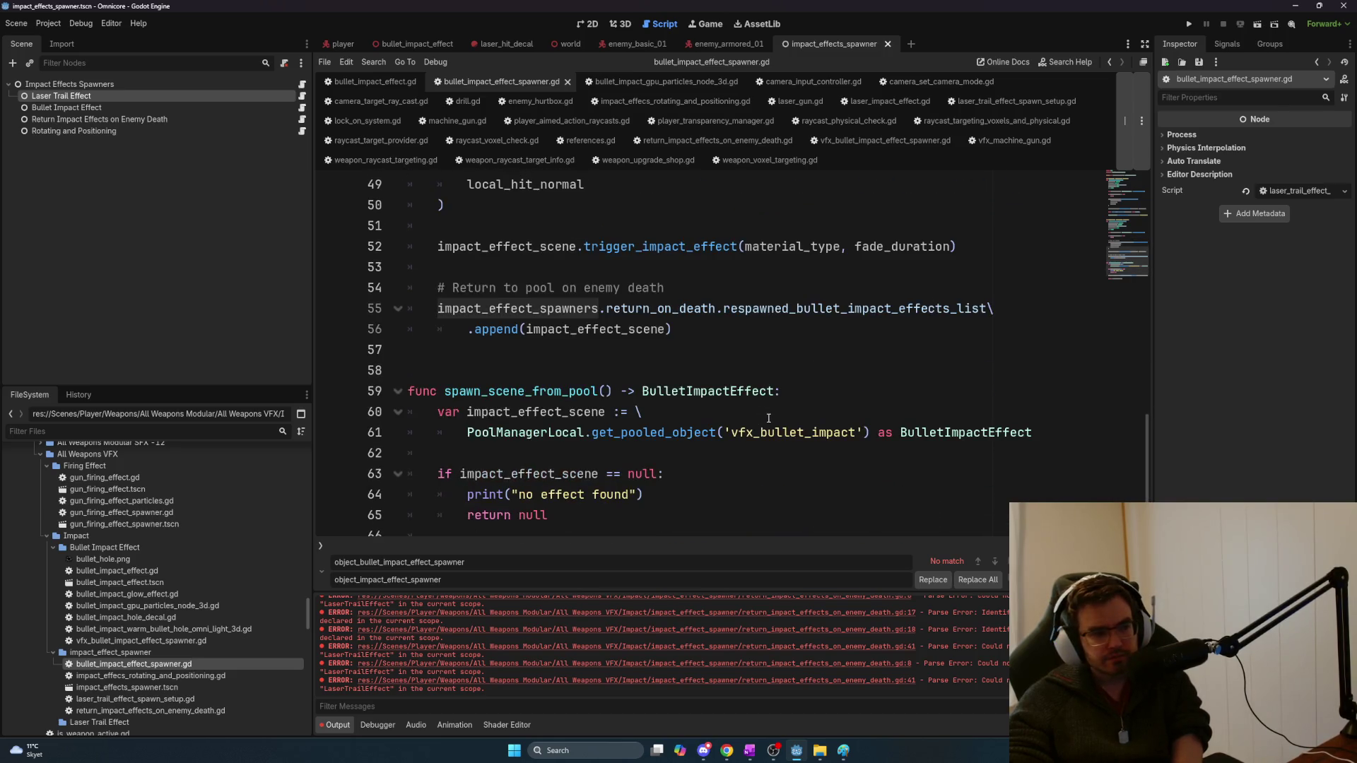
{"action": "left_click", "coordinate": [729, 331]}
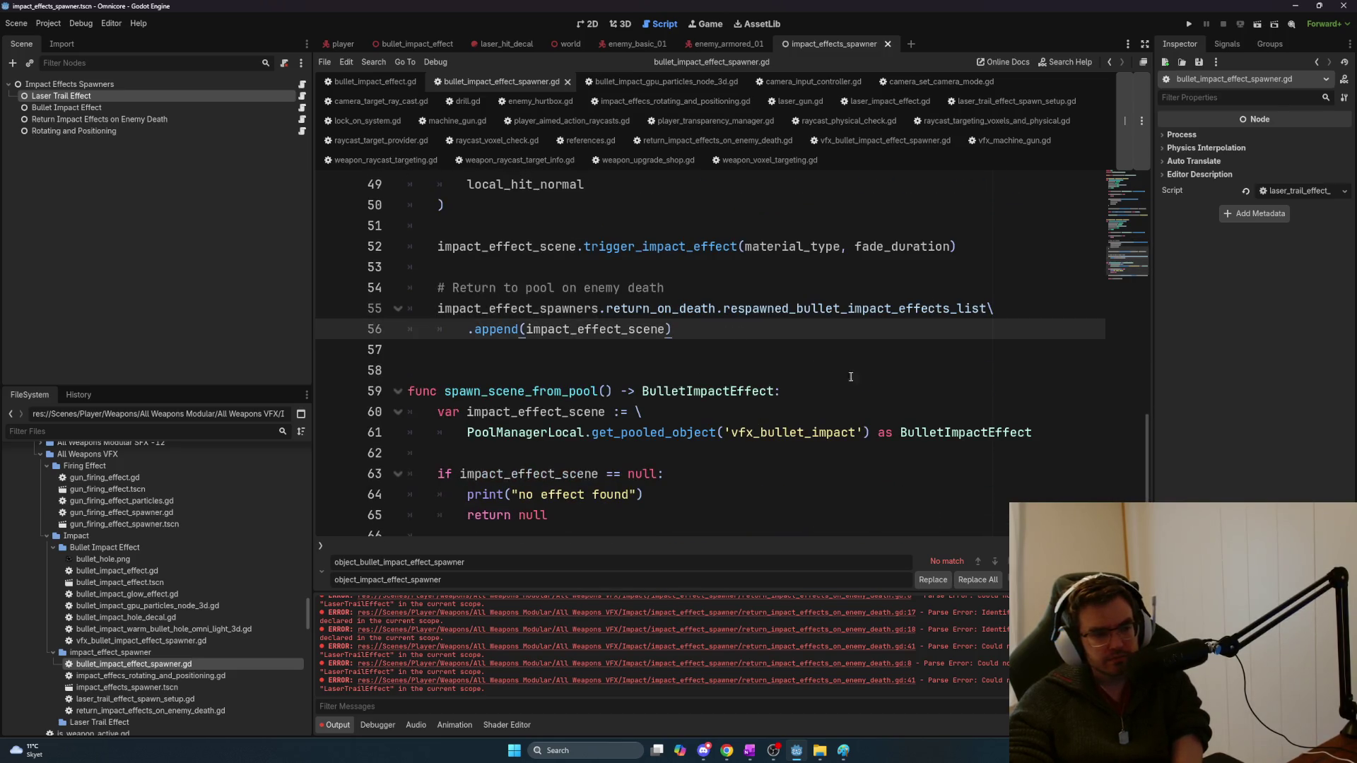
{"action": "key", "text": "alt+Tab"}
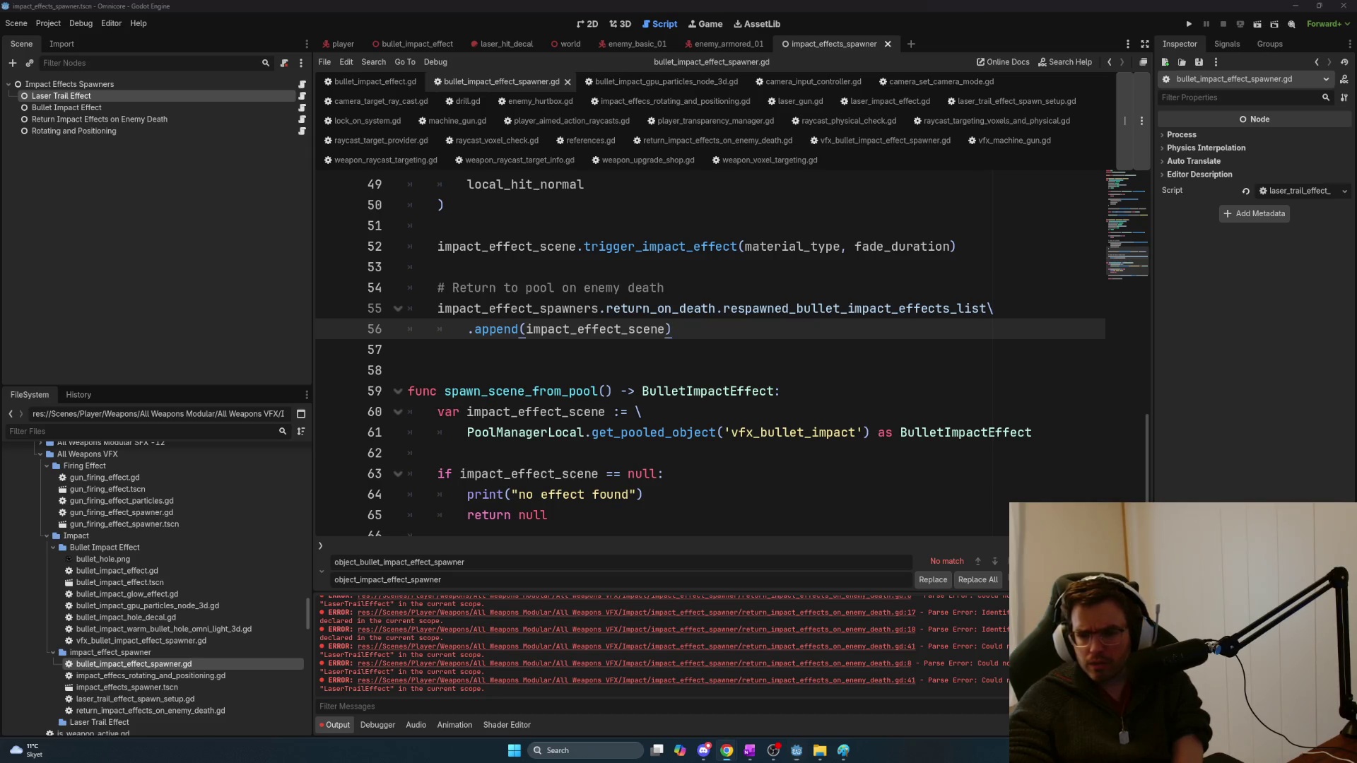
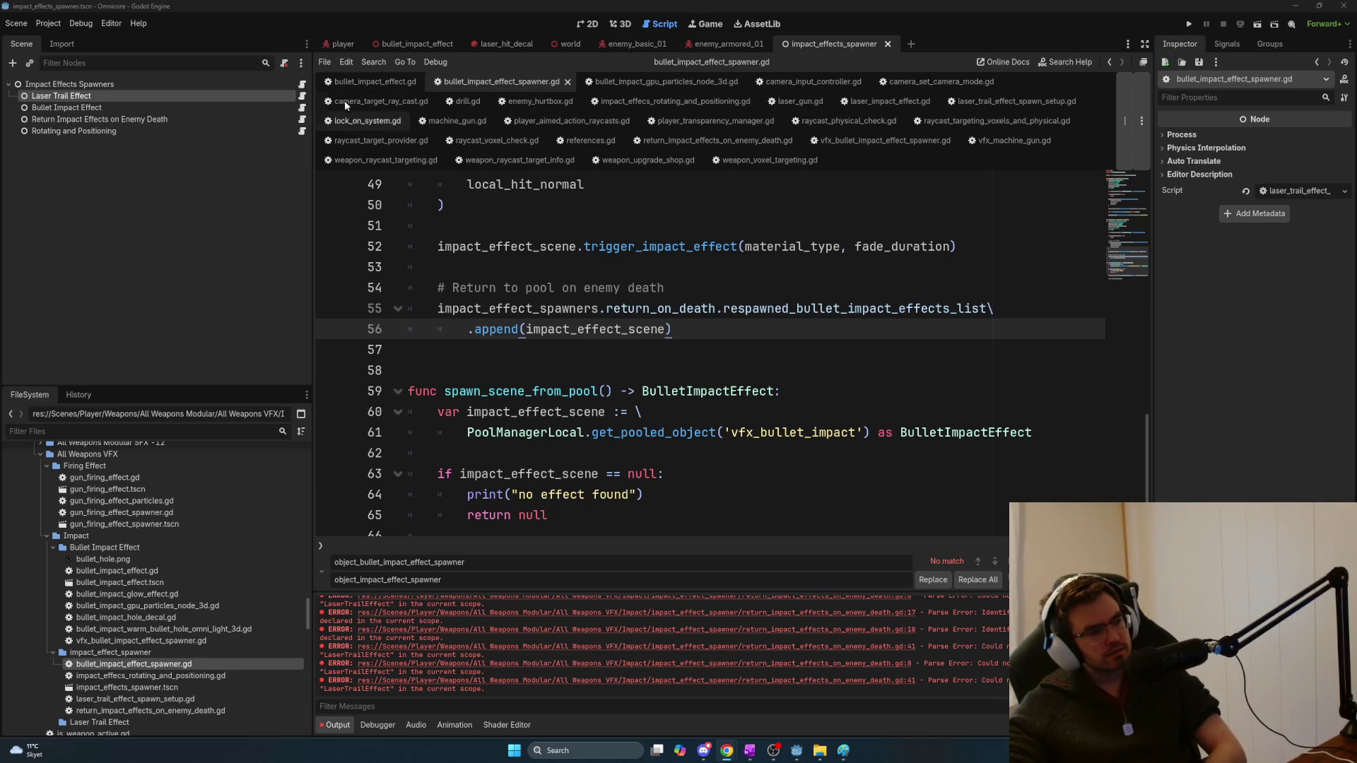
Scroll through bullet_impact_effect_spawner.gd, then open vfx_bullet_impact_effect_spawner.gd from the FileSystem dock.
{"action": "scroll", "coordinate": [732, 318], "scroll_direction": "down", "scroll_amount": 2}
{"action": "scroll", "coordinate": [732, 318], "scroll_direction": "up", "scroll_amount": 1}
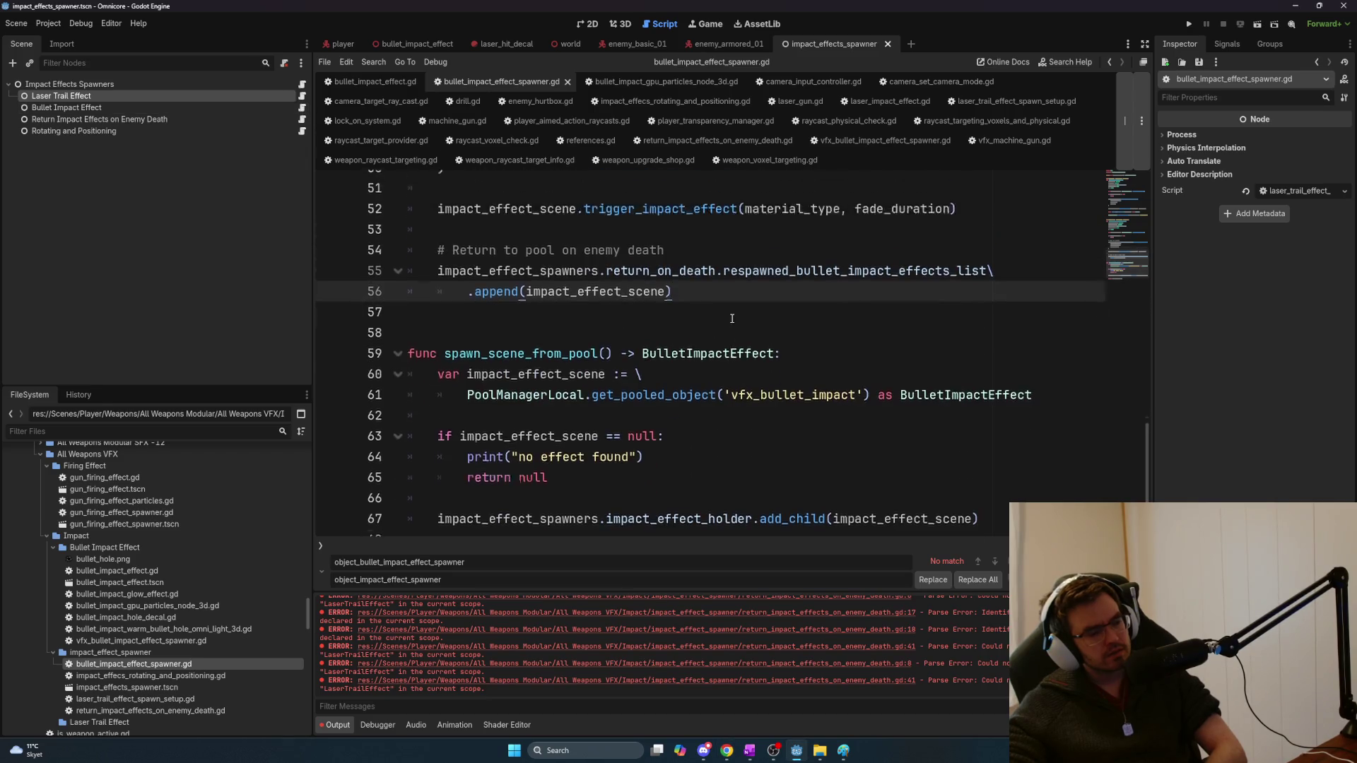
{"action": "scroll", "coordinate": [733, 318], "scroll_direction": "up", "scroll_amount": 12}
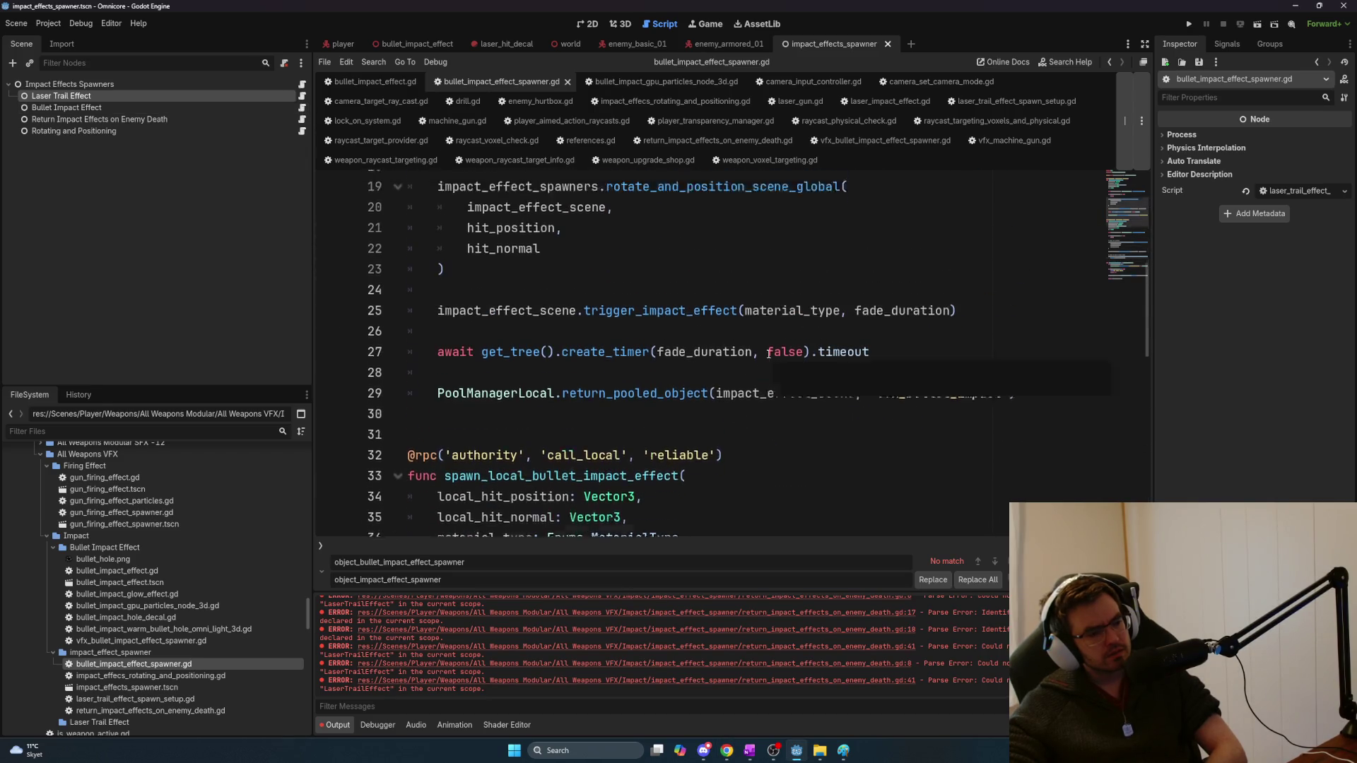
{"action": "scroll", "coordinate": [769, 353], "scroll_direction": "up", "scroll_amount": 6}
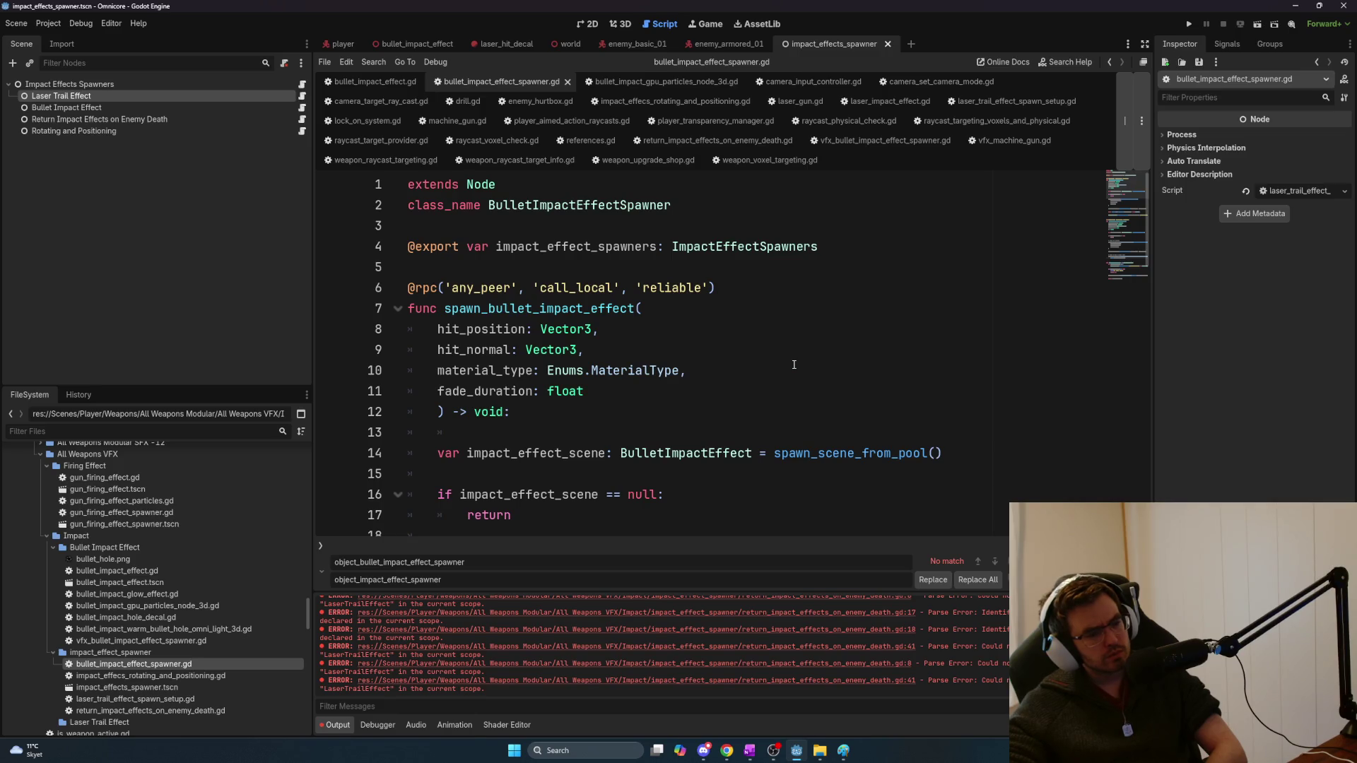
{"action": "scroll", "coordinate": [794, 364], "scroll_direction": "down", "scroll_amount": 1}
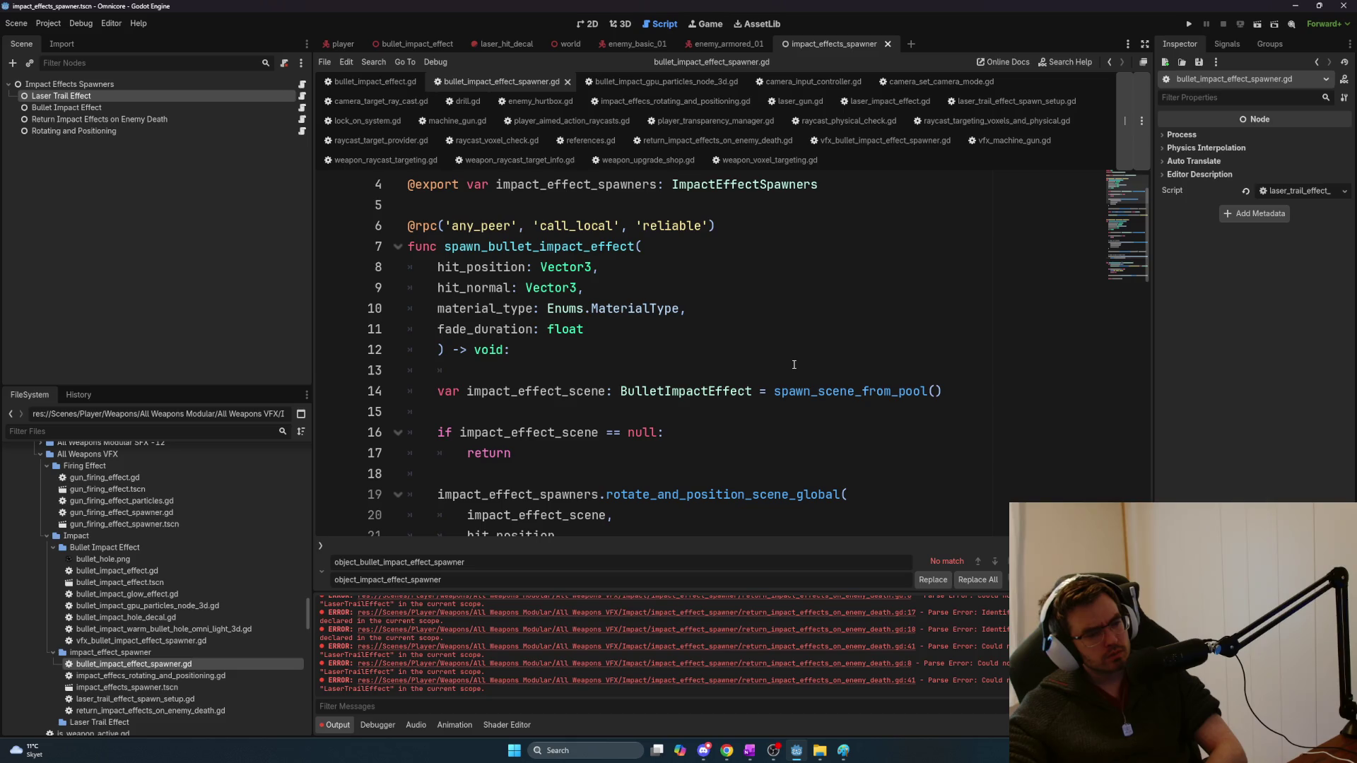
{"action": "scroll", "coordinate": [794, 364], "scroll_direction": "down", "scroll_amount": 2}
{"action": "scroll", "coordinate": [793, 364], "scroll_direction": "up", "scroll_amount": 2}
{"action": "scroll", "coordinate": [794, 363], "scroll_direction": "down", "scroll_amount": 3}
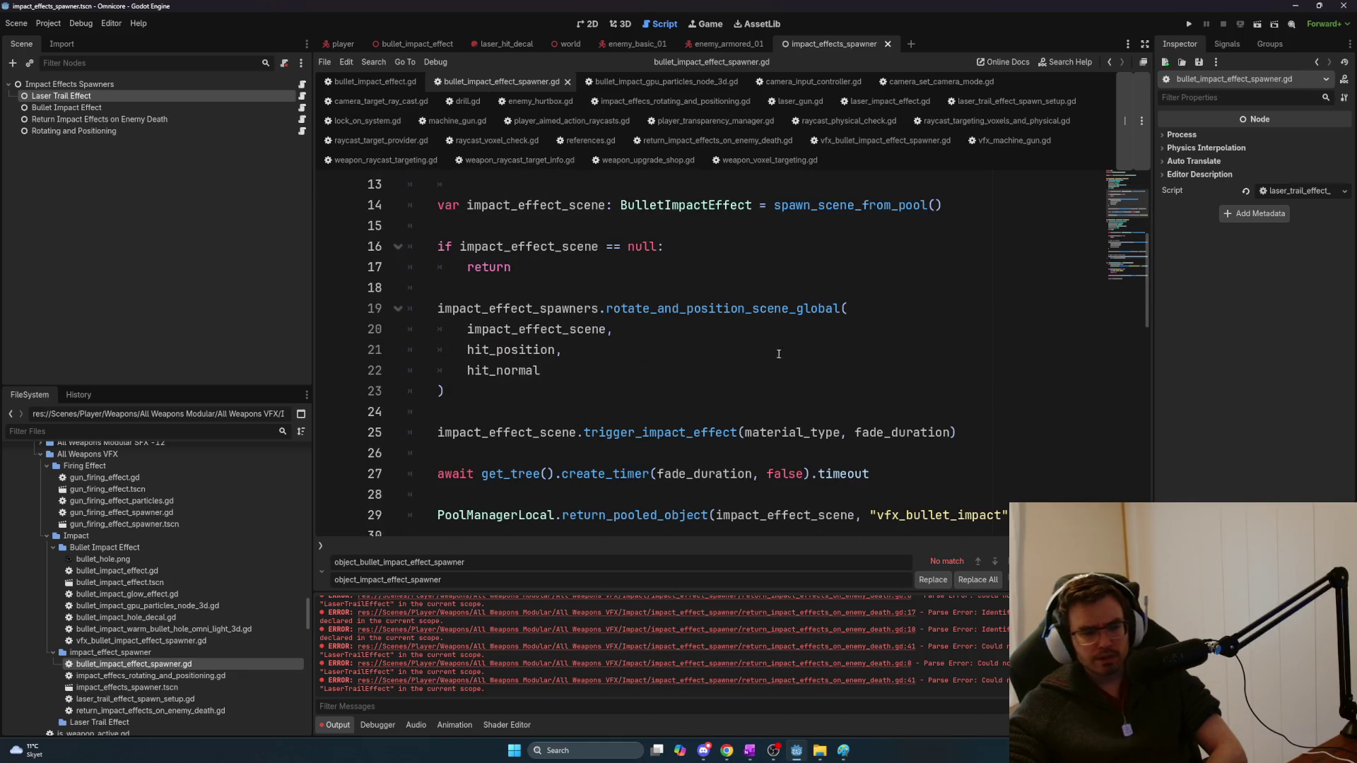
{"action": "scroll", "coordinate": [744, 317], "scroll_direction": "up", "scroll_amount": 1}
{"action": "scroll", "coordinate": [744, 316], "scroll_direction": "up", "scroll_amount": 3}
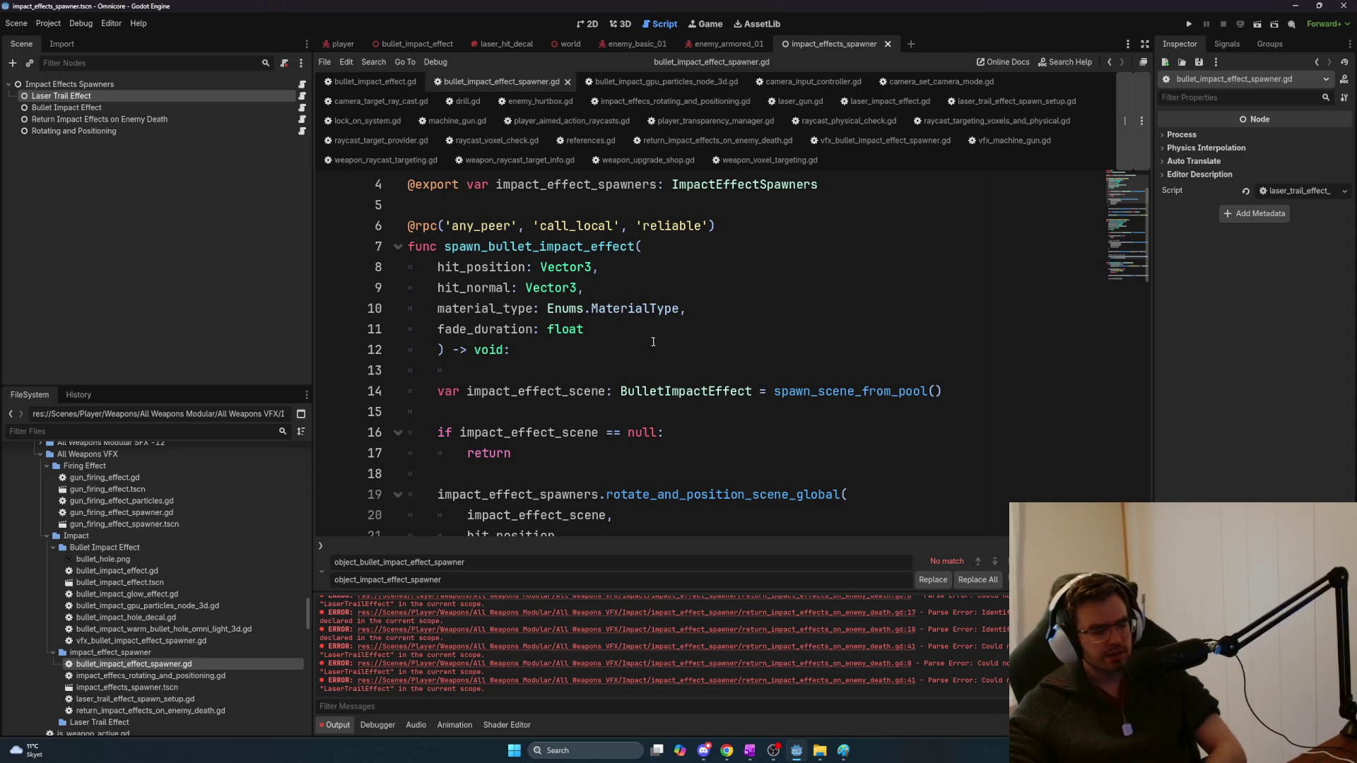
{"action": "left_click", "coordinate": [301, 108]}
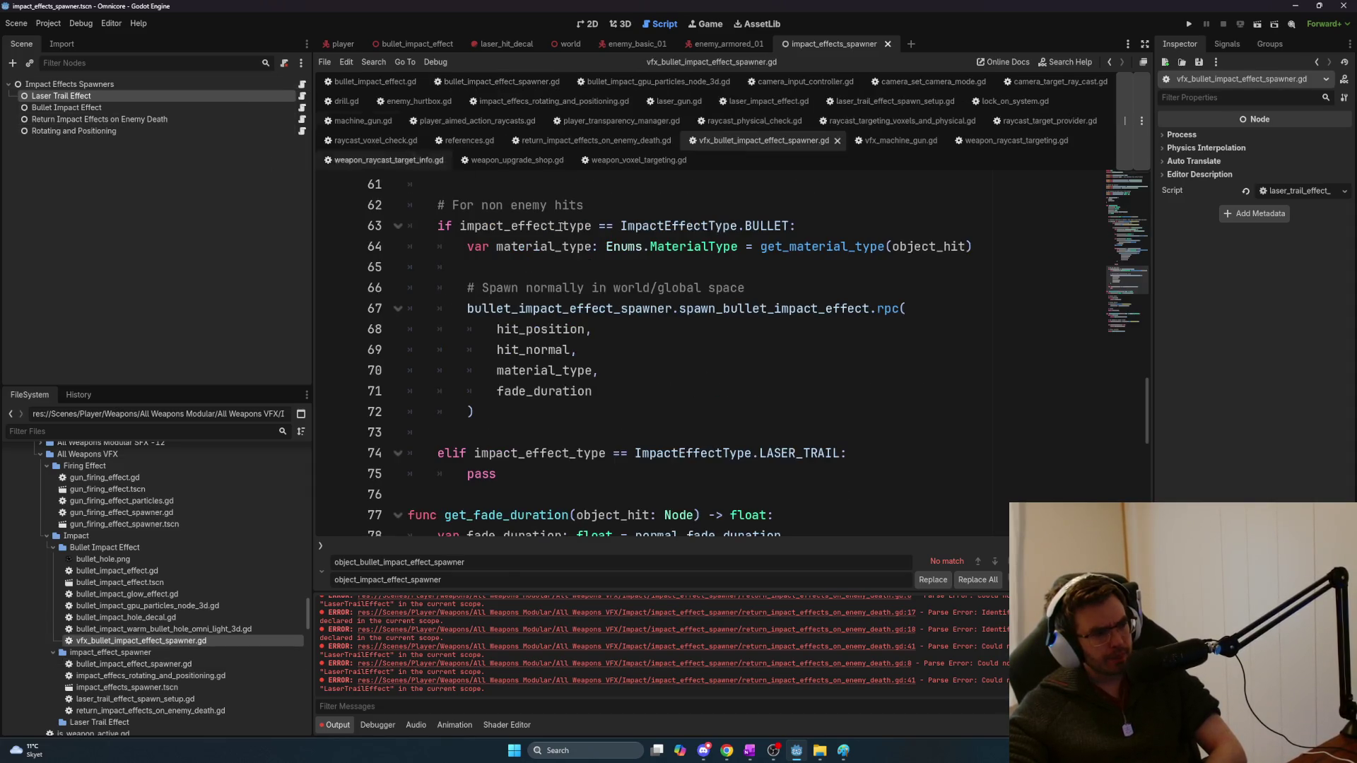
Scroll to the top of vfx_bullet_impact_effect_spawner.gd, then return to bullet_impact_effect_spawner.gd.
{"action": "scroll", "coordinate": [788, 420], "scroll_direction": "up", "scroll_amount": 2}
{"action": "scroll", "coordinate": [788, 419], "scroll_direction": "up", "scroll_amount": 13}
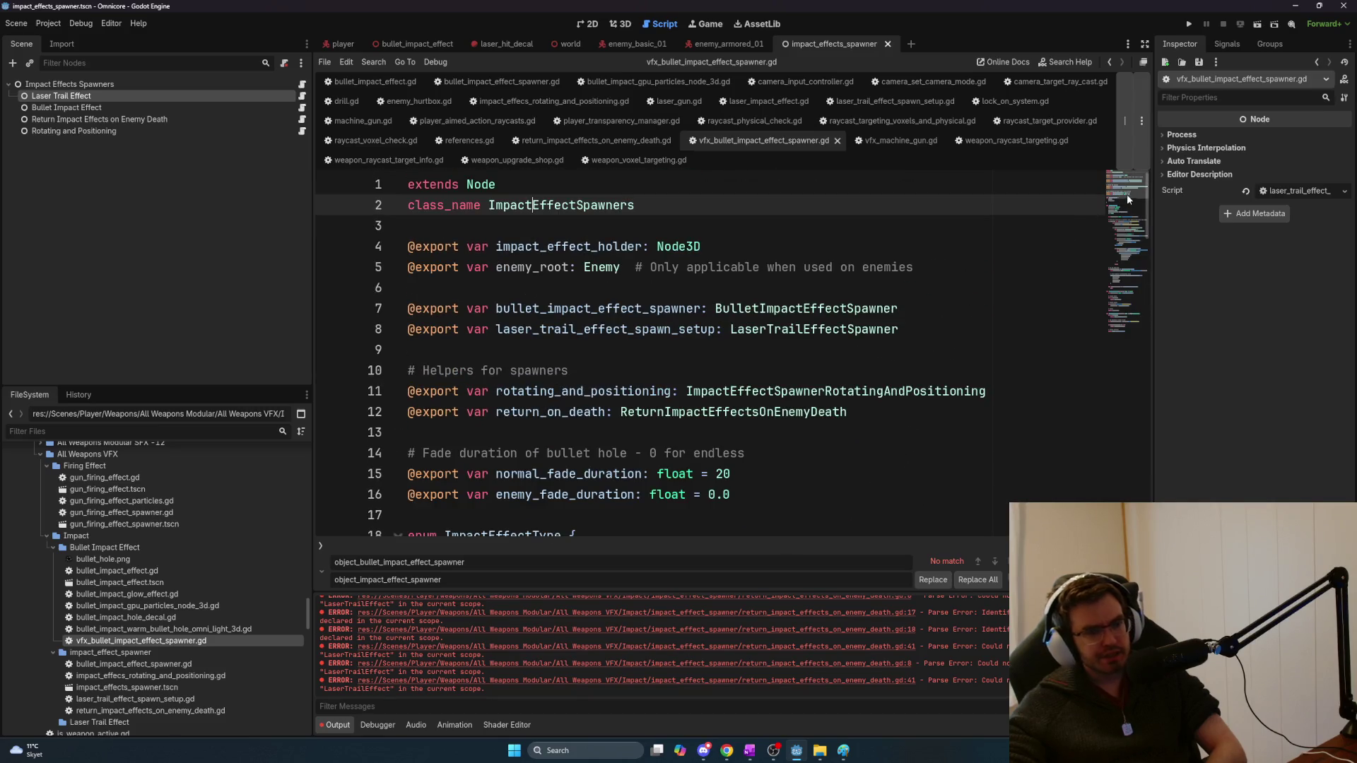
{"action": "left_click_drag", "start_coordinate": [1149, 206], "coordinate": [1139, 384]}
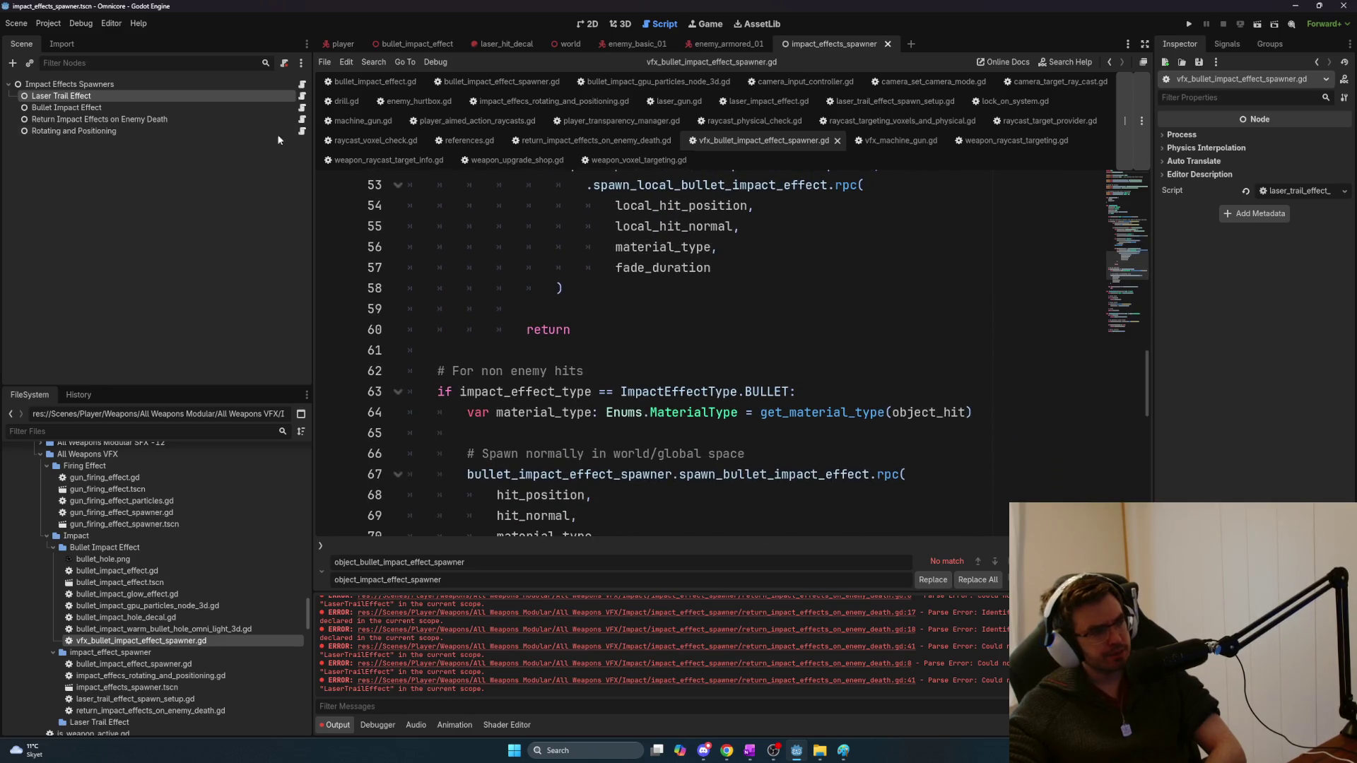
{"action": "left_click", "coordinate": [302, 109]}
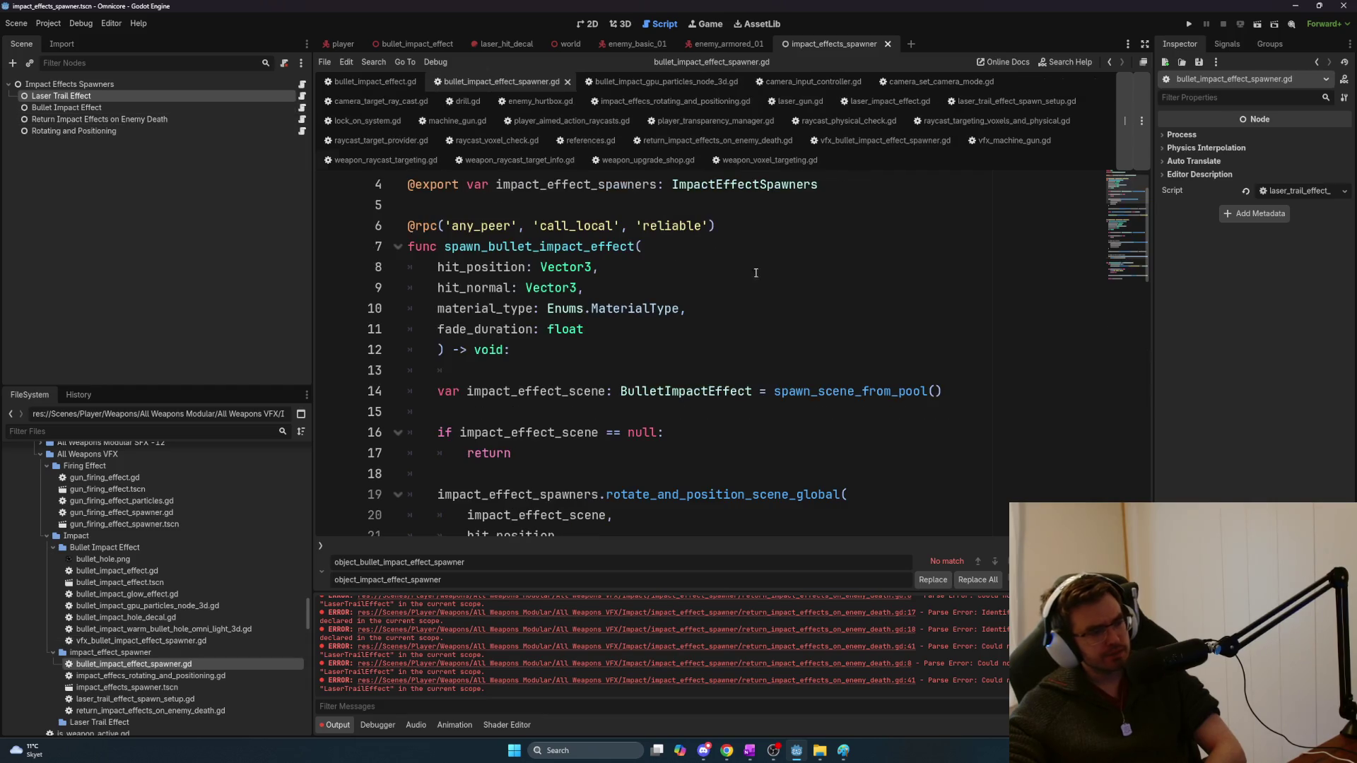
Review the spawn_bullet_impact_effect code, selecting a block and then clearing the selection.
{"action": "left_click_drag", "start_coordinate": [1146, 248], "coordinate": [1138, 319]}
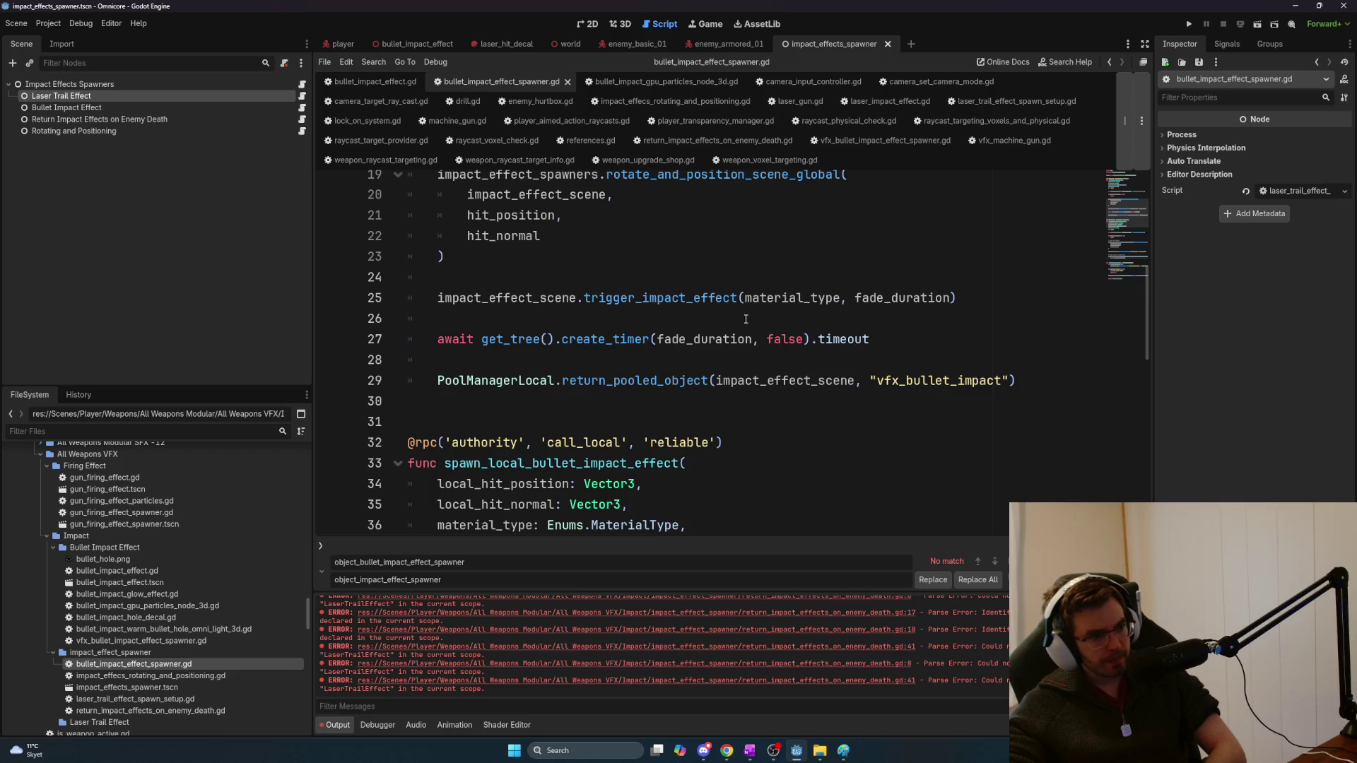
{"action": "scroll", "coordinate": [727, 311], "scroll_direction": "down", "scroll_amount": 2}
{"action": "scroll", "coordinate": [749, 332], "scroll_direction": "up", "scroll_amount": 6}
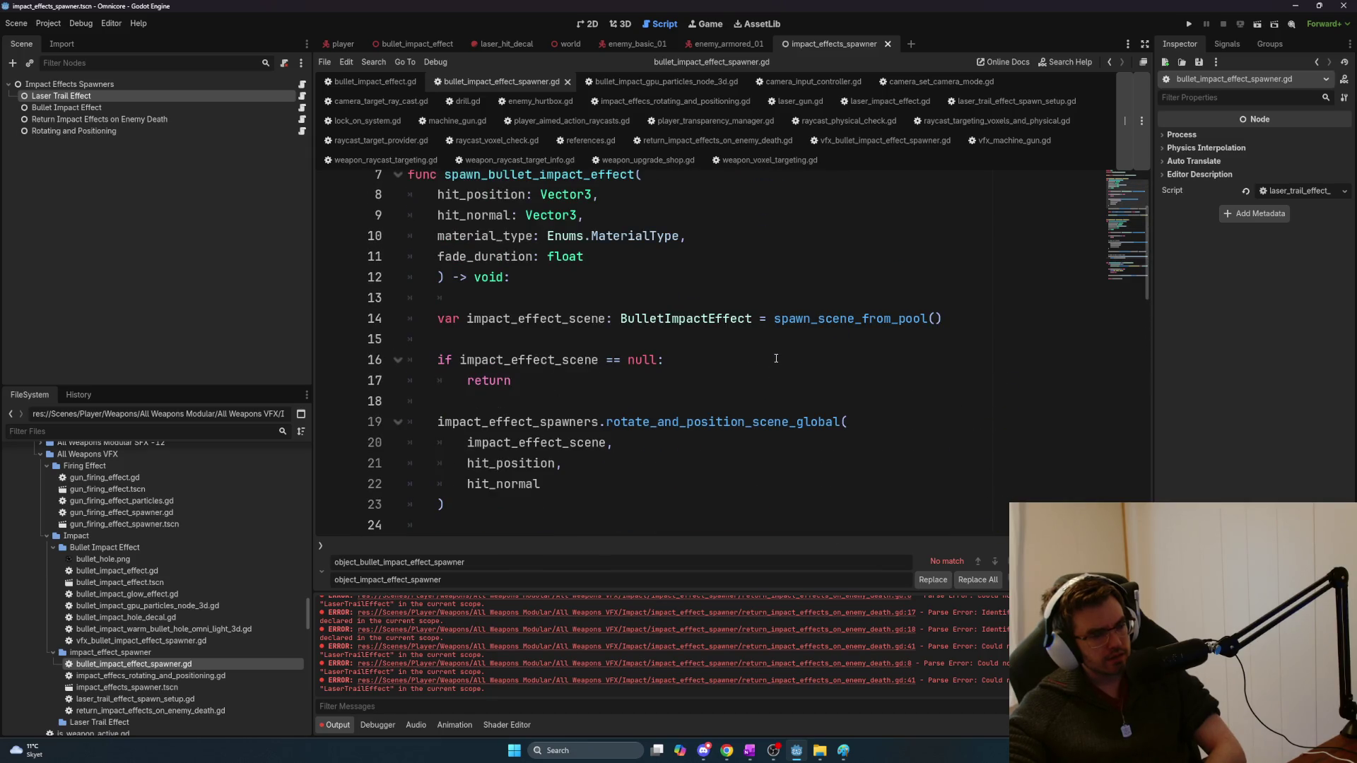
{"action": "scroll", "coordinate": [776, 359], "scroll_direction": "down", "scroll_amount": 1}
{"action": "scroll", "coordinate": [776, 358], "scroll_direction": "up", "scroll_amount": 2}
{"action": "scroll", "coordinate": [776, 358], "scroll_direction": "down", "scroll_amount": 2}
{"action": "scroll", "coordinate": [411, 221], "scroll_direction": "up", "scroll_amount": 2}
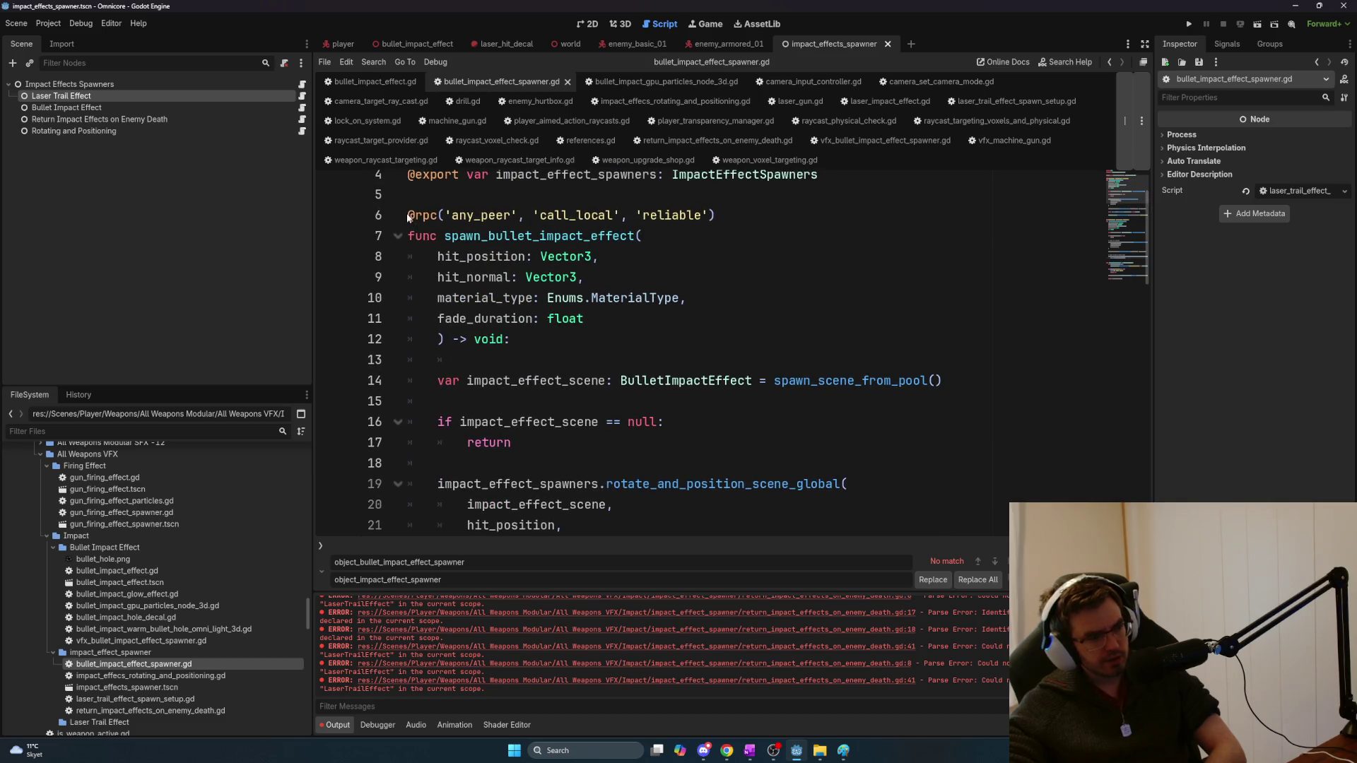
{"action": "mouse_move", "coordinate": [410, 215]}
{"action": "left_mouse_down"}
{"action": "mouse_move", "coordinate": [782, 377]}
{"action": "mouse_move", "coordinate": [975, 417]}
{"action": "mouse_move", "coordinate": [1003, 442]}
{"action": "mouse_move", "coordinate": [919, 443]}
{"action": "mouse_move", "coordinate": [1015, 442]}
{"action": "left_mouse_up"}
{"action": "scroll", "coordinate": [782, 377], "scroll_direction": "up", "scroll_amount": 2}
{"action": "scroll", "coordinate": [751, 341], "scroll_direction": "up", "scroll_amount": 1}
{"action": "left_click", "coordinate": [704, 382]}
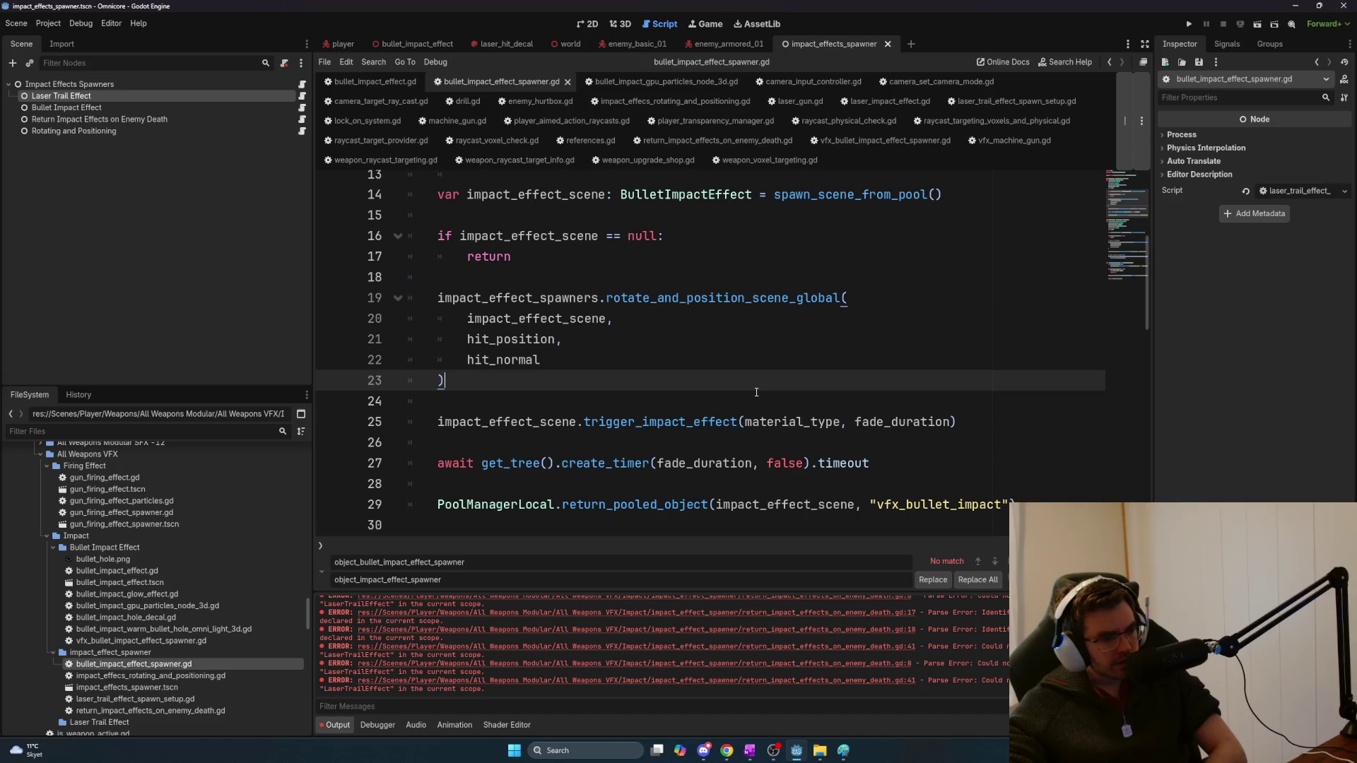
{"action": "scroll", "coordinate": [757, 393], "scroll_direction": "up", "scroll_amount": 1}
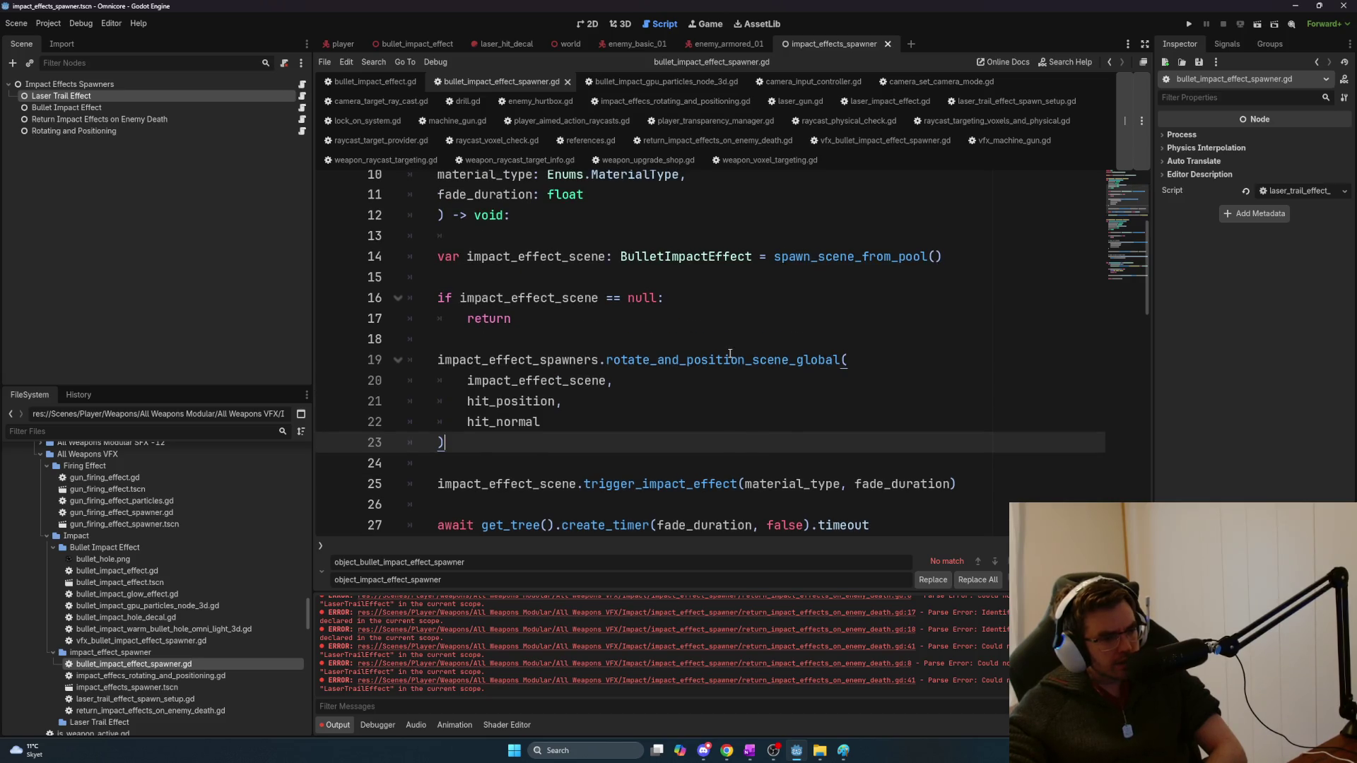
{"action": "scroll", "coordinate": [644, 349], "scroll_direction": "up", "scroll_amount": 1}
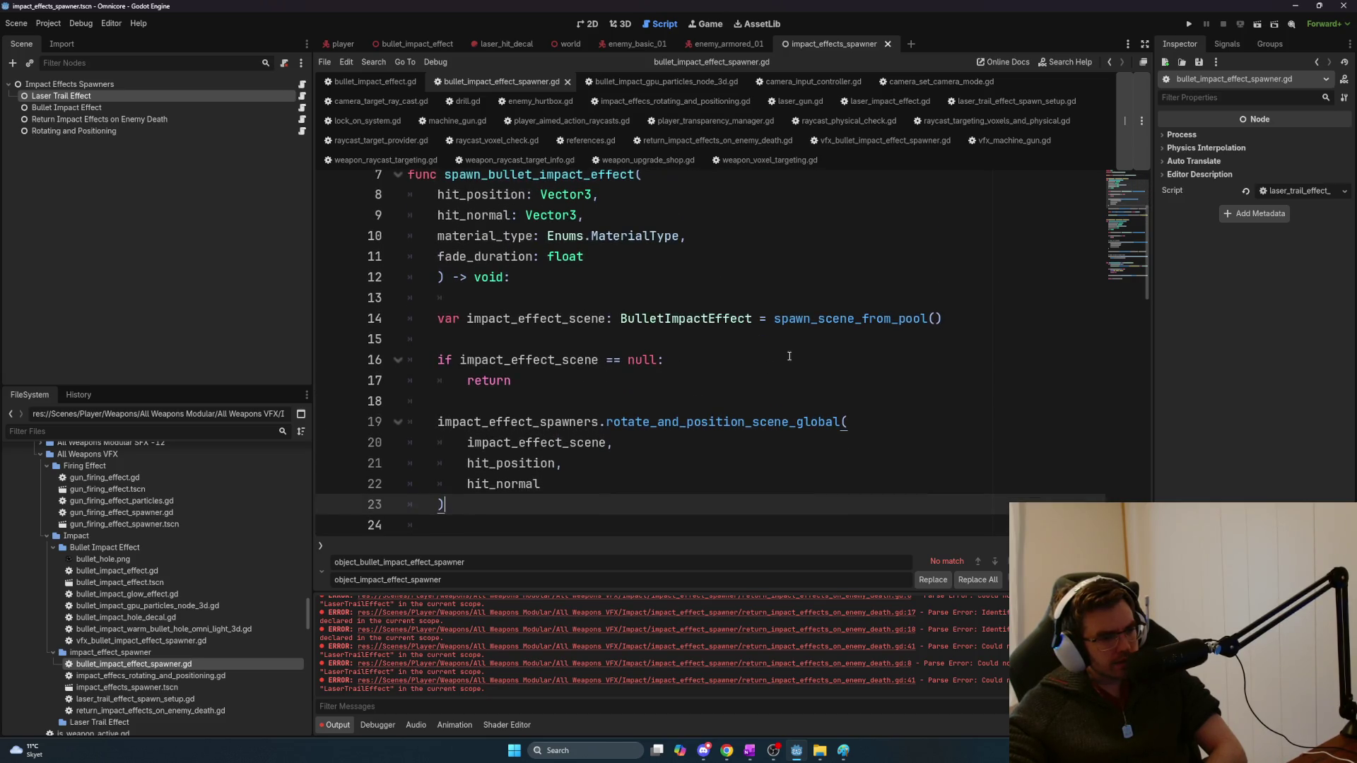
Jump to spawn_scene_from_pool's definition, check impact_effect_spawners usages, then return to the vfx spawner script.
{"action": "left_click", "coordinate": [777, 318], "text": "ctrl"}
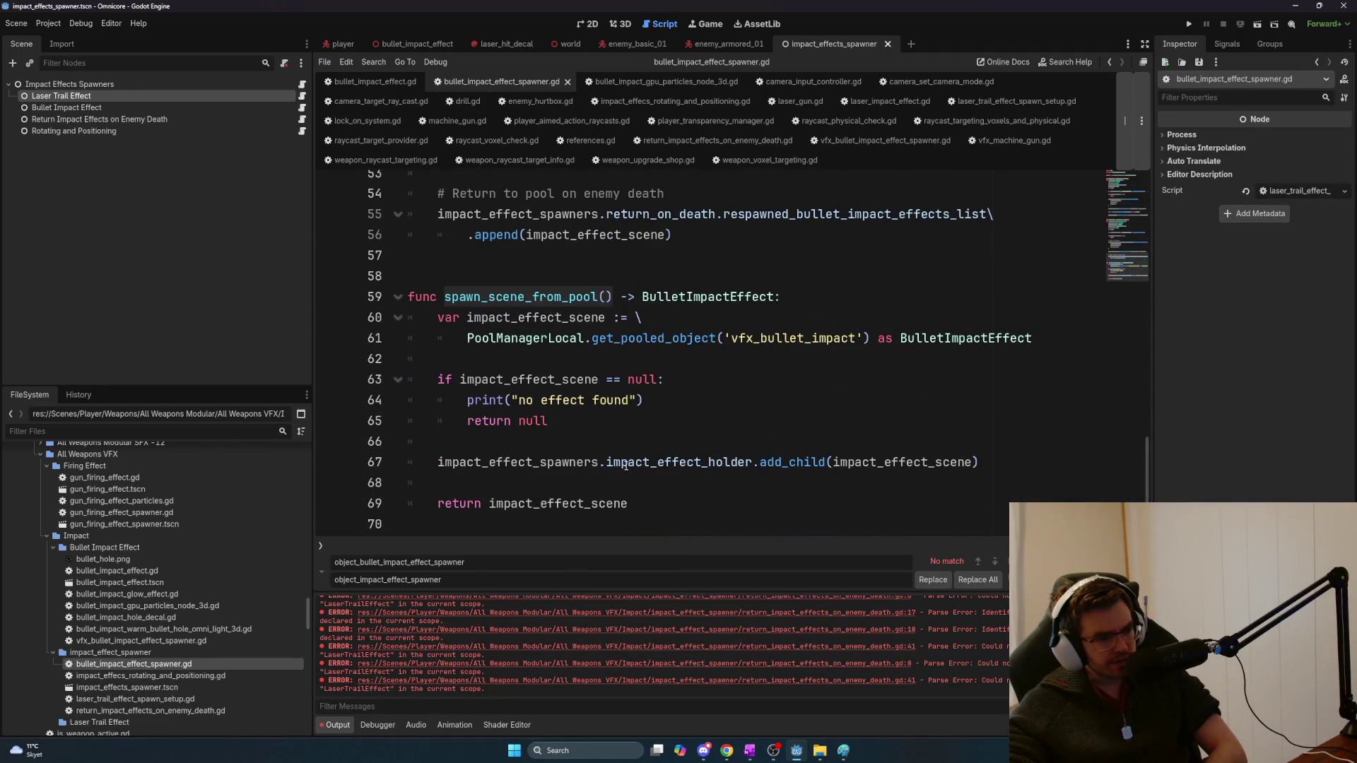
{"action": "left_click_drag", "start_coordinate": [432, 461], "coordinate": [603, 464]}
{"action": "scroll", "coordinate": [711, 500], "scroll_direction": "up", "scroll_amount": 5}
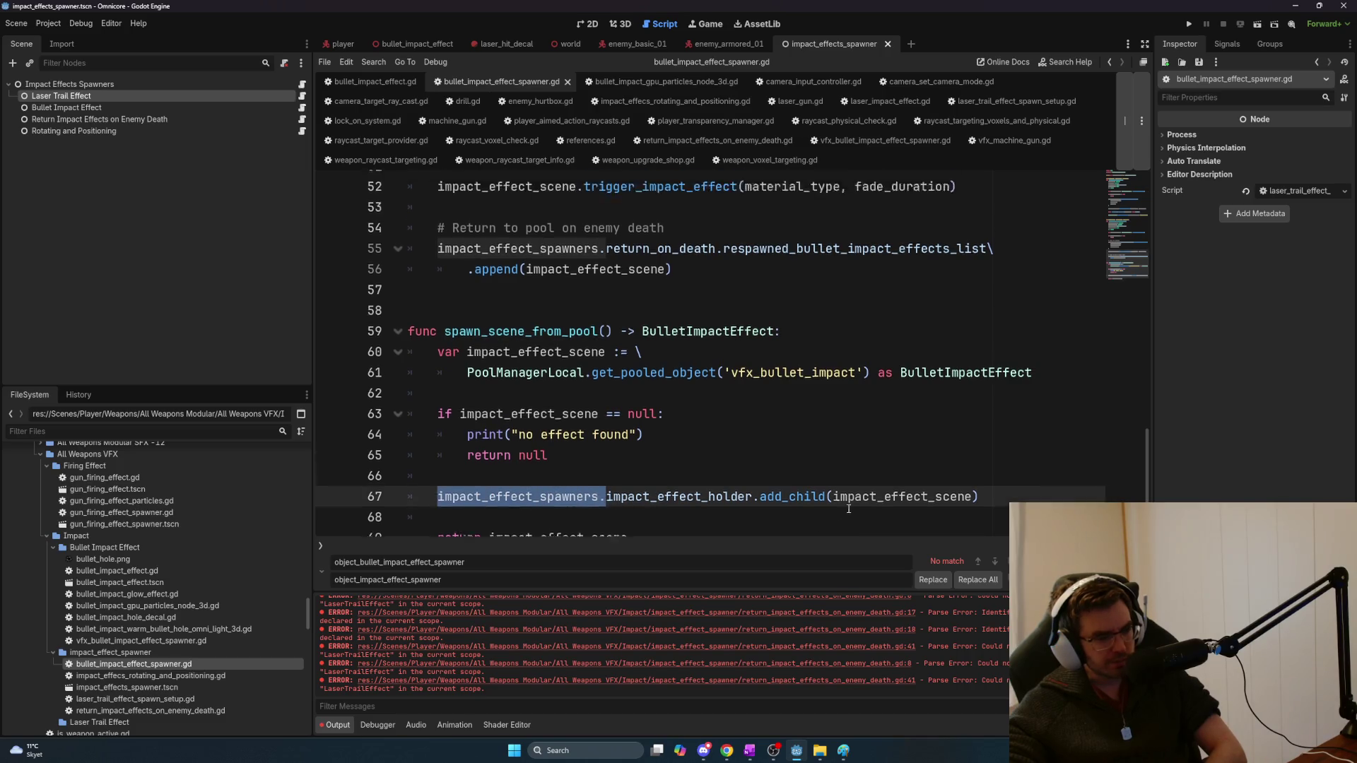
{"action": "scroll", "coordinate": [876, 471], "scroll_direction": "up", "scroll_amount": 5}
{"action": "scroll", "coordinate": [877, 473], "scroll_direction": "down", "scroll_amount": 9}
{"action": "left_click", "coordinate": [780, 409]}
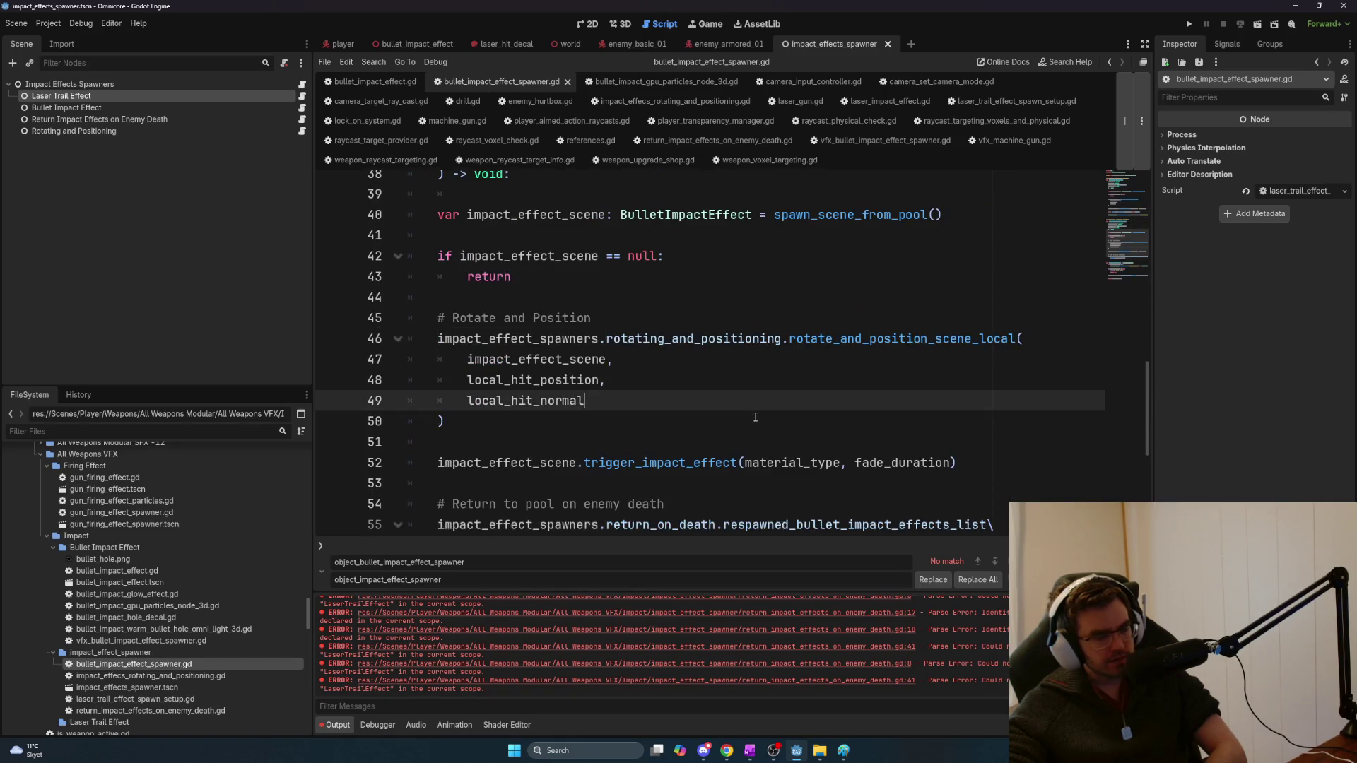
{"action": "scroll", "coordinate": [742, 431], "scroll_direction": "down", "scroll_amount": 2}
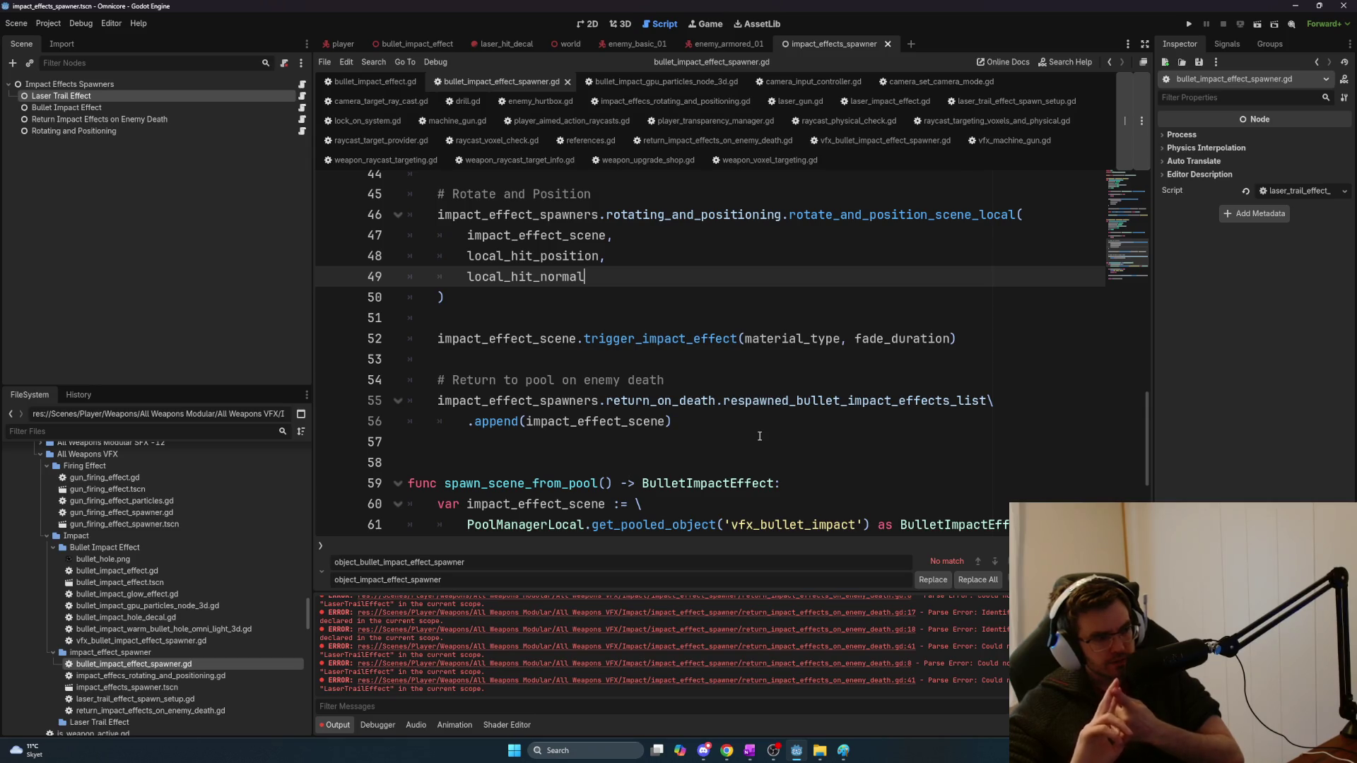
{"action": "key", "text": "alt+Left"}
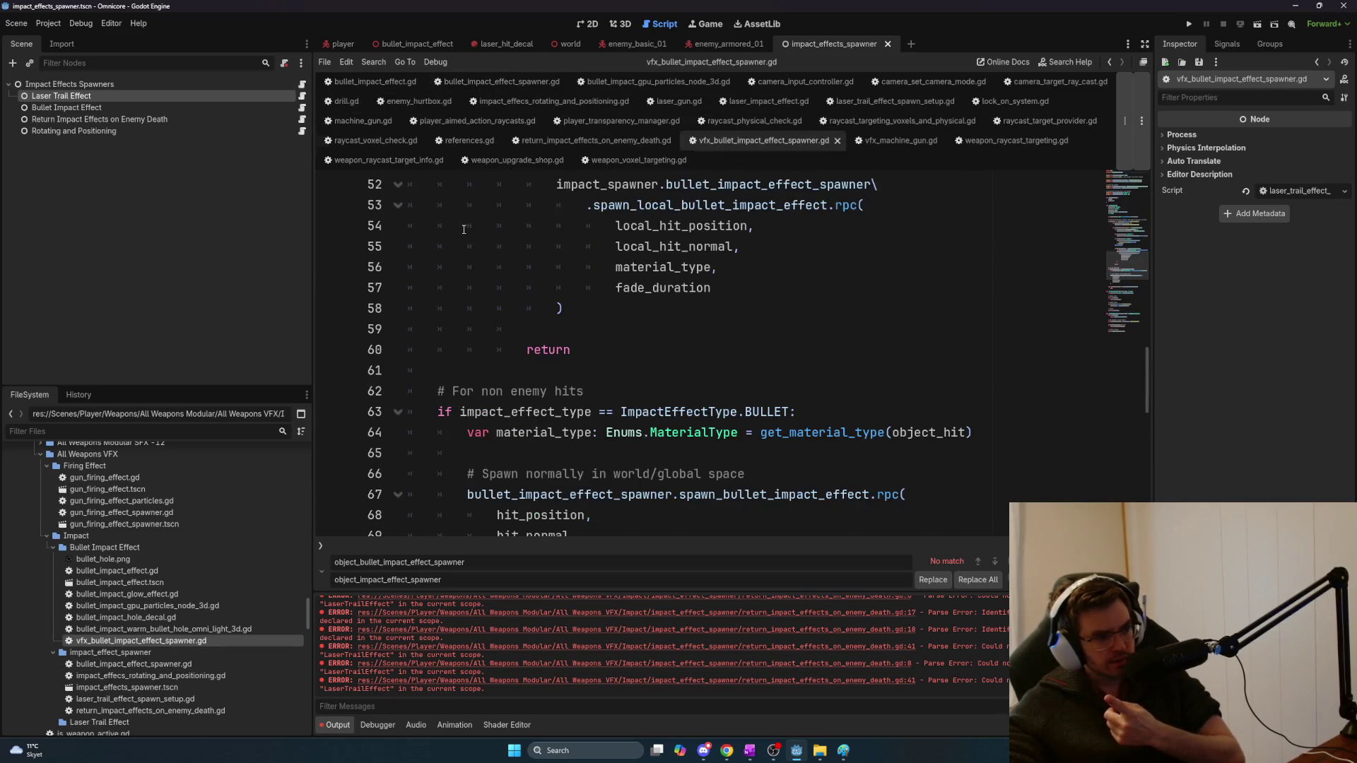
Select the four parameters of setup_rpc_spawn in vfx_bullet_impact_effect_spawner.gd to review them.
{"action": "scroll", "coordinate": [706, 422], "scroll_direction": "up", "scroll_amount": 10}
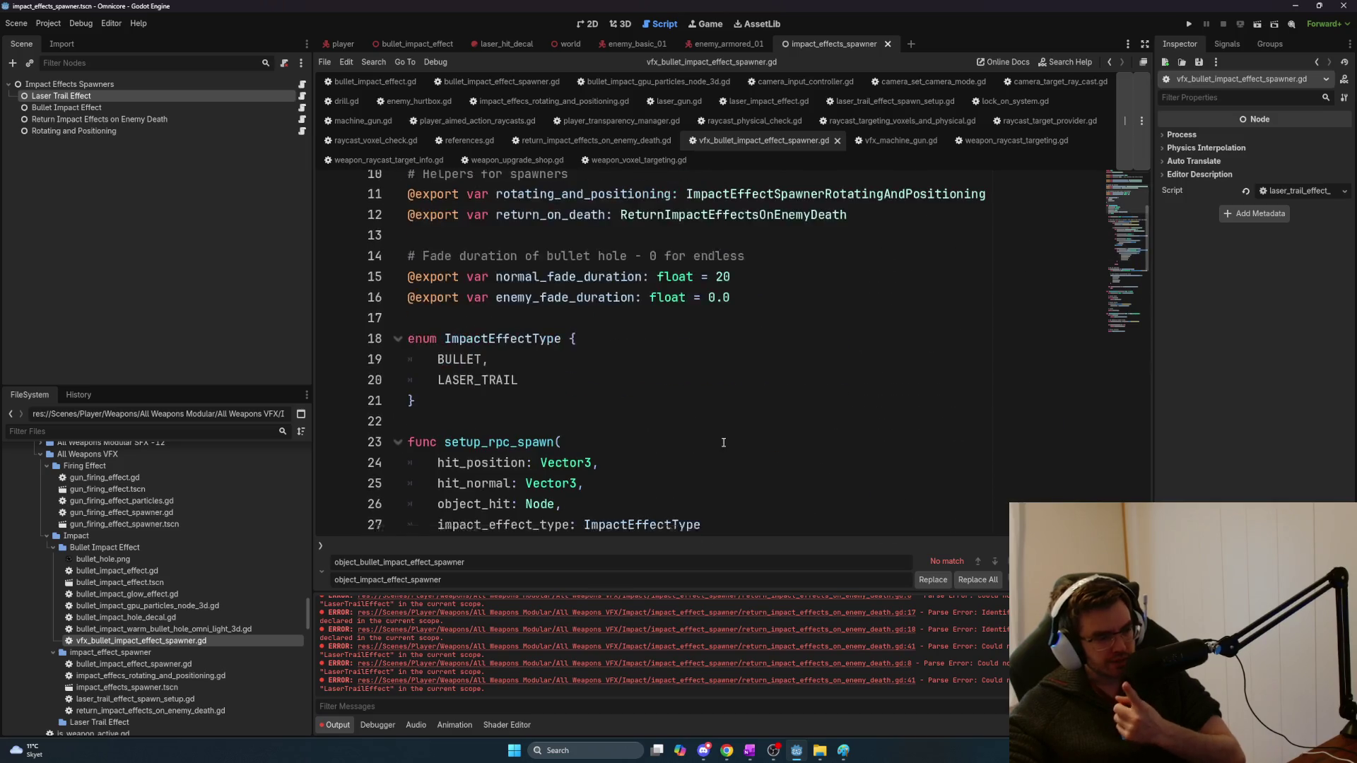
{"action": "scroll", "coordinate": [486, 346], "scroll_direction": "down", "scroll_amount": 2}
{"action": "mouse_move", "coordinate": [436, 205]}
{"action": "left_mouse_down"}
{"action": "mouse_move", "coordinate": [495, 206]}
{"action": "mouse_move", "coordinate": [562, 267]}
{"action": "mouse_move", "coordinate": [709, 285]}
{"action": "mouse_move", "coordinate": [636, 274]}
{"action": "left_mouse_up"}
{"action": "left_click", "coordinate": [635, 274]}
{"action": "mouse_move", "coordinate": [437, 225]}
{"action": "left_mouse_down"}
{"action": "mouse_move", "coordinate": [774, 303]}
{"action": "mouse_move", "coordinate": [781, 293]}
{"action": "mouse_move", "coordinate": [783, 310]}
{"action": "mouse_move", "coordinate": [786, 297]}
{"action": "left_mouse_up"}
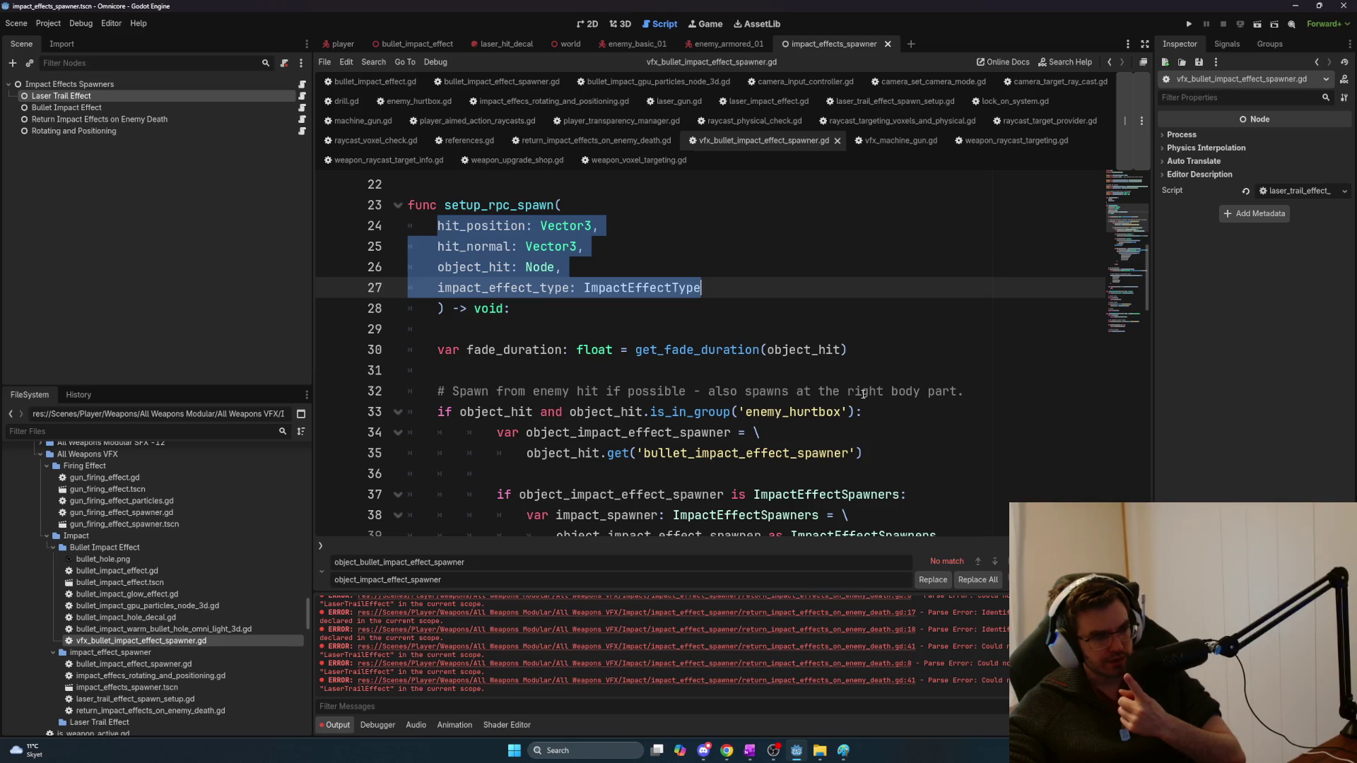
{"action": "scroll", "coordinate": [845, 388], "scroll_direction": "down", "scroll_amount": 9}
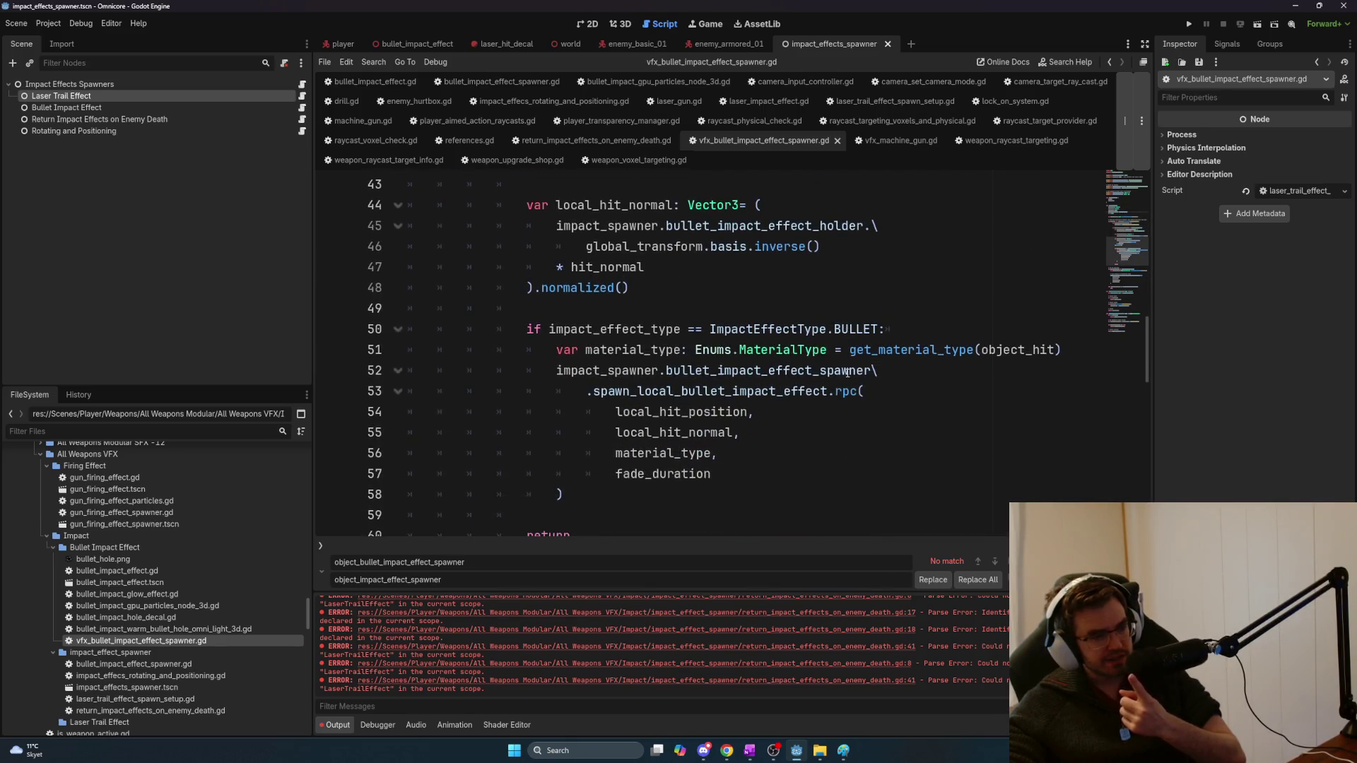
{"action": "scroll", "coordinate": [878, 368], "scroll_direction": "up", "scroll_amount": 2}
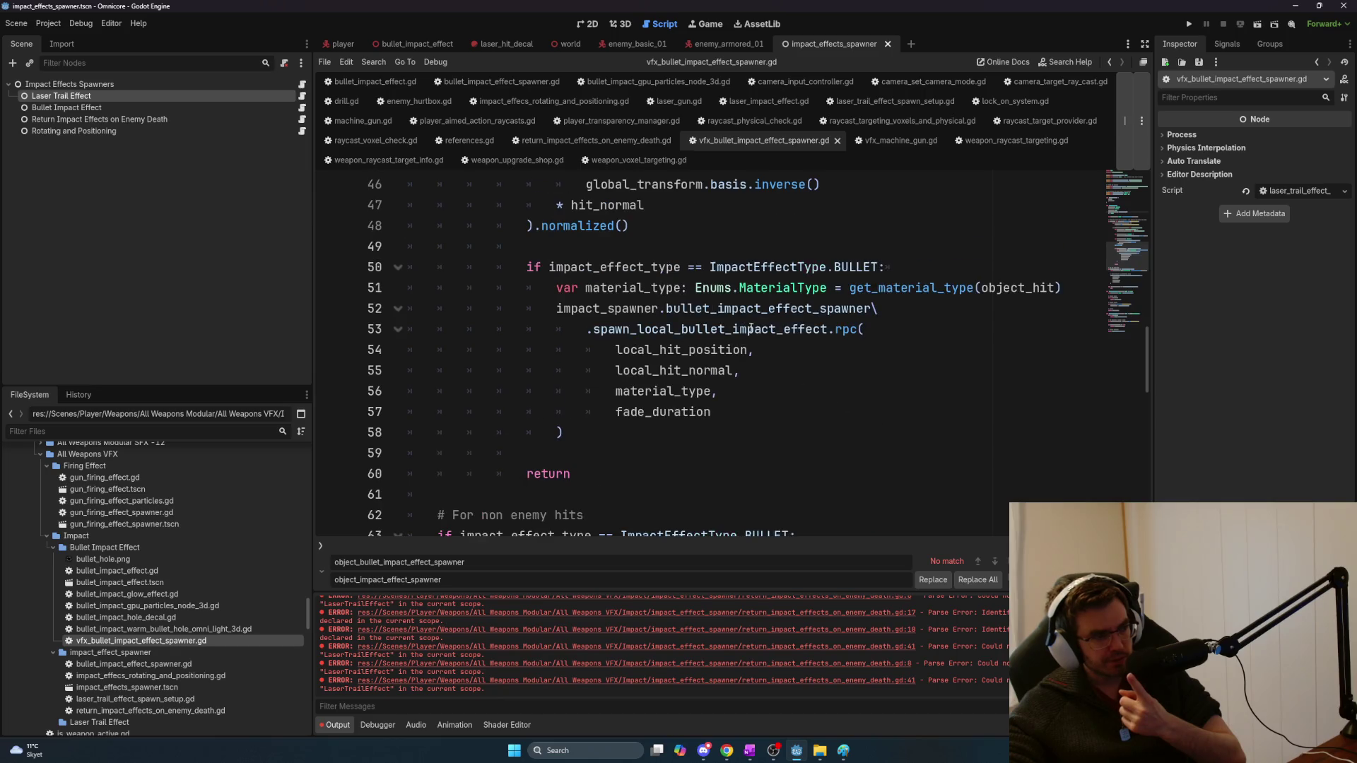
Open the Bullet Impact Effect node's script and scroll through spawn_local_bullet_impact_effect.
{"action": "left_click", "coordinate": [302, 108]}
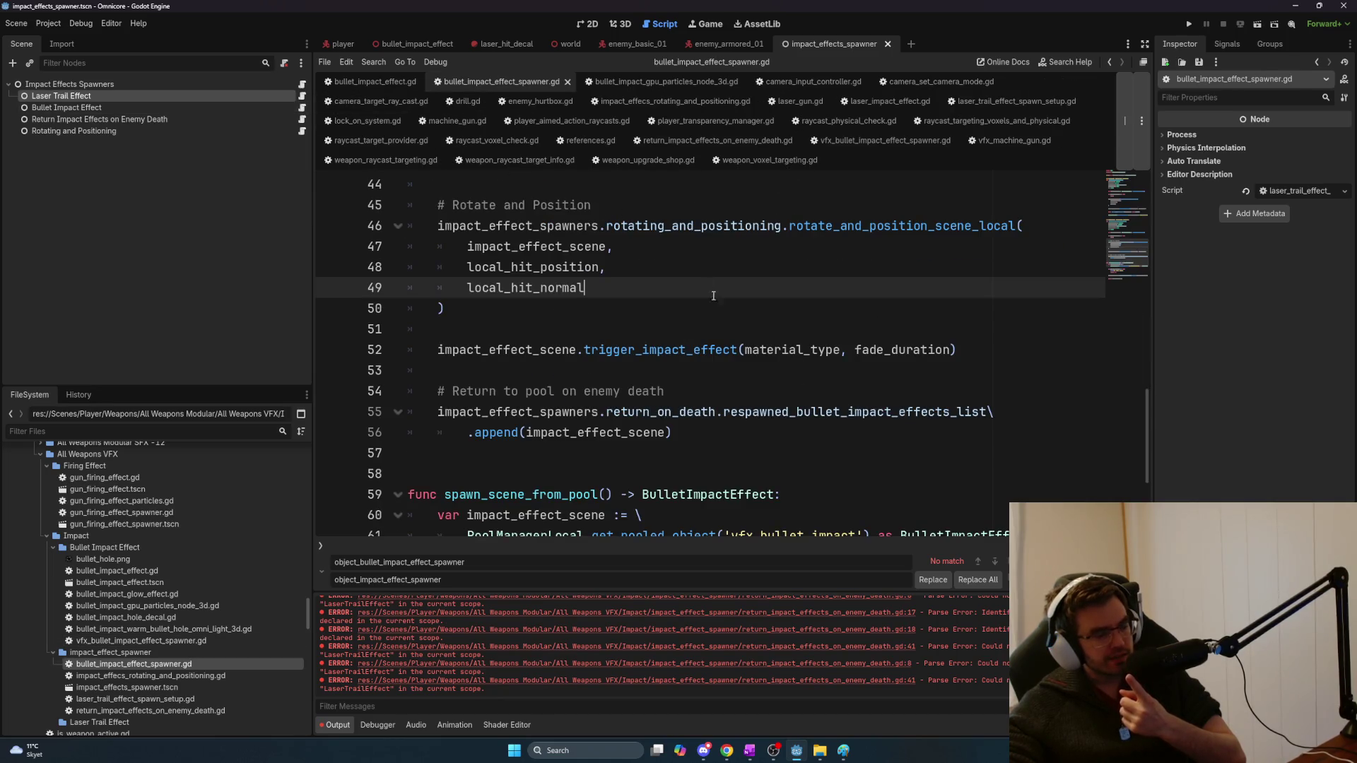
{"action": "scroll", "coordinate": [722, 352], "scroll_direction": "up", "scroll_amount": 9}
{"action": "scroll", "coordinate": [721, 352], "scroll_direction": "up", "scroll_amount": 5}
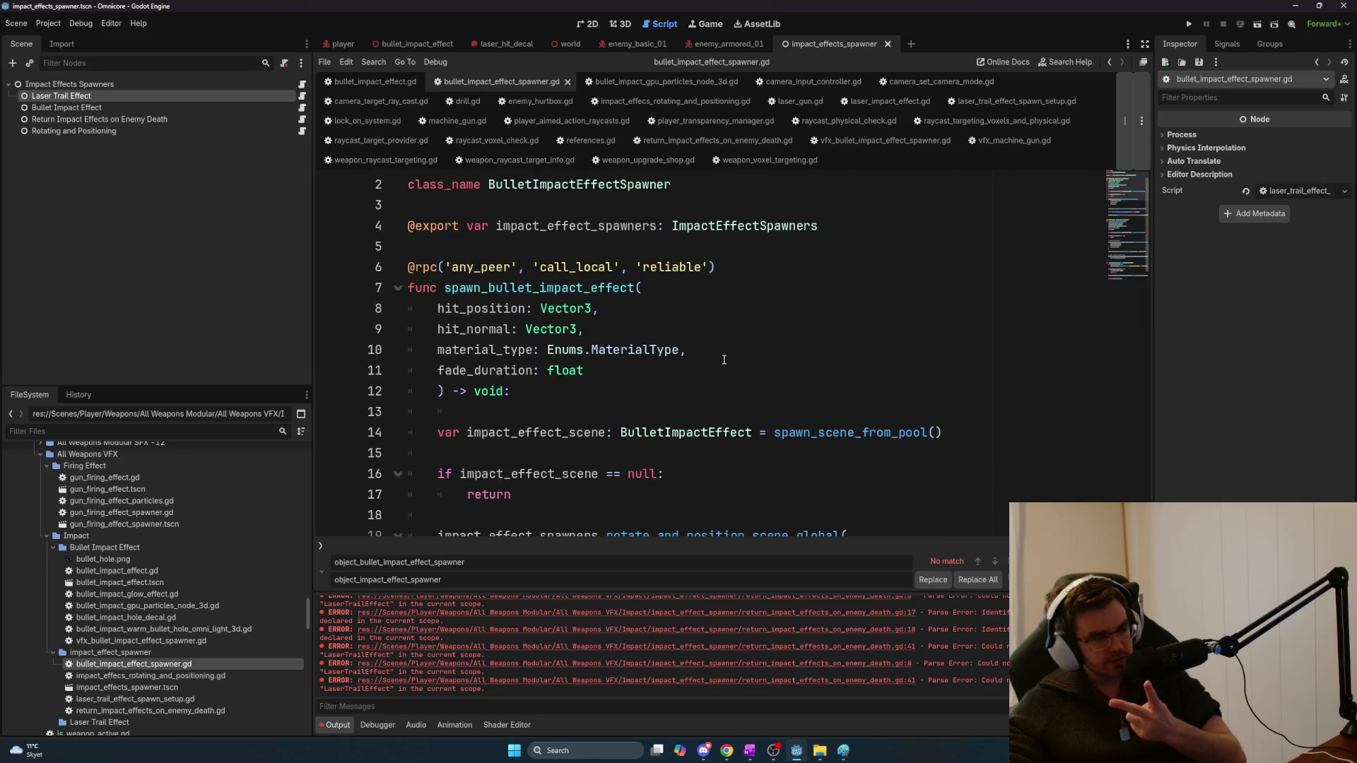
{"action": "scroll", "coordinate": [728, 364], "scroll_direction": "down", "scroll_amount": 6}
{"action": "scroll", "coordinate": [733, 372], "scroll_direction": "down", "scroll_amount": 7}
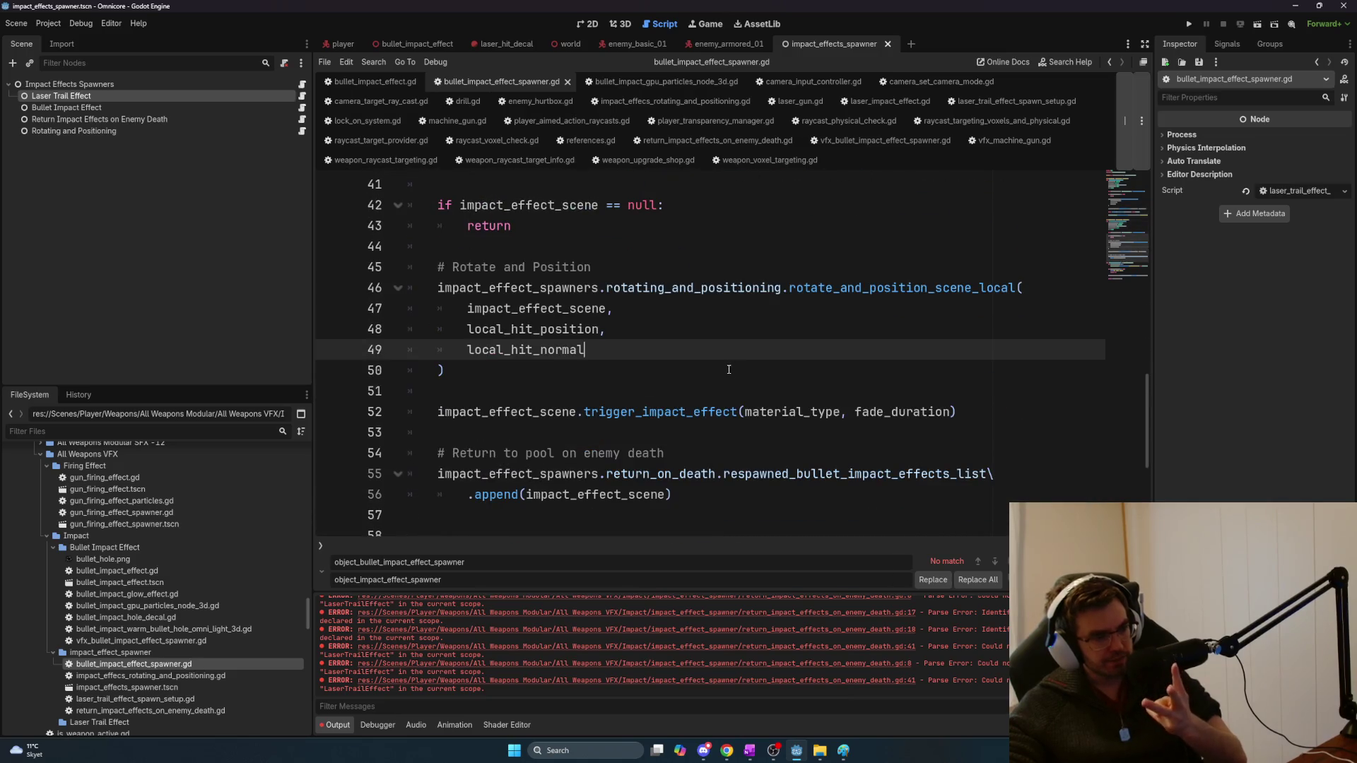
{"action": "scroll", "coordinate": [726, 368], "scroll_direction": "down", "scroll_amount": 1}
{"action": "scroll", "coordinate": [737, 391], "scroll_direction": "down", "scroll_amount": 1}
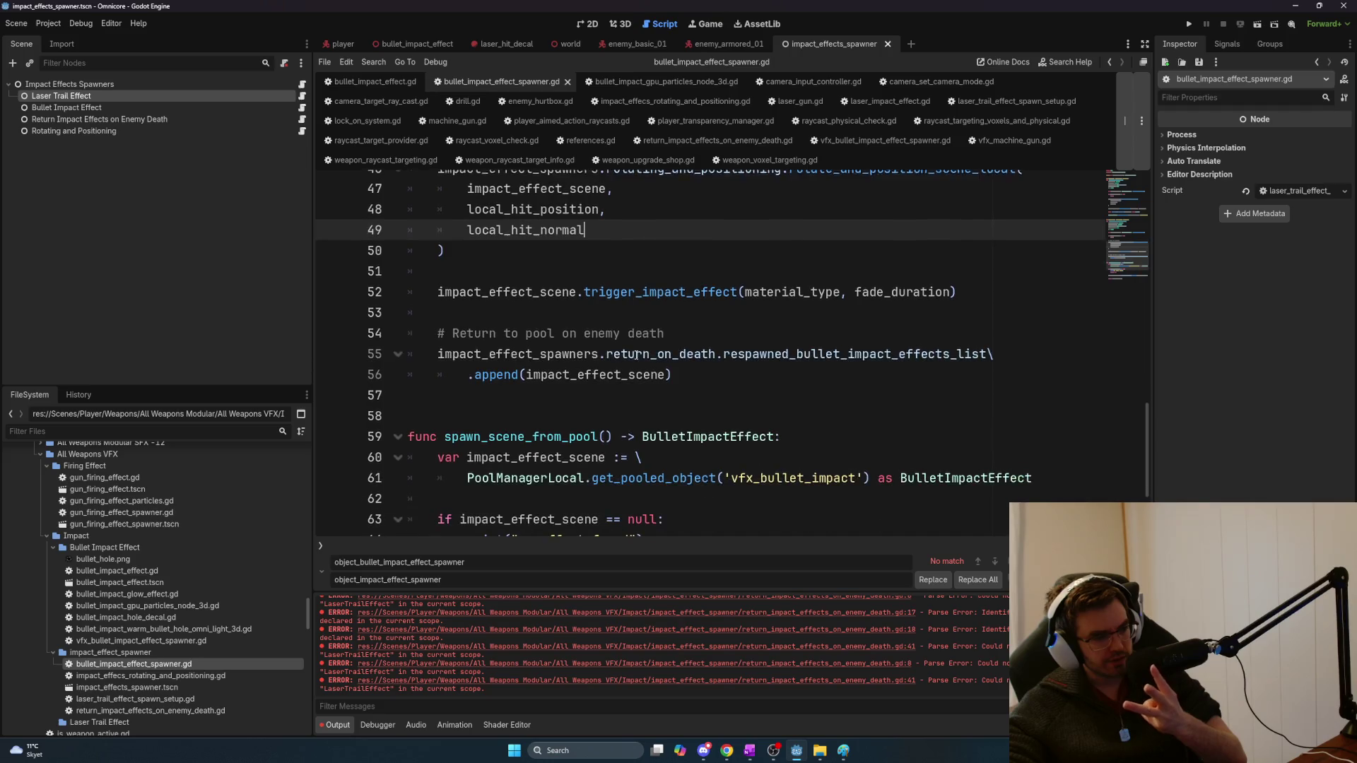
{"action": "scroll", "coordinate": [734, 385], "scroll_direction": "down", "scroll_amount": 1}
{"action": "scroll", "coordinate": [703, 371], "scroll_direction": "up", "scroll_amount": 2}
{"action": "scroll", "coordinate": [701, 369], "scroll_direction": "up", "scroll_amount": 2}
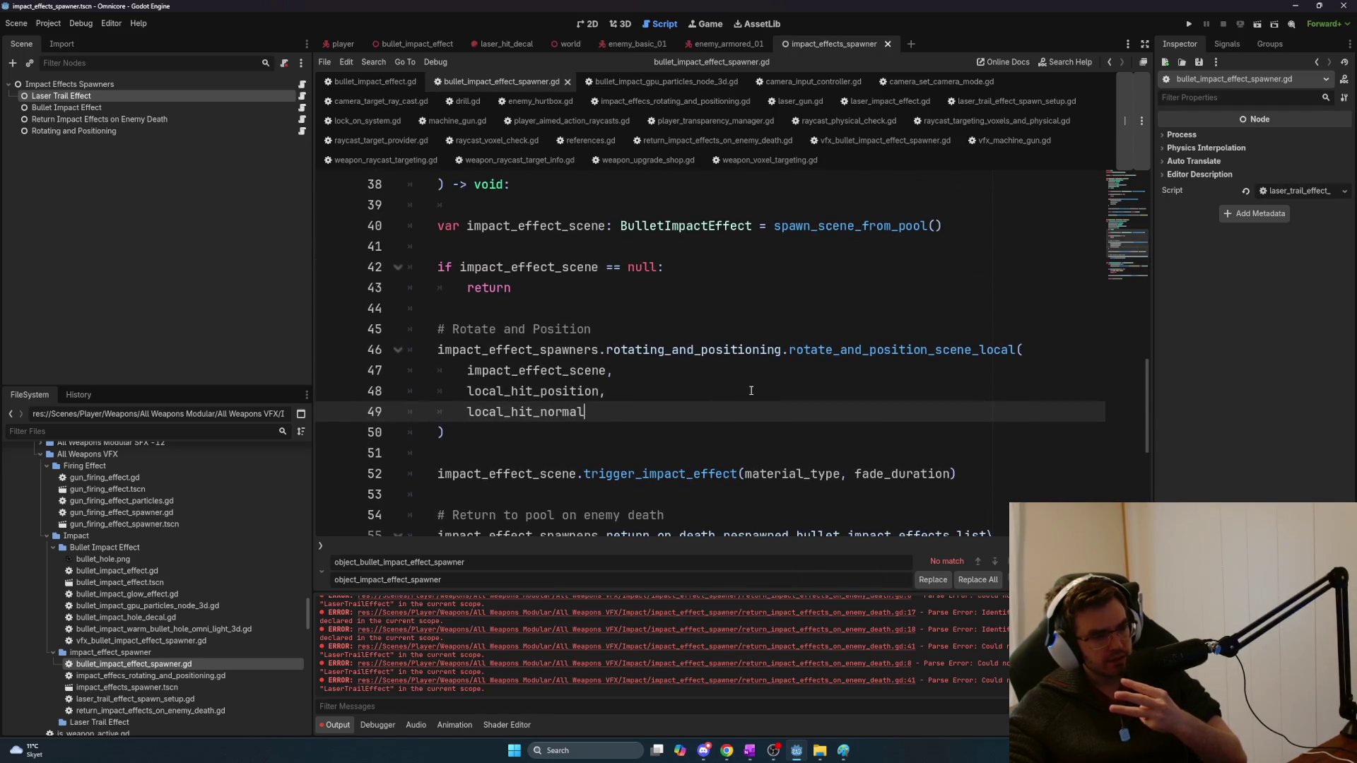
{"action": "scroll", "coordinate": [751, 391], "scroll_direction": "down", "scroll_amount": 2}
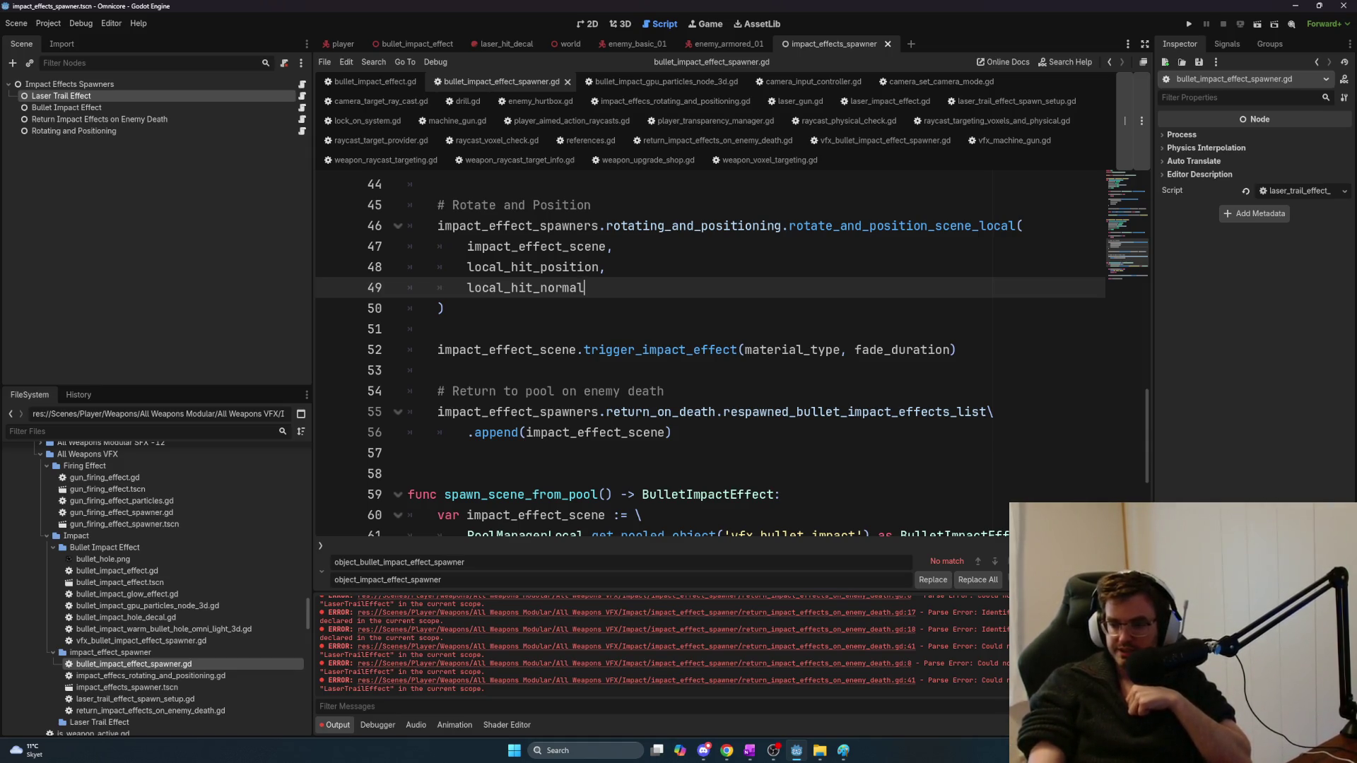
{"action": "key", "text": "alt+Tab"}
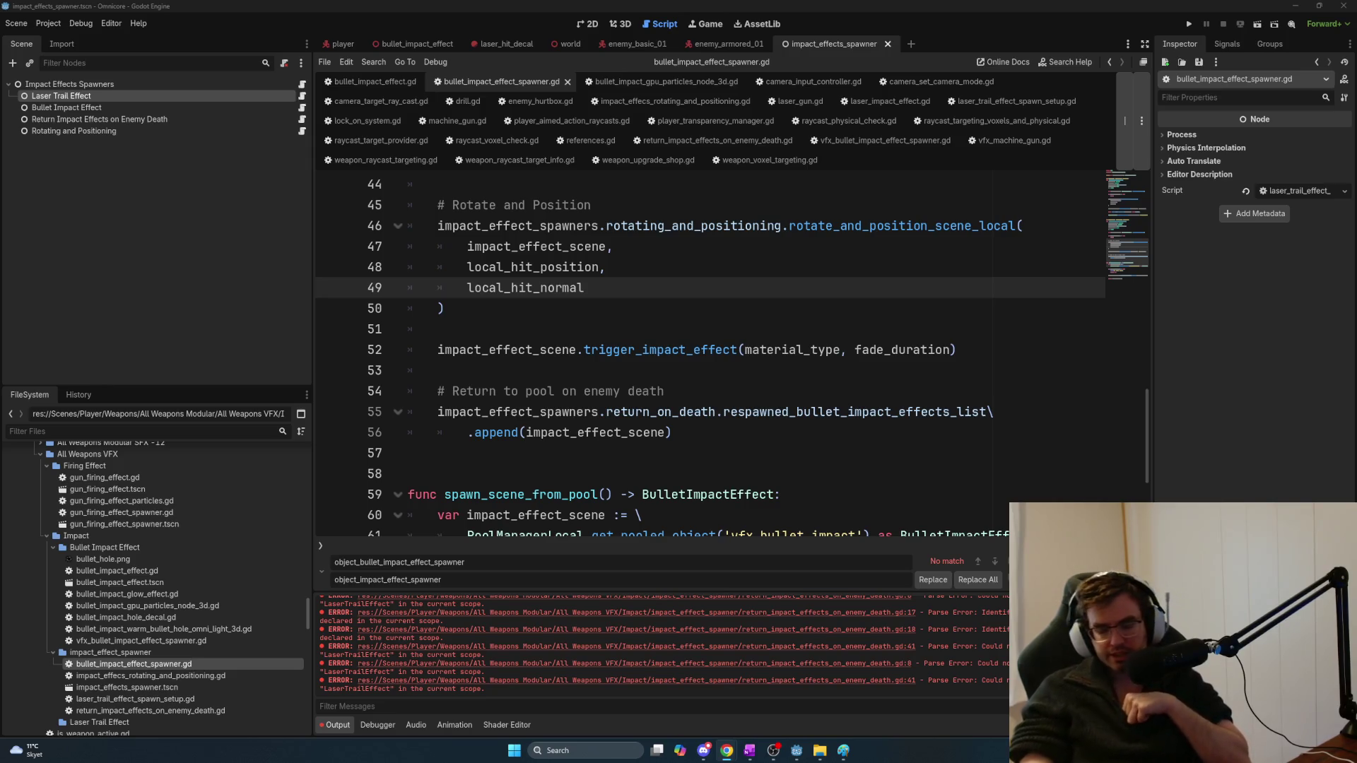
Switch to the player scene and open mining.gd to review it.
{"action": "left_click", "coordinate": [344, 40]}
{"action": "scroll", "coordinate": [155, 170], "scroll_direction": "down", "scroll_amount": 3}
{"action": "scroll", "coordinate": [176, 184], "scroll_direction": "down", "scroll_amount": 10}
{"action": "scroll", "coordinate": [210, 230], "scroll_direction": "down", "scroll_amount": 5}
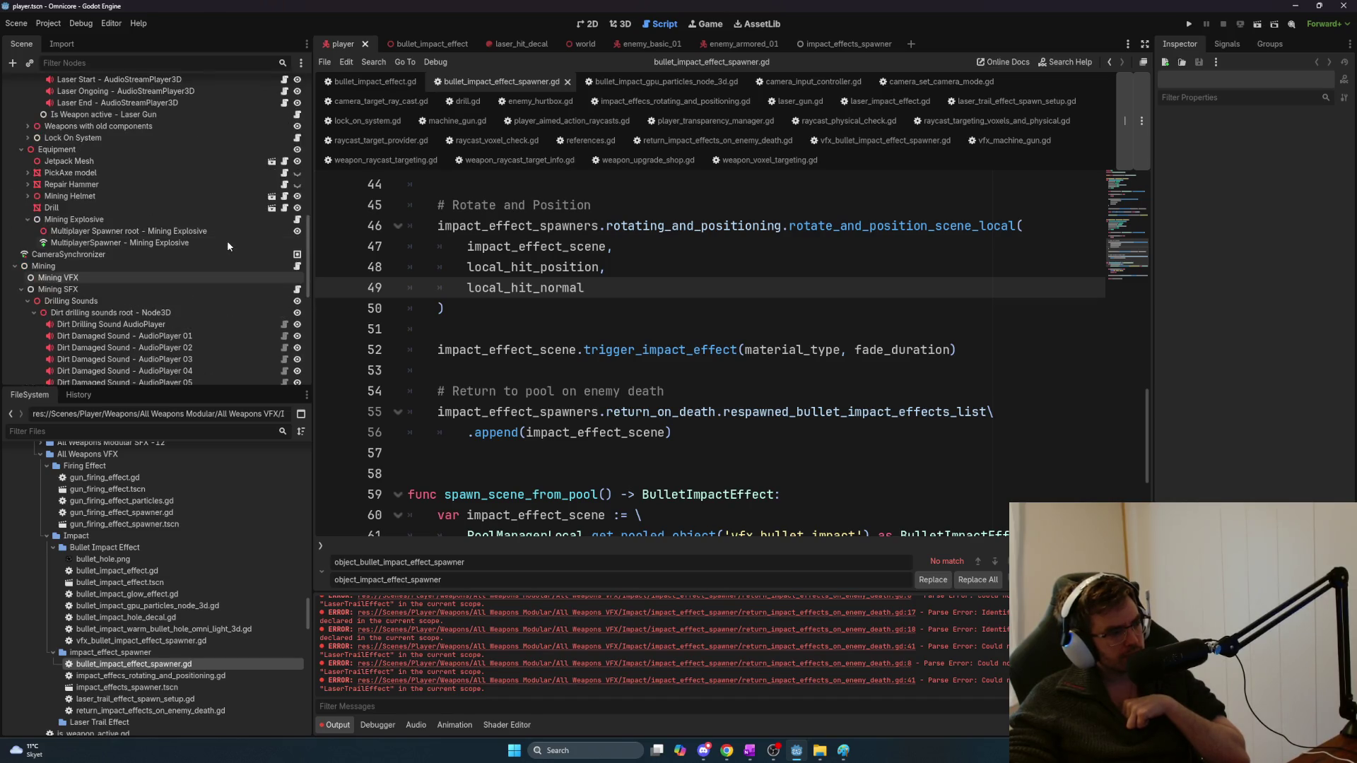
{"action": "left_click", "coordinate": [297, 266]}
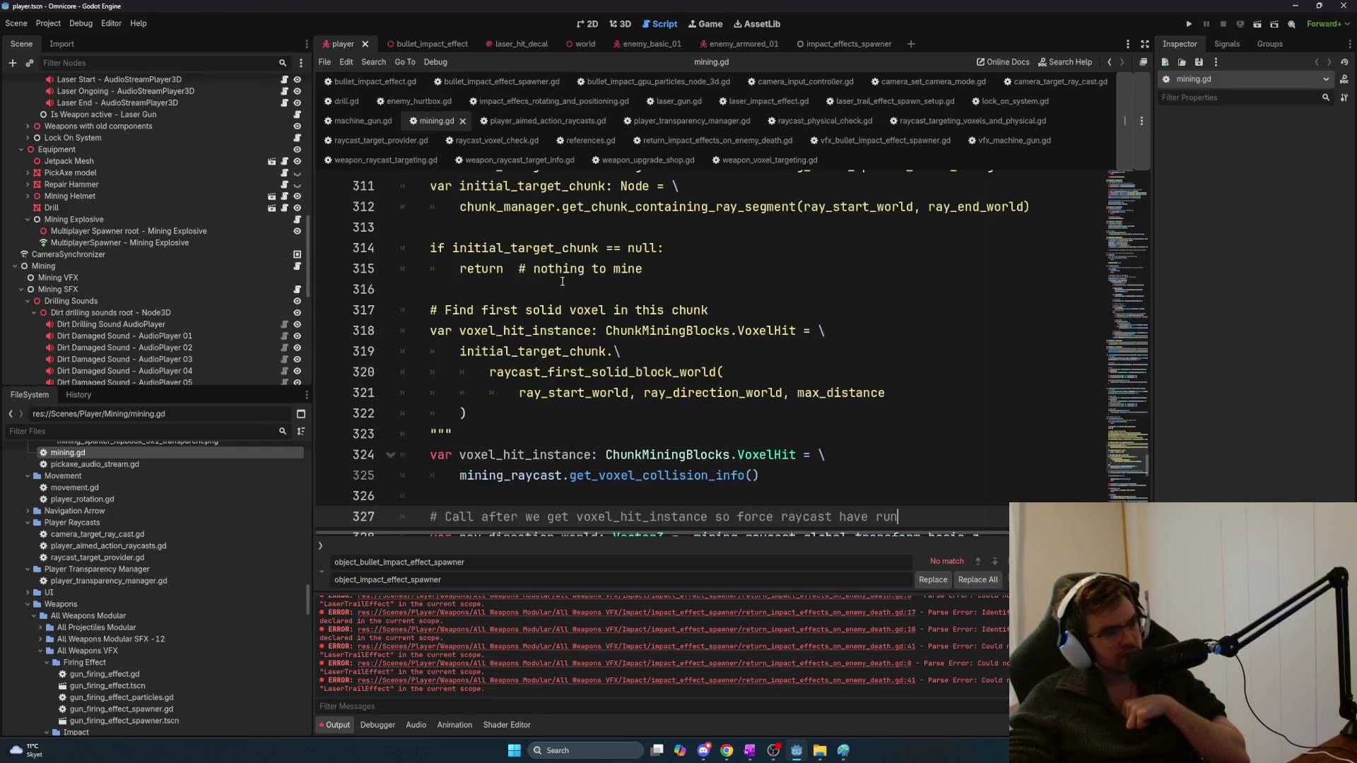
{"action": "mouse_move", "coordinate": [1148, 485]}
{"action": "left_mouse_down"}
{"action": "mouse_move", "coordinate": [1149, 502]}
{"action": "mouse_move", "coordinate": [1159, 415]}
{"action": "mouse_move", "coordinate": [1136, 176]}
{"action": "mouse_move", "coordinate": [1149, 506]}
{"action": "mouse_move", "coordinate": [1169, 459]}
{"action": "mouse_move", "coordinate": [1166, 177]}
{"action": "left_mouse_up"}
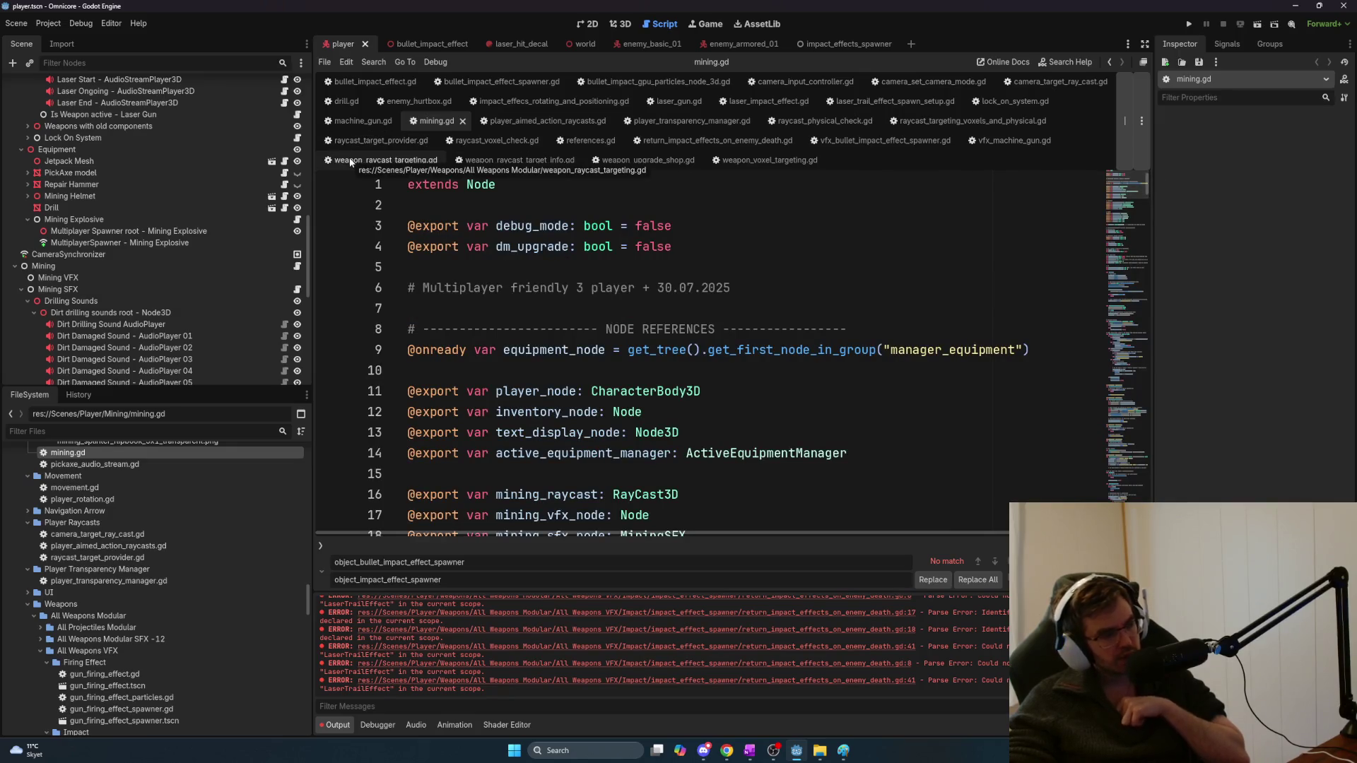
{"action": "scroll", "coordinate": [273, 259], "scroll_direction": "up", "scroll_amount": 5}
{"action": "scroll", "coordinate": [273, 261], "scroll_direction": "up", "scroll_amount": 6}
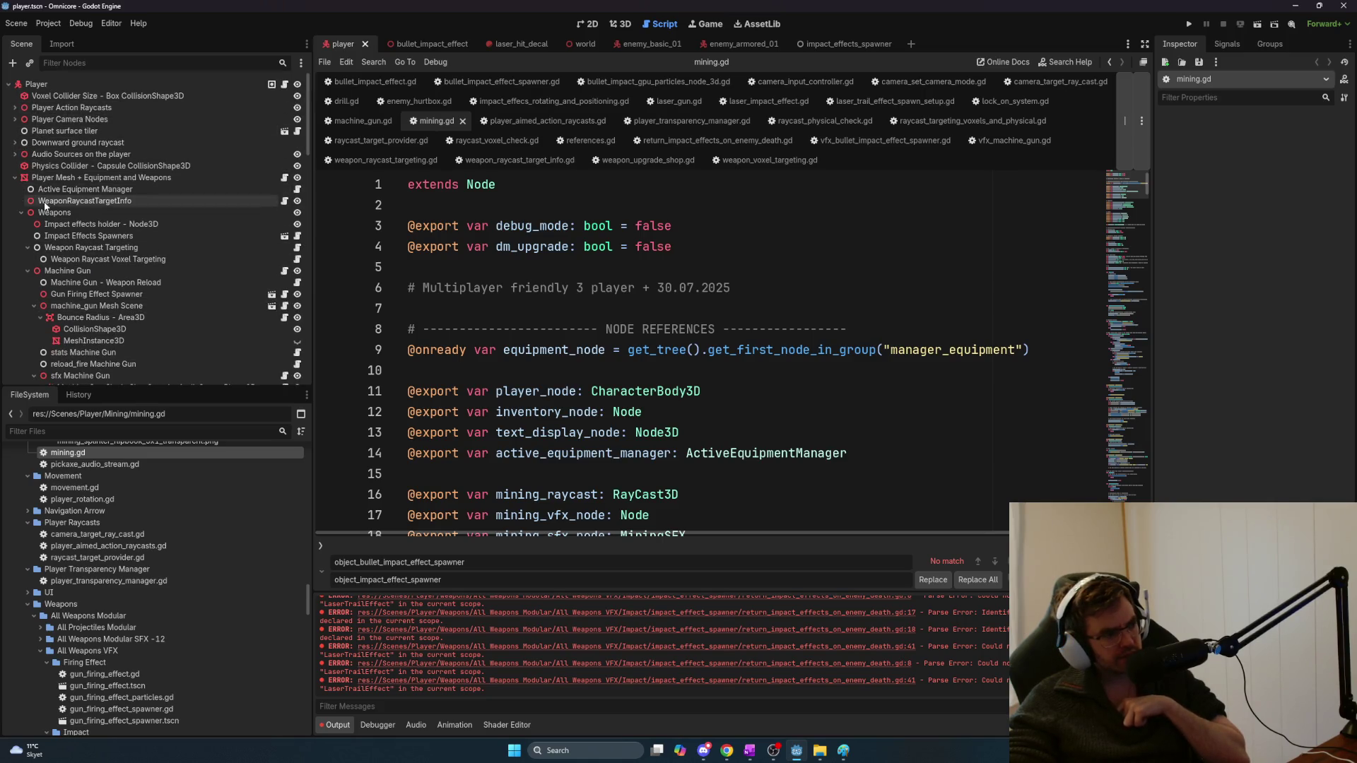
{"action": "scroll", "coordinate": [127, 301], "scroll_direction": "down", "scroll_amount": 2}
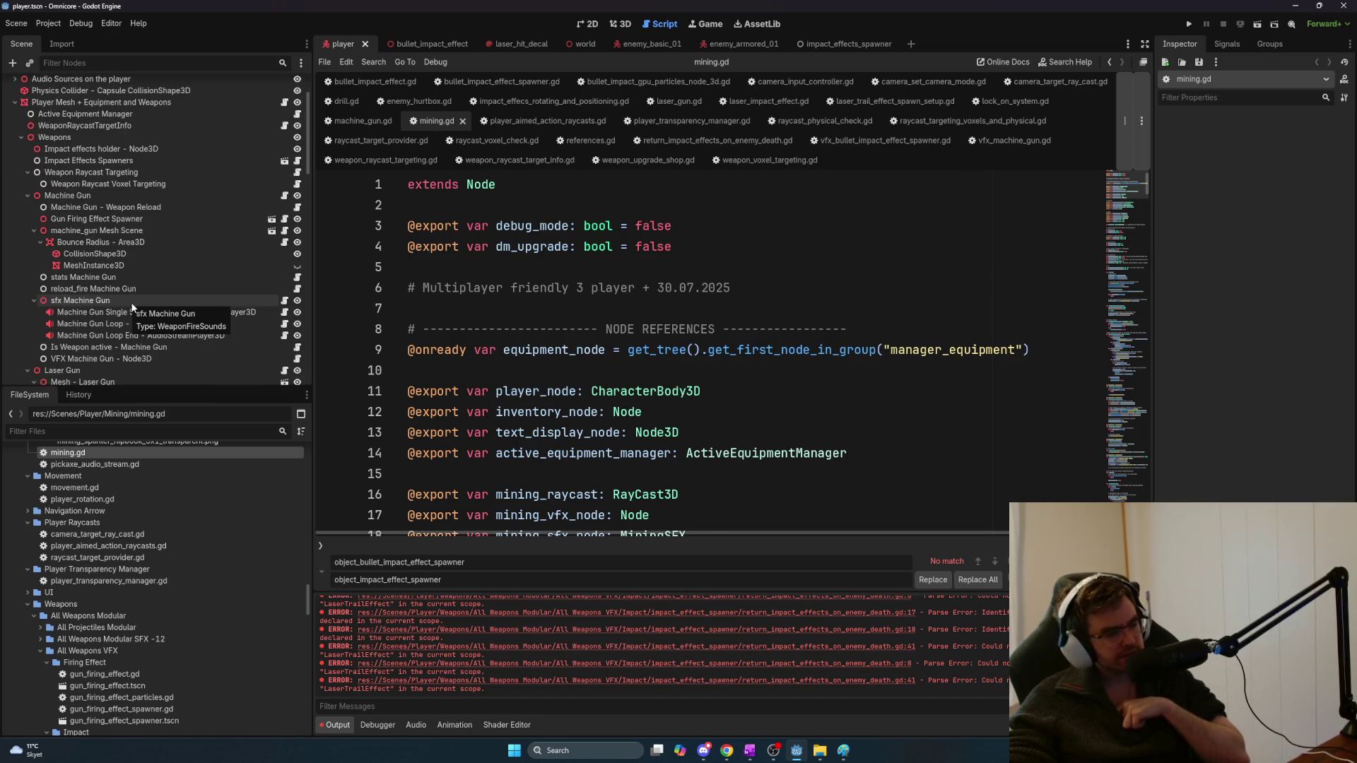
{"action": "scroll", "coordinate": [150, 320], "scroll_direction": "down", "scroll_amount": 3}
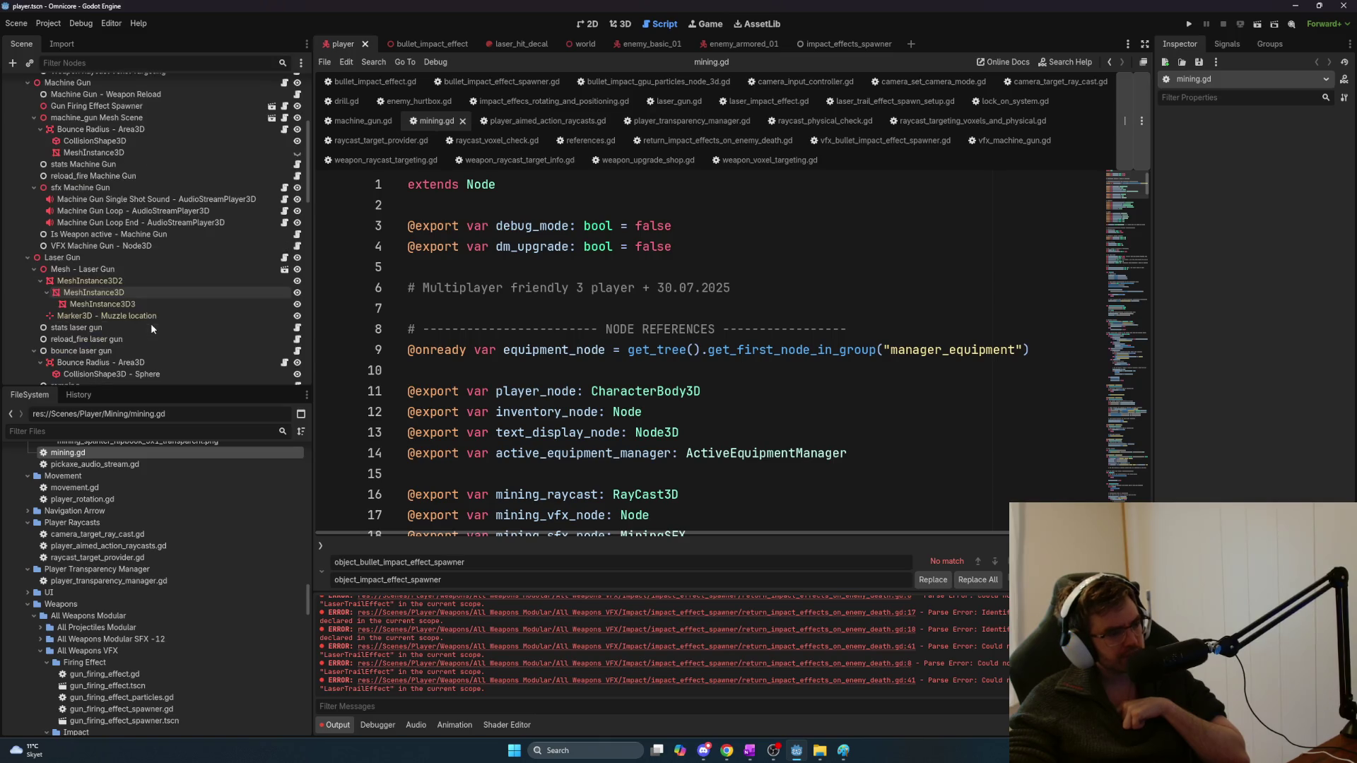
{"action": "scroll", "coordinate": [152, 318], "scroll_direction": "up", "scroll_amount": 5}
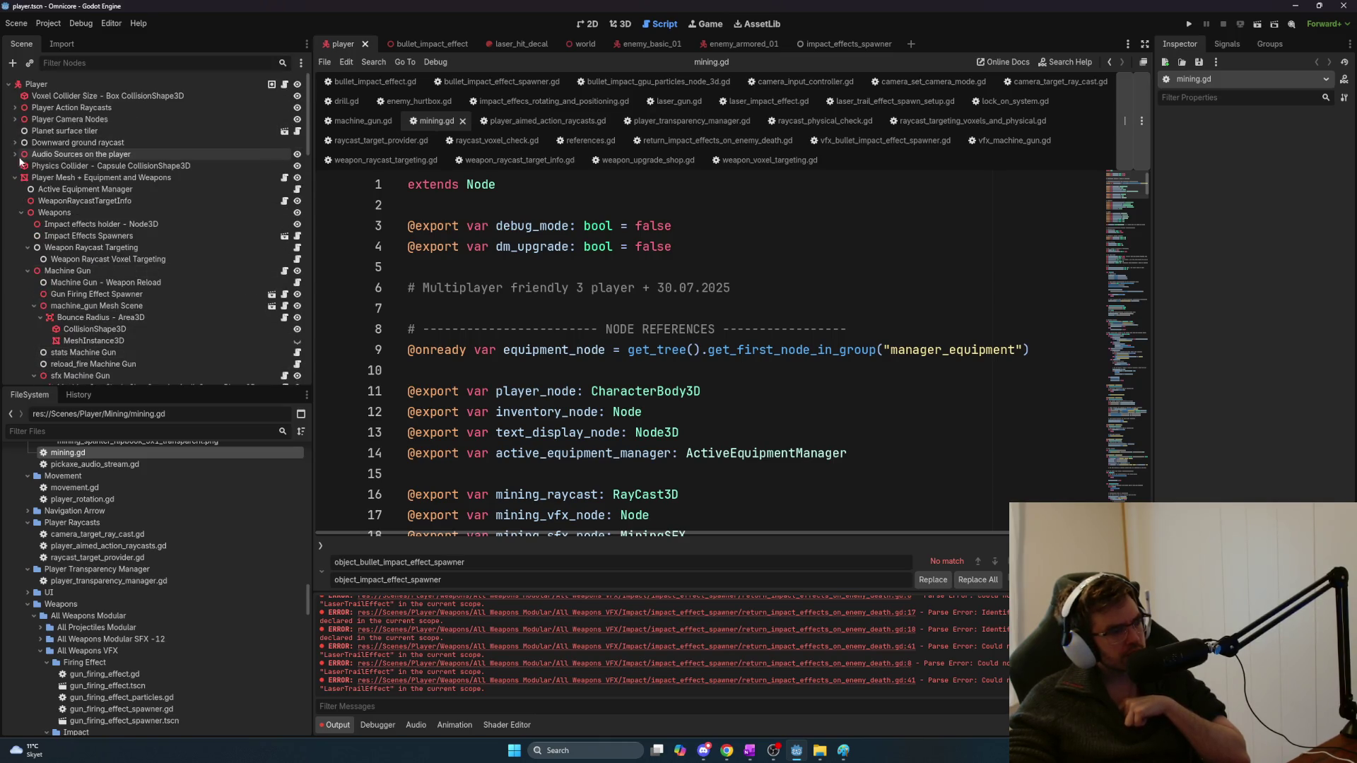
Collapse Player Mesh + Equipment and Weapons, expand Player Camera Nodes, collapse its helper and Camera3D branches.
{"action": "left_click", "coordinate": [15, 177]}
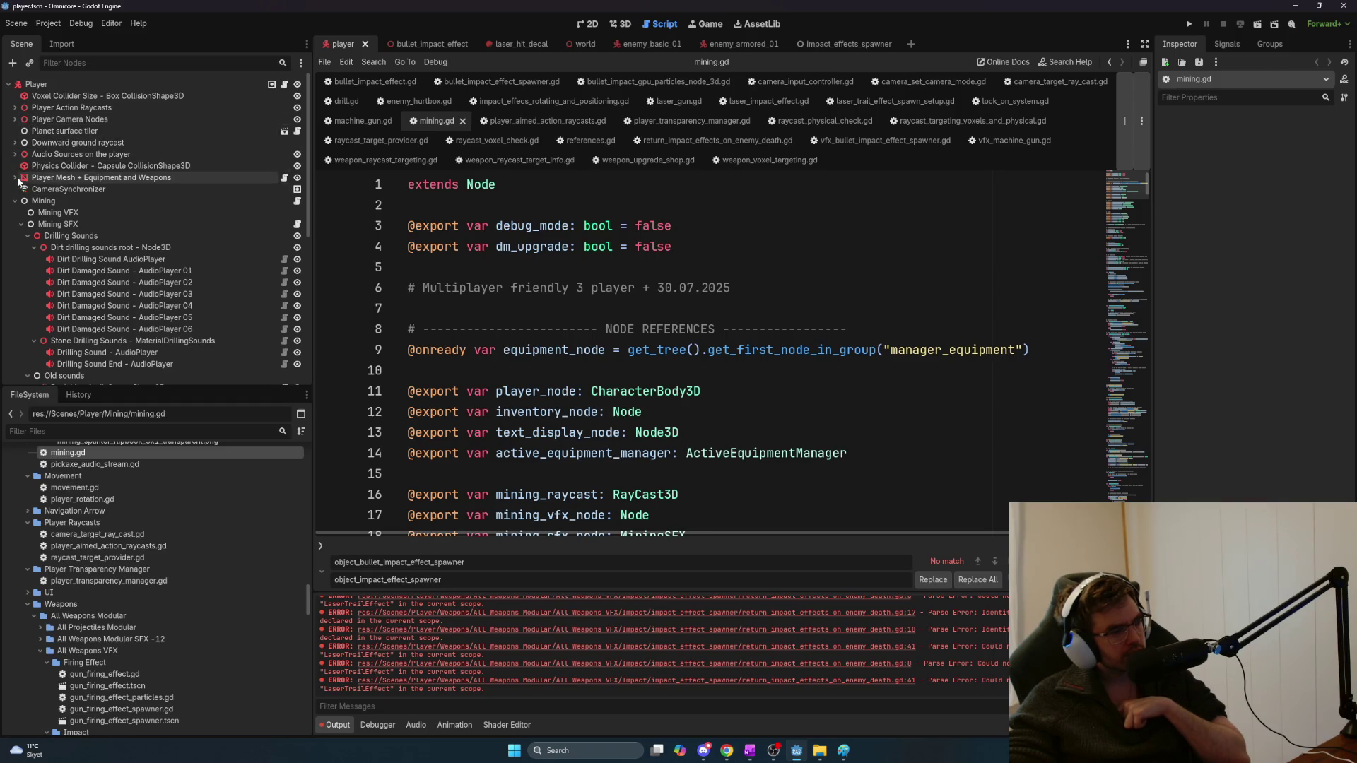
{"action": "left_click", "coordinate": [16, 120]}
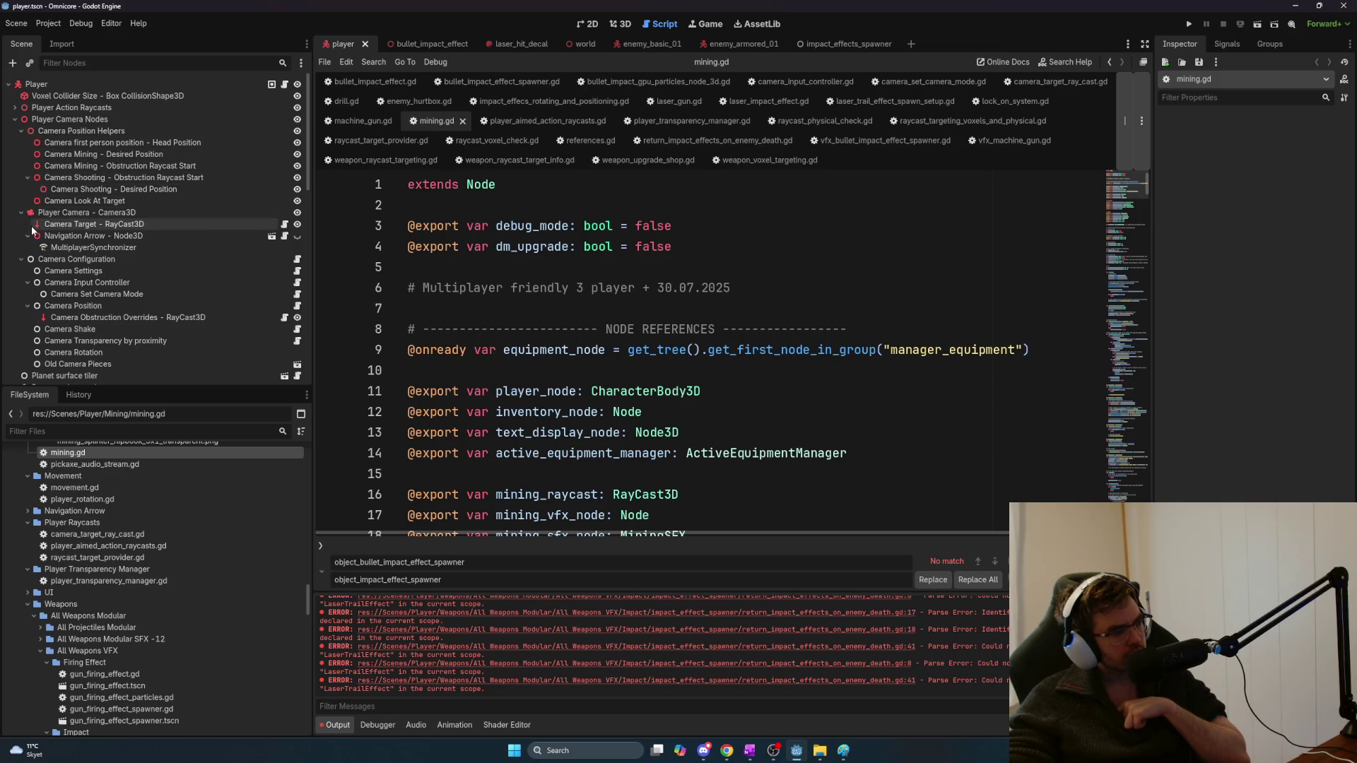
{"action": "scroll", "coordinate": [71, 233], "scroll_direction": "down", "scroll_amount": 2}
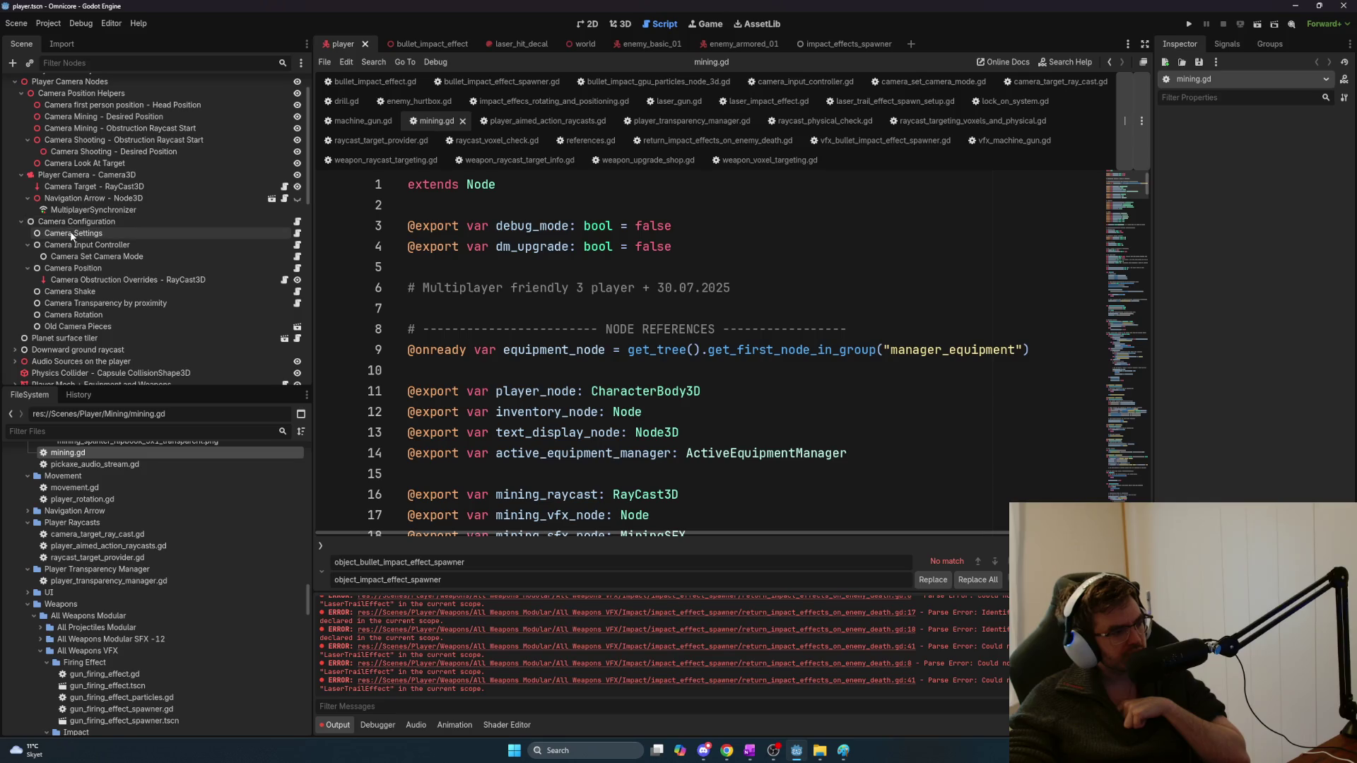
{"action": "left_click", "coordinate": [22, 93]}
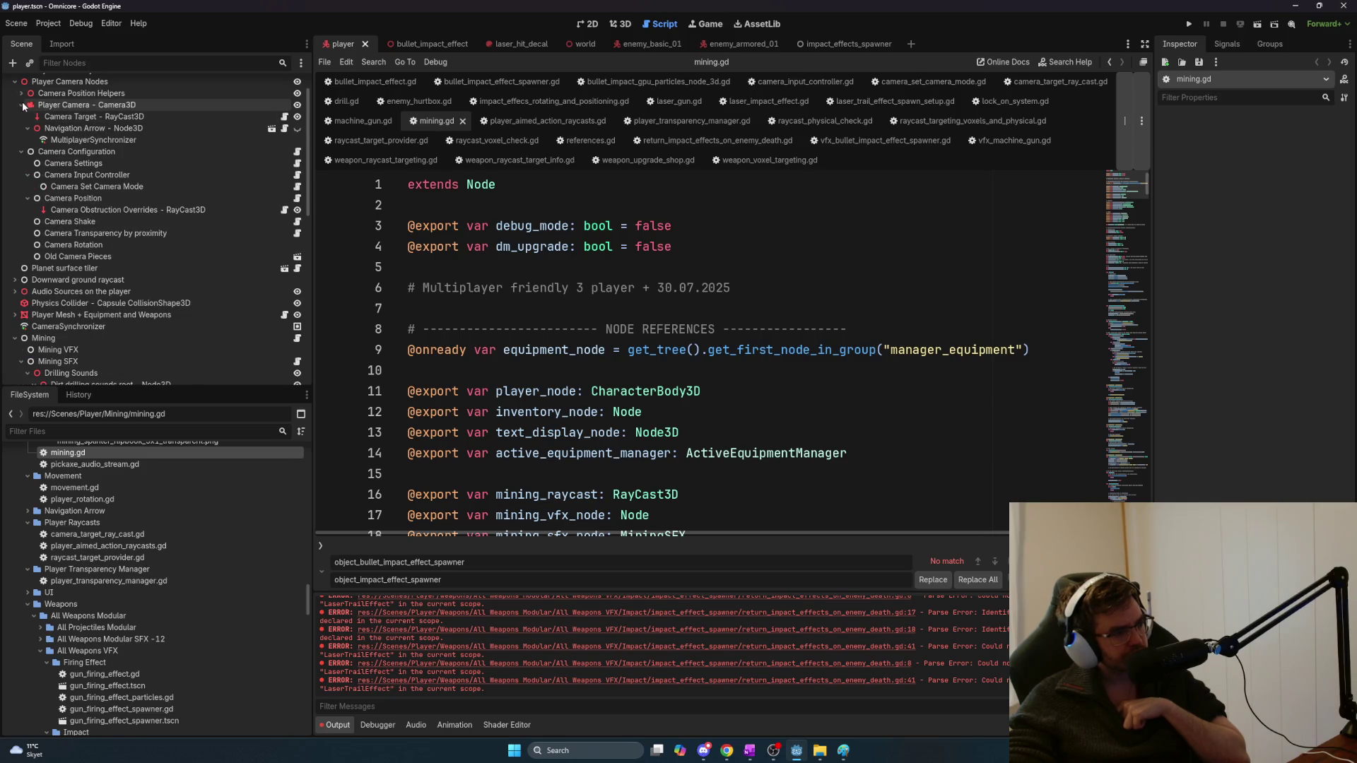
{"action": "left_click", "coordinate": [22, 104]}
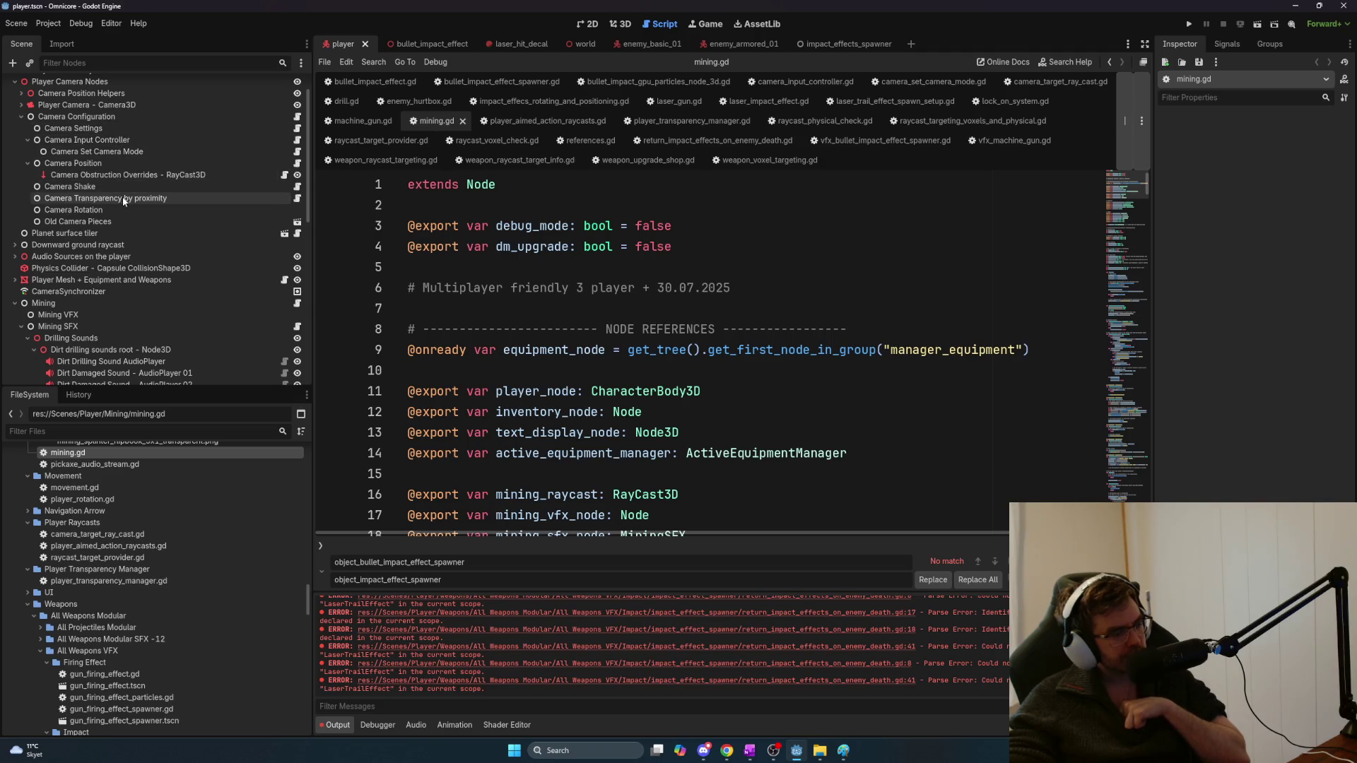
Review camera_settings.gd, camera_position.gd, camera_configuration.gd and camera_shake.gd.
{"action": "left_click", "coordinate": [298, 130]}
{"action": "key", "text": "shift+Up"}
{"action": "key", "text": "shift+Up"}
{"action": "key", "text": "shift+Up"}
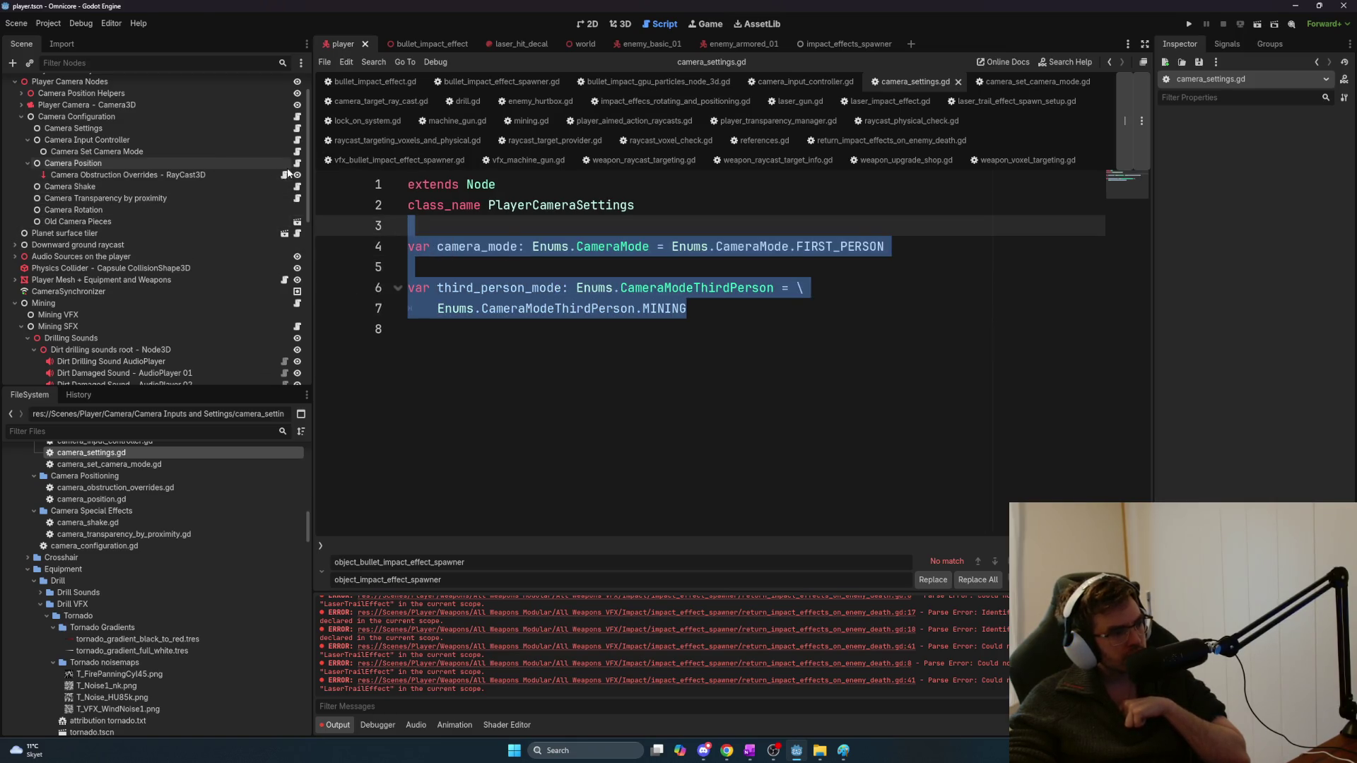
{"action": "left_click", "coordinate": [298, 164]}
{"action": "scroll", "coordinate": [1020, 418], "scroll_direction": "up", "scroll_amount": 13}
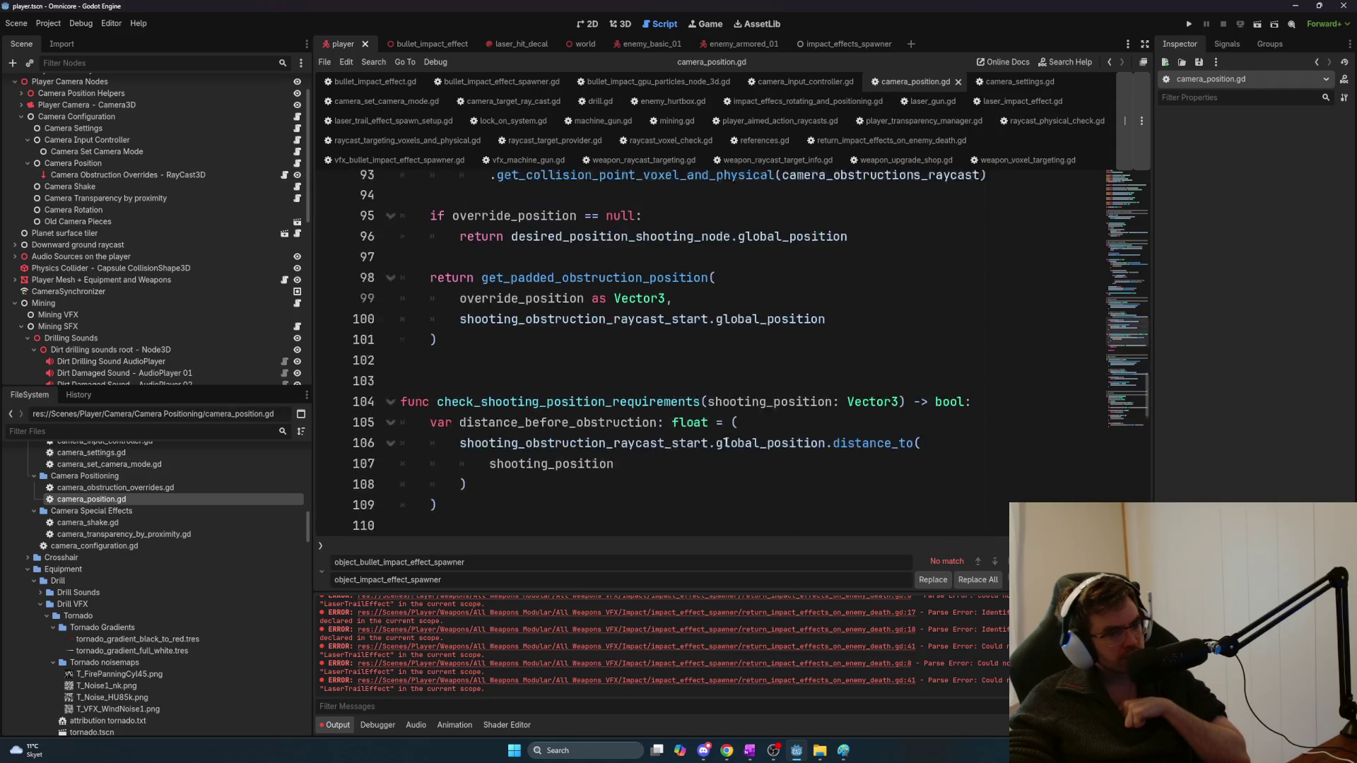
{"action": "scroll", "coordinate": [1020, 418], "scroll_direction": "up", "scroll_amount": 19}
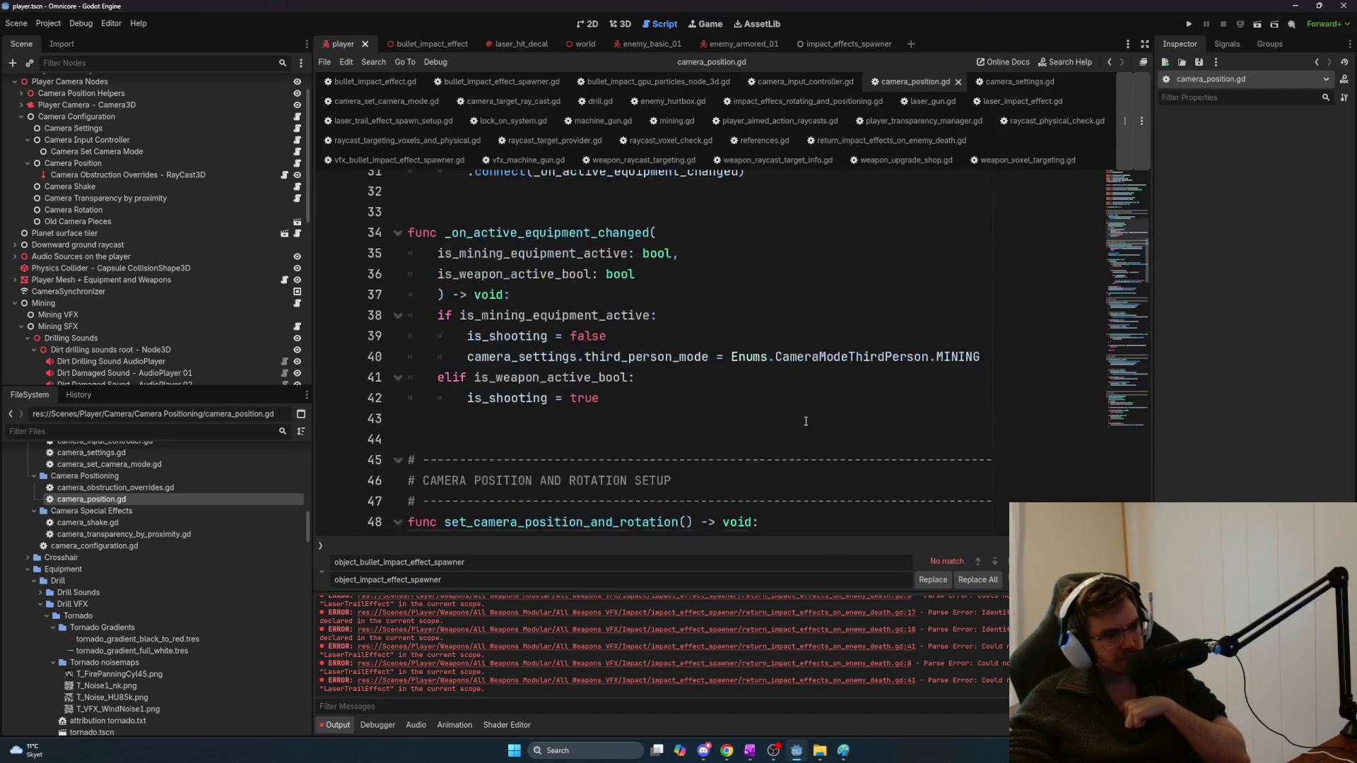
{"action": "scroll", "coordinate": [799, 425], "scroll_direction": "up", "scroll_amount": 5}
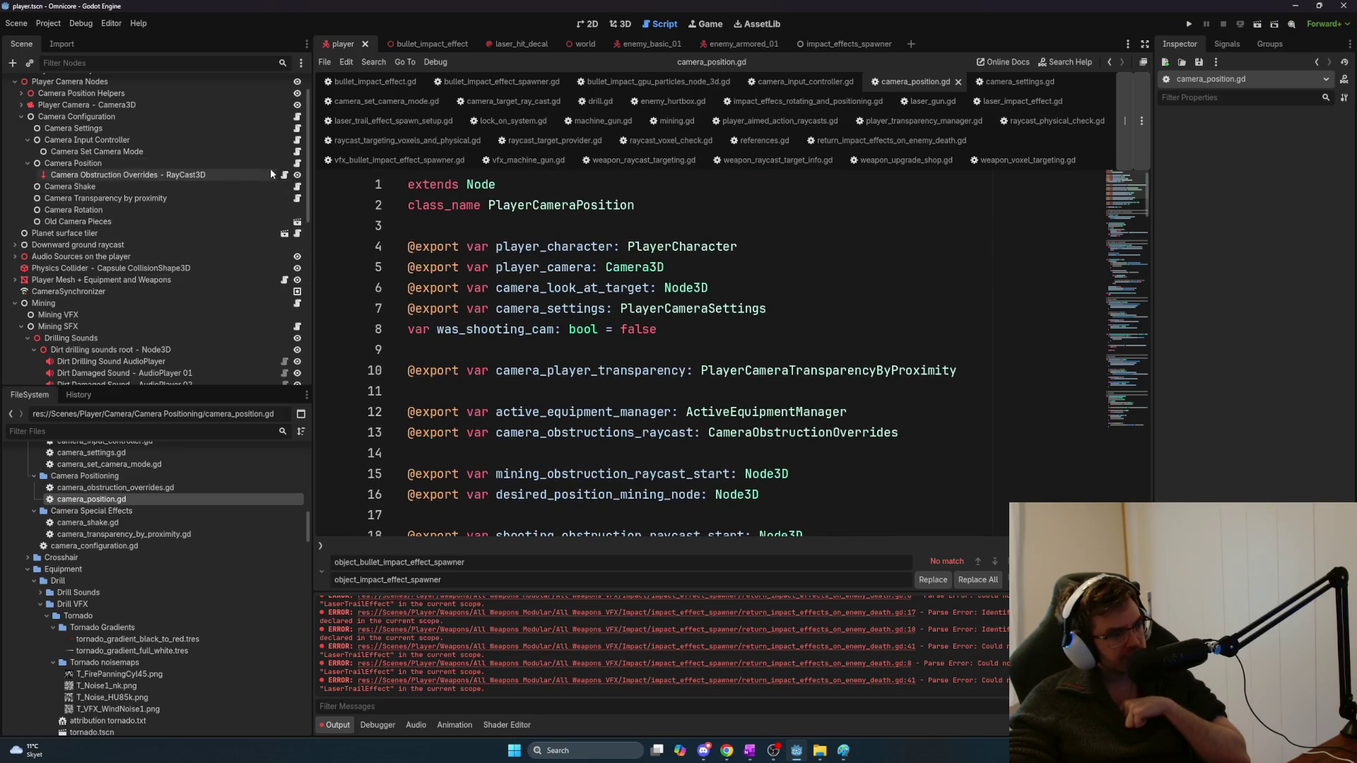
{"action": "left_click", "coordinate": [297, 129]}
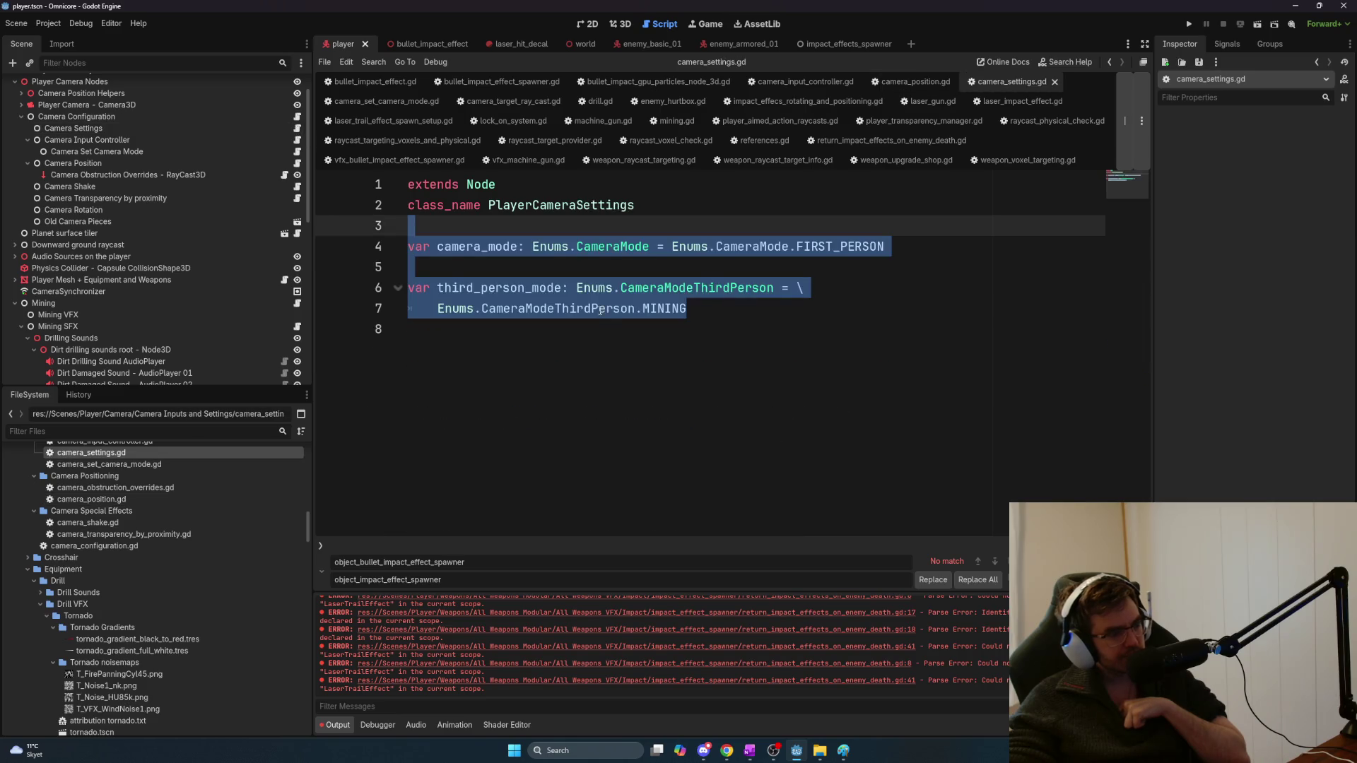
{"action": "left_click", "coordinate": [296, 117]}
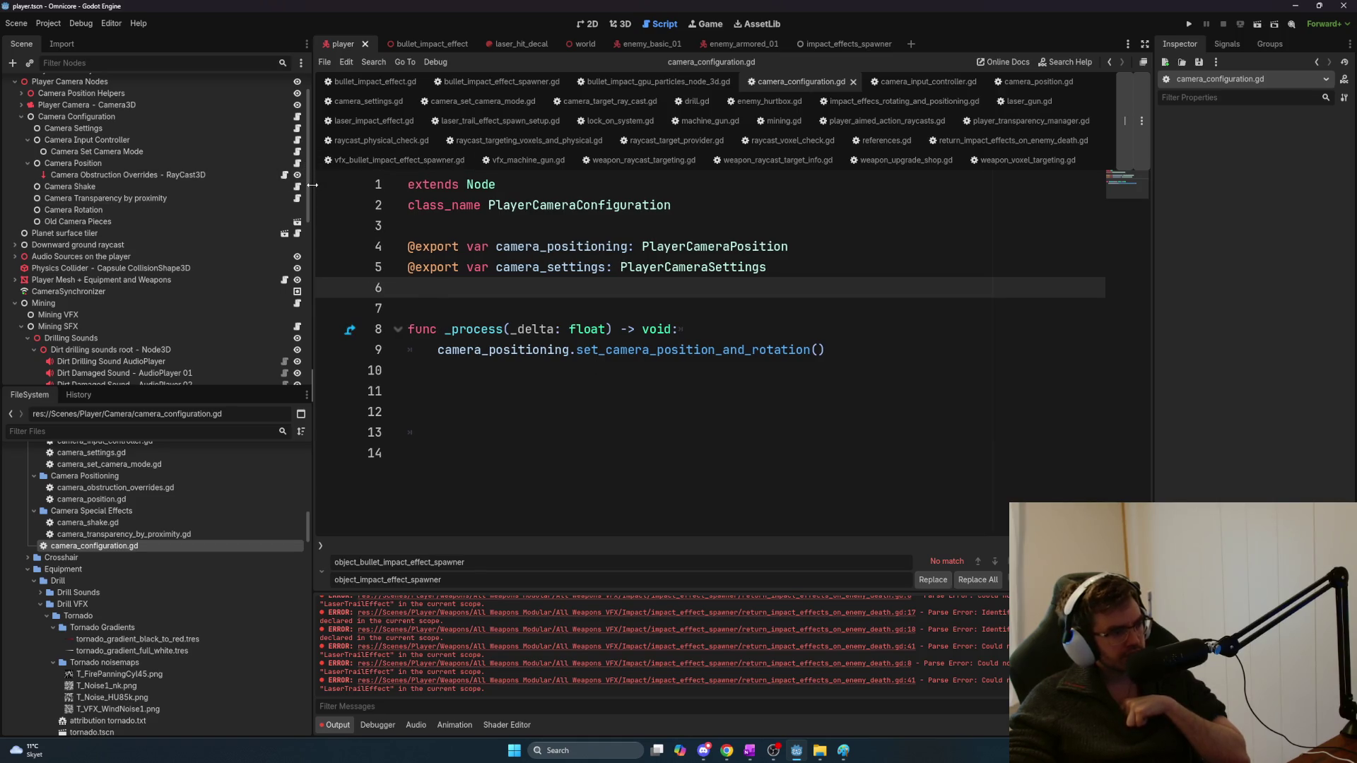
{"action": "left_click", "coordinate": [296, 188]}
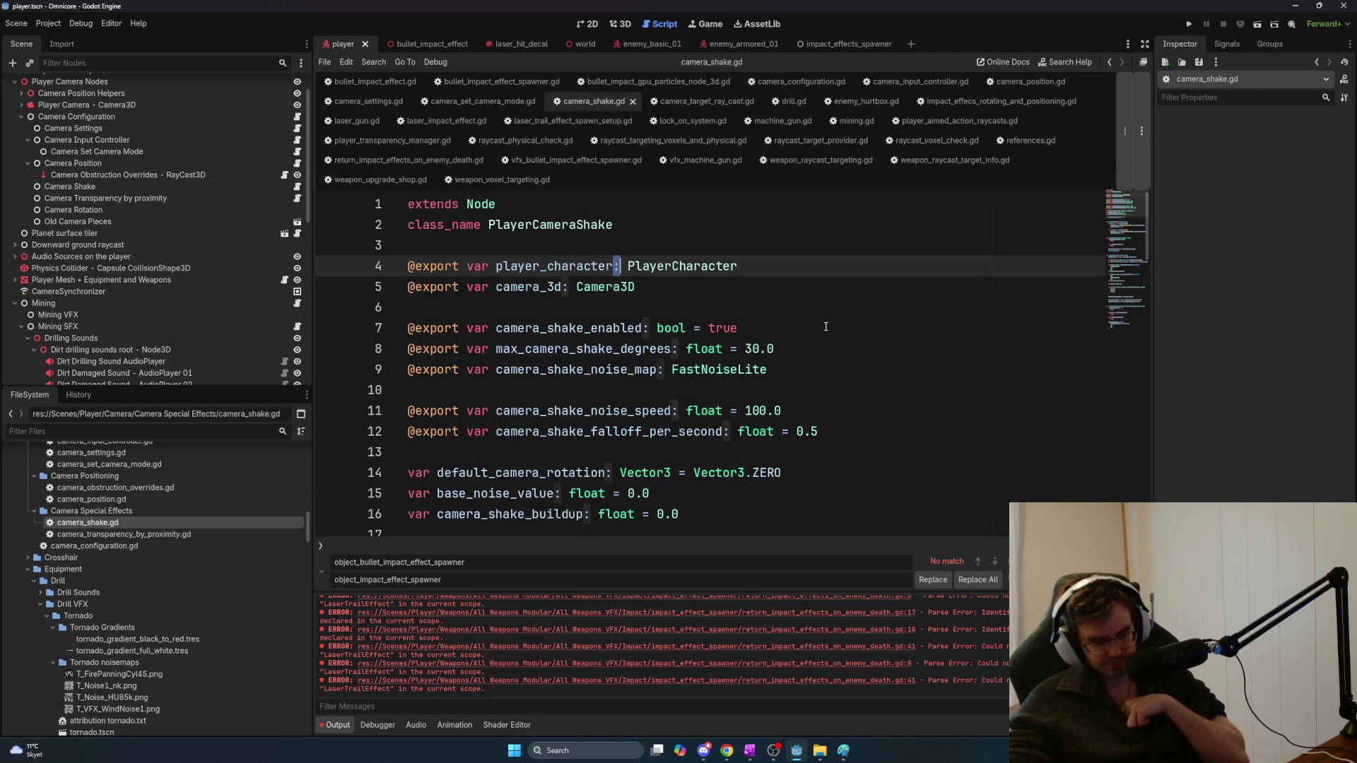
{"action": "scroll", "coordinate": [831, 326], "scroll_direction": "down", "scroll_amount": 20}
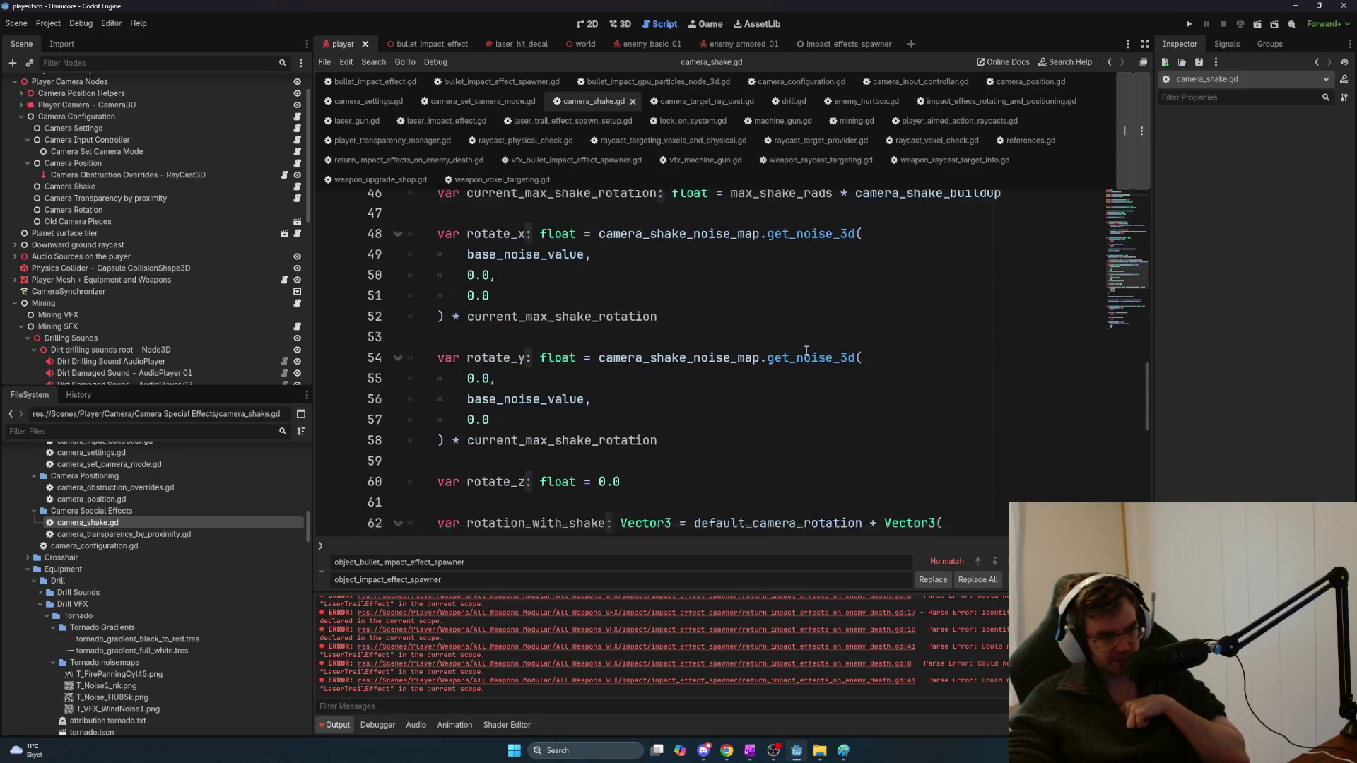
{"action": "scroll", "coordinate": [806, 371], "scroll_direction": "down", "scroll_amount": 4}
{"action": "scroll", "coordinate": [808, 375], "scroll_direction": "up", "scroll_amount": 12}
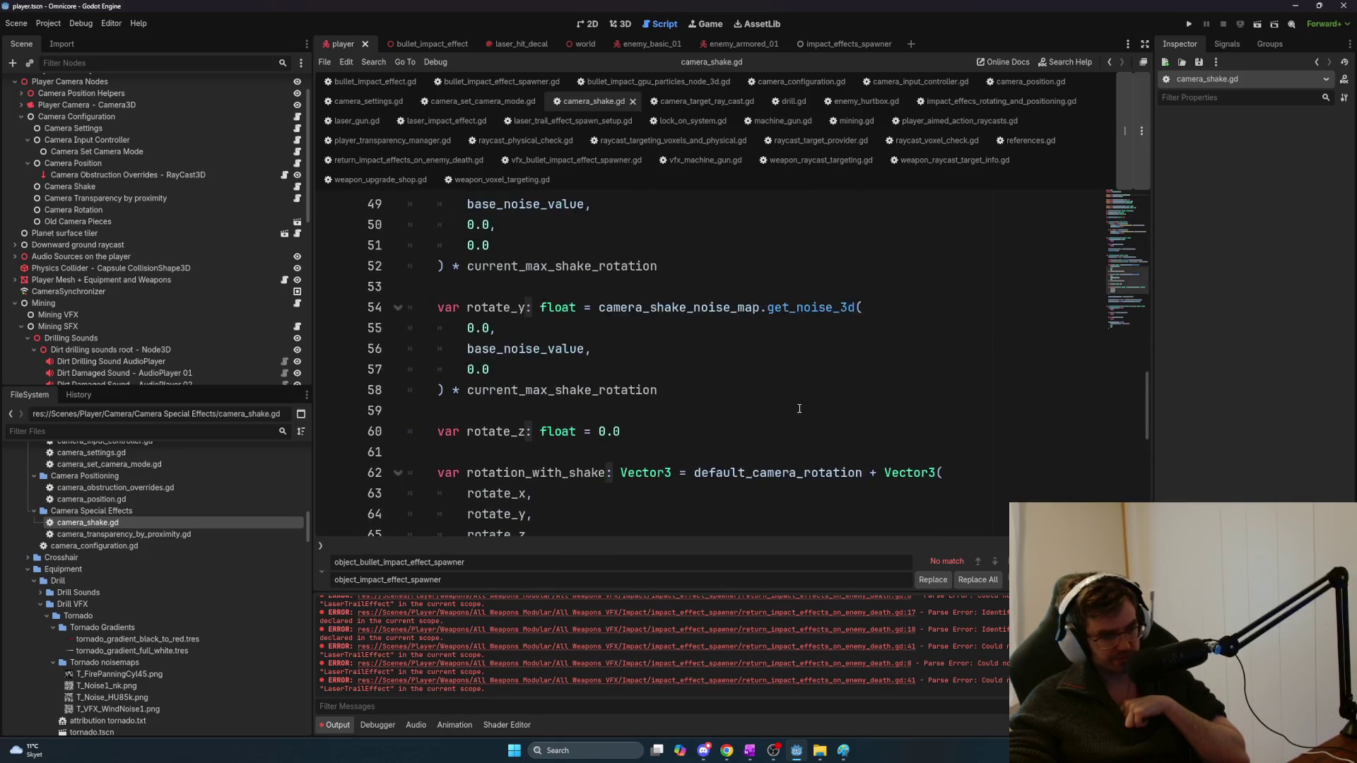
{"action": "scroll", "coordinate": [675, 379], "scroll_direction": "up", "scroll_amount": 13}
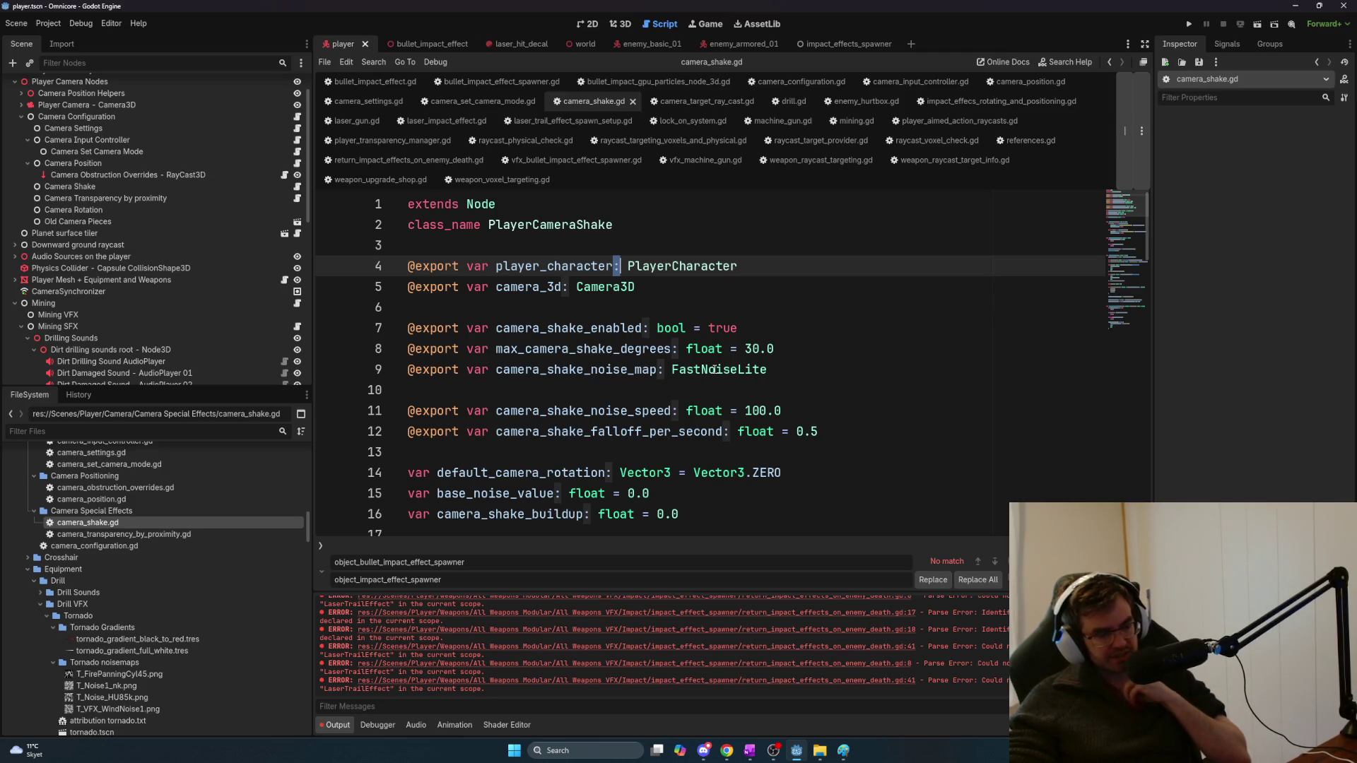
{"action": "scroll", "coordinate": [607, 302], "scroll_direction": "down", "scroll_amount": 1}
{"action": "mouse_move", "coordinate": [490, 265]}
{"action": "left_mouse_down"}
{"action": "mouse_move", "coordinate": [424, 309]}
{"action": "mouse_move", "coordinate": [424, 350]}
{"action": "mouse_move", "coordinate": [408, 348]}
{"action": "left_mouse_up"}
{"action": "scroll", "coordinate": [636, 354], "scroll_direction": "down", "scroll_amount": 2}
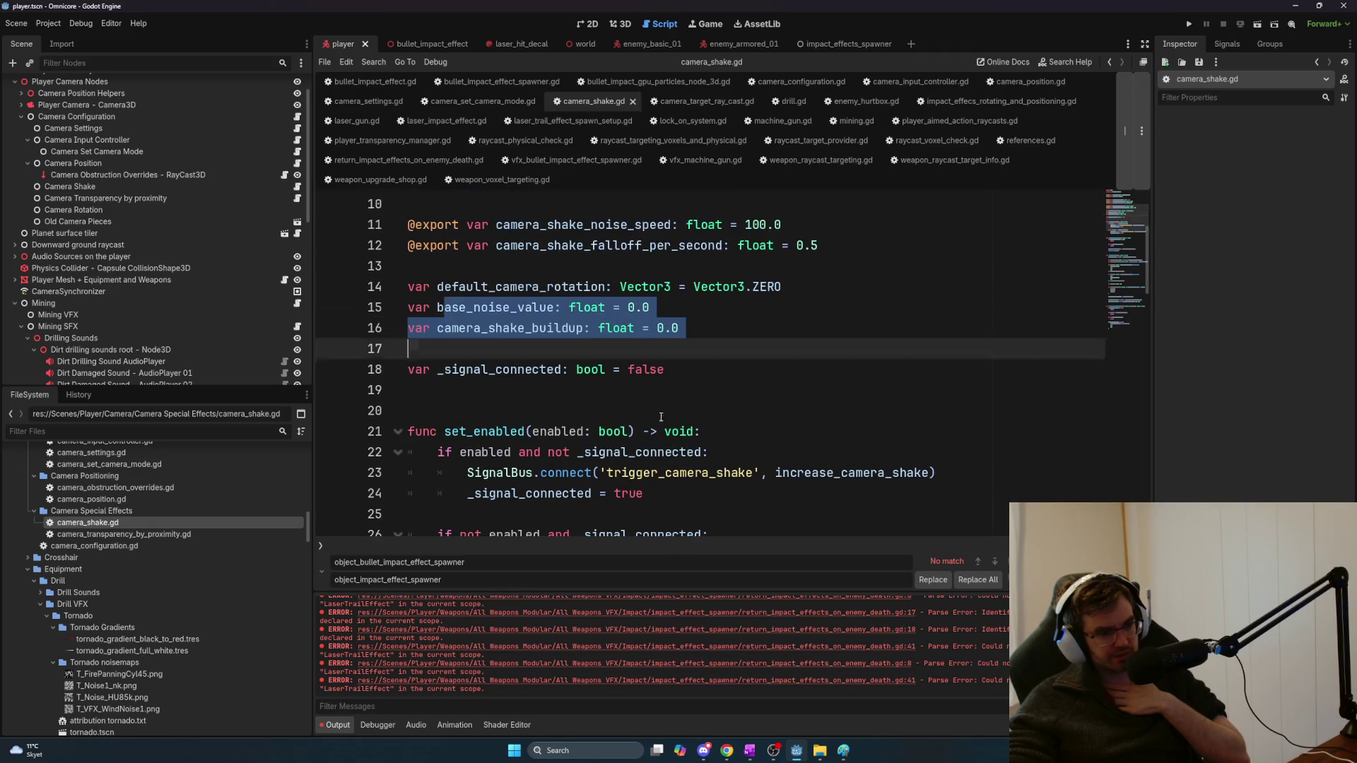
{"action": "scroll", "coordinate": [661, 417], "scroll_direction": "down", "scroll_amount": 8}
{"action": "scroll", "coordinate": [635, 393], "scroll_direction": "down", "scroll_amount": 11}
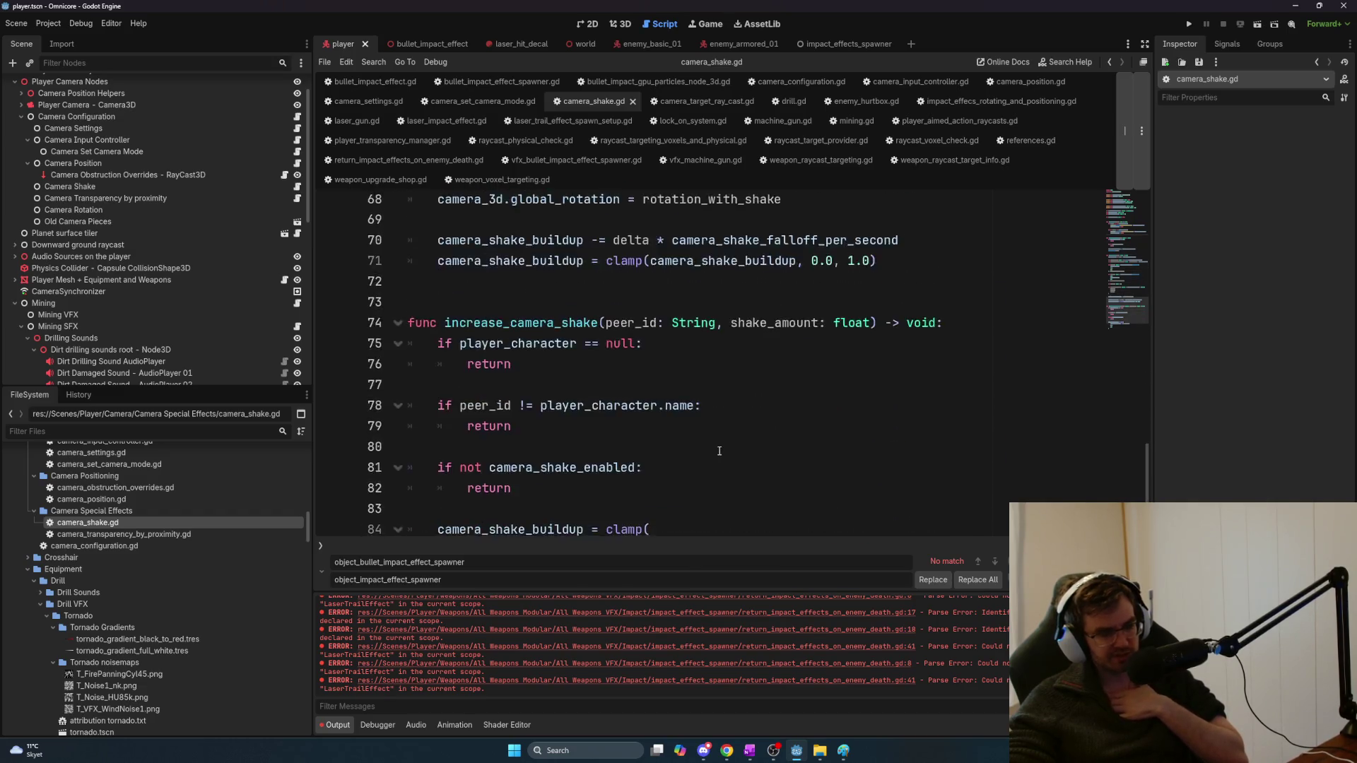
{"action": "scroll", "coordinate": [719, 450], "scroll_direction": "down", "scroll_amount": 2}
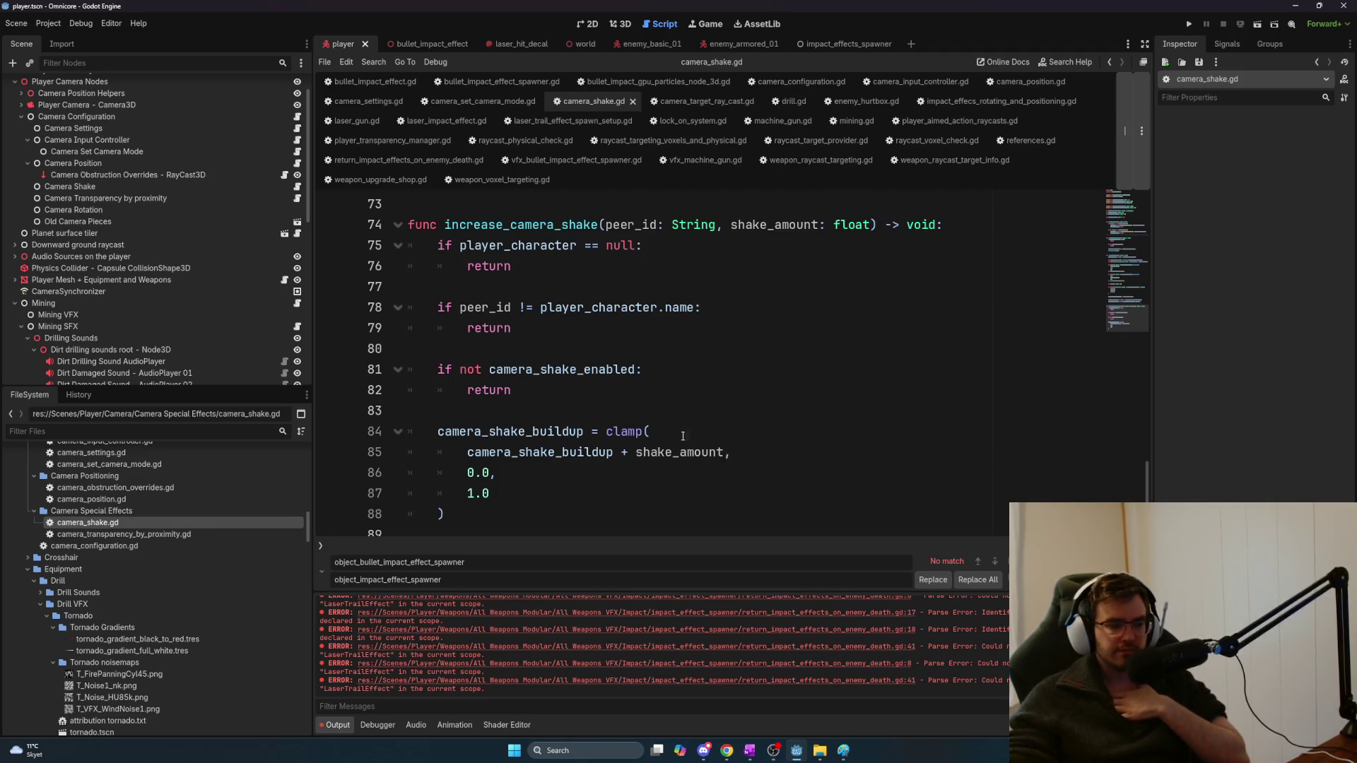
{"action": "scroll", "coordinate": [682, 470], "scroll_direction": "up", "scroll_amount": 10}
{"action": "scroll", "coordinate": [682, 470], "scroll_direction": "up", "scroll_amount": 5}
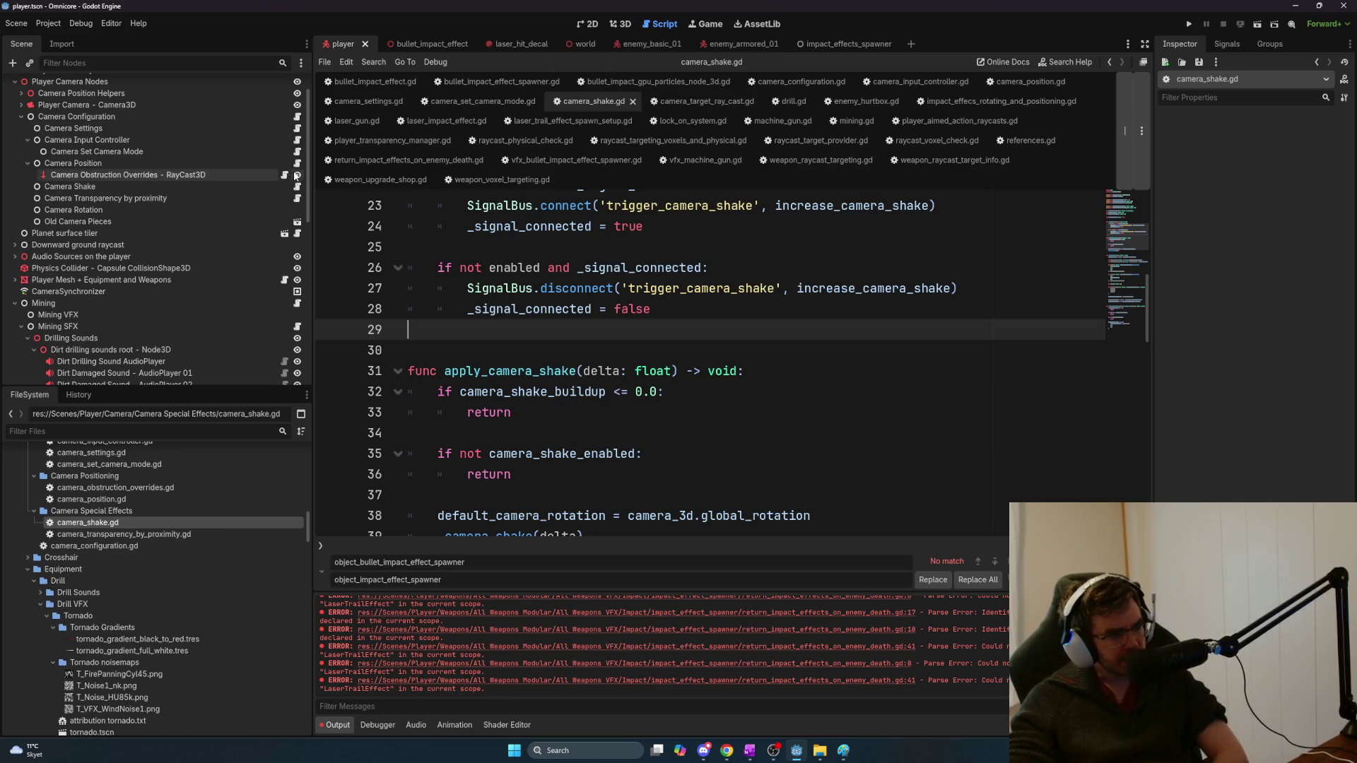
{"action": "scroll", "coordinate": [644, 307], "scroll_direction": "up", "scroll_amount": 7}
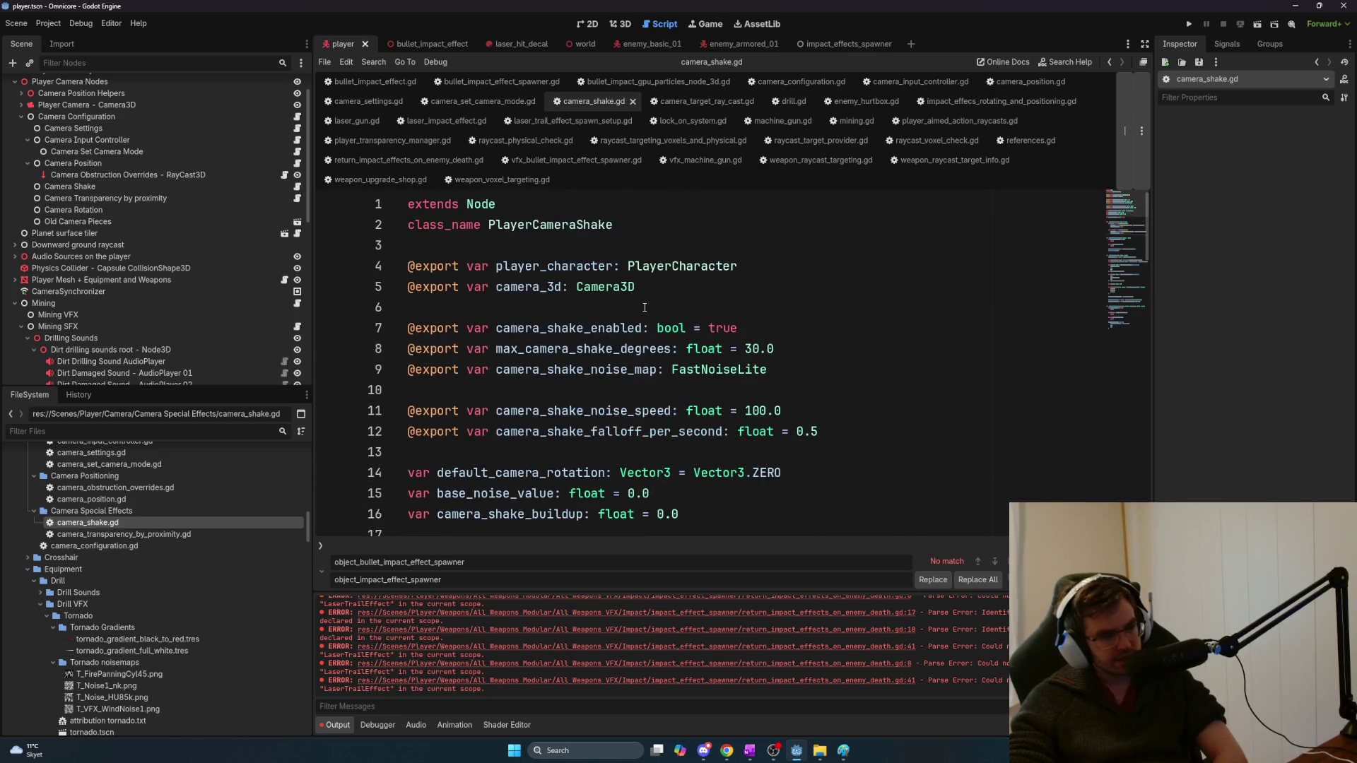
{"action": "mouse_move", "coordinate": [614, 225]}
{"action": "left_mouse_down"}
{"action": "mouse_move", "coordinate": [485, 226]}
{"action": "mouse_move", "coordinate": [634, 226]}
{"action": "left_mouse_up"}
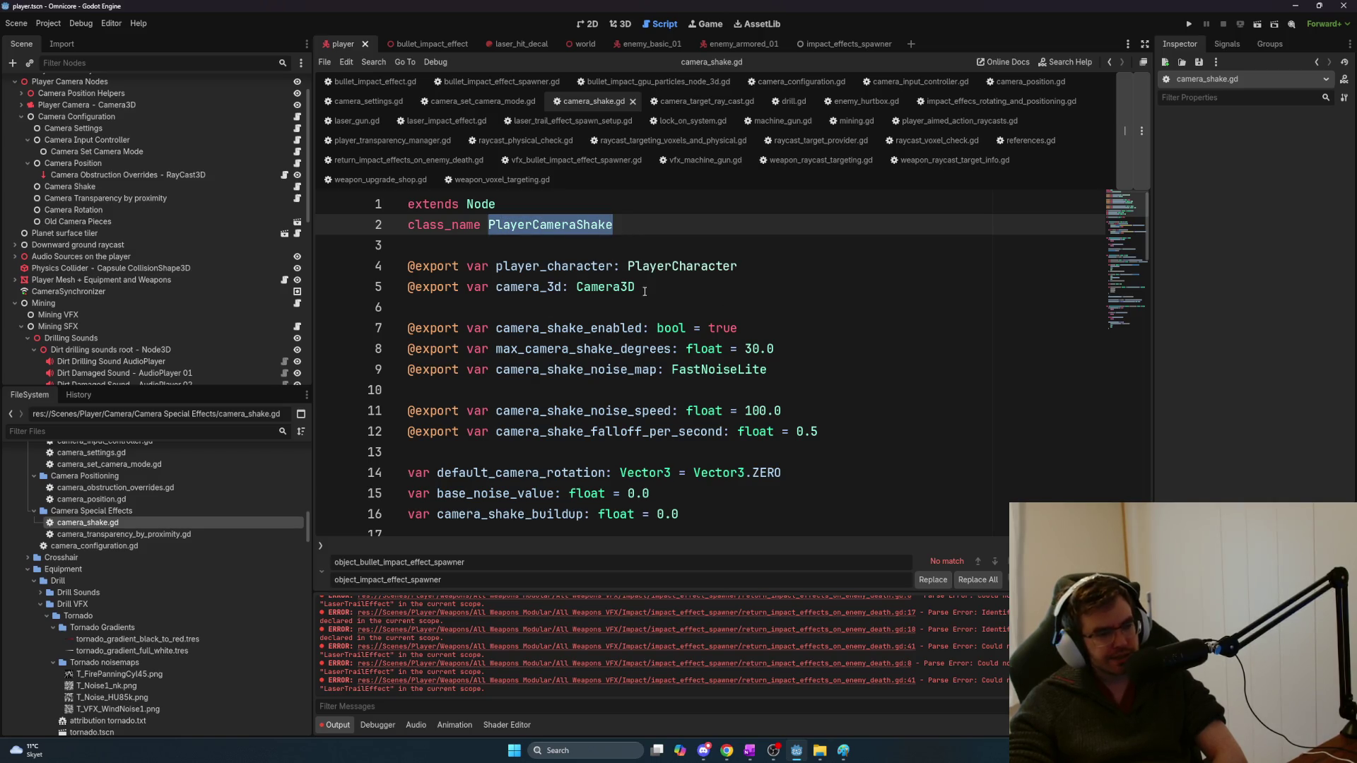
{"action": "scroll", "coordinate": [622, 266], "scroll_direction": "down", "scroll_amount": 5}
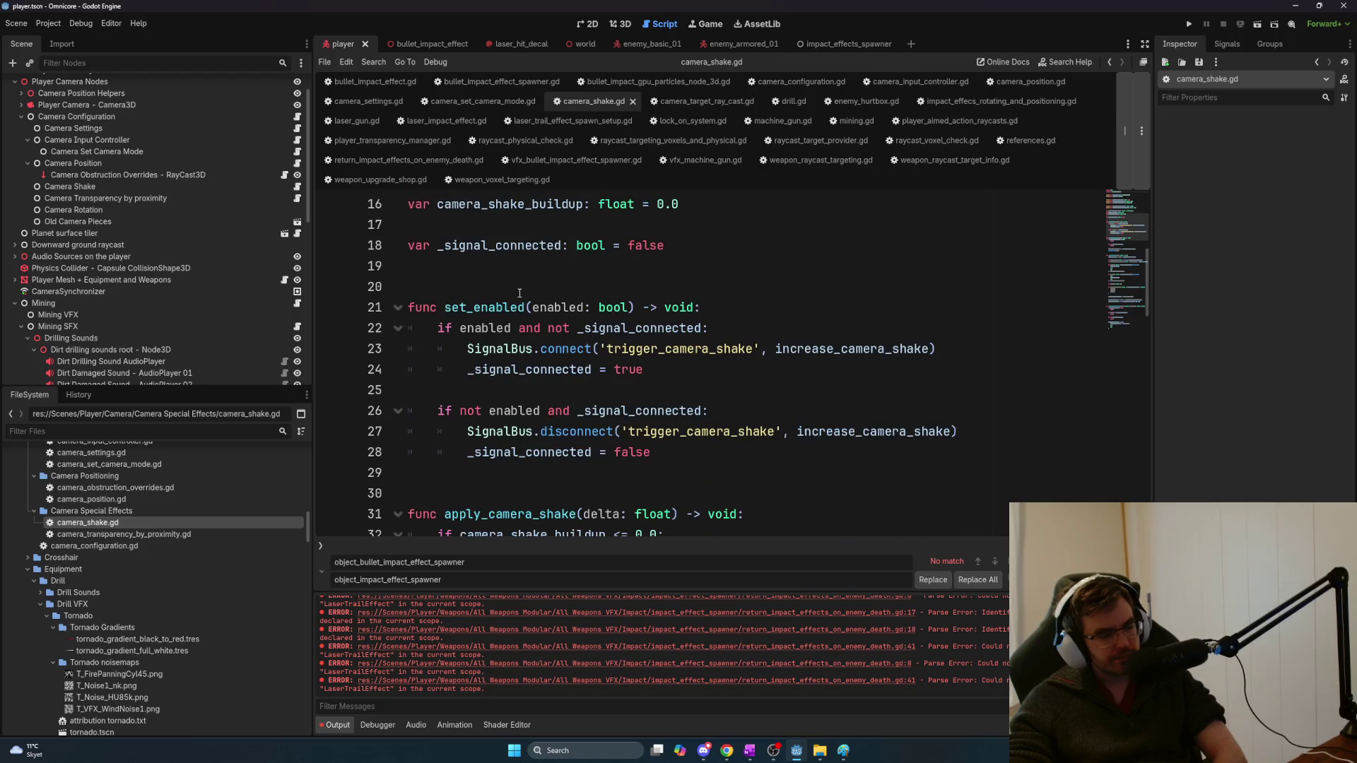
{"action": "scroll", "coordinate": [569, 357], "scroll_direction": "down", "scroll_amount": 9}
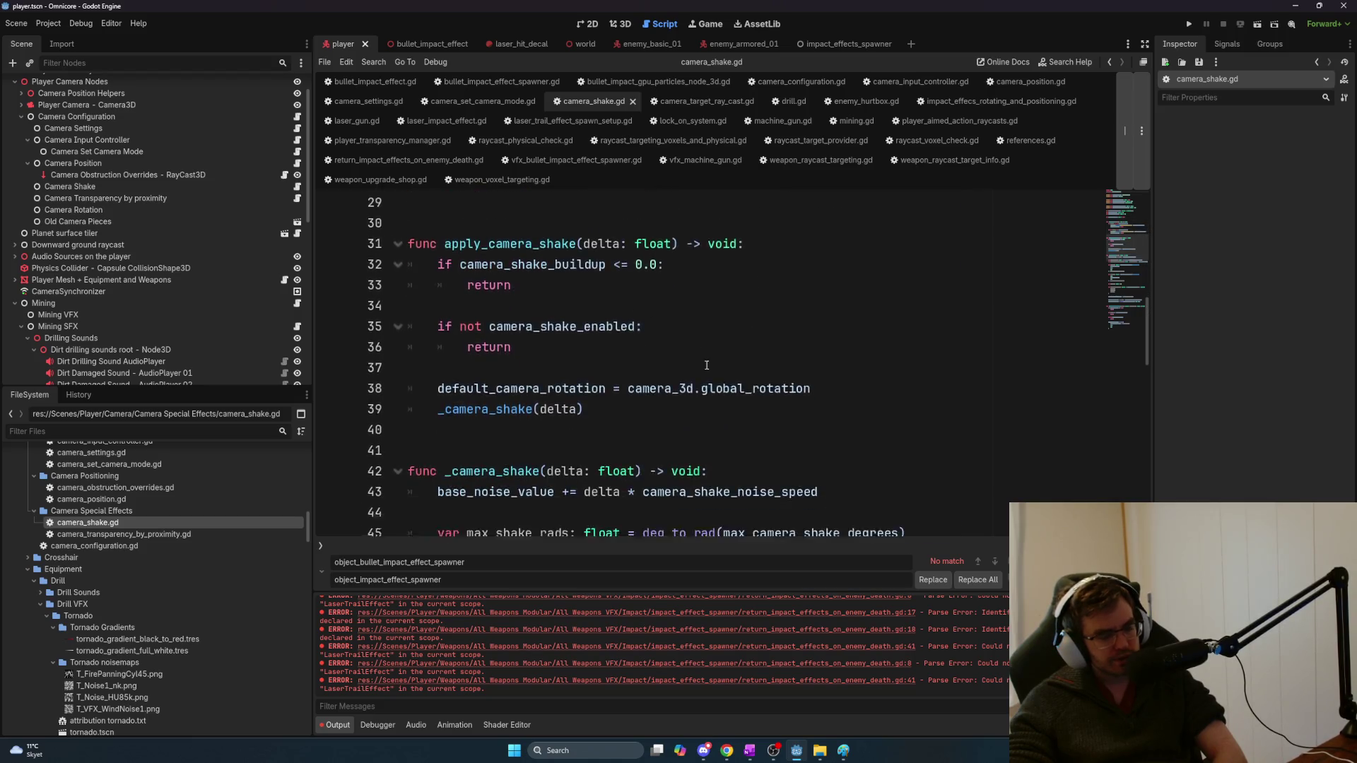
{"action": "scroll", "coordinate": [693, 352], "scroll_direction": "down", "scroll_amount": 9}
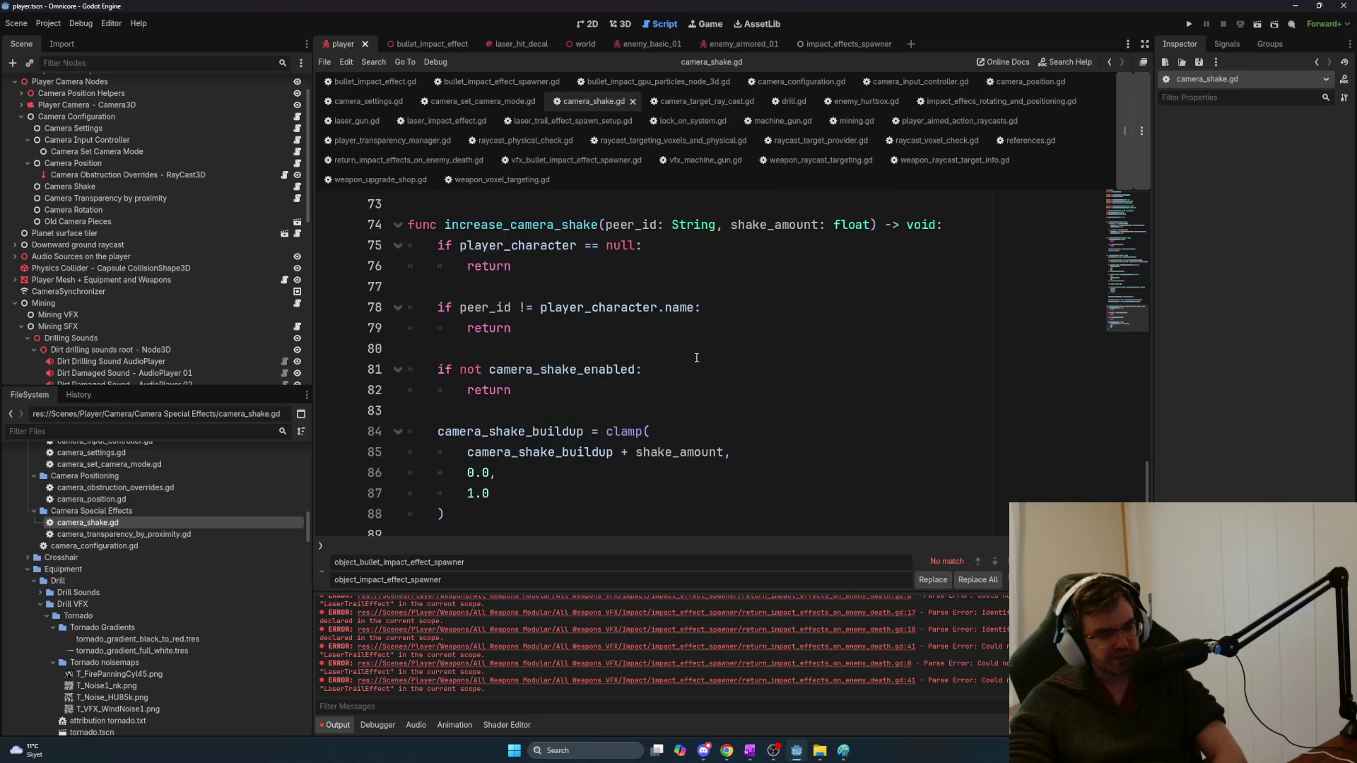
{"action": "scroll", "coordinate": [749, 420], "scroll_direction": "up", "scroll_amount": 20}
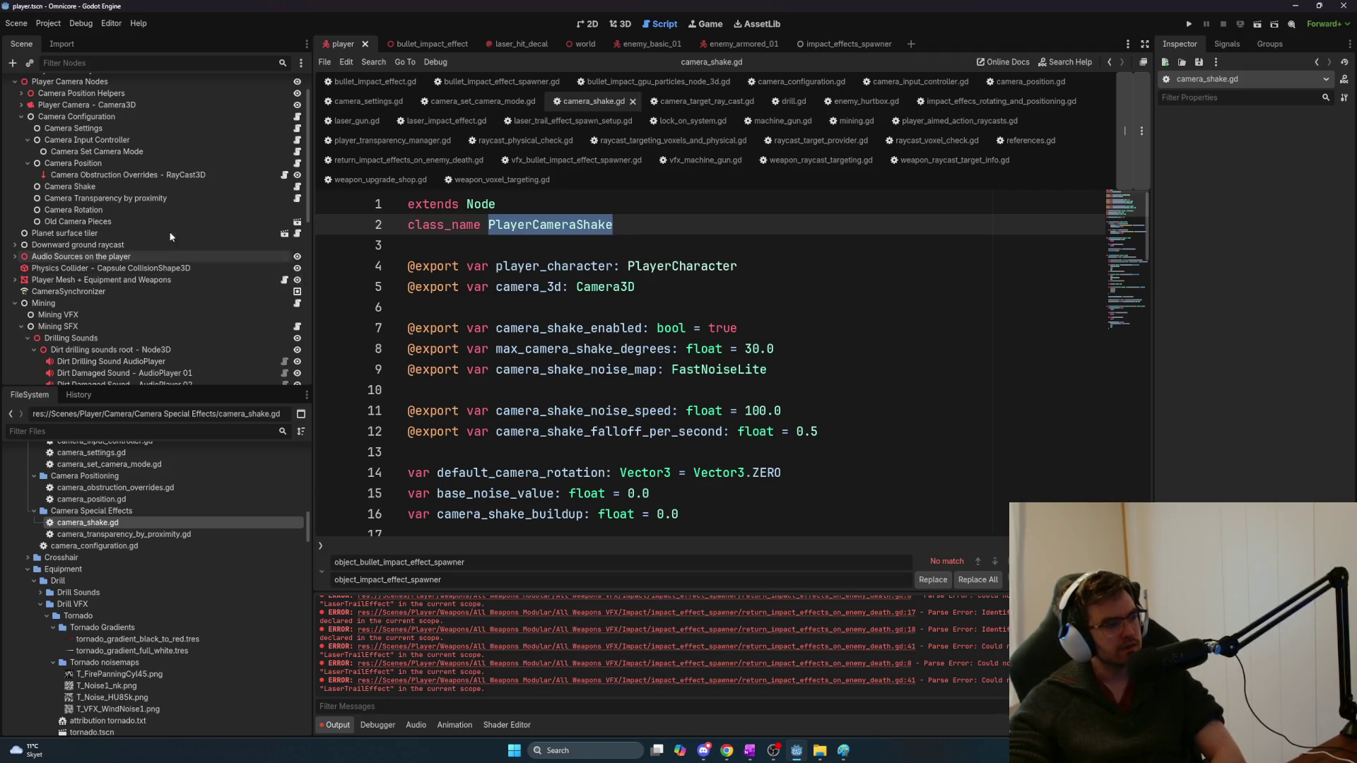
{"action": "left_click", "coordinate": [157, 199]}
Inspect the Camera Position node, then open its script and the Camera Input Controller's script.
{"action": "left_click", "coordinate": [153, 163]}
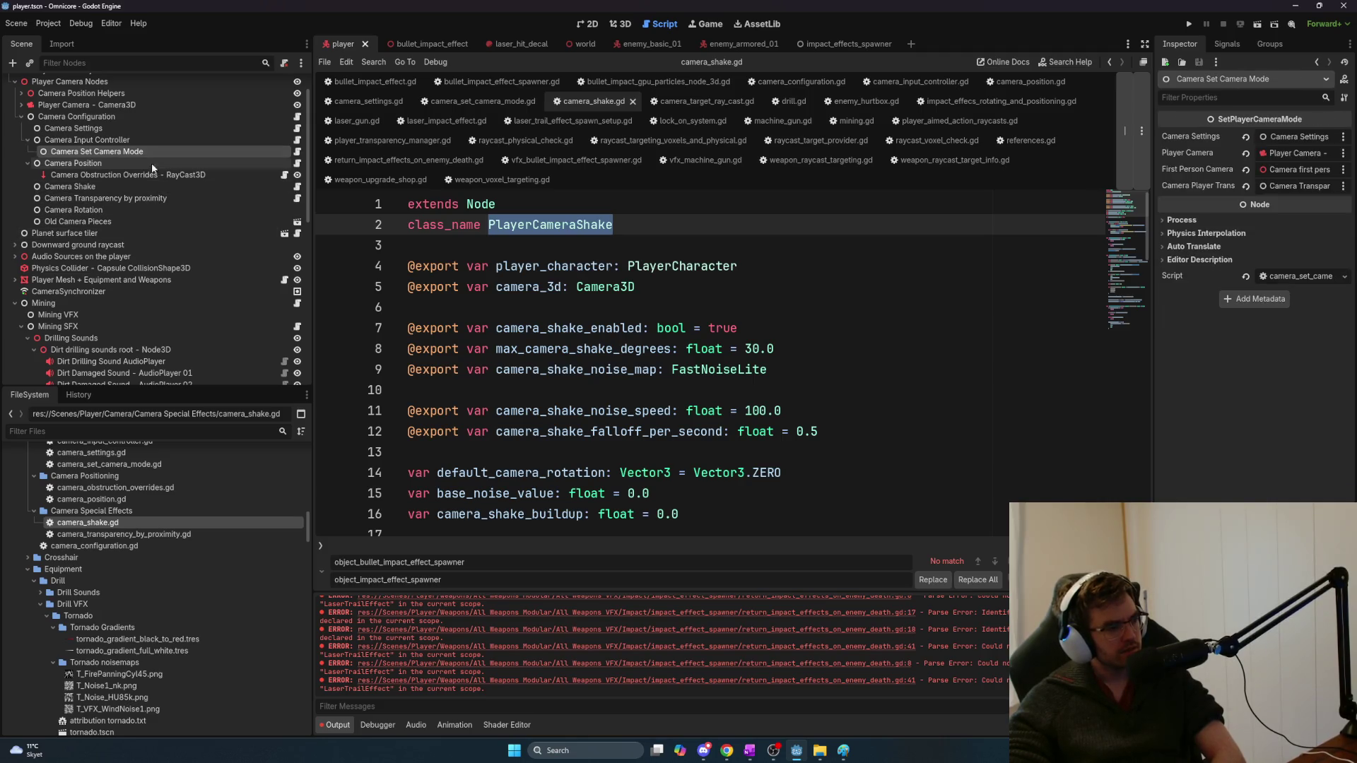
{"action": "left_click", "coordinate": [296, 163]}
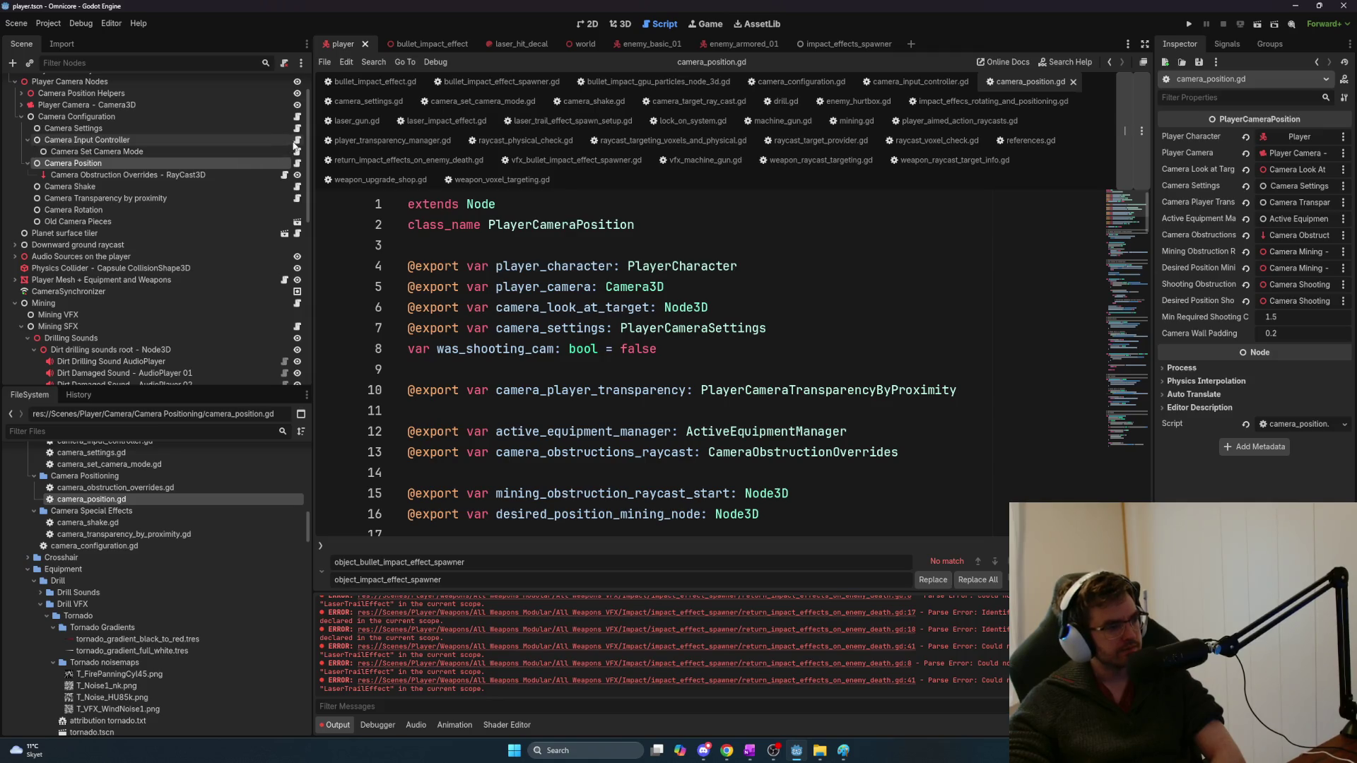
{"action": "left_click", "coordinate": [297, 139]}
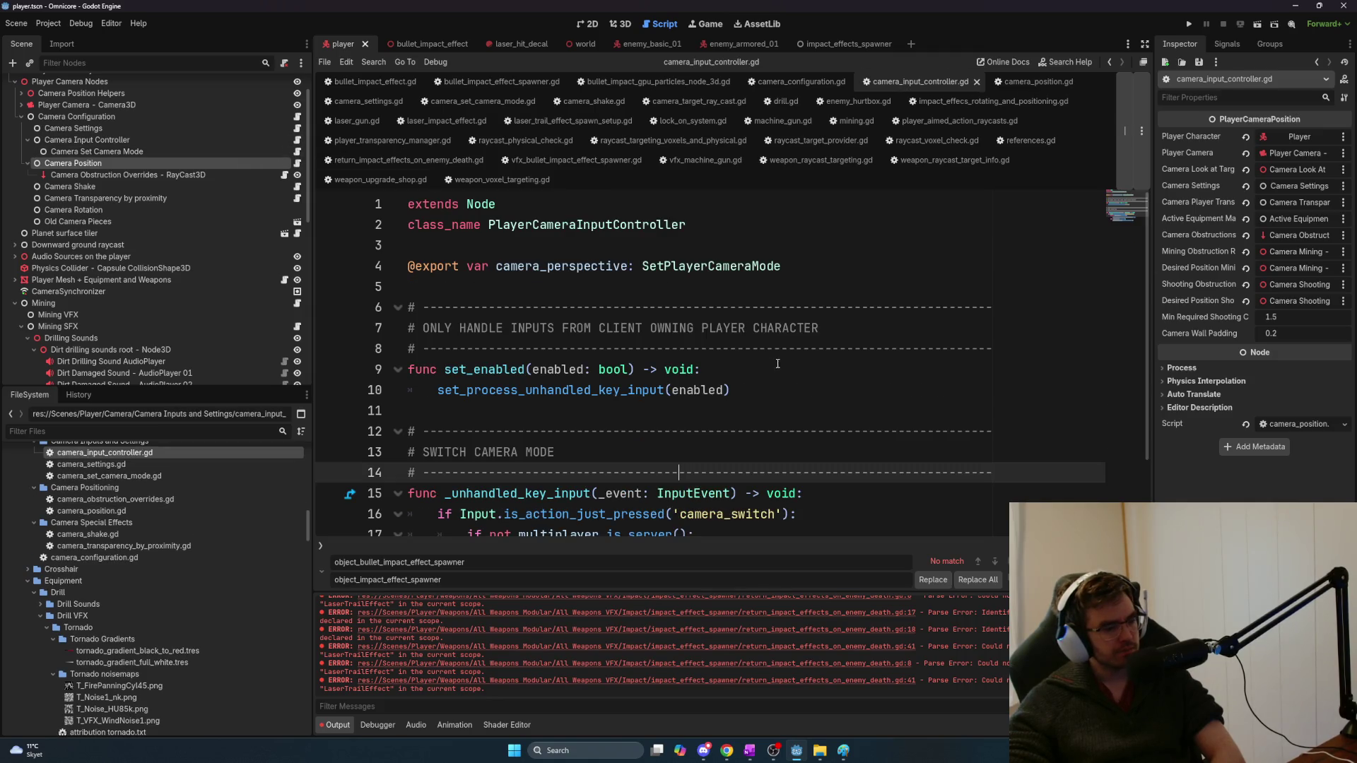
{"action": "scroll", "coordinate": [777, 364], "scroll_direction": "down", "scroll_amount": 2}
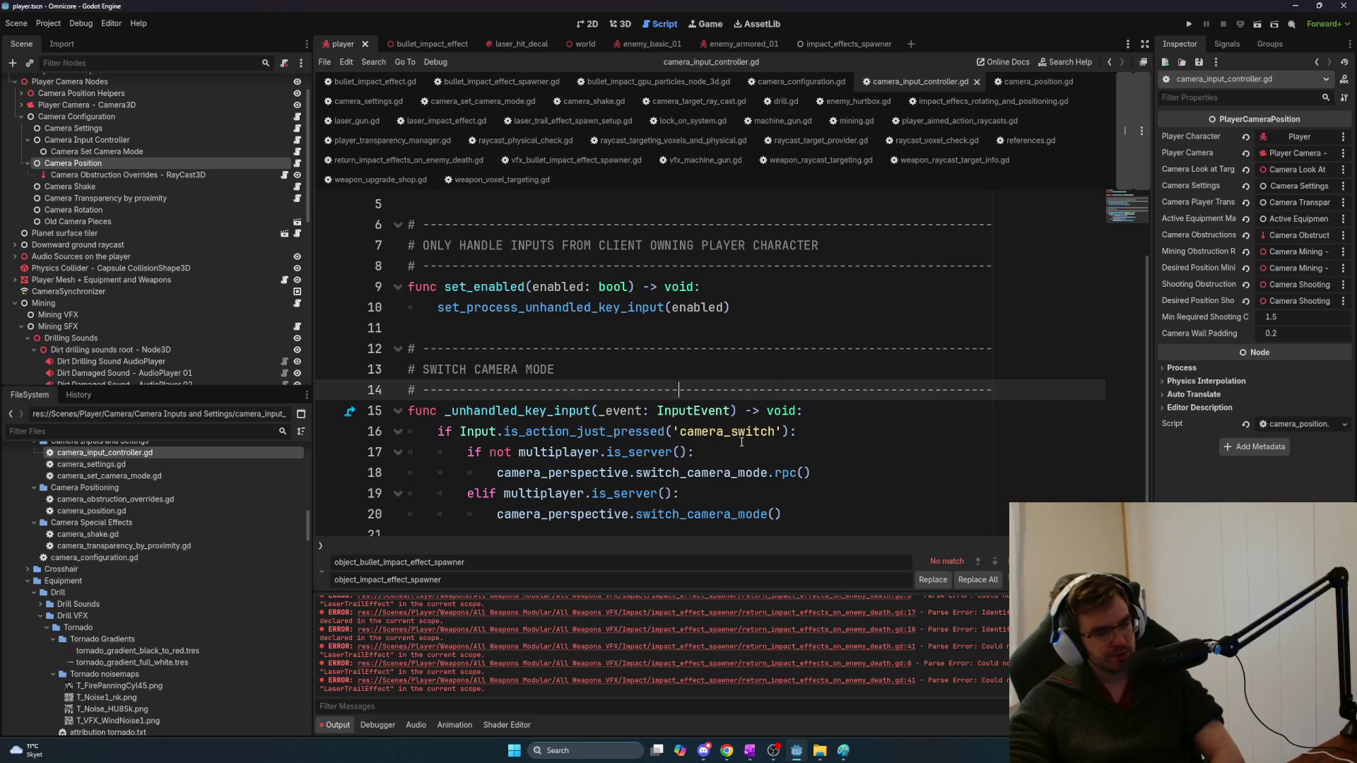
Examine the rpc and local switch_camera_mode calls on lines 18–20, then run the project with F5.
{"action": "mouse_move", "coordinate": [819, 510]}
{"action": "left_mouse_down"}
{"action": "mouse_move", "coordinate": [424, 493]}
{"action": "mouse_move", "coordinate": [863, 521]}
{"action": "left_mouse_up"}
{"action": "left_click", "coordinate": [542, 493]}
{"action": "left_click", "coordinate": [862, 520]}
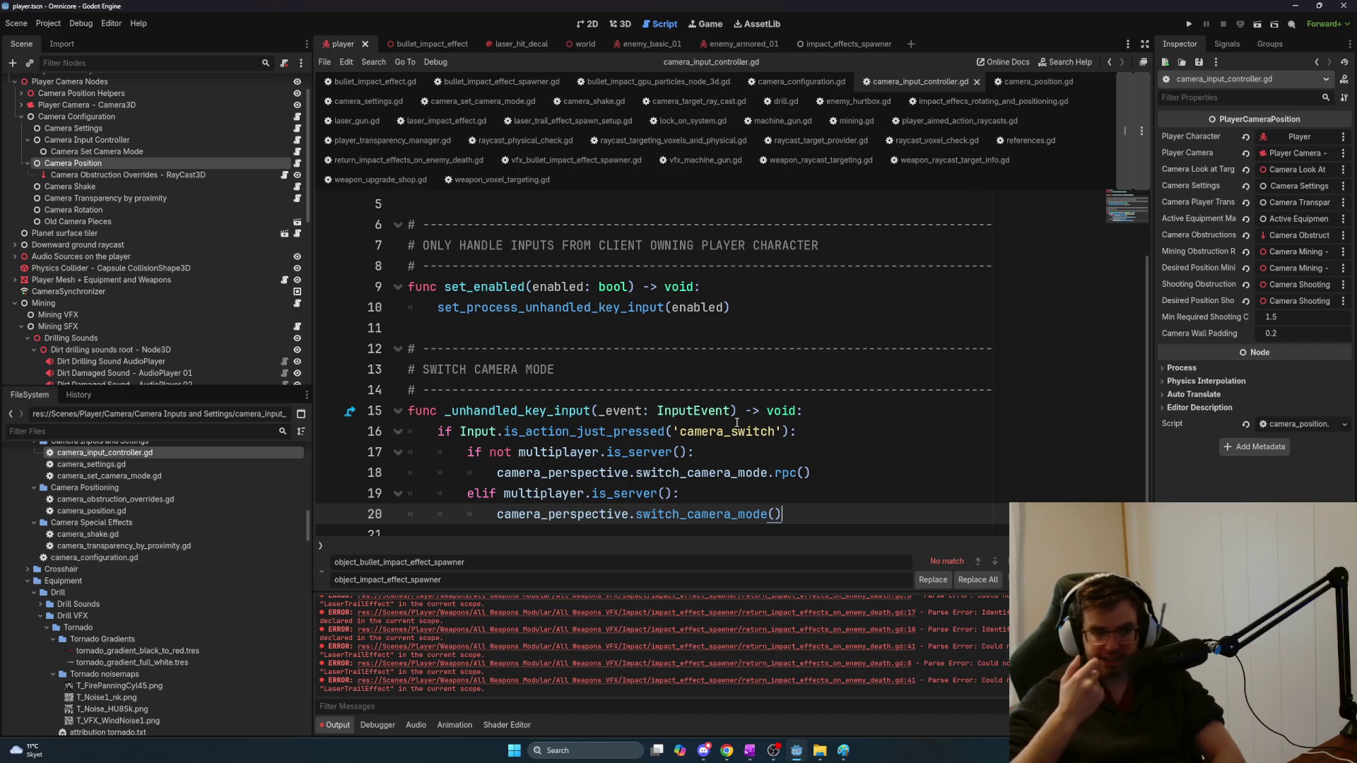
{"action": "left_click_drag", "start_coordinate": [784, 514], "coordinate": [498, 514]}
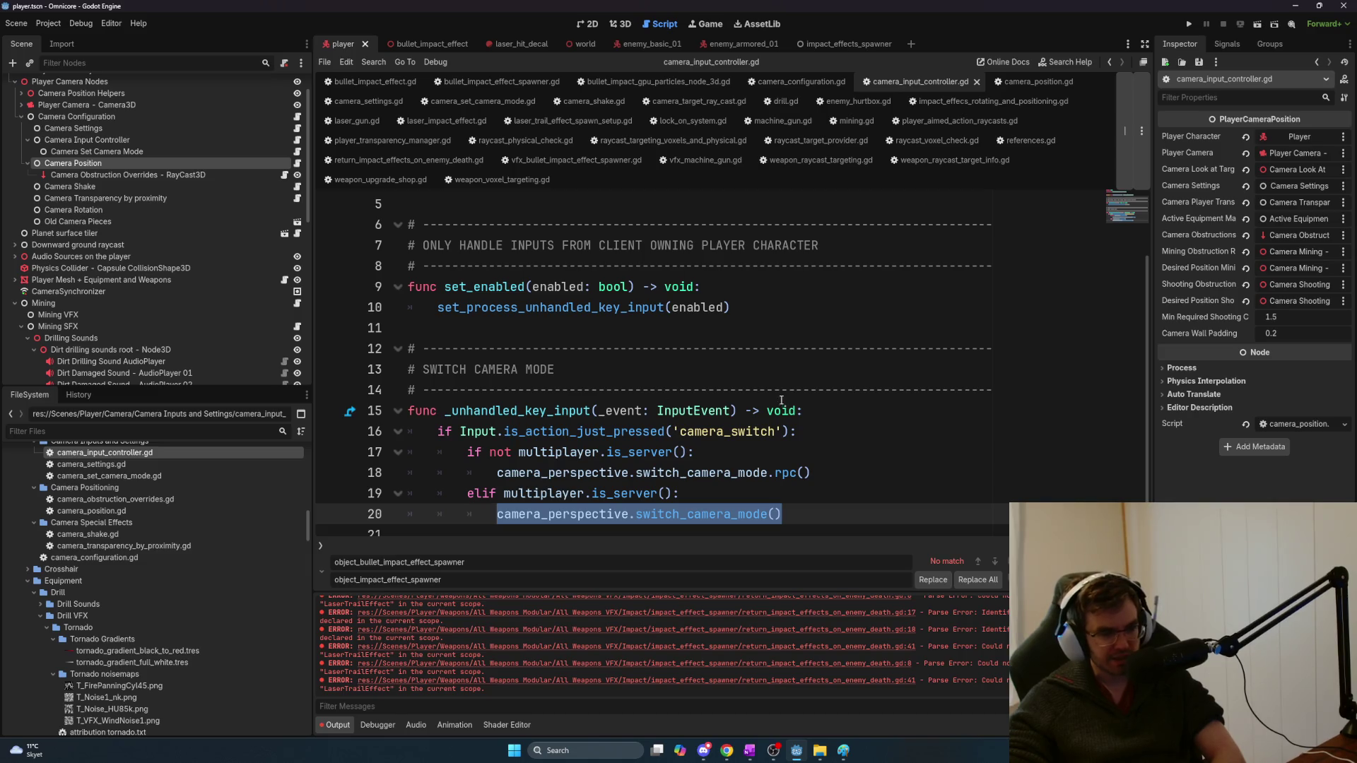
{"action": "left_click_drag", "start_coordinate": [811, 473], "coordinate": [489, 478]}
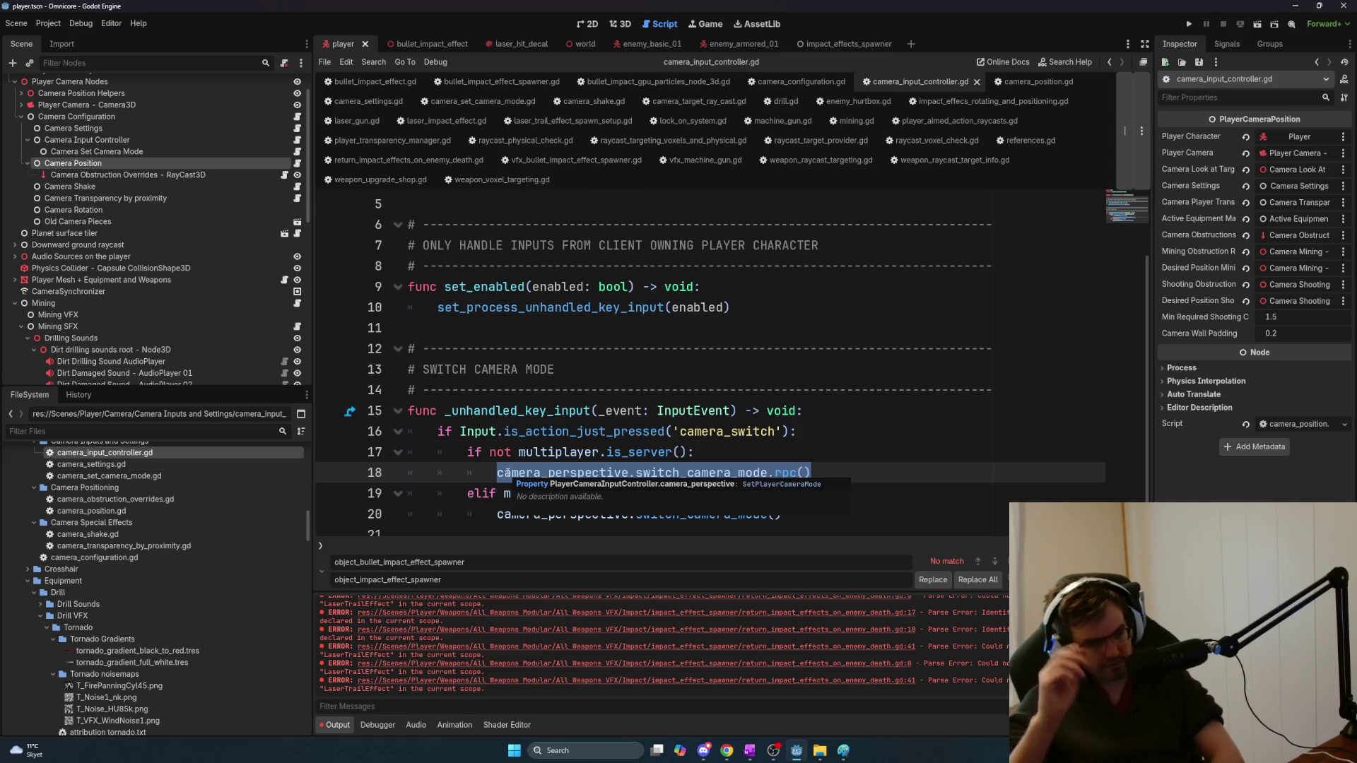
{"action": "double_click", "coordinate": [700, 472]}
{"action": "left_click", "coordinate": [843, 477]}
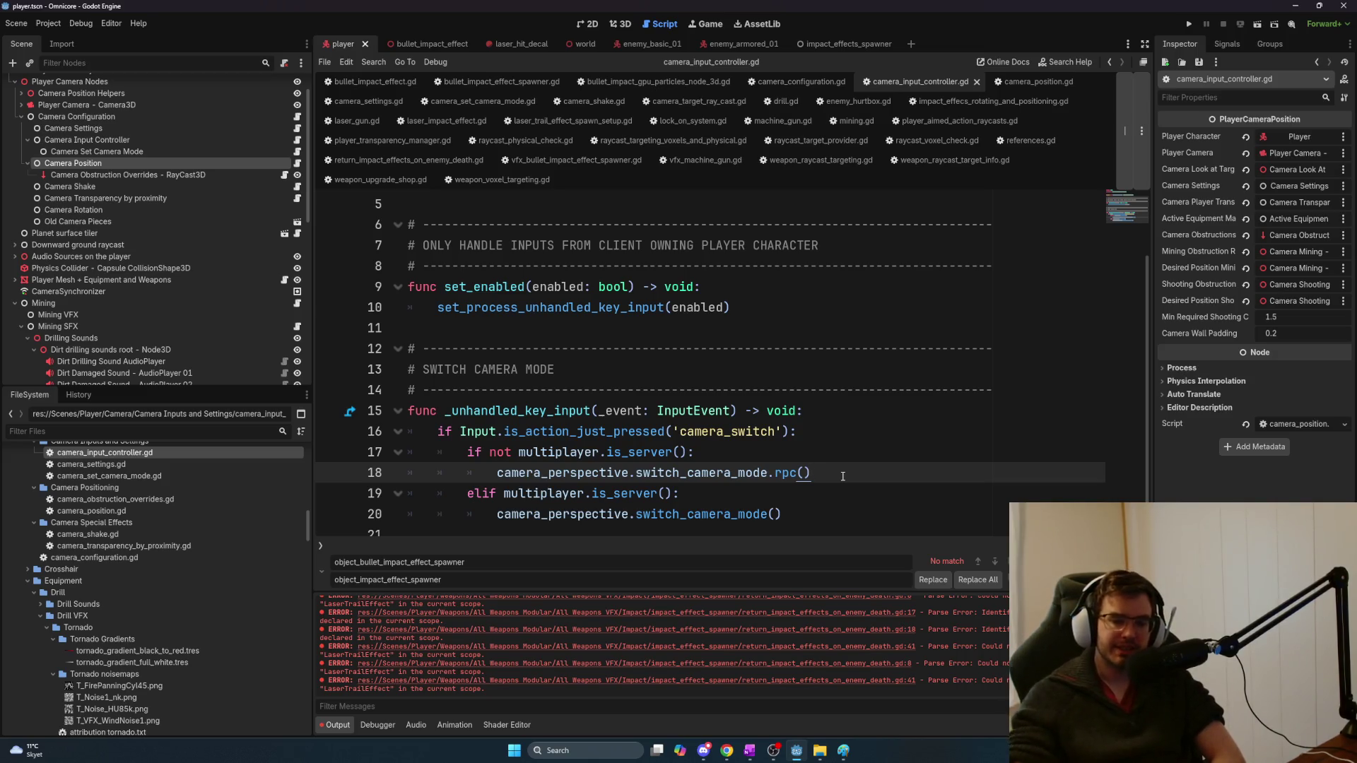
{"action": "left_click", "coordinate": [753, 454]}
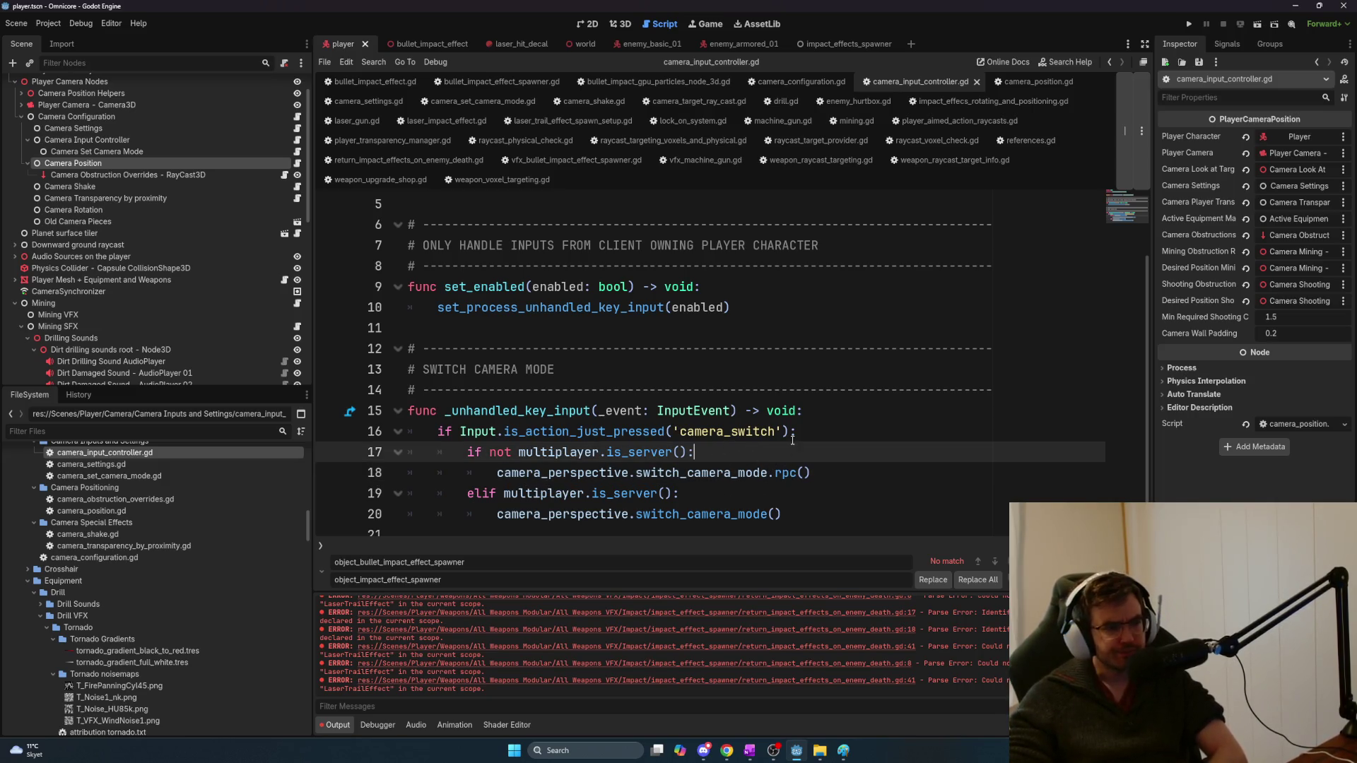
{"action": "left_click", "coordinate": [679, 349]}
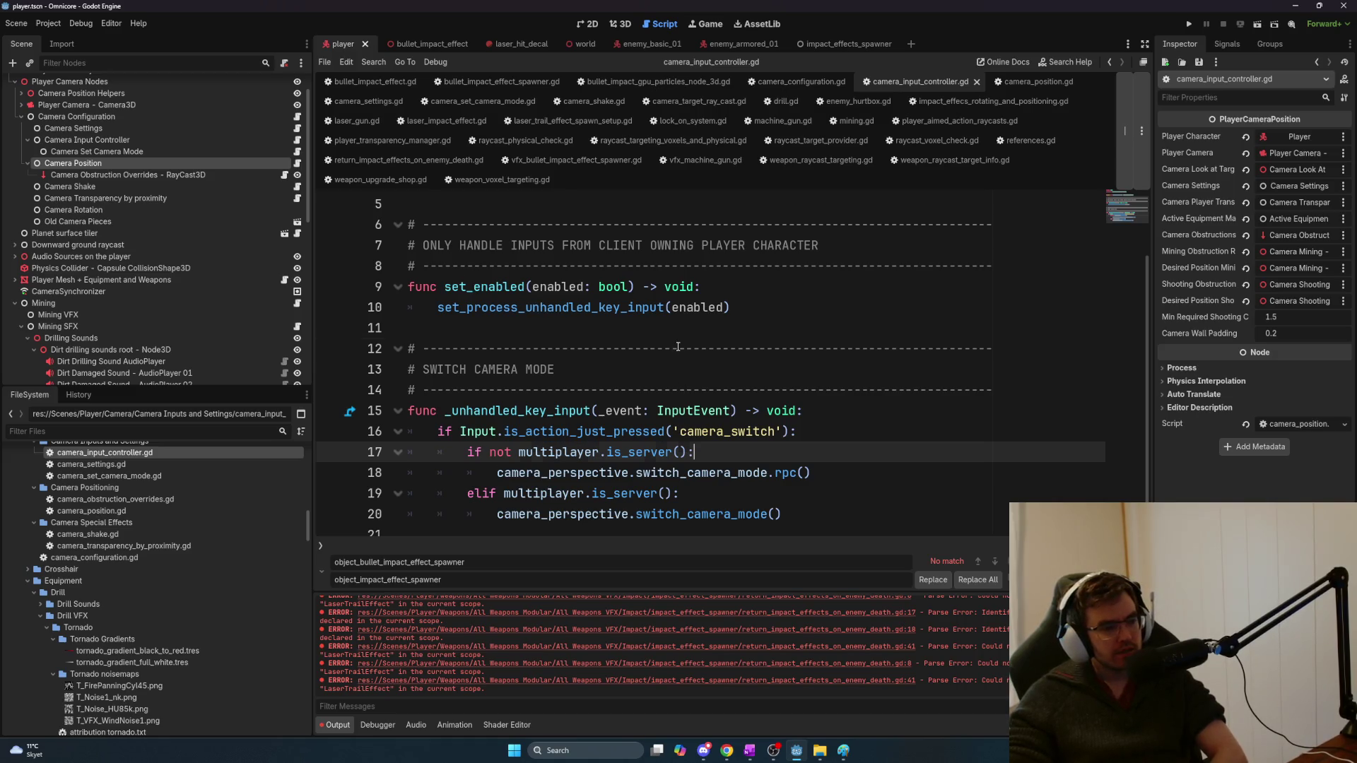
{"action": "key", "text": "F5"}
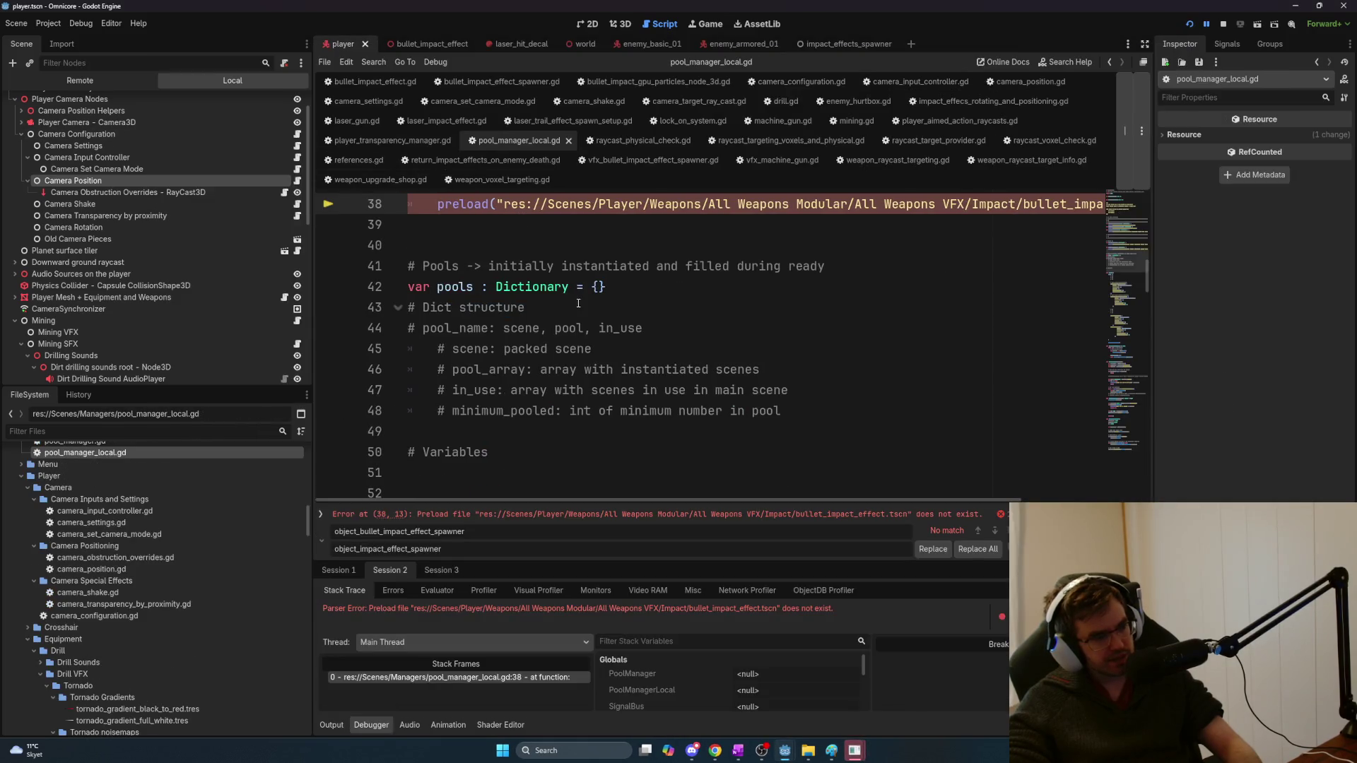
Inspect the pool_manager_local.gd line 38 preload error, then reopen camera_input_controller.gd.
{"action": "scroll", "coordinate": [608, 405], "scroll_direction": "up", "scroll_amount": 3}
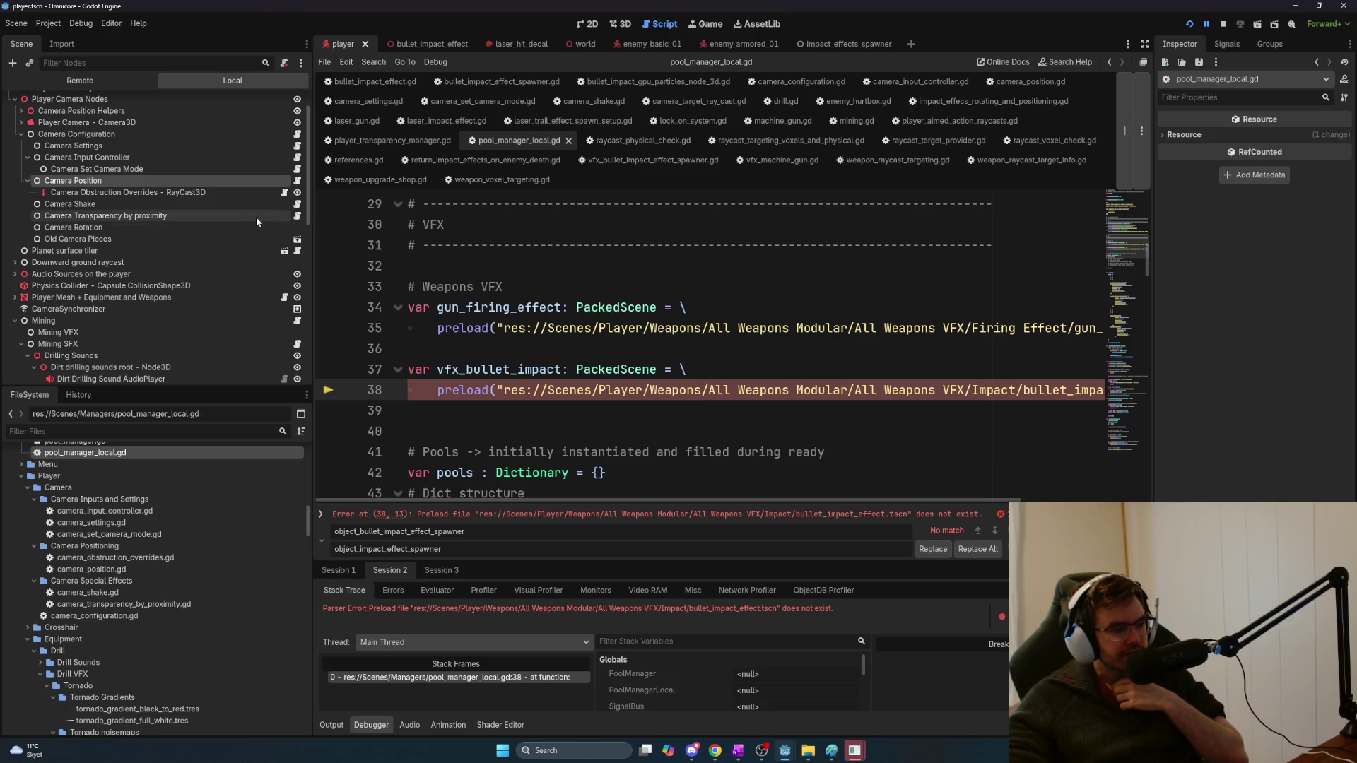
{"action": "scroll", "coordinate": [274, 230], "scroll_direction": "down", "scroll_amount": 1}
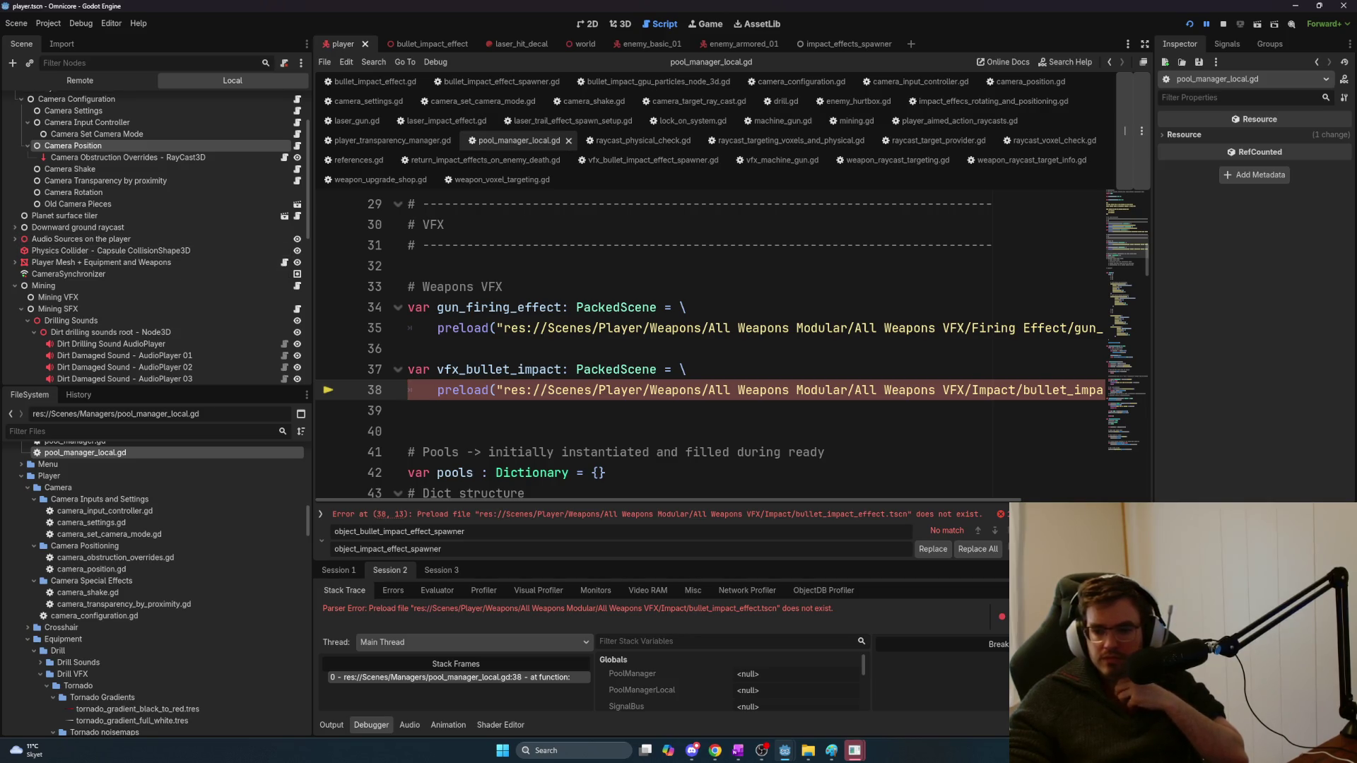
{"action": "key", "text": "alt+Tab"}
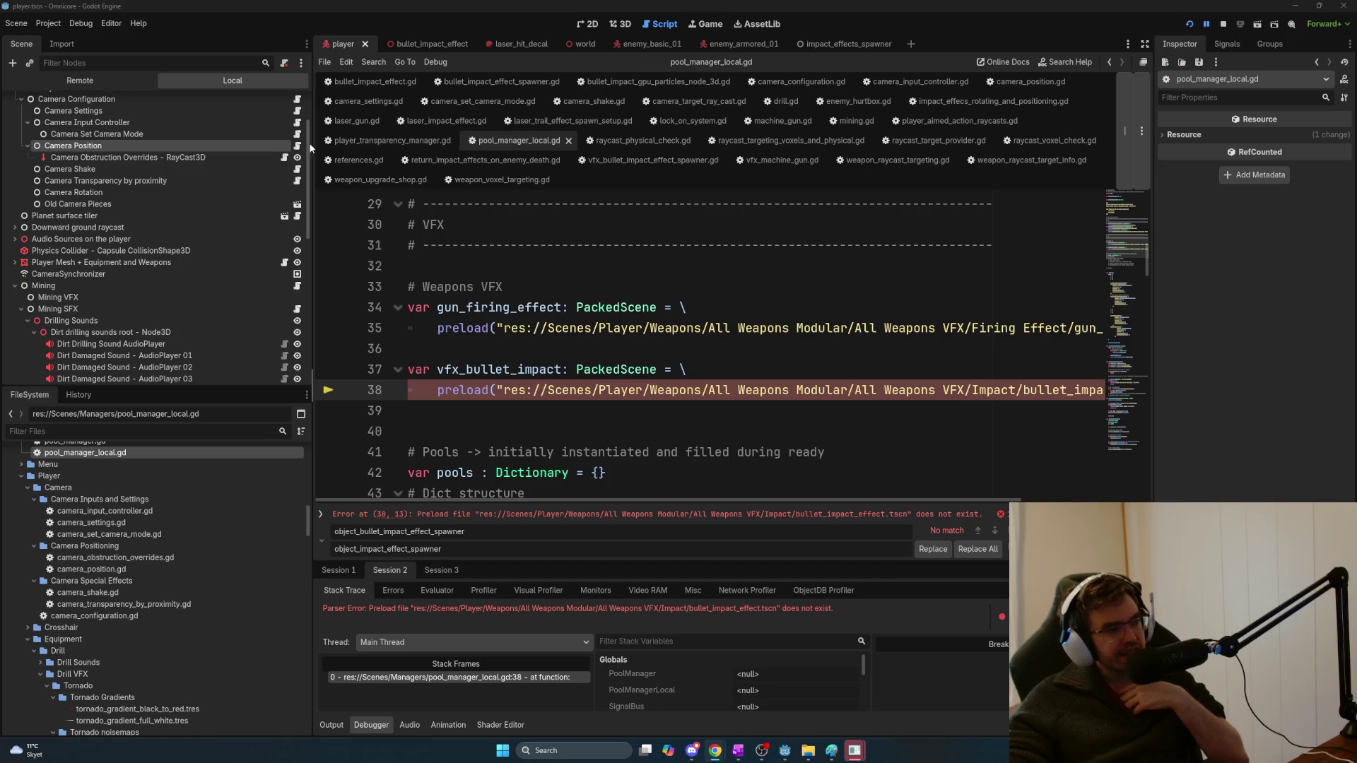
{"action": "scroll", "coordinate": [282, 167], "scroll_direction": "up", "scroll_amount": 1}
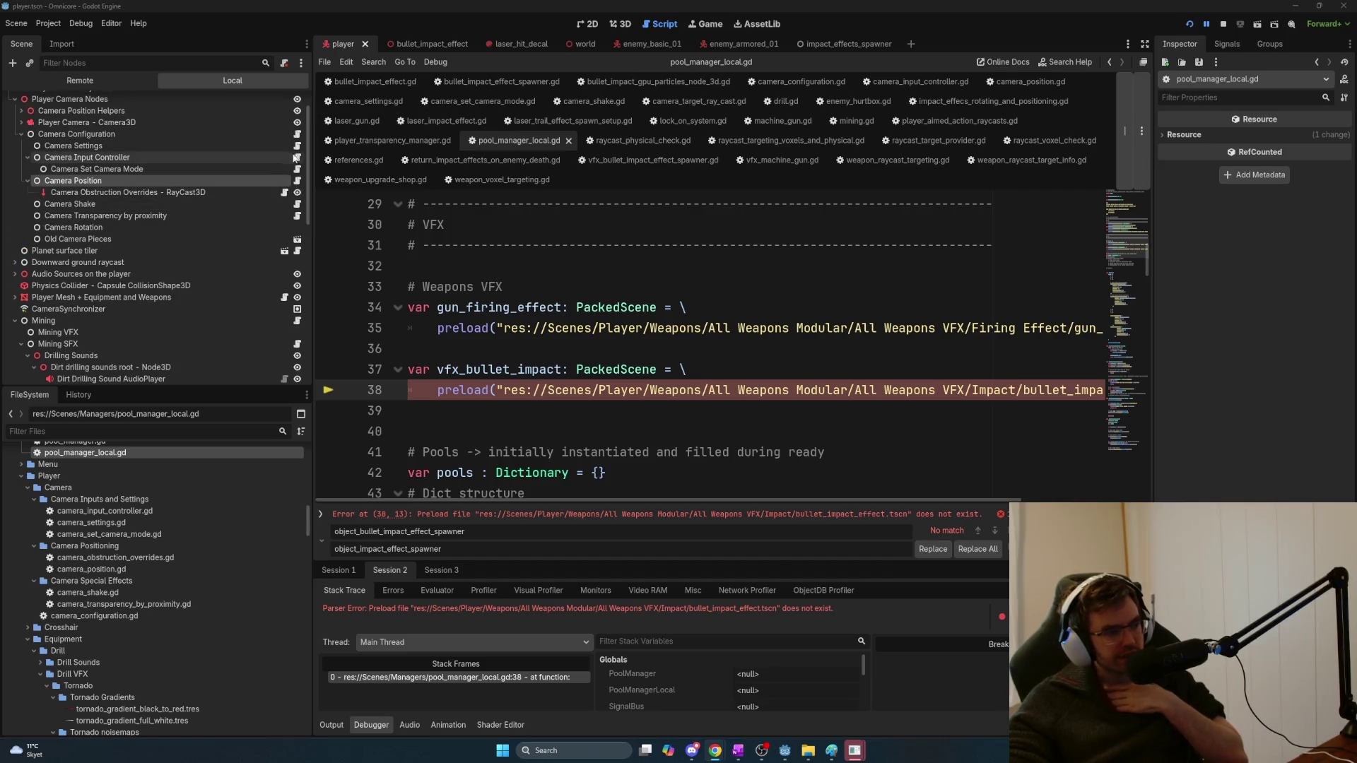
{"action": "left_click", "coordinate": [297, 157]}
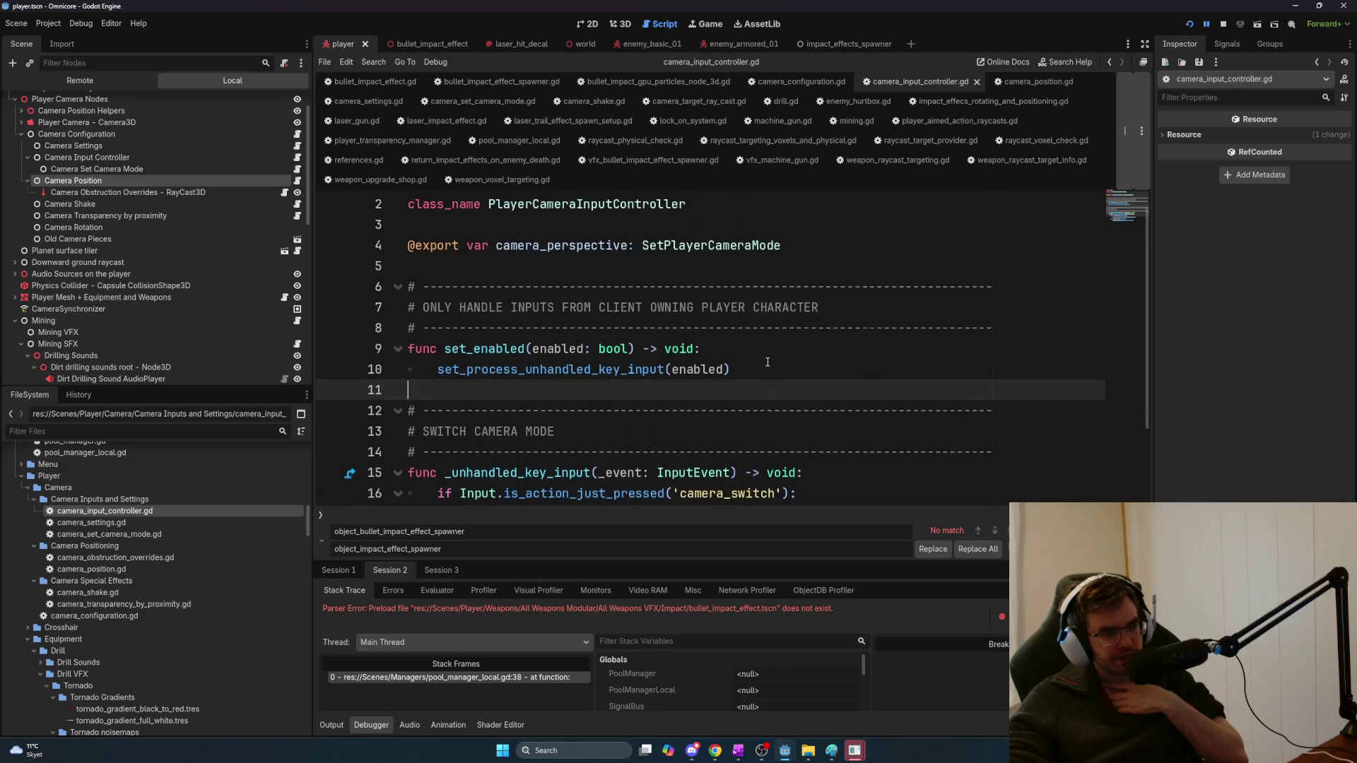
Open the Camera Set Camera Mode node's script and scroll through it.
{"action": "scroll", "coordinate": [767, 362], "scroll_direction": "down", "scroll_amount": 2}
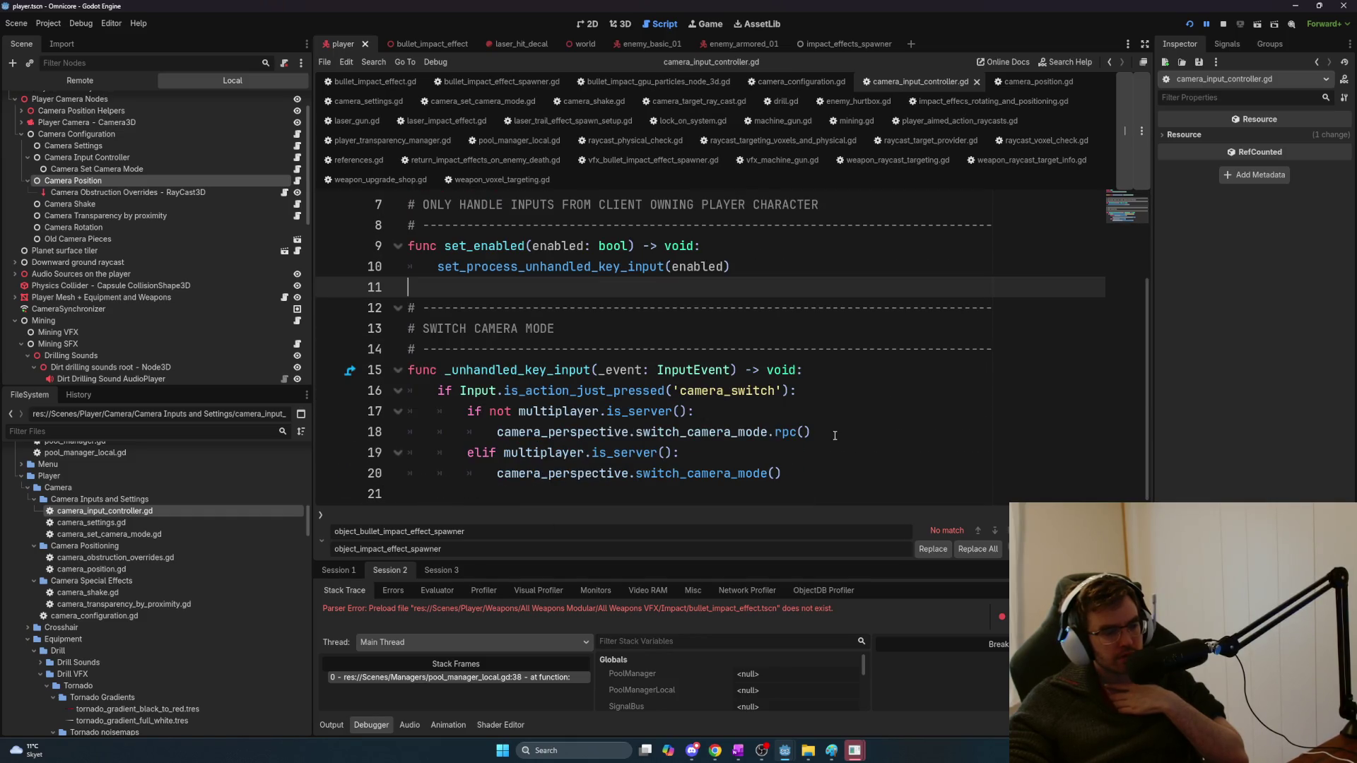
{"action": "scroll", "coordinate": [707, 379], "scroll_direction": "up", "scroll_amount": 2}
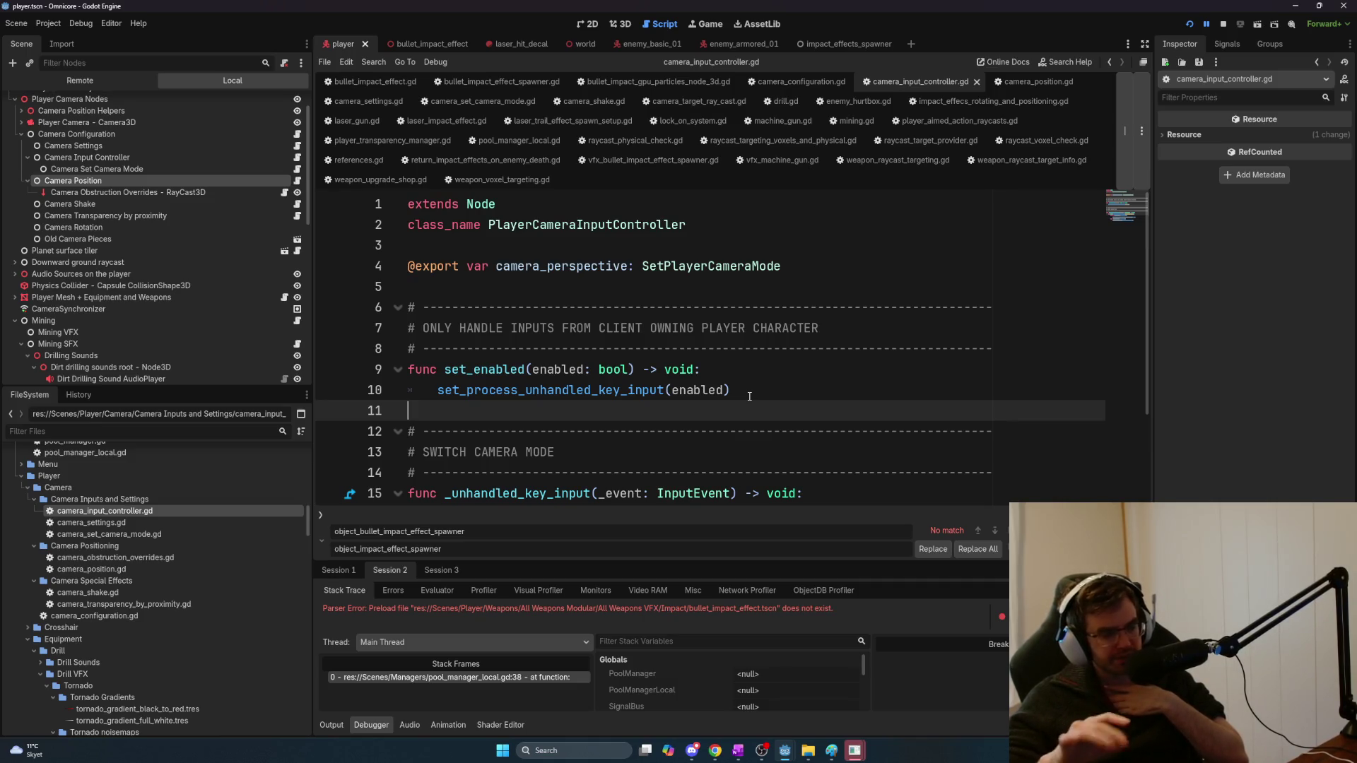
{"action": "left_click", "coordinate": [297, 169]}
{"action": "scroll", "coordinate": [669, 375], "scroll_direction": "down", "scroll_amount": 3}
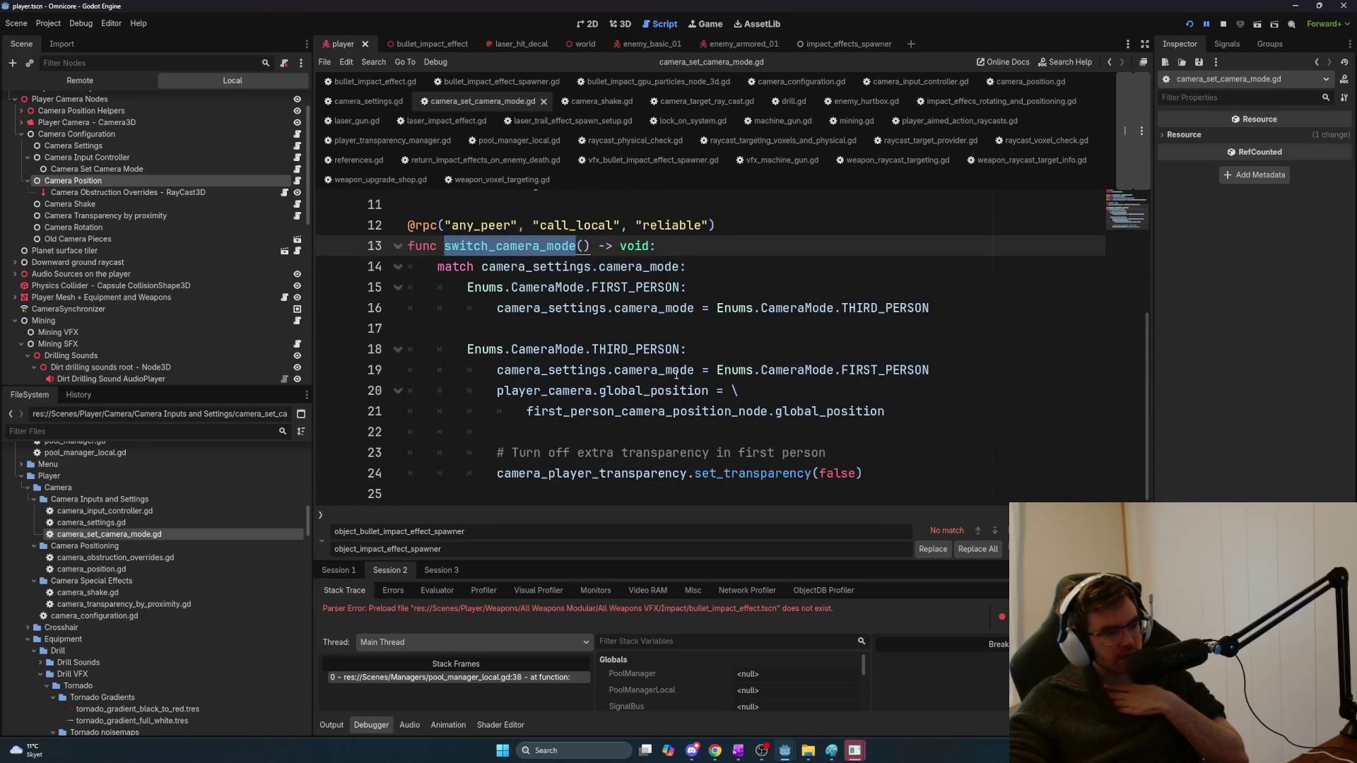
{"action": "scroll", "coordinate": [751, 374], "scroll_direction": "up", "scroll_amount": 2}
{"action": "scroll", "coordinate": [751, 374], "scroll_direction": "up", "scroll_amount": 1}
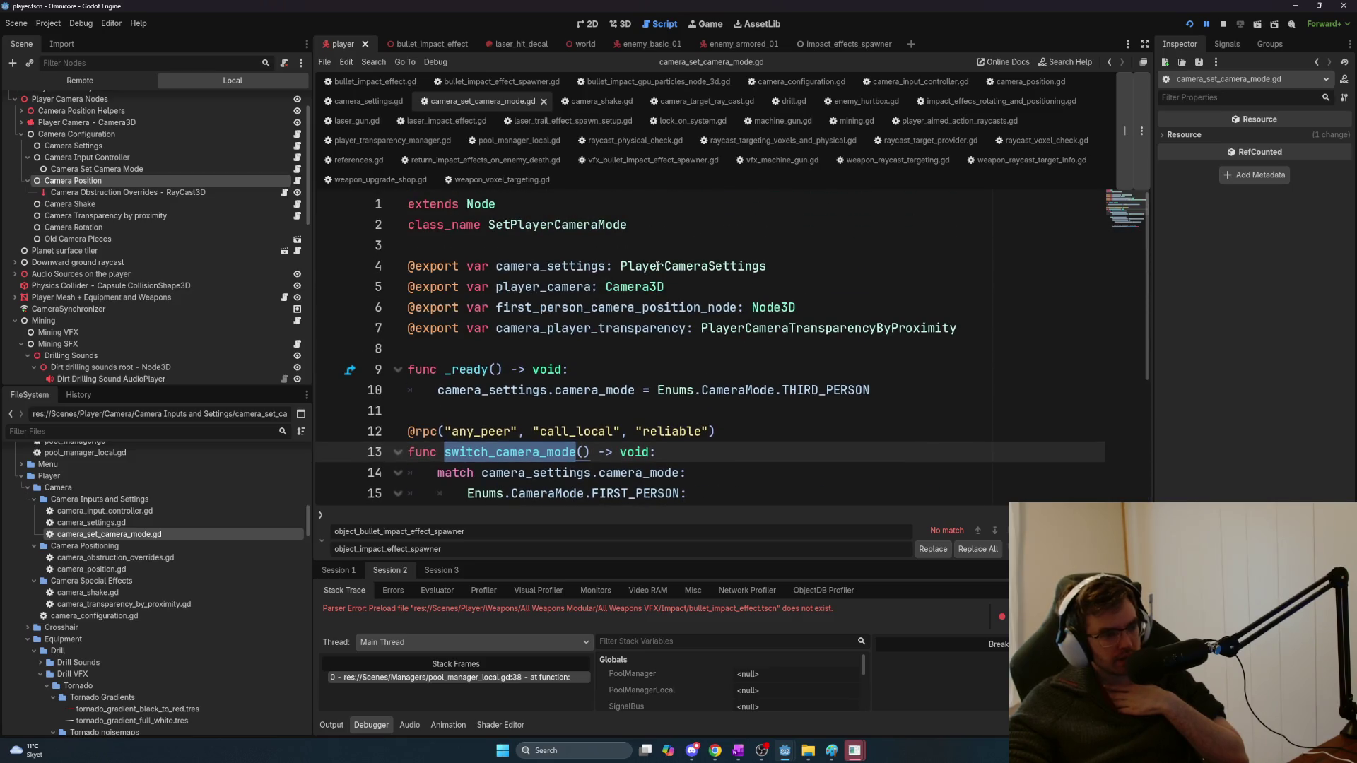
{"action": "scroll", "coordinate": [647, 286], "scroll_direction": "down", "scroll_amount": 3}
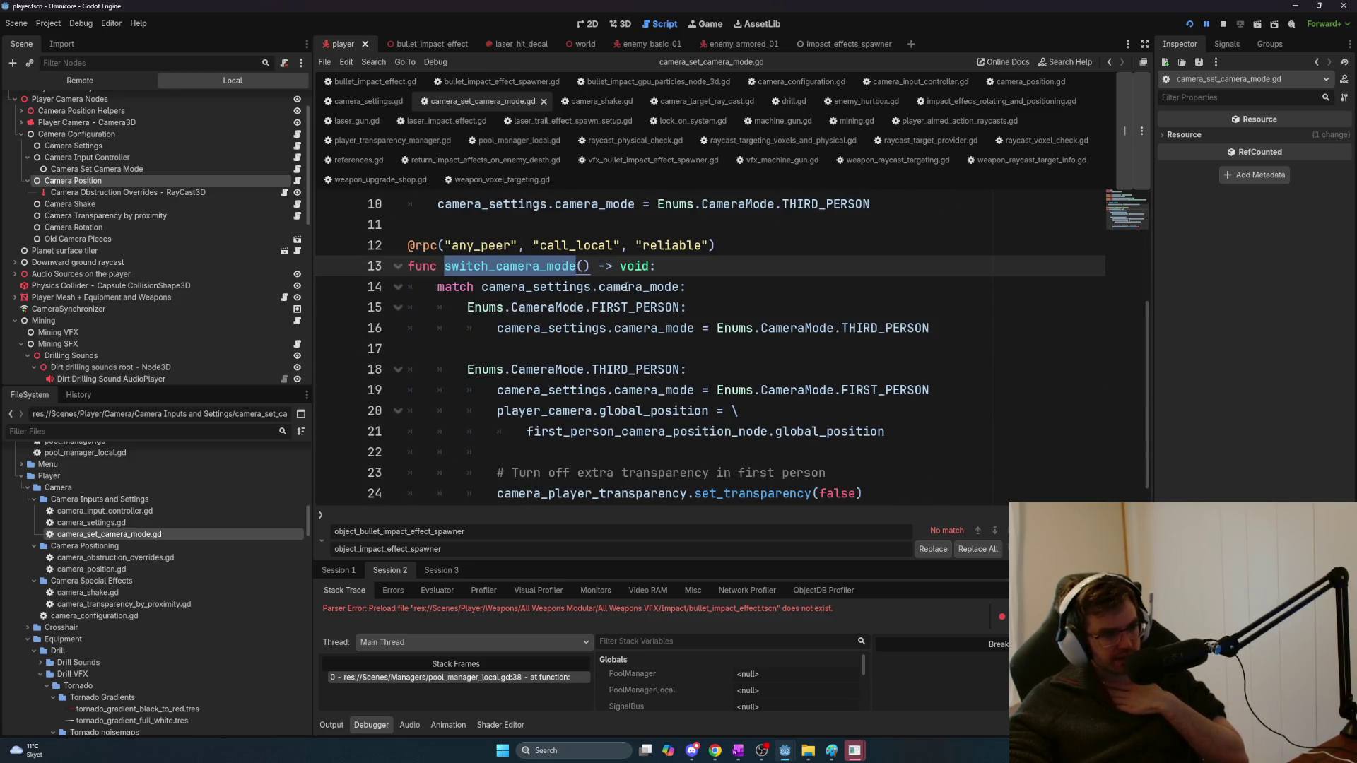
{"action": "scroll", "coordinate": [832, 355], "scroll_direction": "down", "scroll_amount": 1}
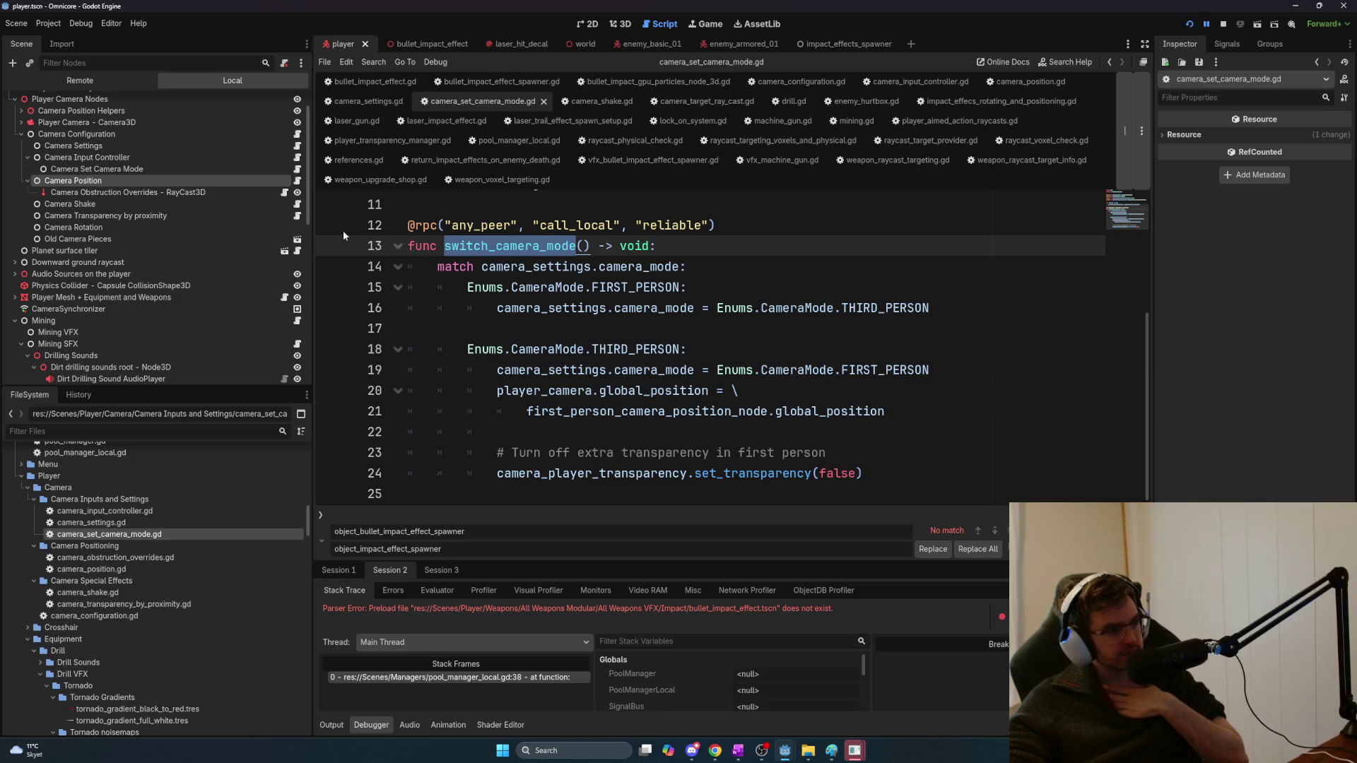
Open camera_settings.gd and select its camera mode variable declarations.
{"action": "left_click", "coordinate": [297, 146]}
{"action": "mouse_move", "coordinate": [696, 327]}
{"action": "left_mouse_down"}
{"action": "mouse_move", "coordinate": [396, 268]}
{"action": "mouse_move", "coordinate": [354, 248]}
{"action": "mouse_move", "coordinate": [360, 203]}
{"action": "left_mouse_up"}
{"action": "left_click_drag", "start_coordinate": [794, 433], "coordinate": [367, 205]}
Select the camera_mode and third_person_mode declarations in camera_settings.gd, then camera_mode itself.
{"action": "left_click", "coordinate": [682, 327]}
{"action": "key", "text": "ctrl+a"}
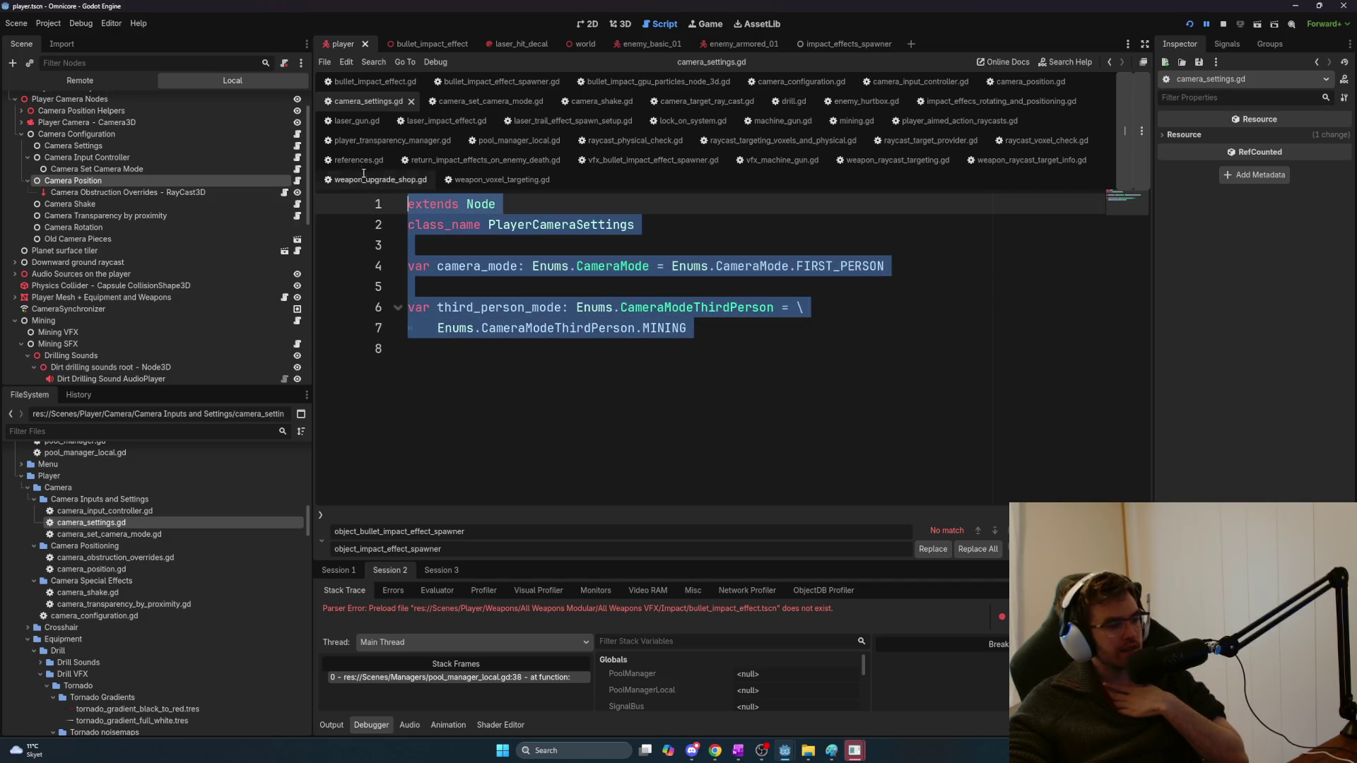
{"action": "left_click", "coordinate": [807, 286]}
{"action": "mouse_move", "coordinate": [778, 329]}
{"action": "left_mouse_down"}
{"action": "mouse_move", "coordinate": [413, 283]}
{"action": "mouse_move", "coordinate": [424, 254]}
{"action": "left_mouse_up"}
{"action": "left_click", "coordinate": [424, 254]}
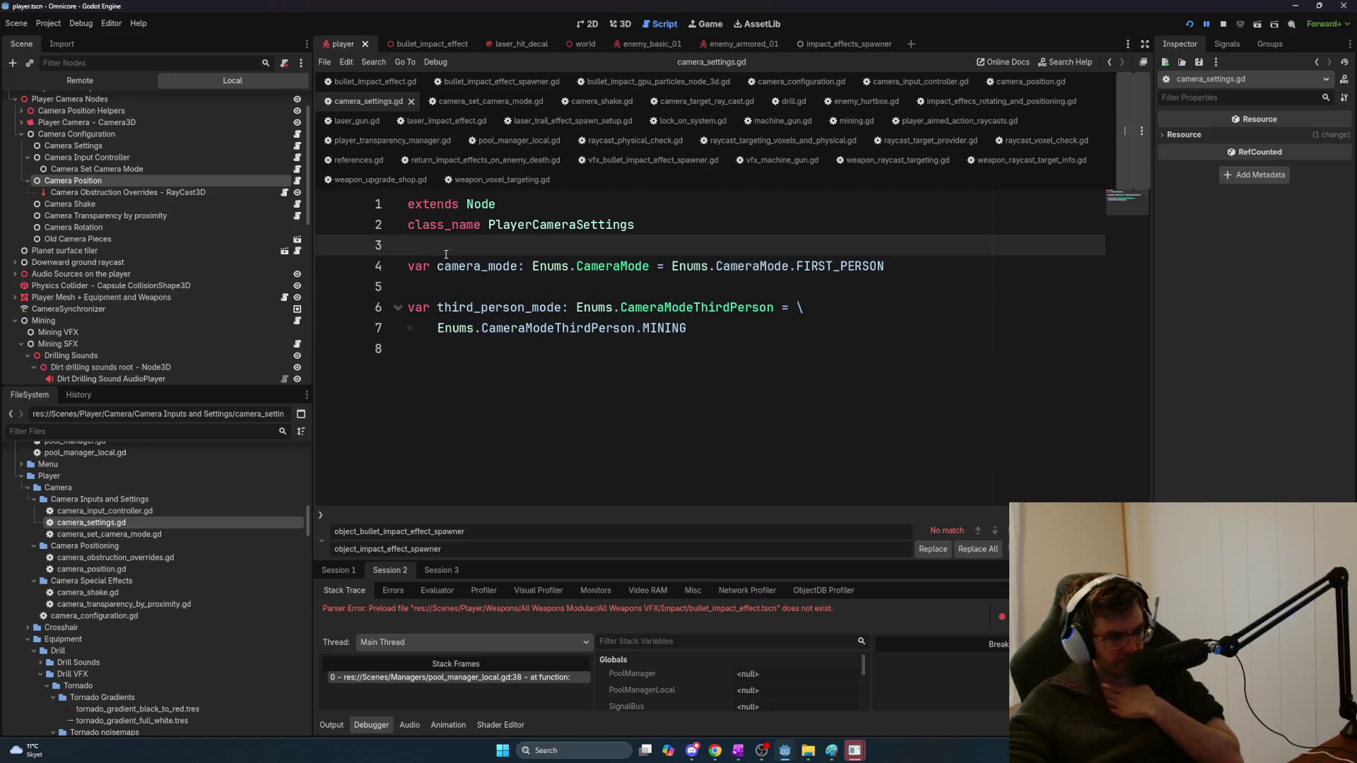
{"action": "double_click", "coordinate": [444, 266]}
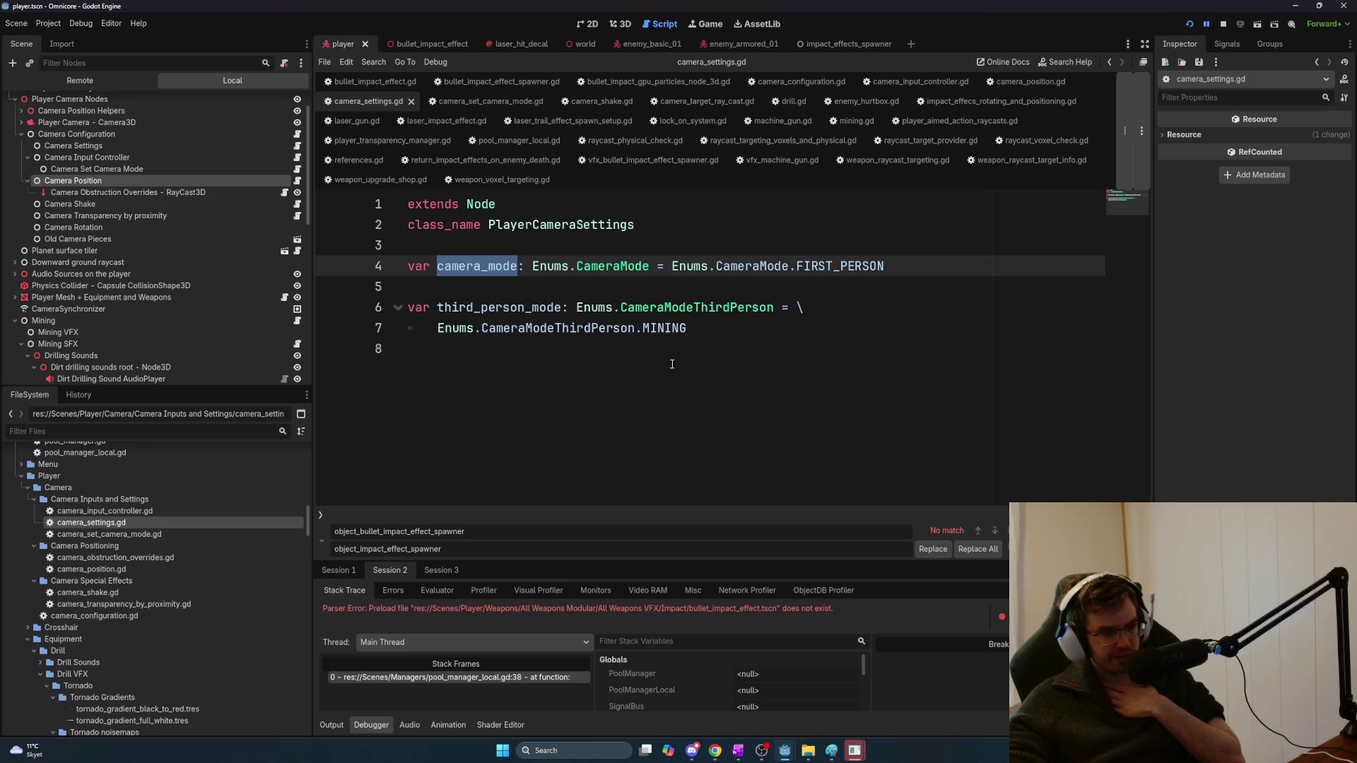
{"action": "left_click_drag", "start_coordinate": [696, 328], "coordinate": [362, 252]}
{"action": "left_click", "coordinate": [410, 354]}
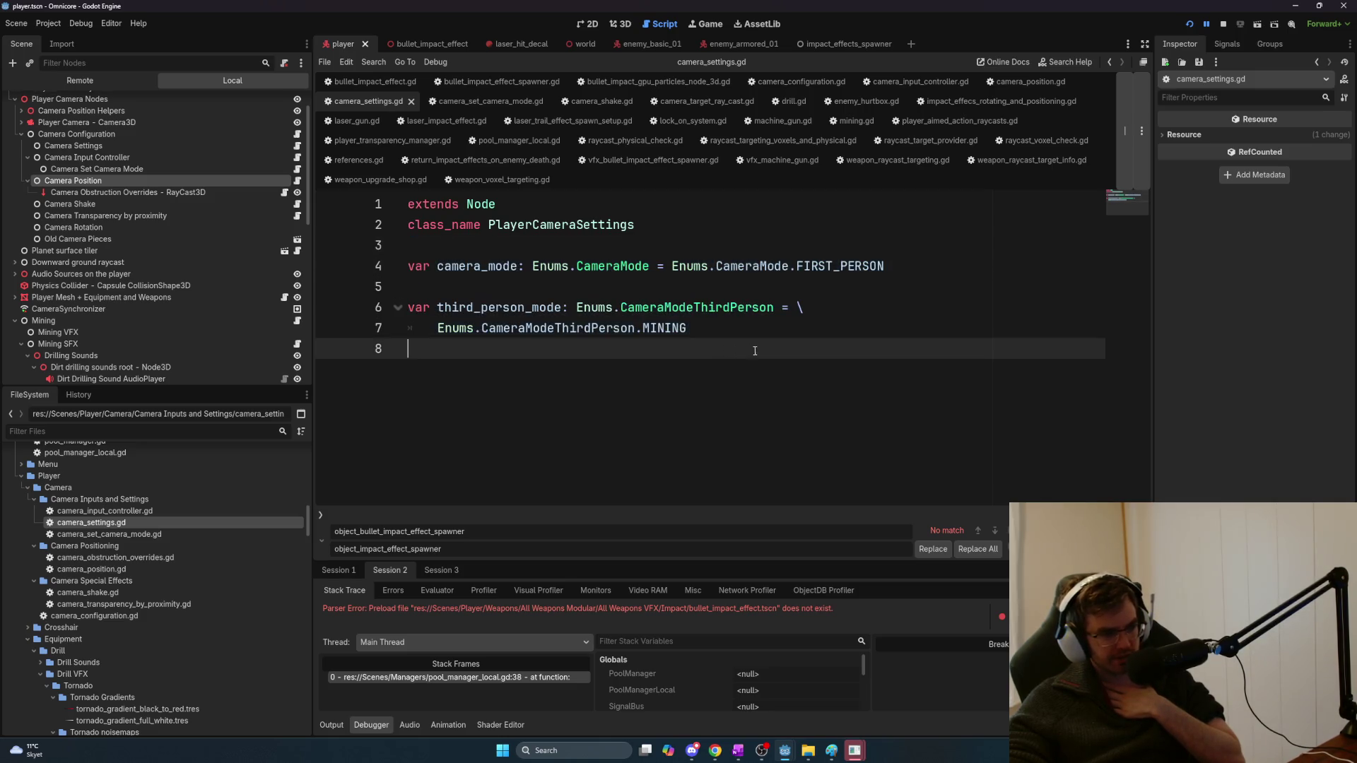
{"action": "double_click", "coordinate": [459, 267]}
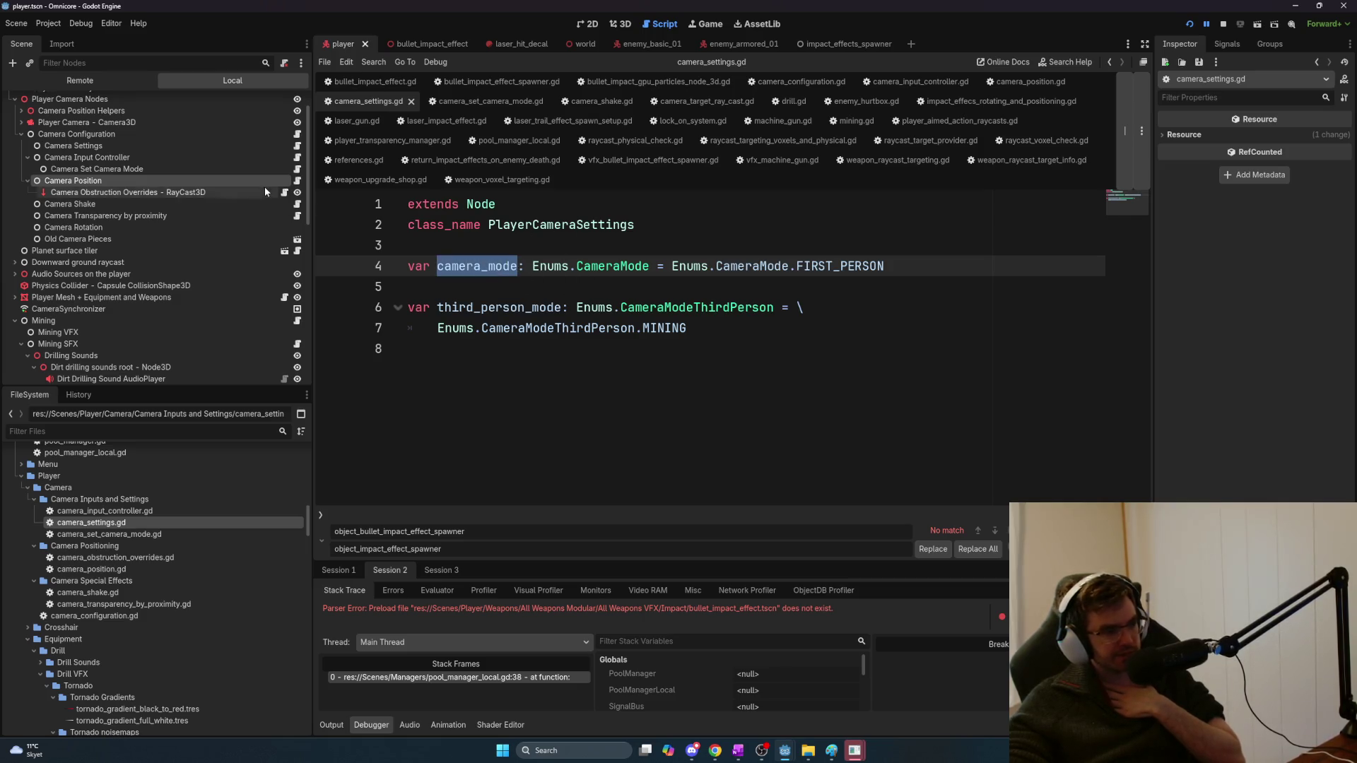
Check the camera positioning call on line 9 of camera_configuration.gd, then open camera_position.gd.
{"action": "left_click", "coordinate": [297, 134]}
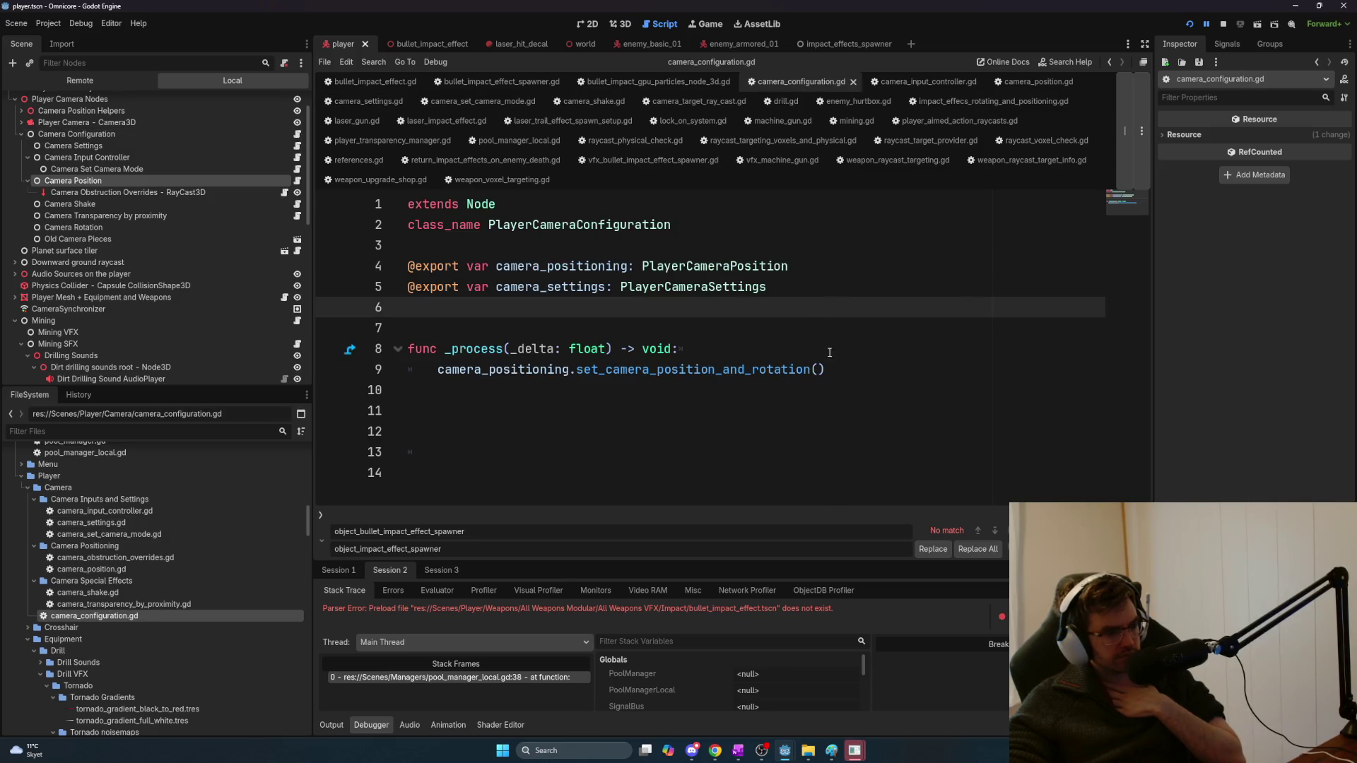
{"action": "left_click_drag", "start_coordinate": [824, 369], "coordinate": [443, 369]}
{"action": "key", "text": "Left"}
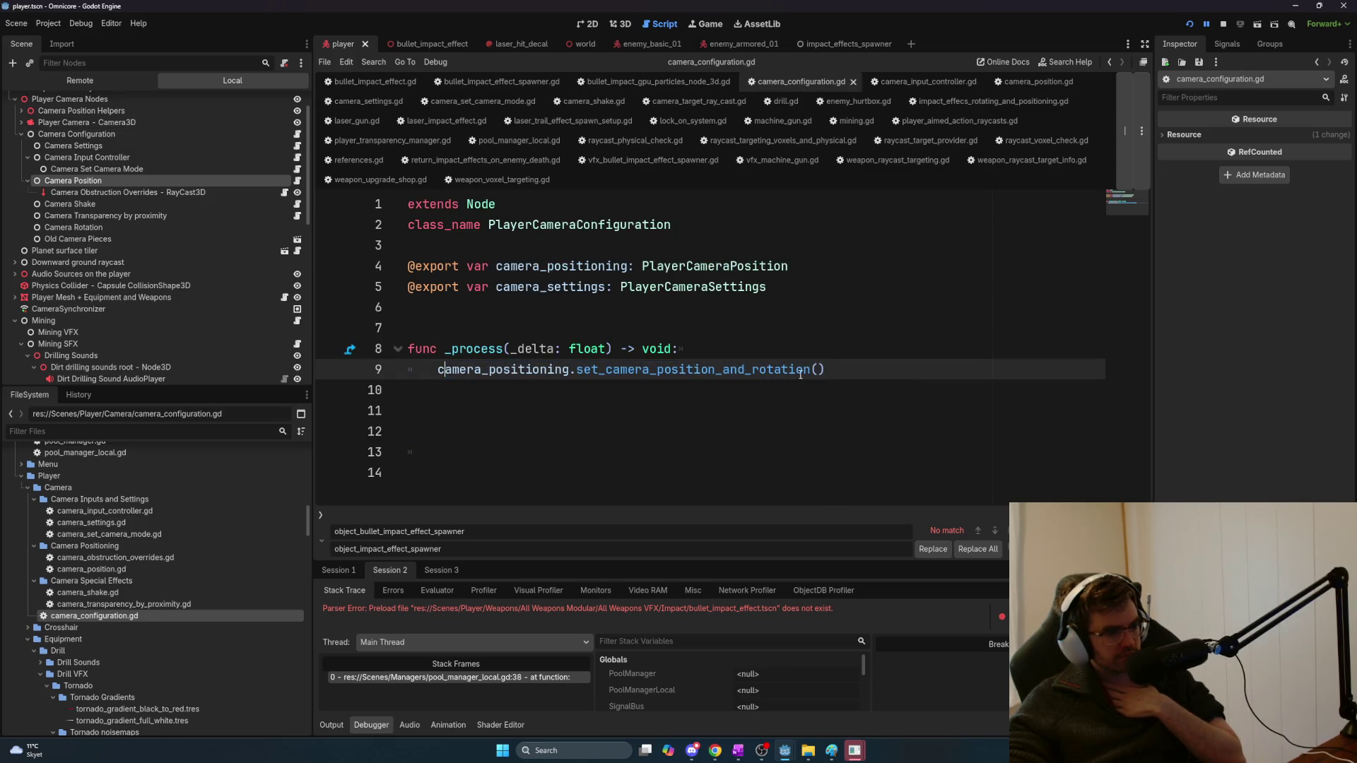
{"action": "left_click", "coordinate": [297, 180]}
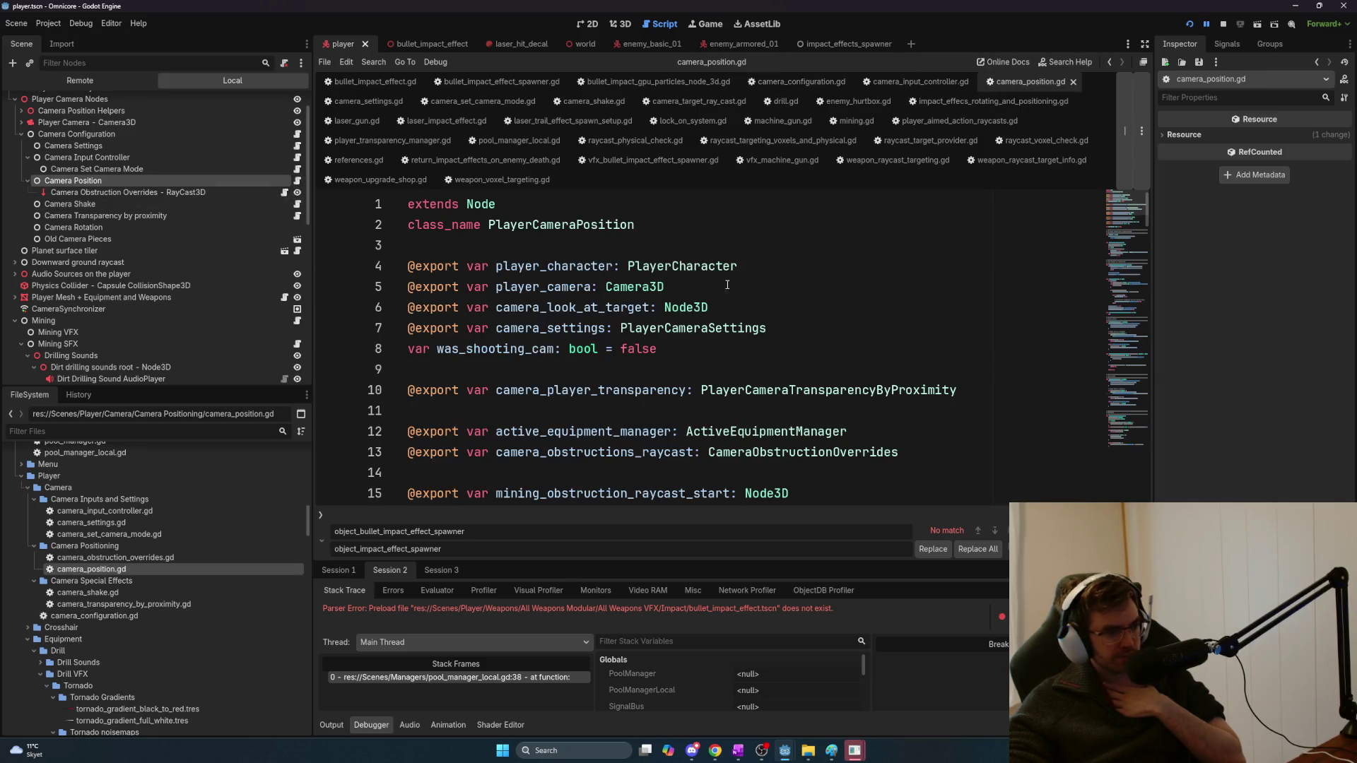
{"action": "scroll", "coordinate": [821, 275], "scroll_direction": "down", "scroll_amount": 9}
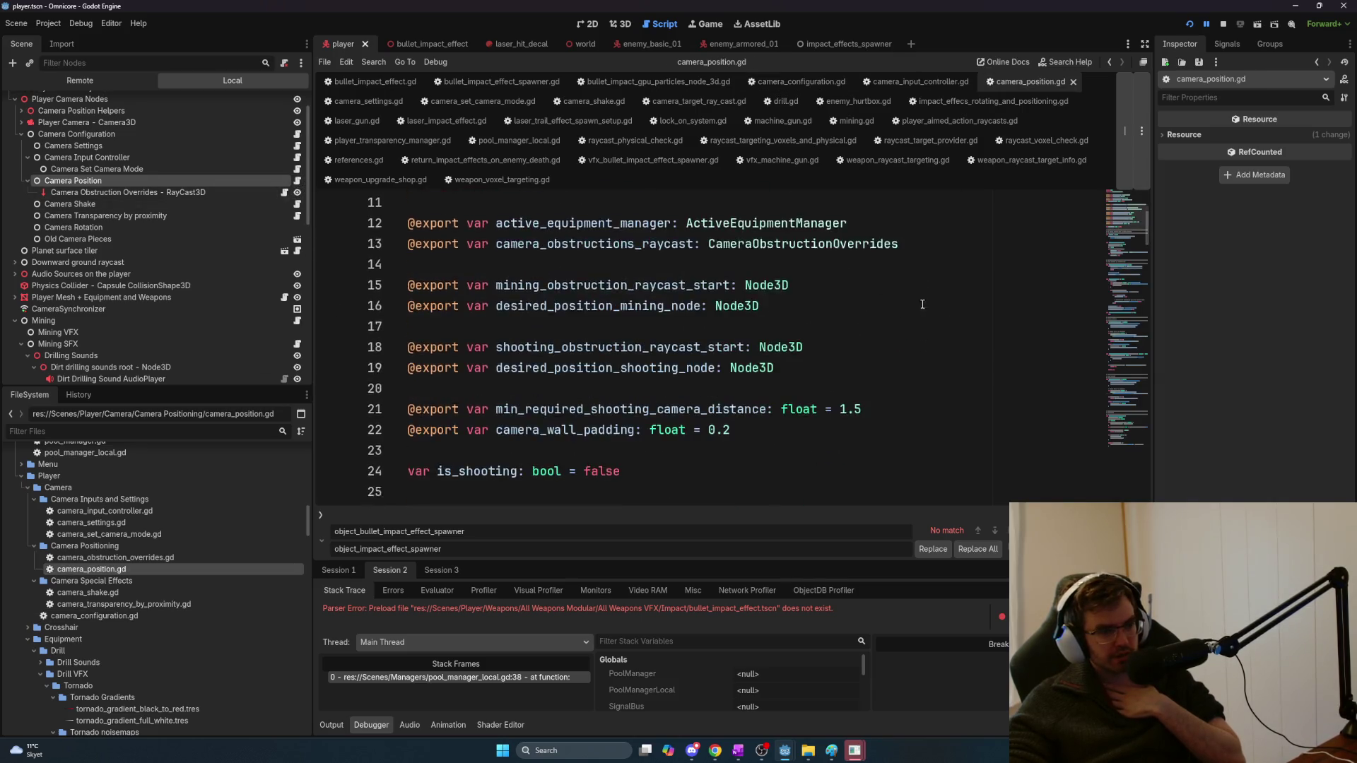
{"action": "scroll", "coordinate": [821, 276], "scroll_direction": "up", "scroll_amount": 2}
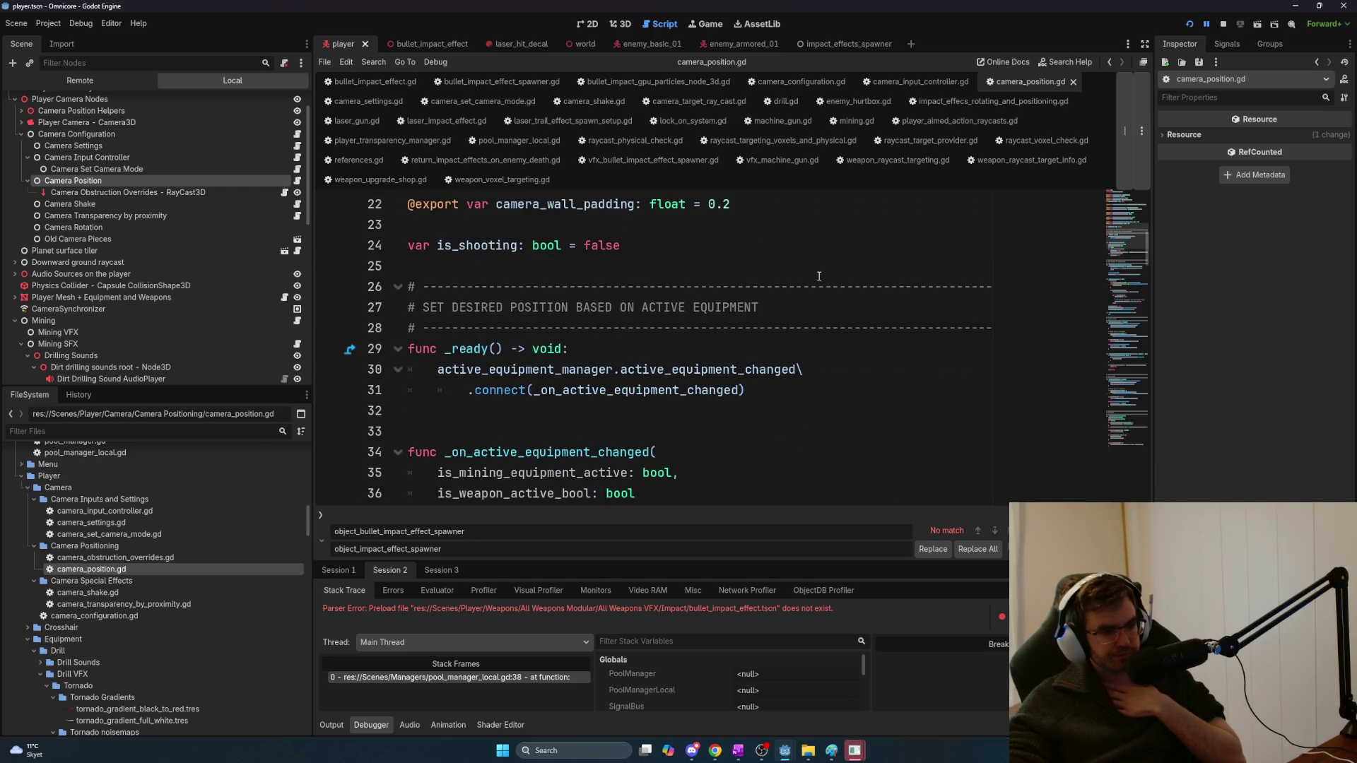
{"action": "scroll", "coordinate": [819, 275], "scroll_direction": "down", "scroll_amount": 8}
{"action": "scroll", "coordinate": [816, 289], "scroll_direction": "up", "scroll_amount": 1}
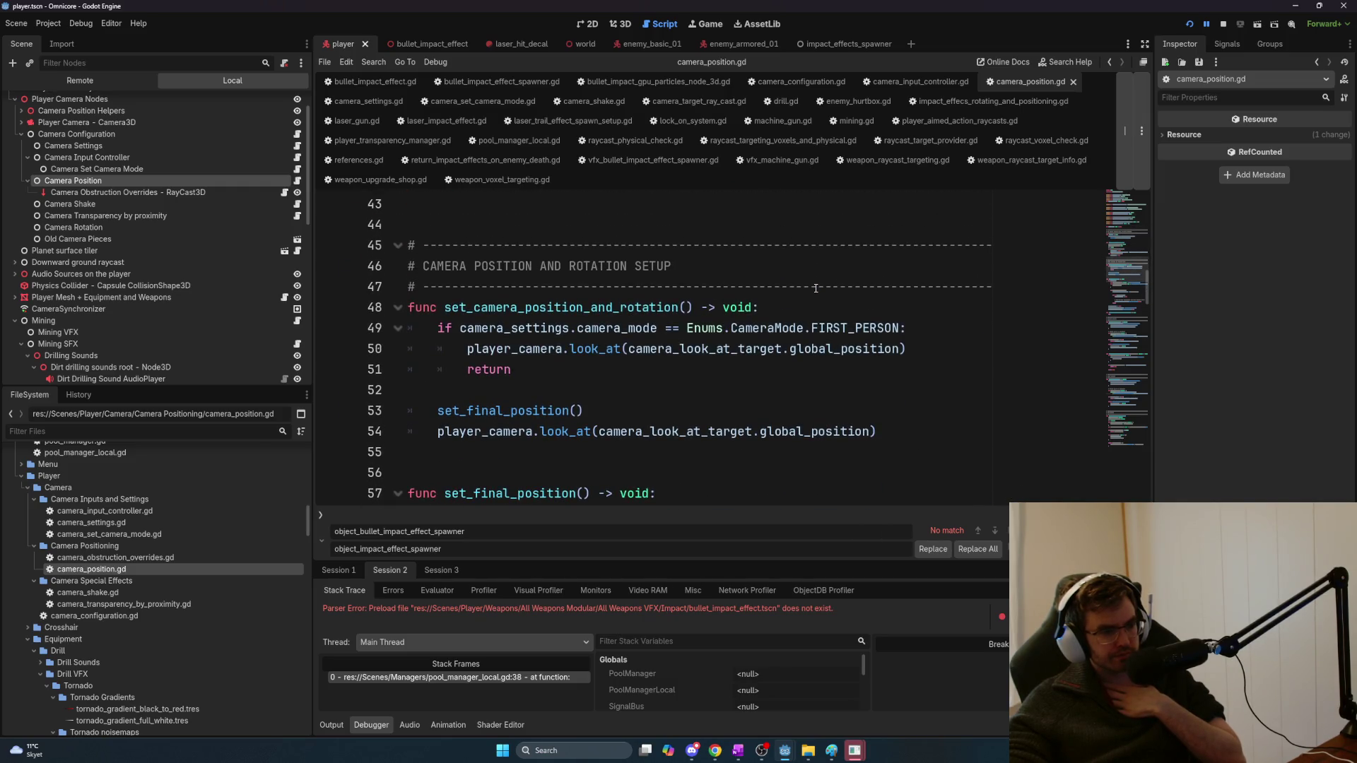
{"action": "scroll", "coordinate": [814, 288], "scroll_direction": "down", "scroll_amount": 3}
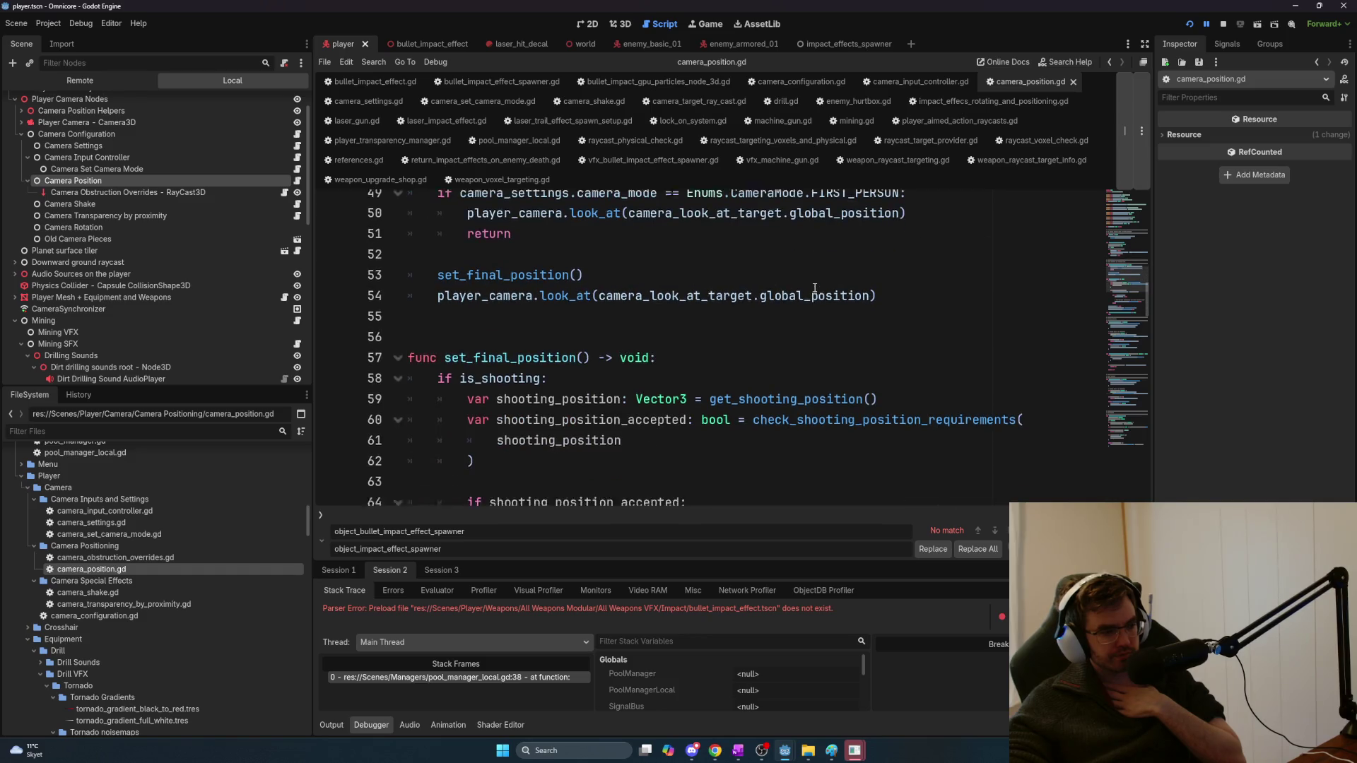
{"action": "scroll", "coordinate": [814, 286], "scroll_direction": "down", "scroll_amount": 8}
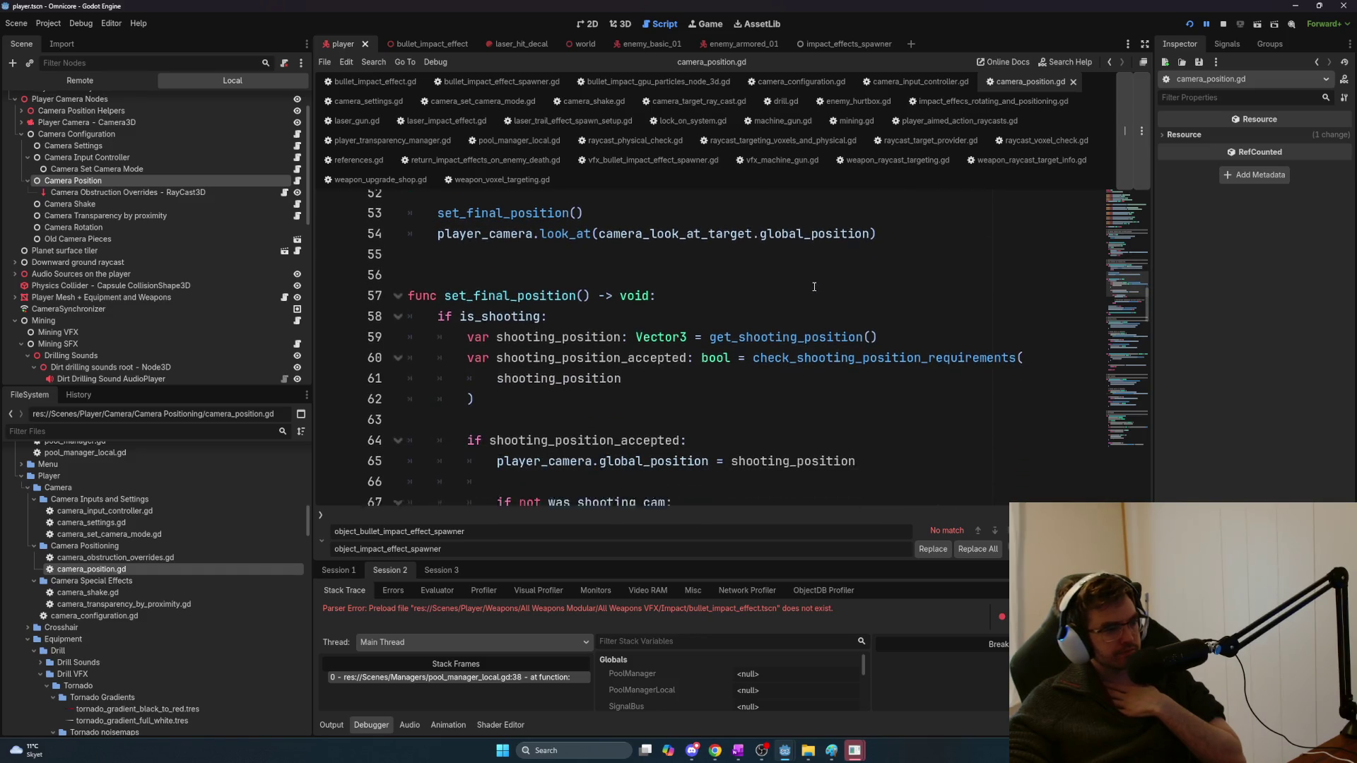
{"action": "scroll", "coordinate": [813, 288], "scroll_direction": "down", "scroll_amount": 2}
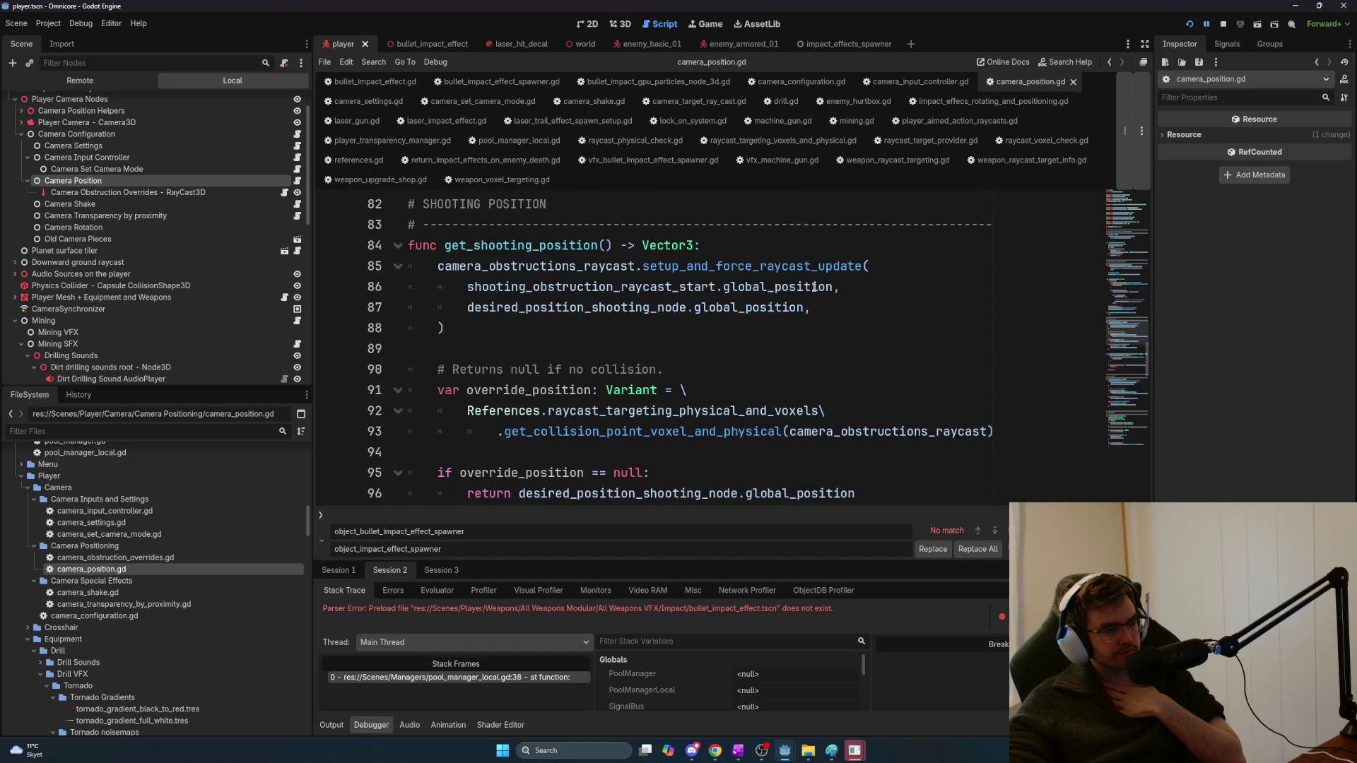
{"action": "scroll", "coordinate": [814, 287], "scroll_direction": "down", "scroll_amount": 11}
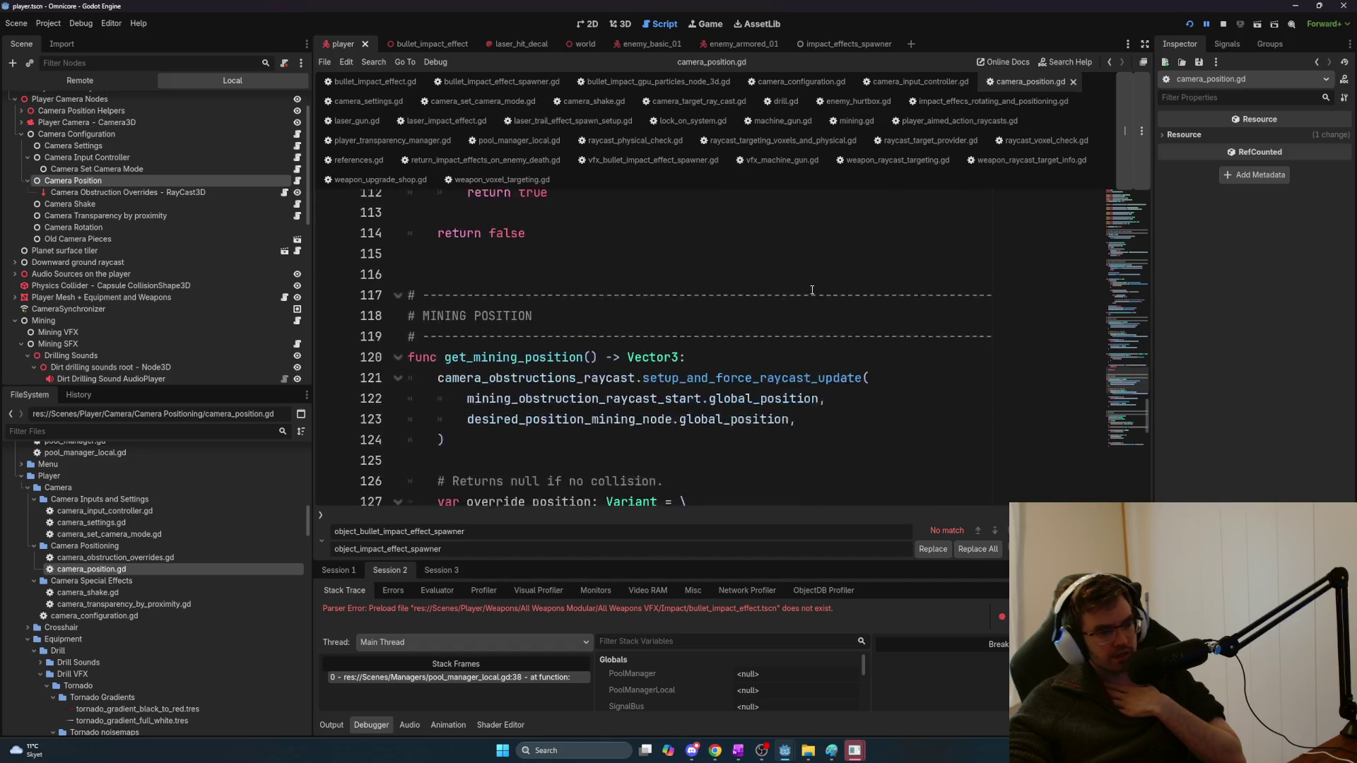
{"action": "scroll", "coordinate": [799, 303], "scroll_direction": "down", "scroll_amount": 8}
{"action": "scroll", "coordinate": [579, 345], "scroll_direction": "up", "scroll_amount": 3}
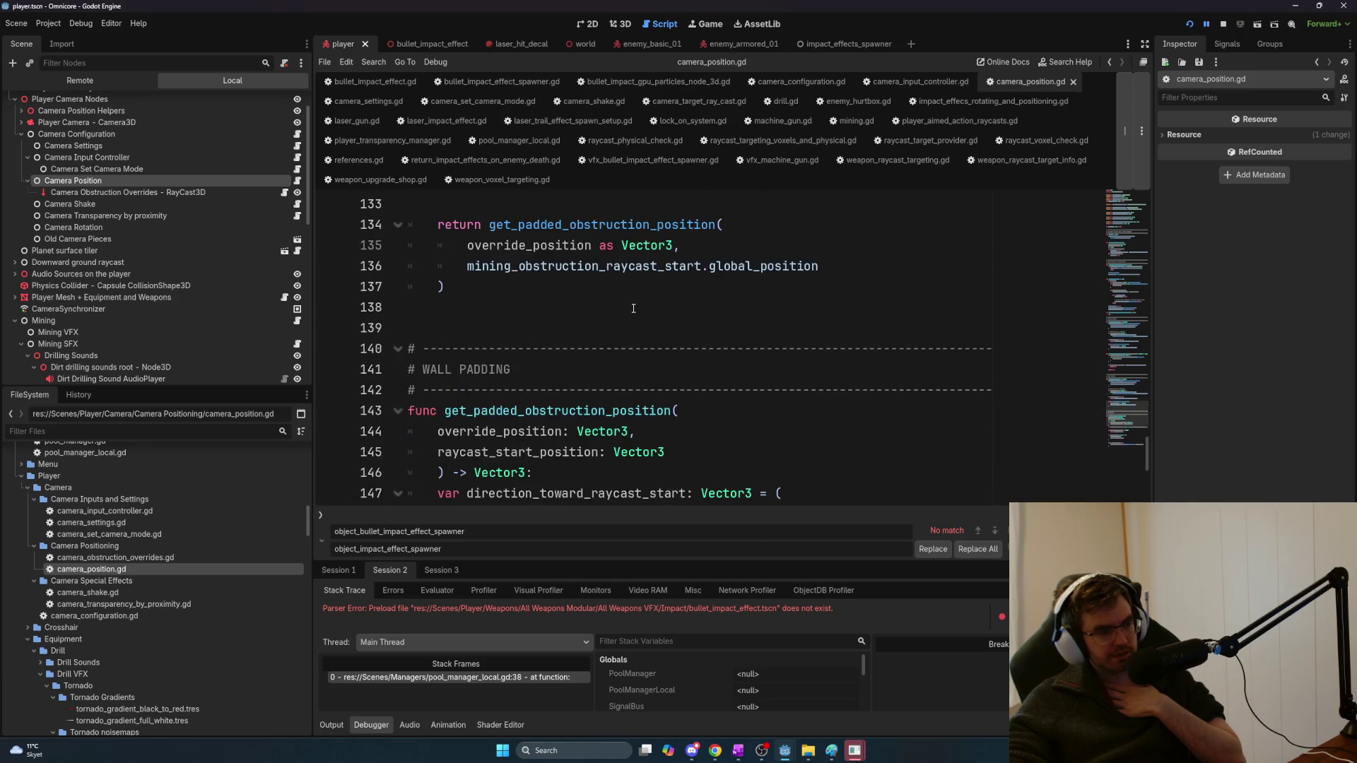
{"action": "scroll", "coordinate": [579, 344], "scroll_direction": "down", "scroll_amount": 6}
{"action": "mouse_move", "coordinate": [452, 473]}
{"action": "left_mouse_down"}
{"action": "mouse_move", "coordinate": [432, 309]}
{"action": "mouse_move", "coordinate": [420, 339]}
{"action": "mouse_move", "coordinate": [411, 328]}
{"action": "left_mouse_up"}
{"action": "mouse_move", "coordinate": [535, 332]}
{"action": "left_mouse_down"}
{"action": "mouse_move", "coordinate": [412, 283]}
{"action": "mouse_move", "coordinate": [412, 205]}
{"action": "mouse_move", "coordinate": [411, 286]}
{"action": "left_mouse_up"}
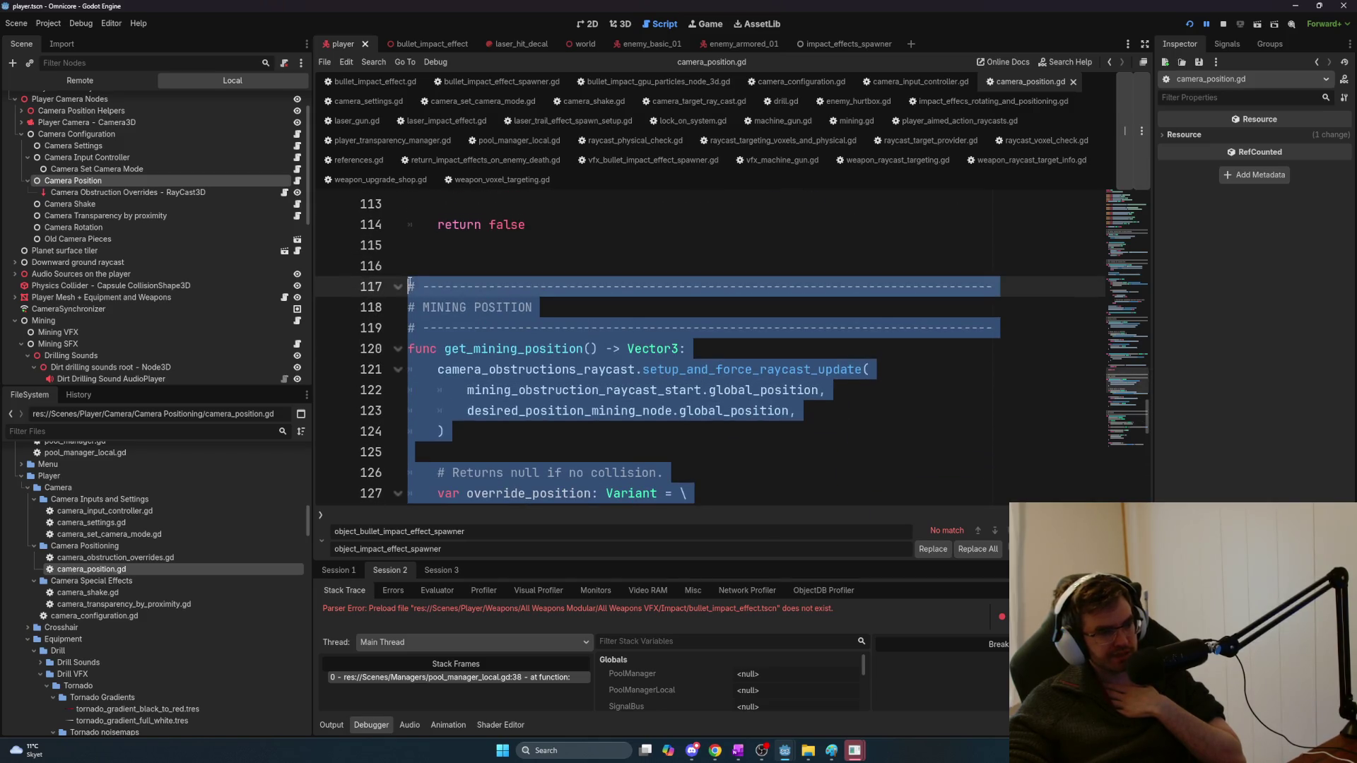
{"action": "mouse_move", "coordinate": [575, 315]}
{"action": "left_mouse_down"}
{"action": "mouse_move", "coordinate": [412, 357]}
{"action": "mouse_move", "coordinate": [495, 286]}
{"action": "mouse_move", "coordinate": [417, 364]}
{"action": "mouse_move", "coordinate": [430, 311]}
{"action": "mouse_move", "coordinate": [414, 308]}
{"action": "mouse_move", "coordinate": [455, 340]}
{"action": "left_mouse_up"}
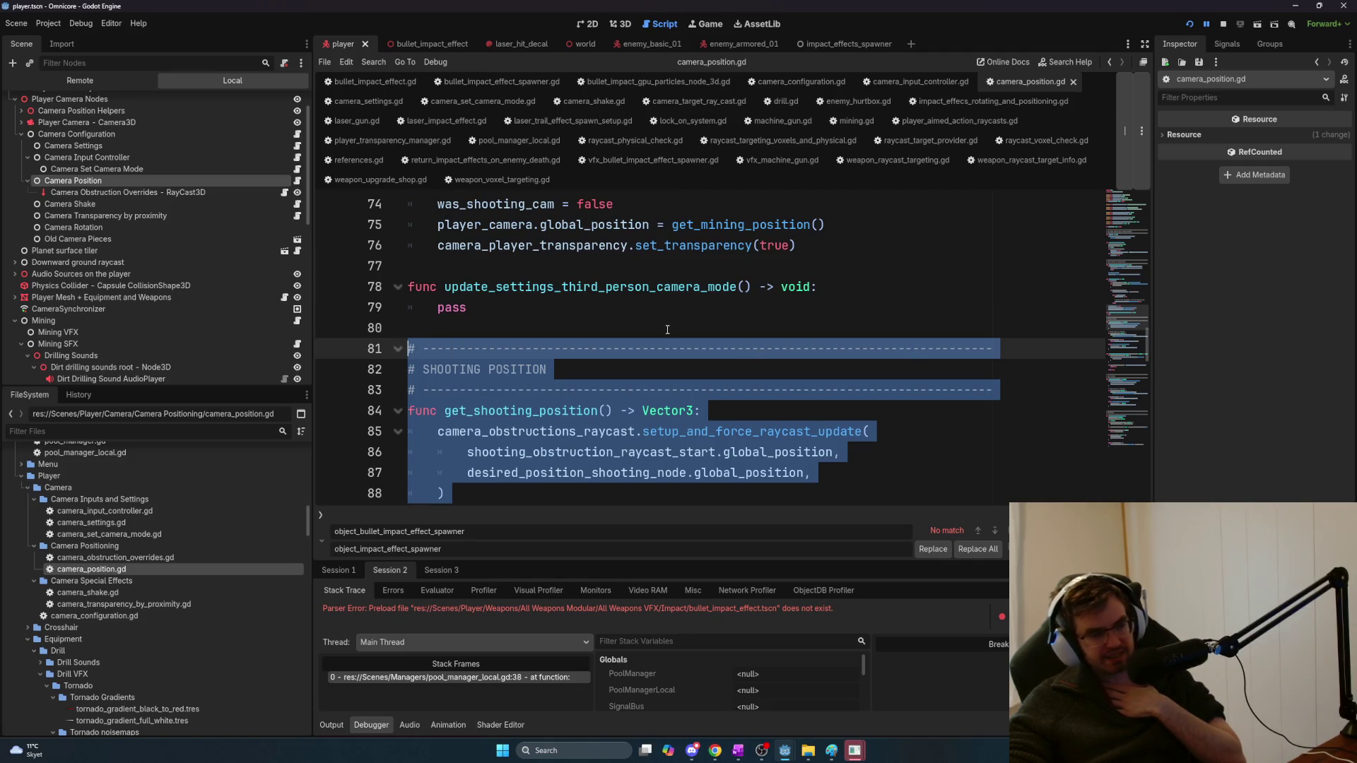
{"action": "scroll", "coordinate": [713, 351], "scroll_direction": "up", "scroll_amount": 2}
{"action": "scroll", "coordinate": [713, 351], "scroll_direction": "down", "scroll_amount": 10}
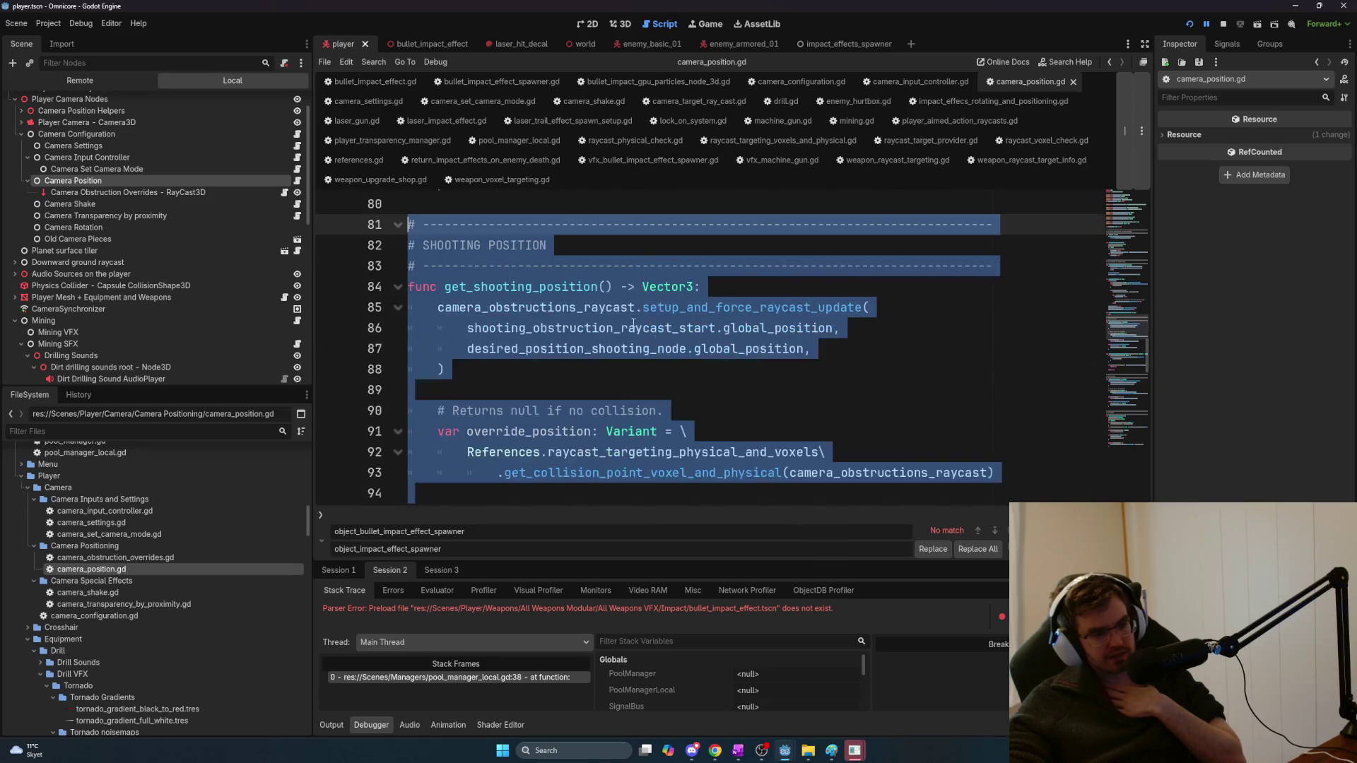
{"action": "scroll", "coordinate": [673, 326], "scroll_direction": "down", "scroll_amount": 4}
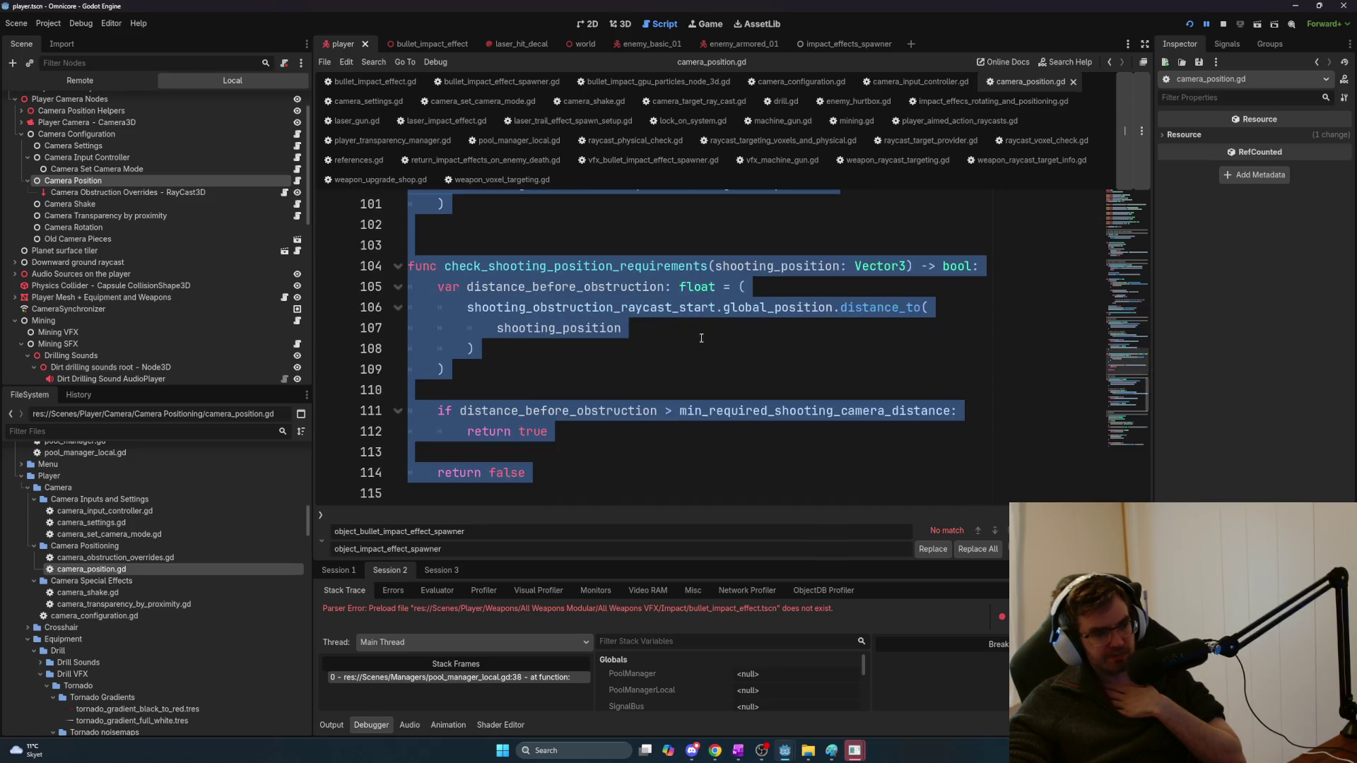
{"action": "scroll", "coordinate": [671, 346], "scroll_direction": "up", "scroll_amount": 3}
{"action": "scroll", "coordinate": [670, 364], "scroll_direction": "up", "scroll_amount": 8}
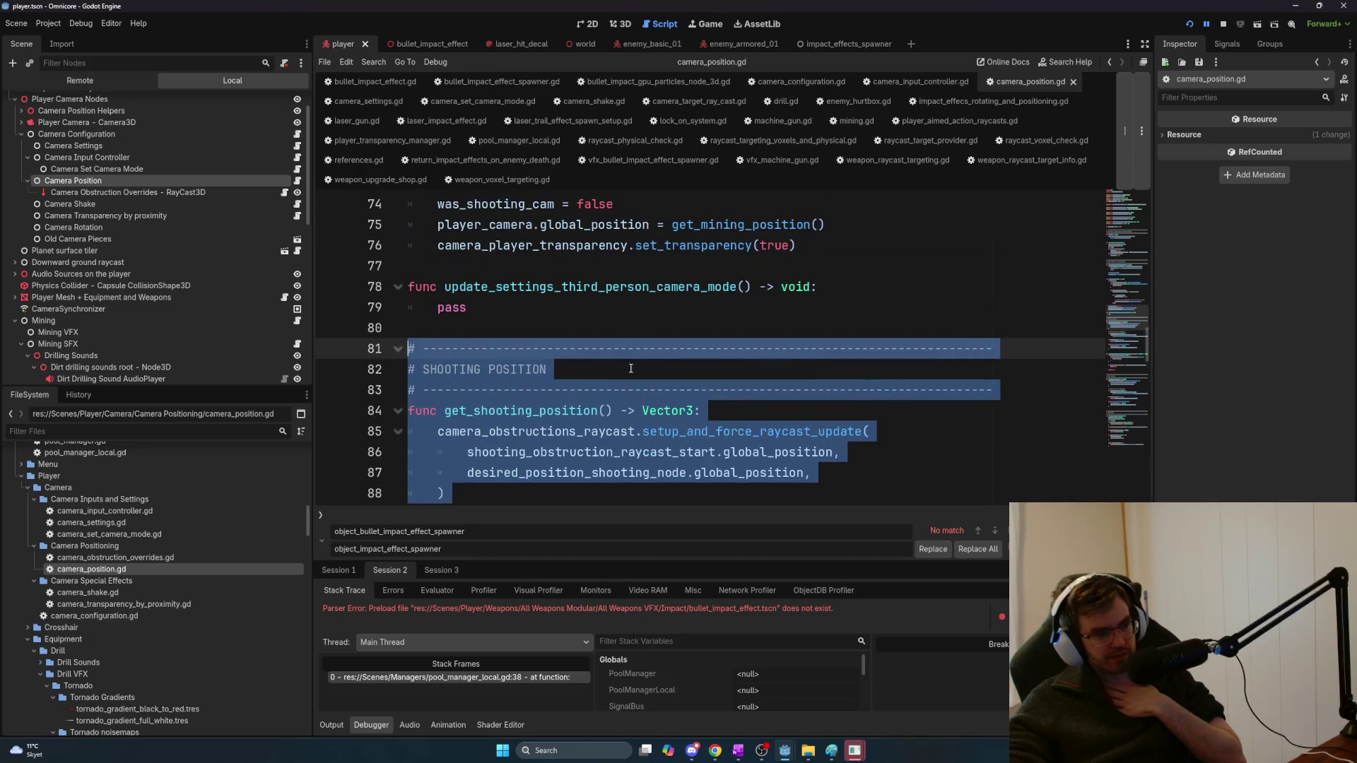
{"action": "double_click", "coordinate": [555, 410]}
{"action": "scroll", "coordinate": [833, 400], "scroll_direction": "down", "scroll_amount": 2}
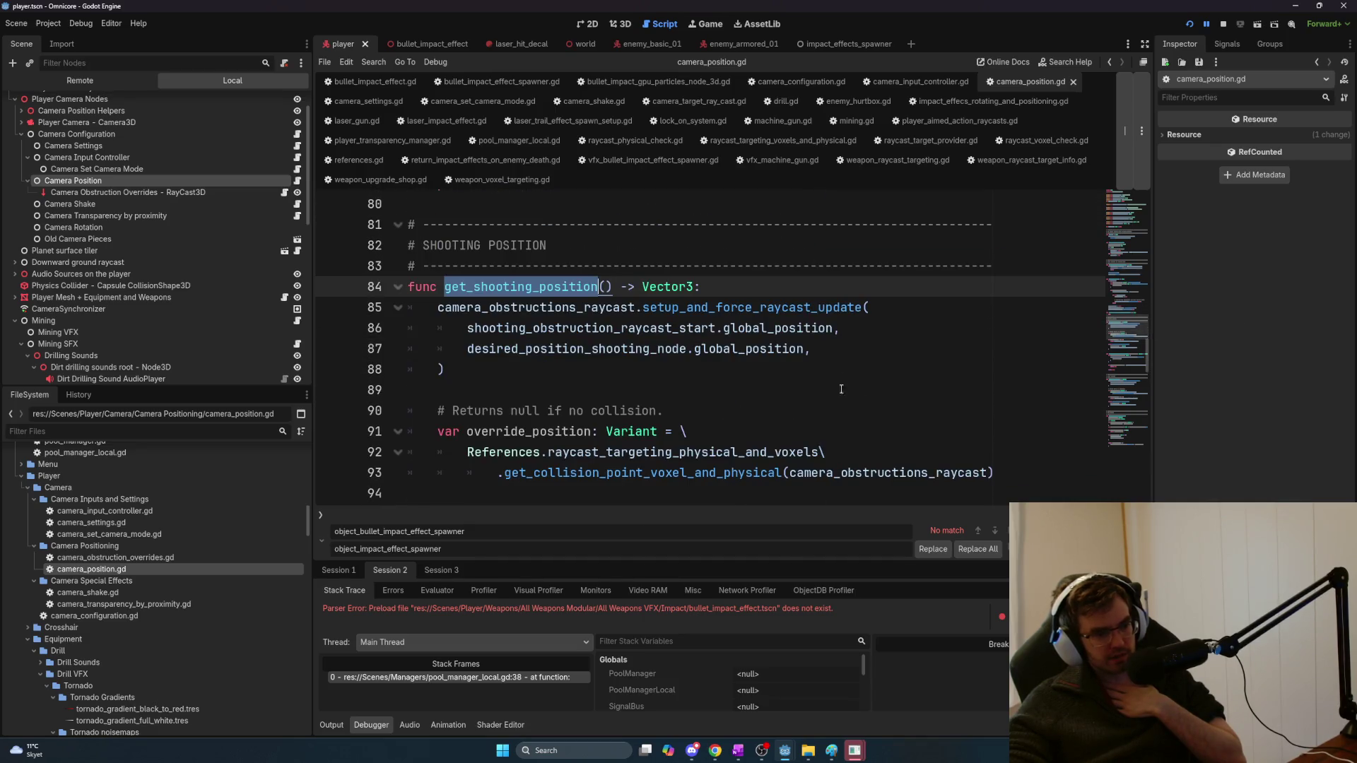
{"action": "mouse_move", "coordinate": [467, 328]}
{"action": "left_mouse_down"}
{"action": "mouse_move", "coordinate": [591, 328]}
{"action": "mouse_move", "coordinate": [444, 369]}
{"action": "left_mouse_up"}
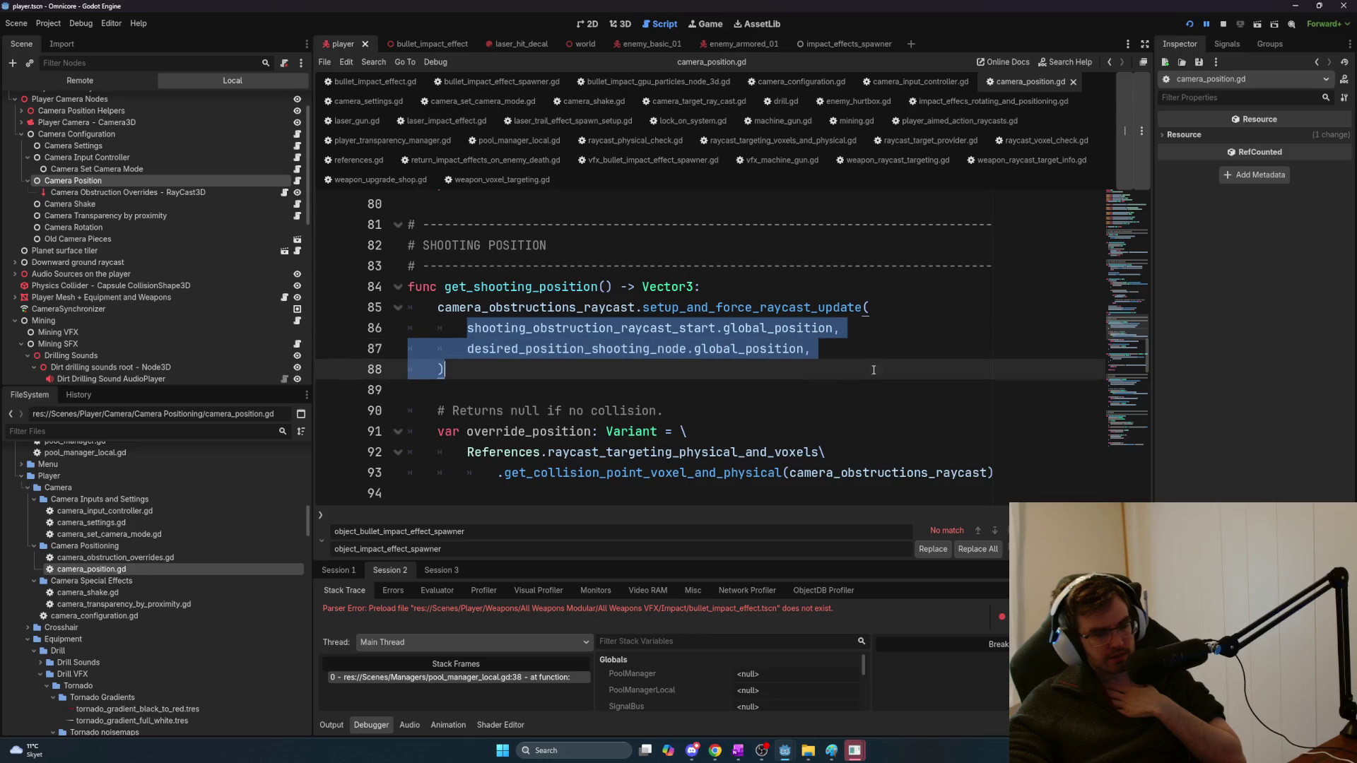
{"action": "scroll", "coordinate": [619, 345], "scroll_direction": "down", "scroll_amount": 2}
{"action": "scroll", "coordinate": [660, 385], "scroll_direction": "down", "scroll_amount": 2}
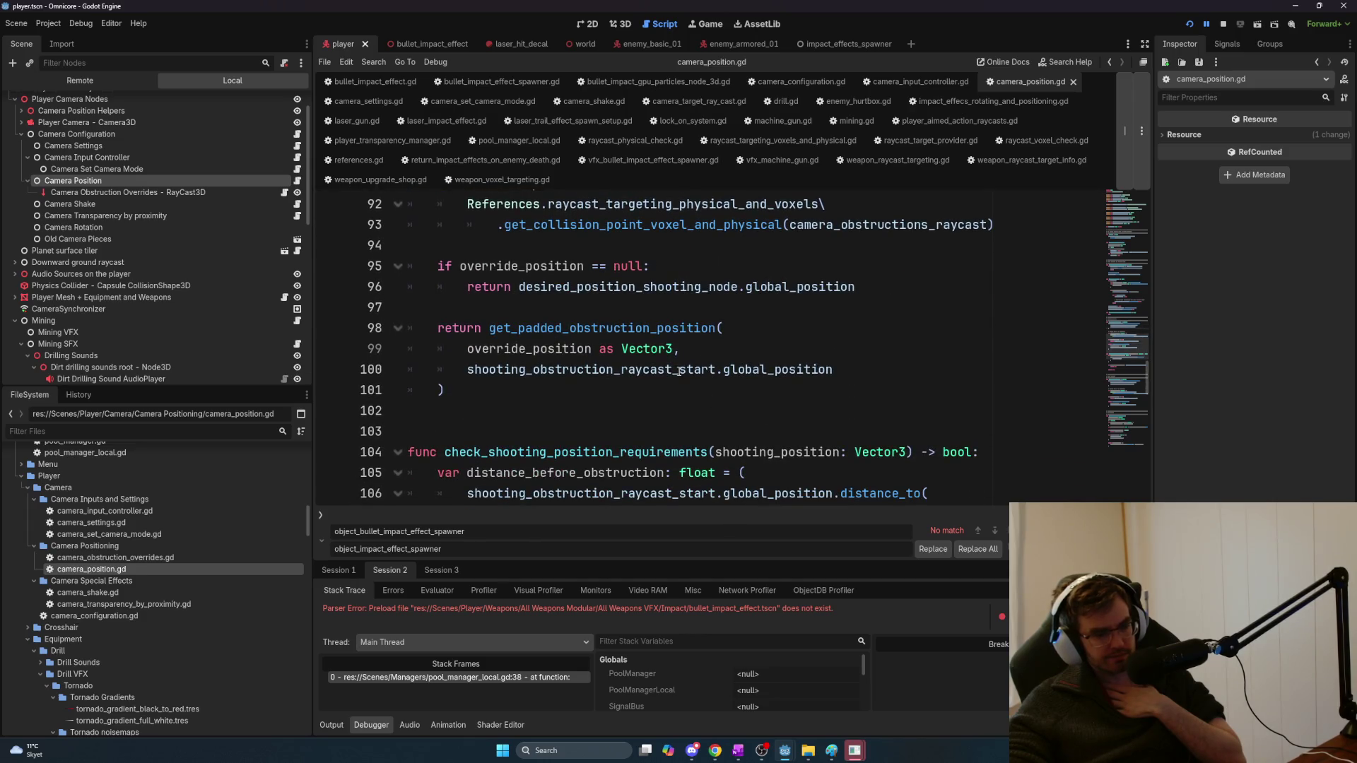
{"action": "scroll", "coordinate": [678, 371], "scroll_direction": "down", "scroll_amount": 2}
{"action": "scroll", "coordinate": [1148, 369], "scroll_direction": "up", "scroll_amount": 6}
{"action": "left_click_drag", "start_coordinate": [1149, 369], "coordinate": [1137, 224]}
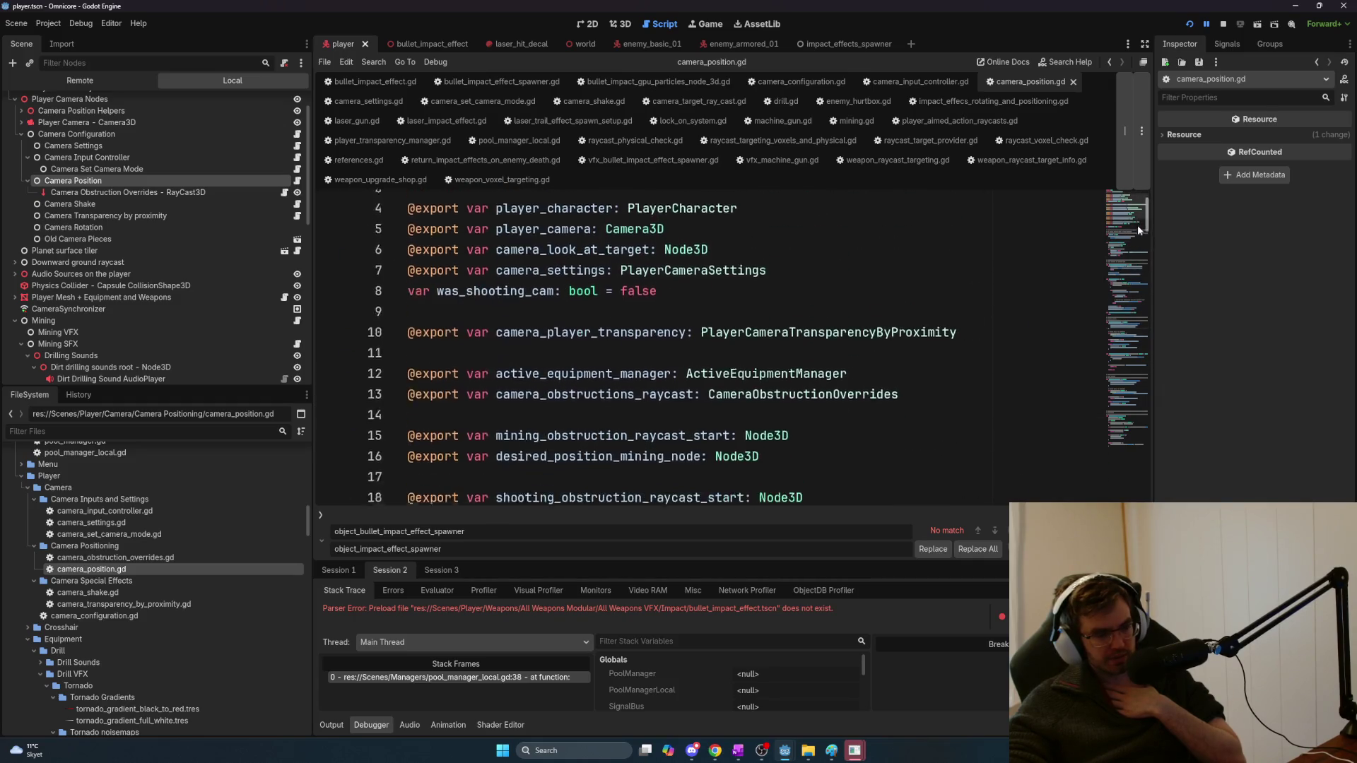
{"action": "scroll", "coordinate": [612, 315], "scroll_direction": "down", "scroll_amount": 2}
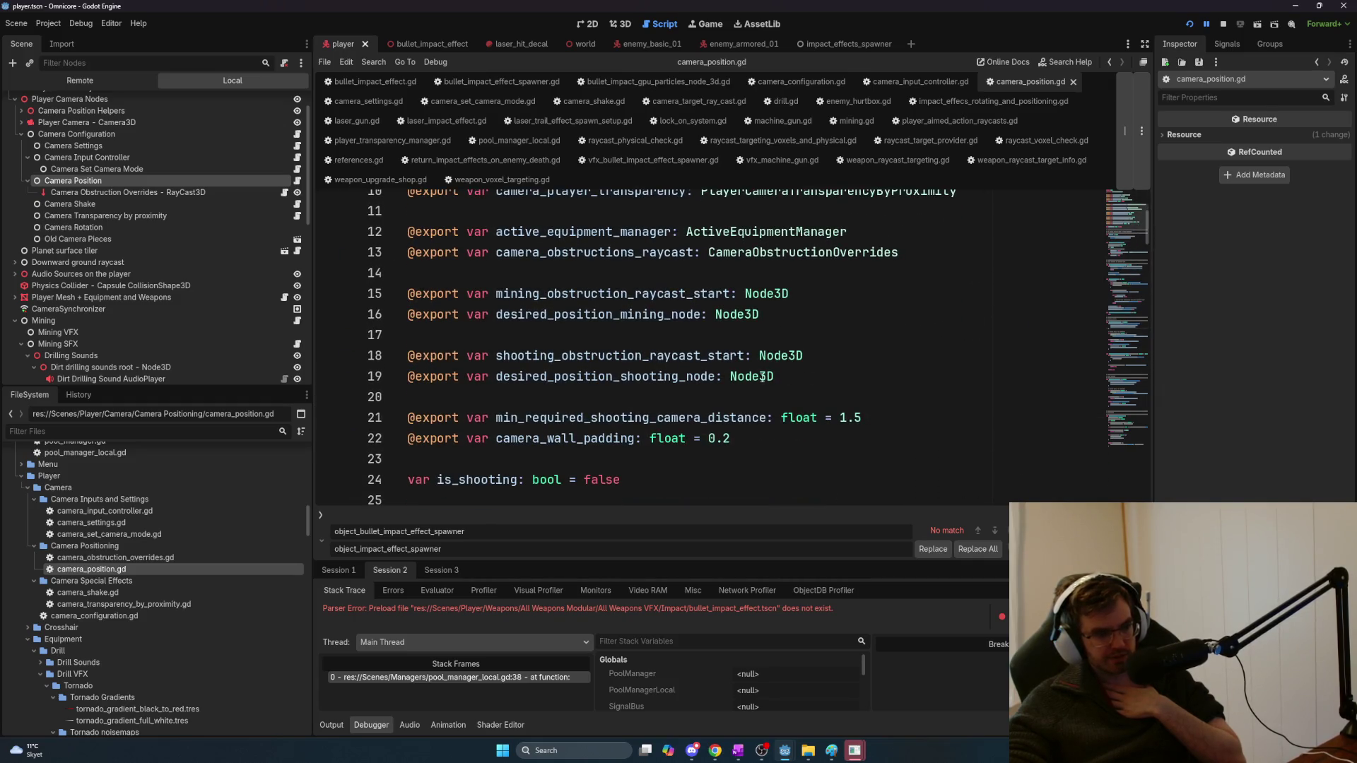
{"action": "scroll", "coordinate": [830, 412], "scroll_direction": "down", "scroll_amount": 18}
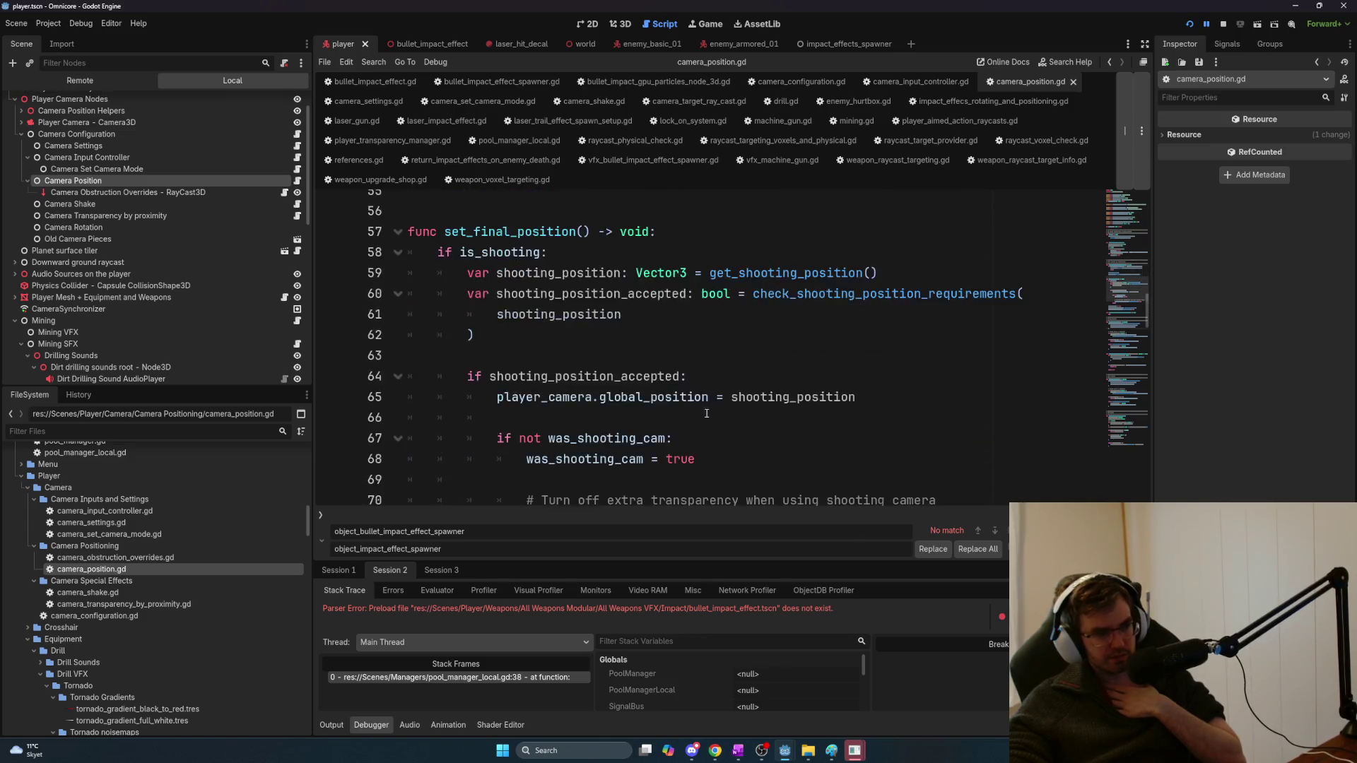
{"action": "scroll", "coordinate": [695, 462], "scroll_direction": "down", "scroll_amount": 6}
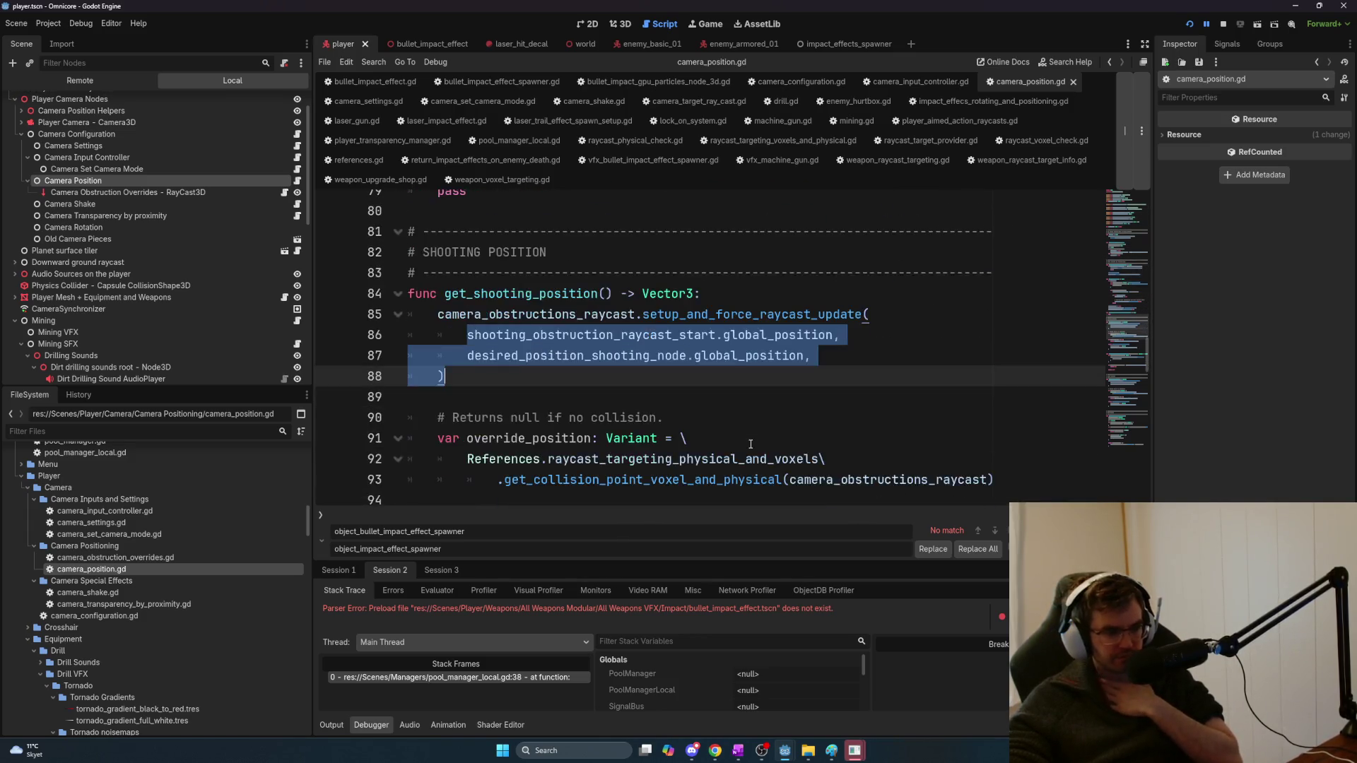
{"action": "scroll", "coordinate": [753, 444], "scroll_direction": "up", "scroll_amount": 14}
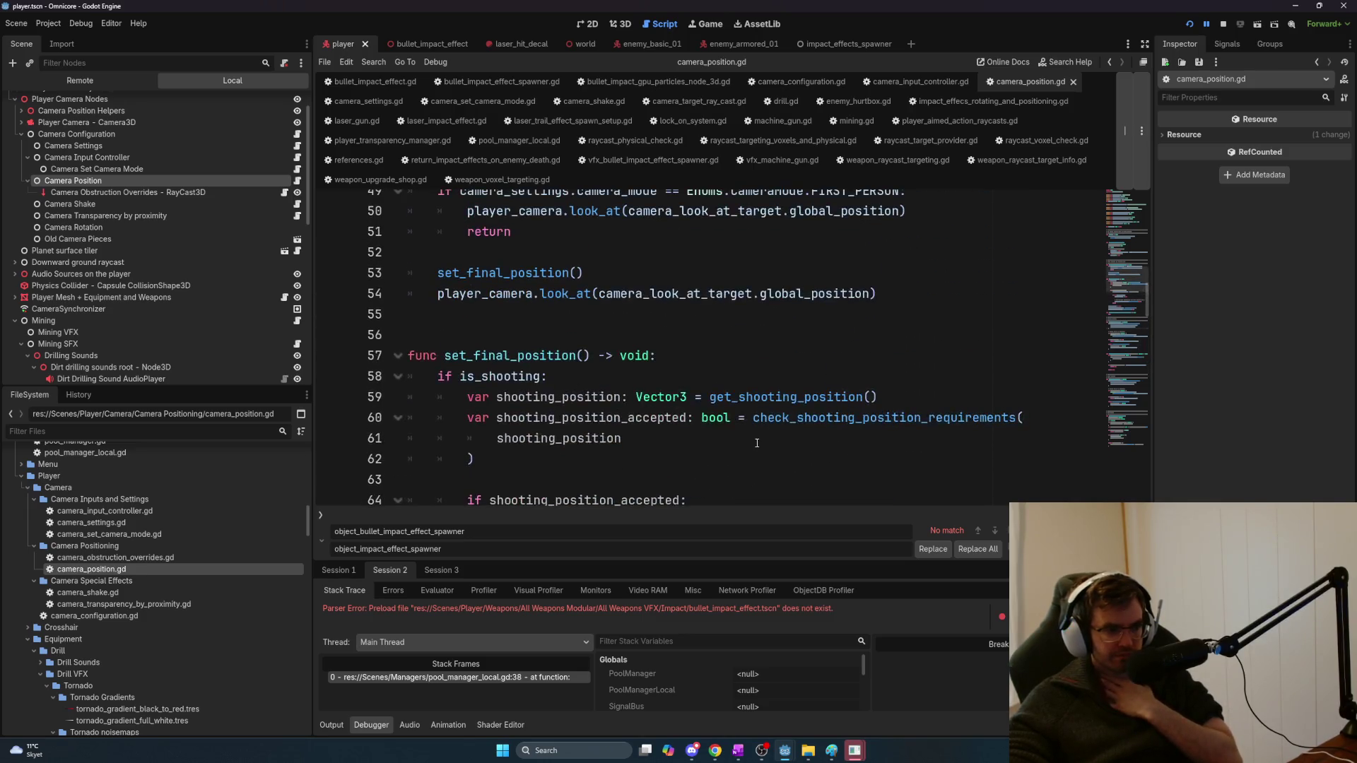
{"action": "scroll", "coordinate": [757, 443], "scroll_direction": "up", "scroll_amount": 1}
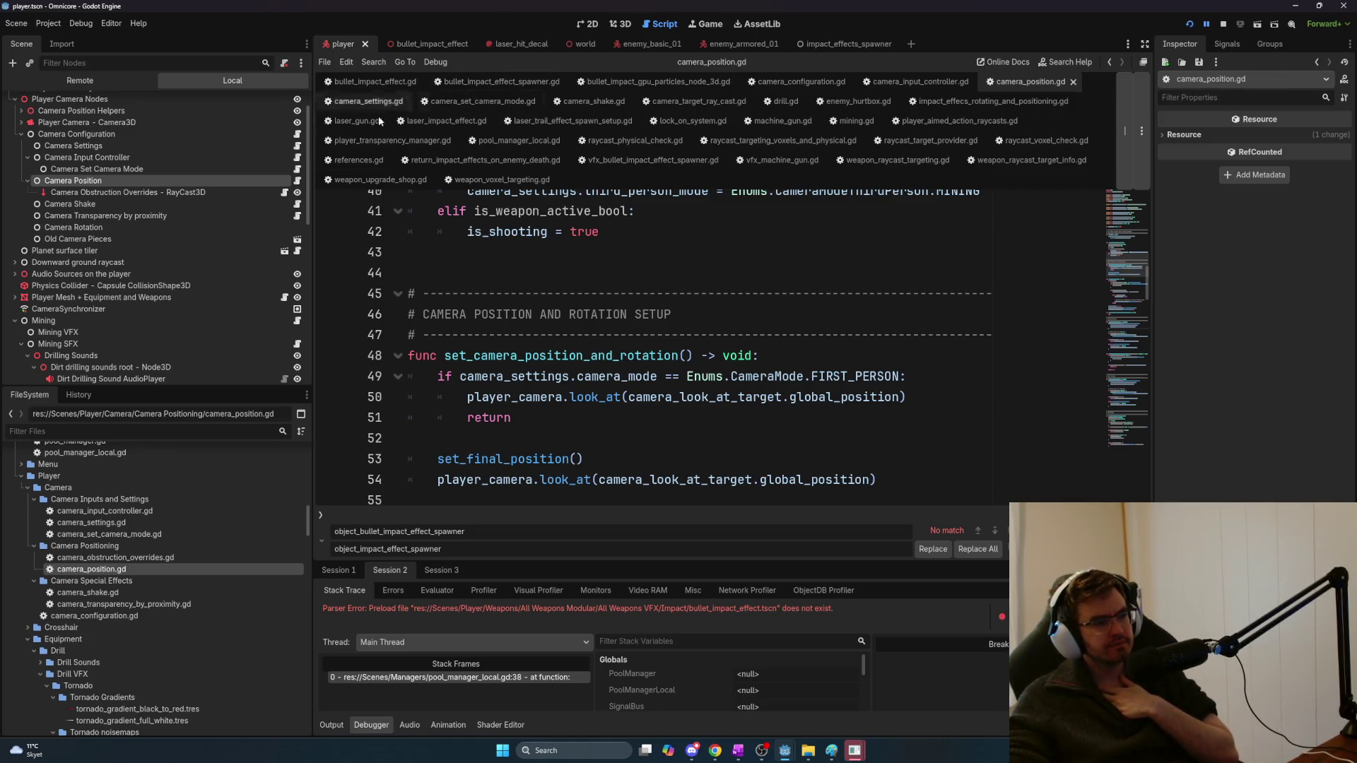
{"action": "left_click", "coordinate": [827, 43]}
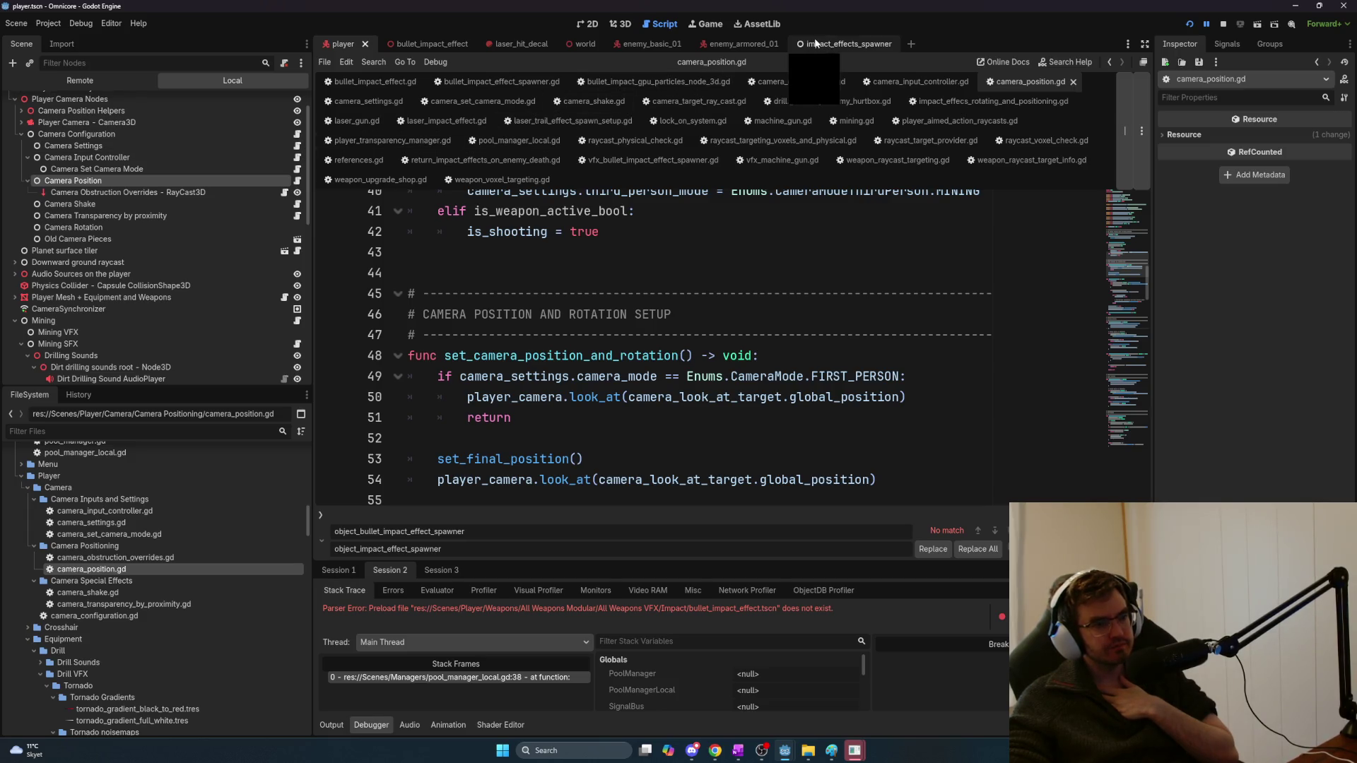
Open bullet_impact_effect_spawner.gd and examine the impact_effect_holder.add_child statement on line 67.
{"action": "left_click", "coordinate": [302, 125]}
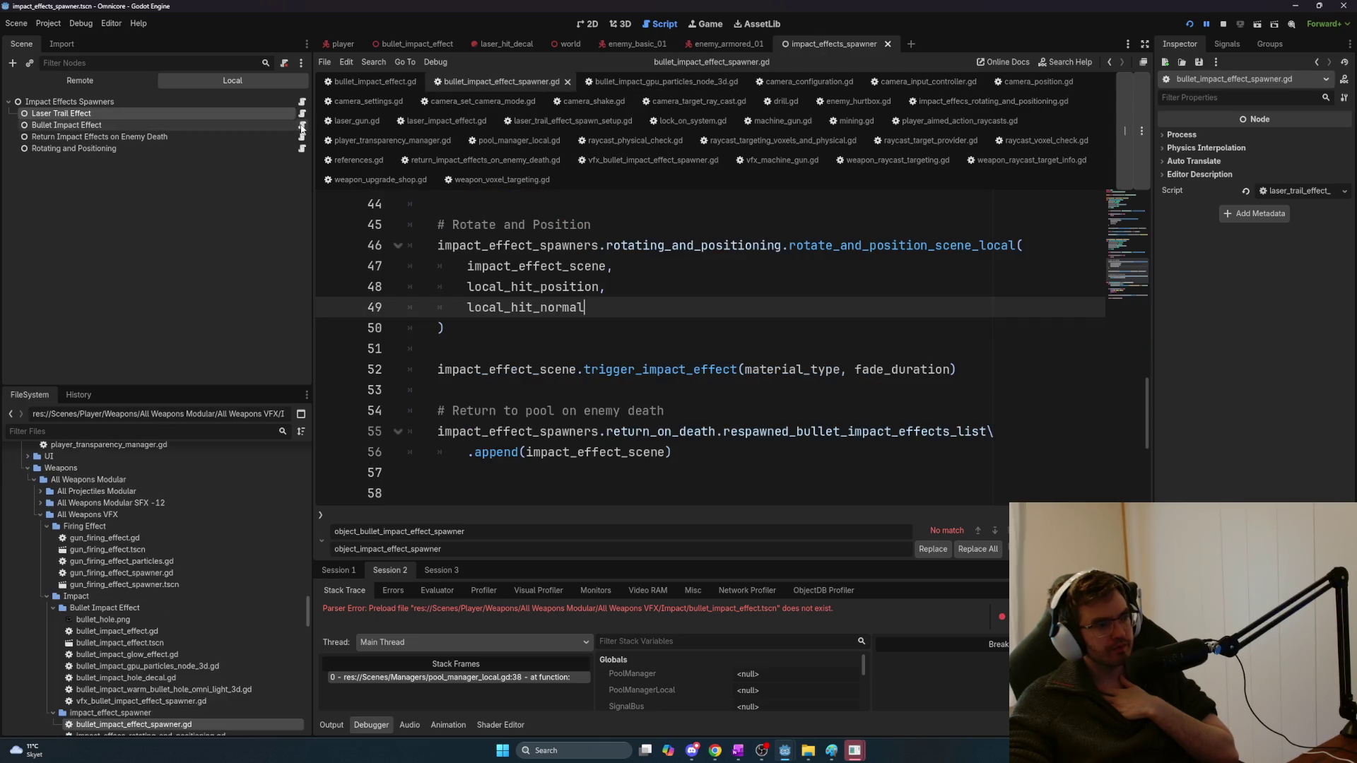
{"action": "scroll", "coordinate": [583, 298], "scroll_direction": "up", "scroll_amount": 3}
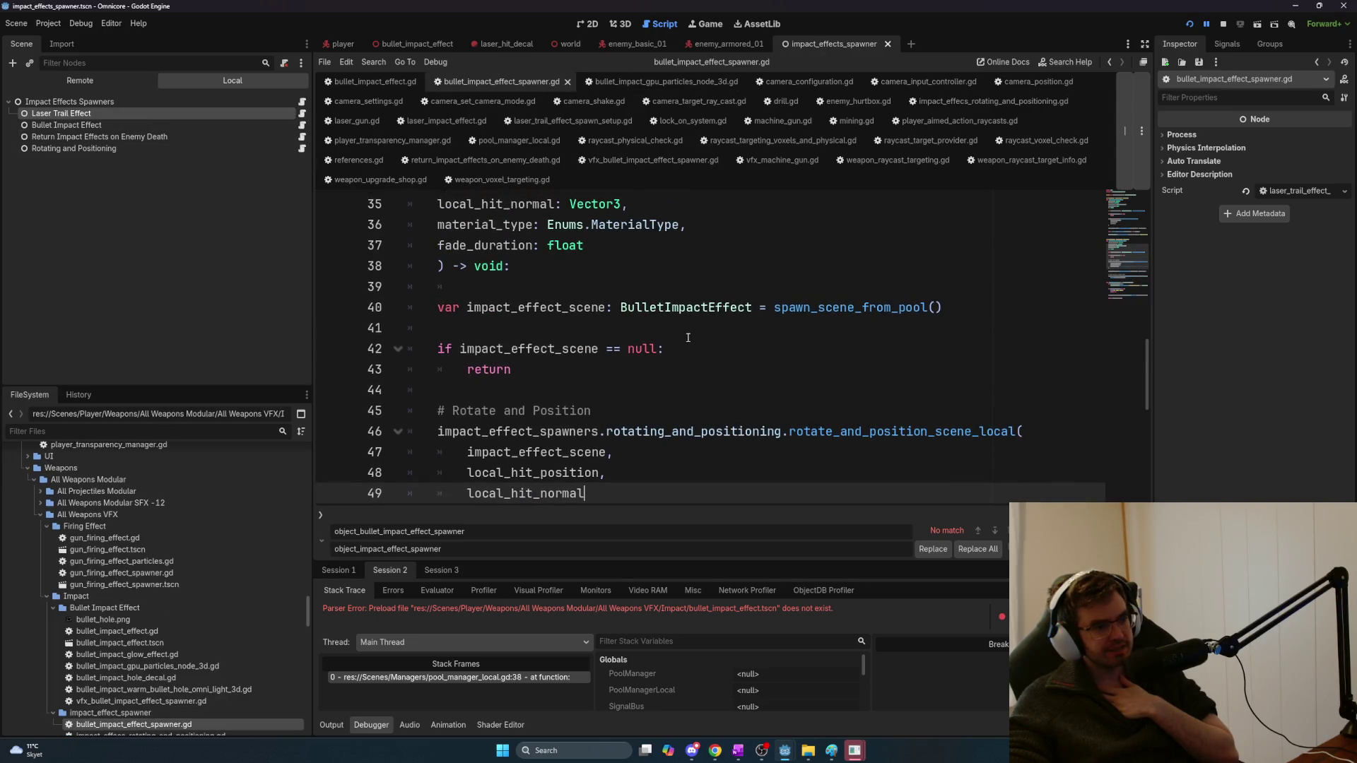
{"action": "scroll", "coordinate": [643, 326], "scroll_direction": "down", "scroll_amount": 5}
{"action": "scroll", "coordinate": [645, 326], "scroll_direction": "down", "scroll_amount": 2}
{"action": "mouse_move", "coordinate": [410, 431]}
{"action": "left_mouse_down"}
{"action": "mouse_move", "coordinate": [1012, 437]}
{"action": "mouse_move", "coordinate": [432, 432]}
{"action": "left_mouse_up"}
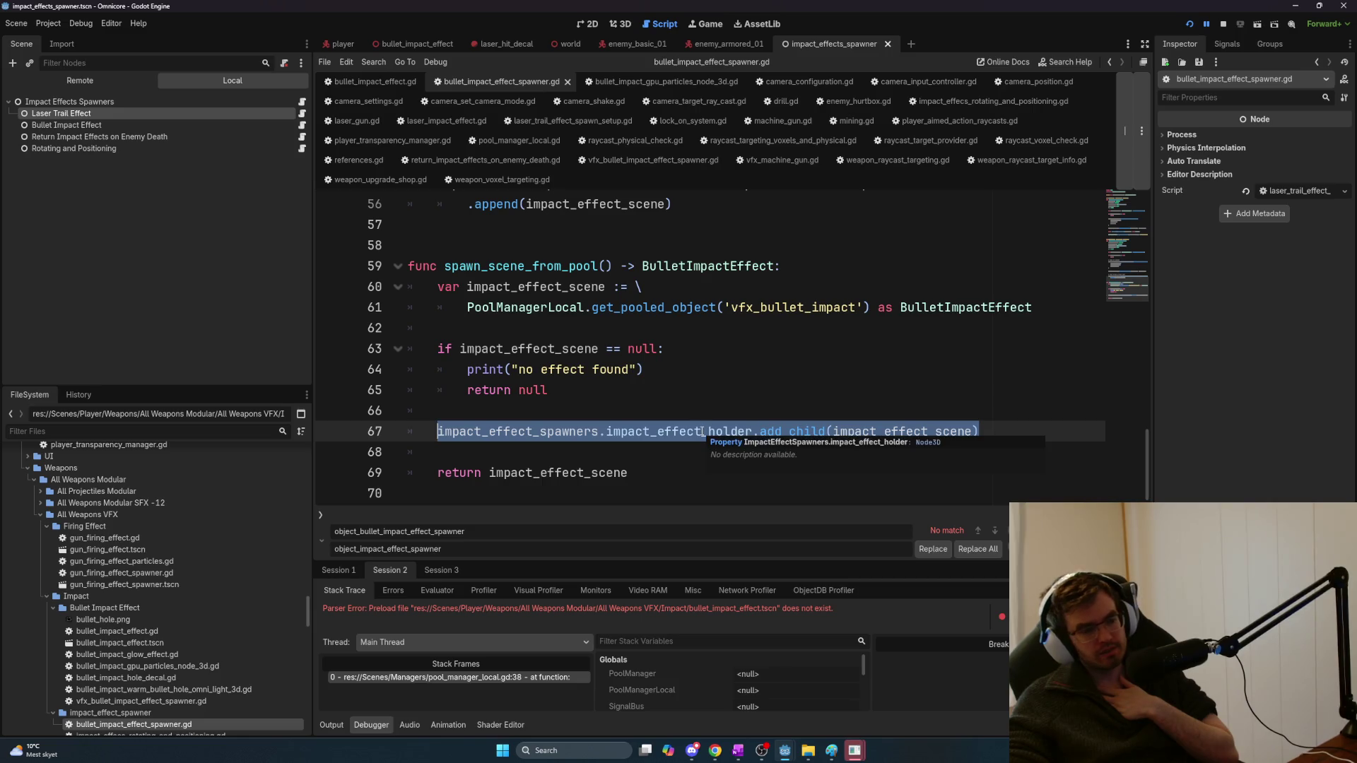
{"action": "key", "text": "Up"}
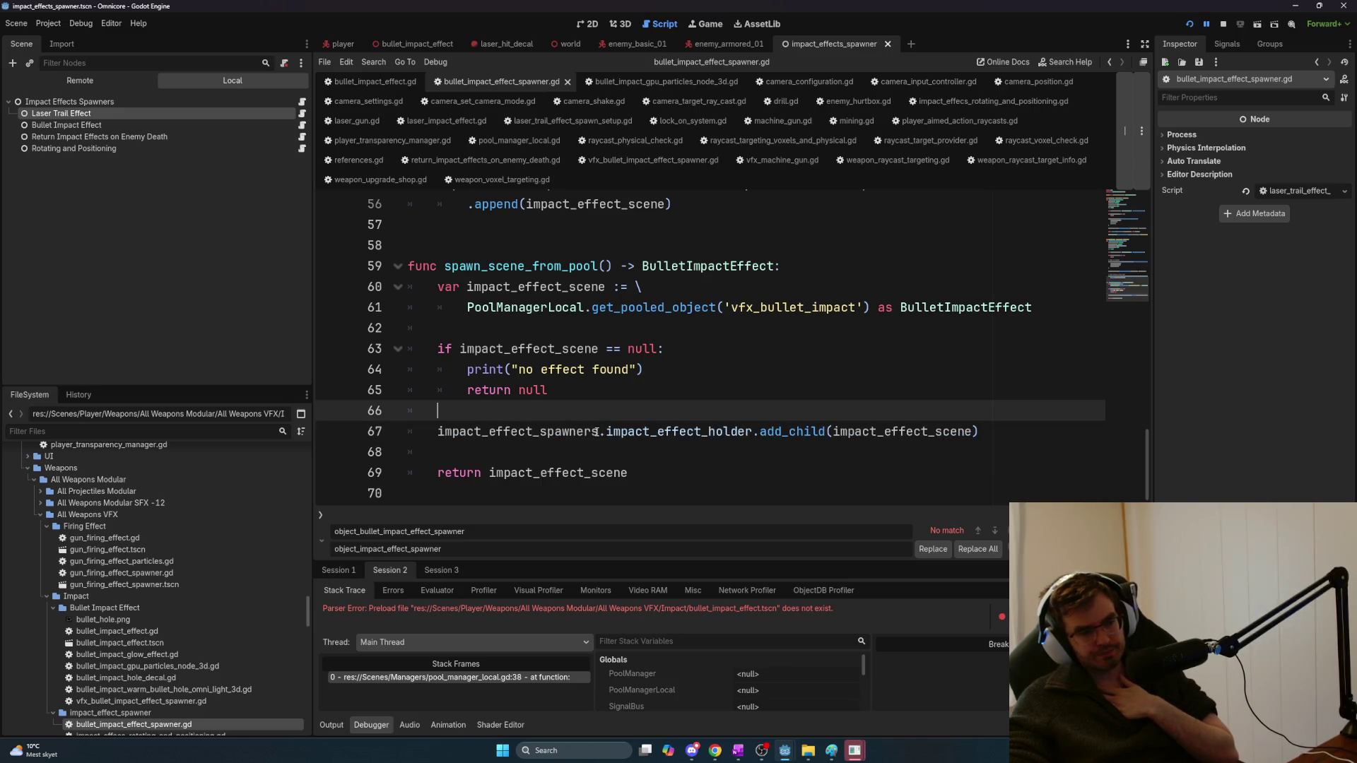
{"action": "left_click", "coordinate": [607, 433]}
{"action": "left_click_drag", "start_coordinate": [607, 433], "coordinate": [1002, 431]}
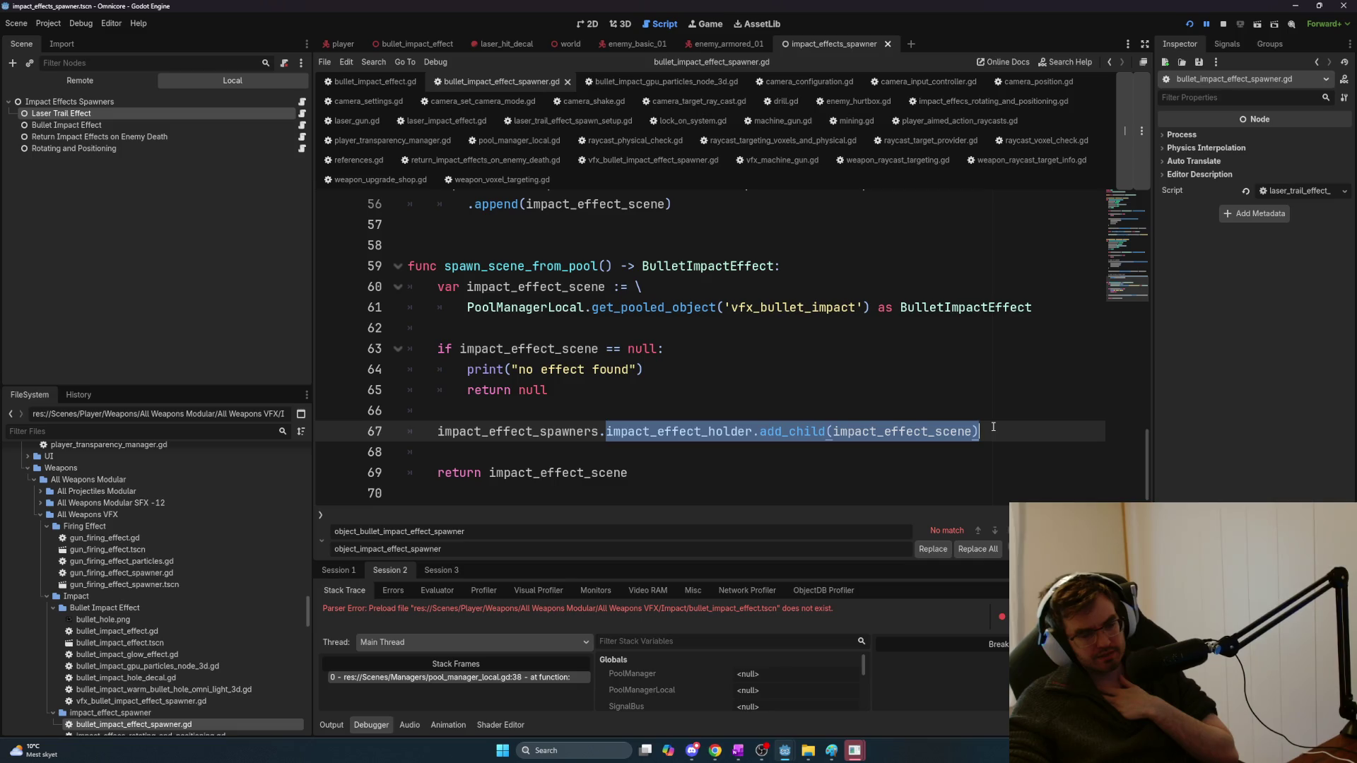
{"action": "mouse_move", "coordinate": [993, 427]}
{"action": "left_mouse_down"}
{"action": "mouse_move", "coordinate": [445, 406]}
{"action": "mouse_move", "coordinate": [606, 433]}
{"action": "left_mouse_up"}
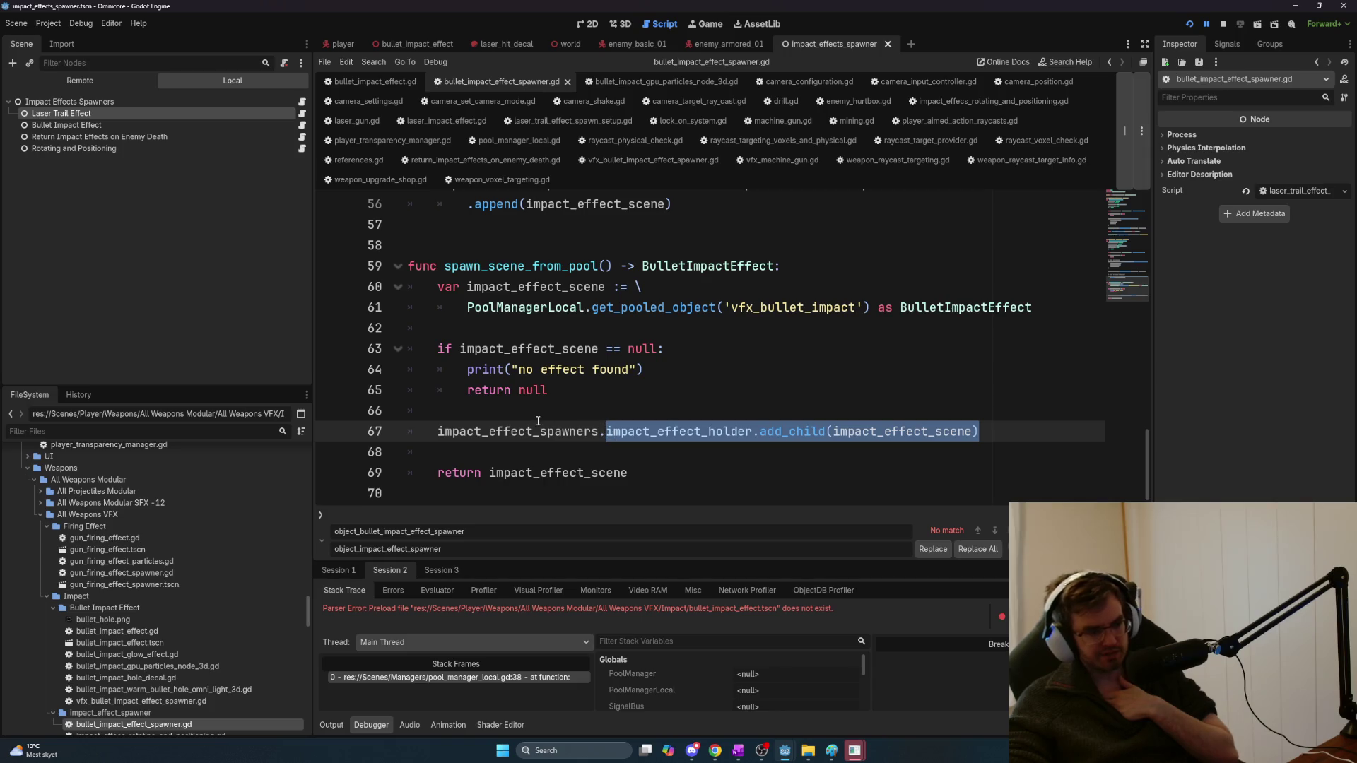
{"action": "mouse_move", "coordinate": [438, 427]}
{"action": "left_mouse_down"}
{"action": "mouse_move", "coordinate": [494, 453]}
{"action": "mouse_move", "coordinate": [606, 433]}
{"action": "left_mouse_up"}
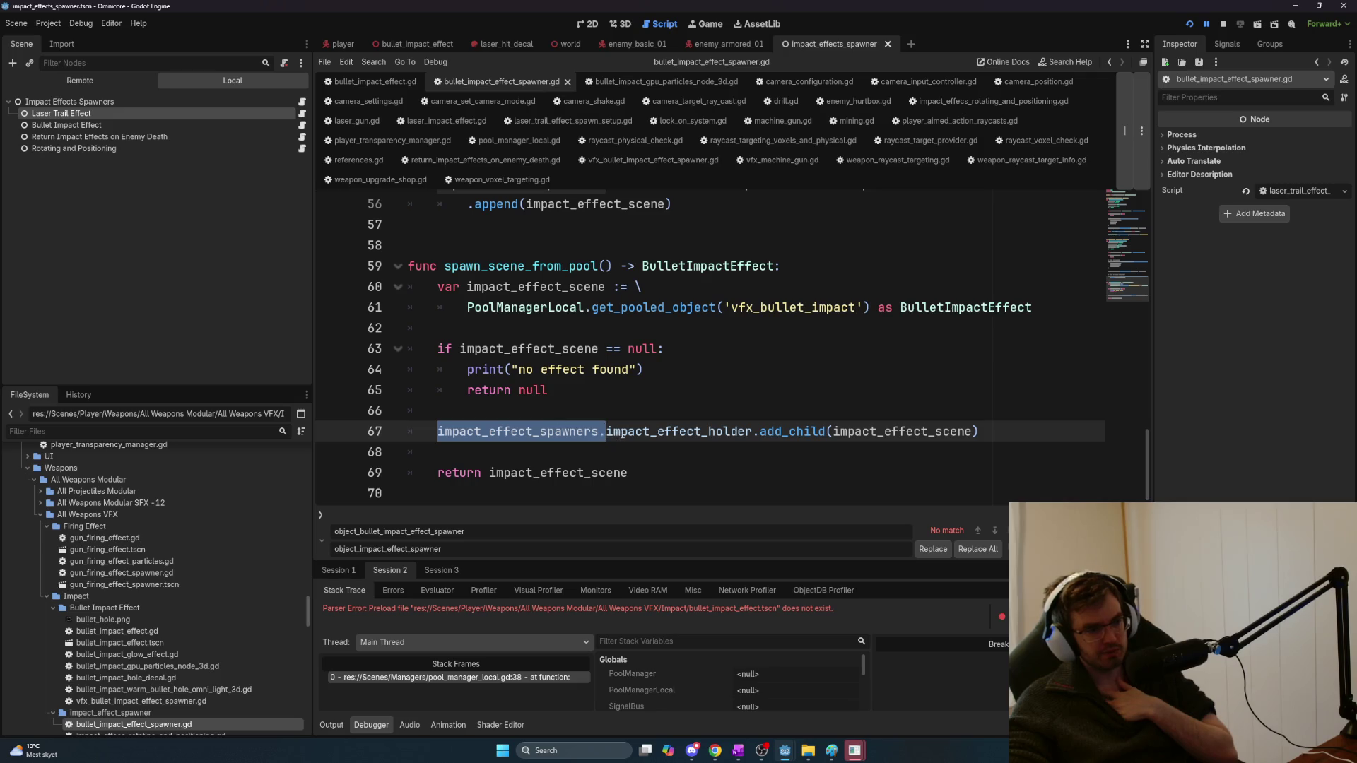
{"action": "left_click", "coordinate": [693, 419]}
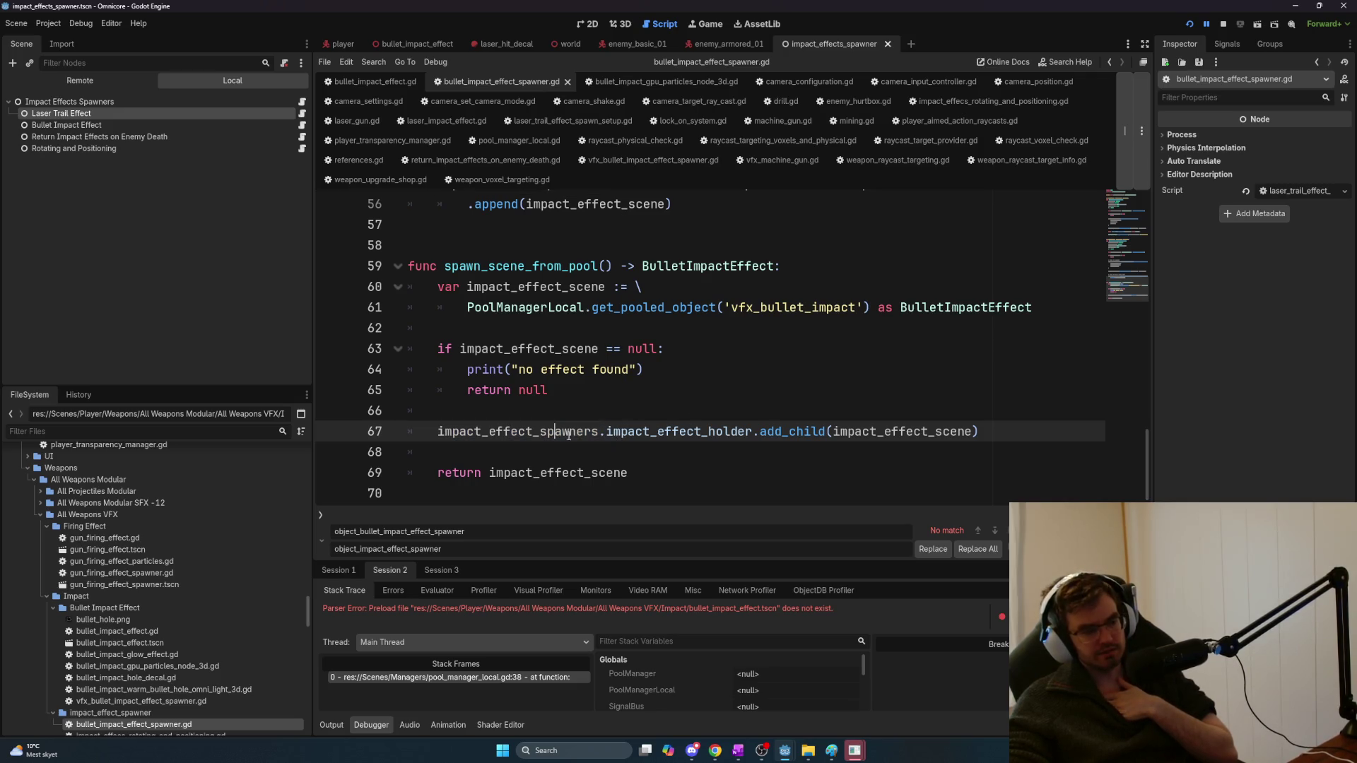
{"action": "left_click", "coordinate": [1026, 434]}
{"action": "left_click_drag", "start_coordinate": [1027, 434], "coordinate": [437, 433]}
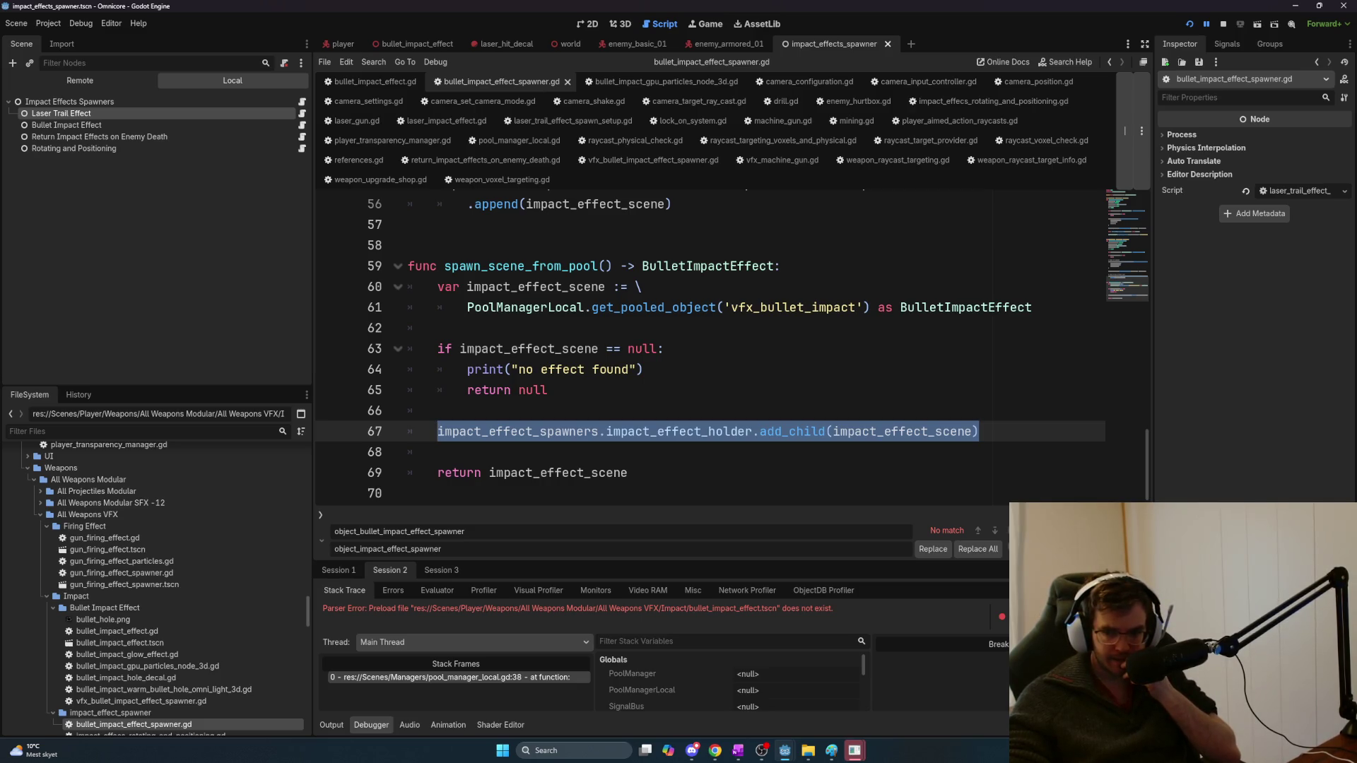
After checking the browser, recheck line 67's impact_effect_holder and add_child, then go to enemy_basic_01.
{"action": "key", "text": "alt+Tab"}
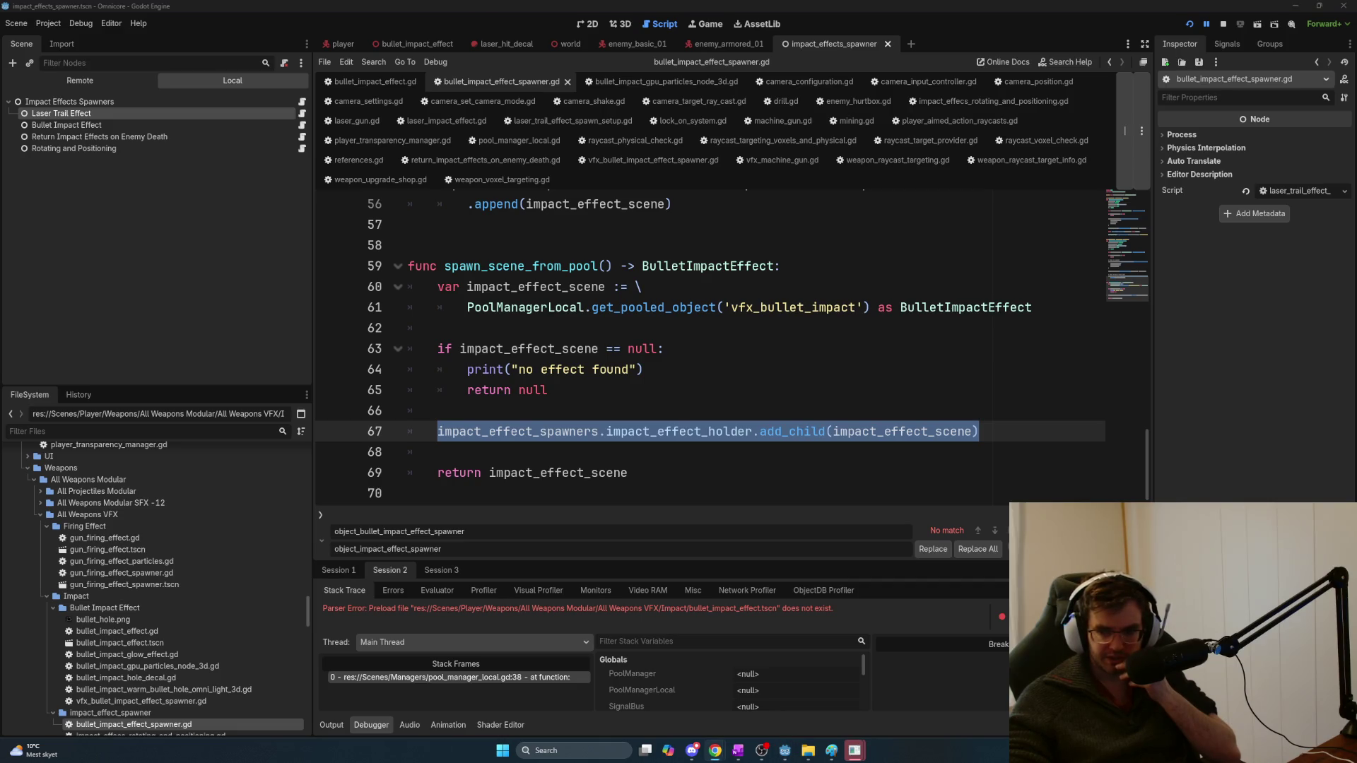
{"action": "left_click", "coordinate": [945, 456]}
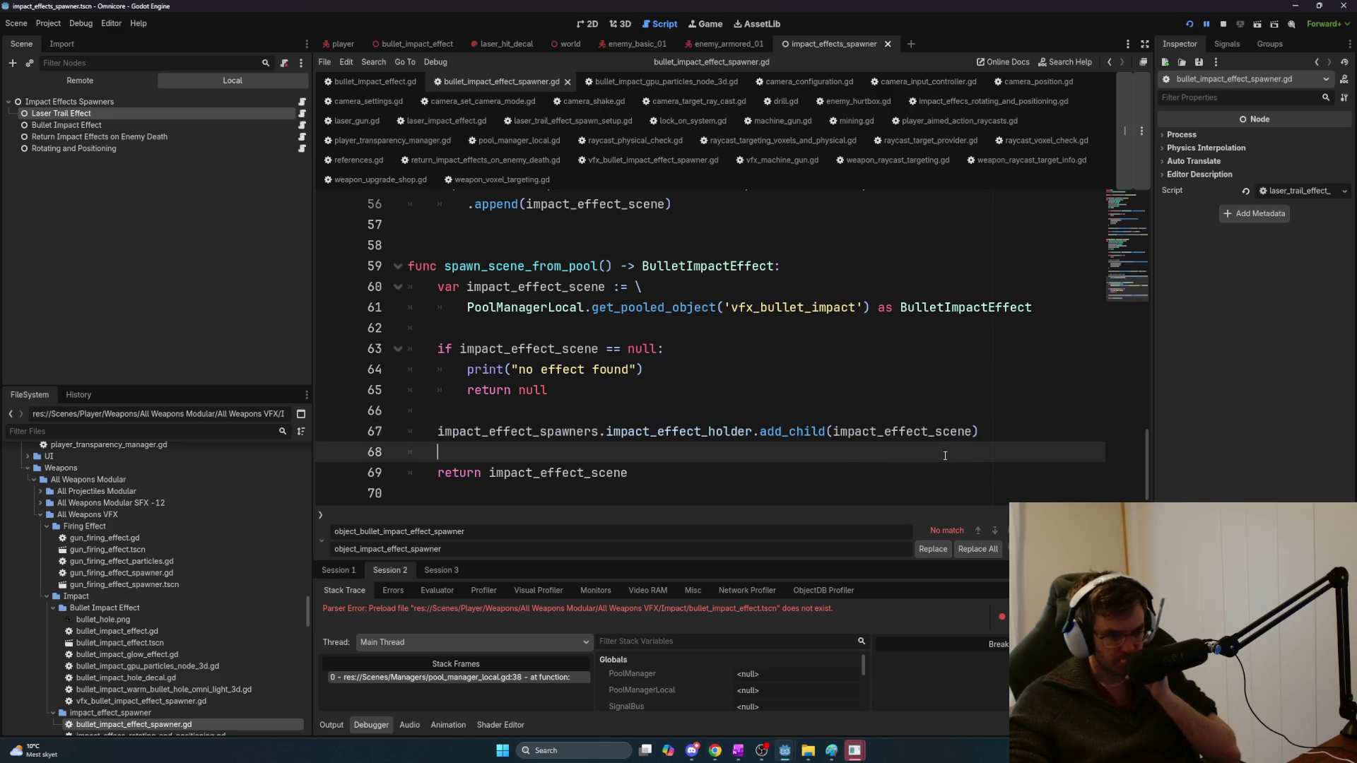
{"action": "left_click", "coordinate": [997, 425]}
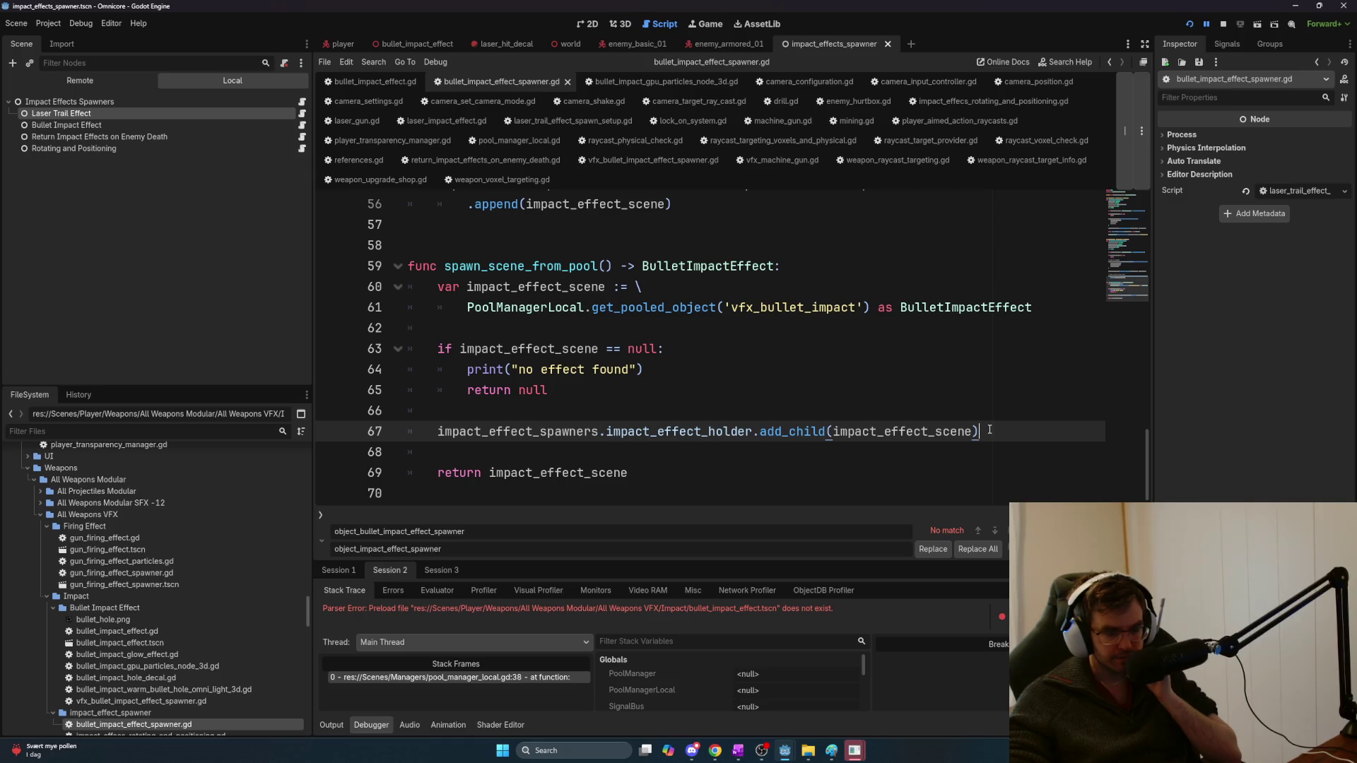
{"action": "left_click", "coordinate": [922, 432]}
{"action": "double_click", "coordinate": [860, 431]}
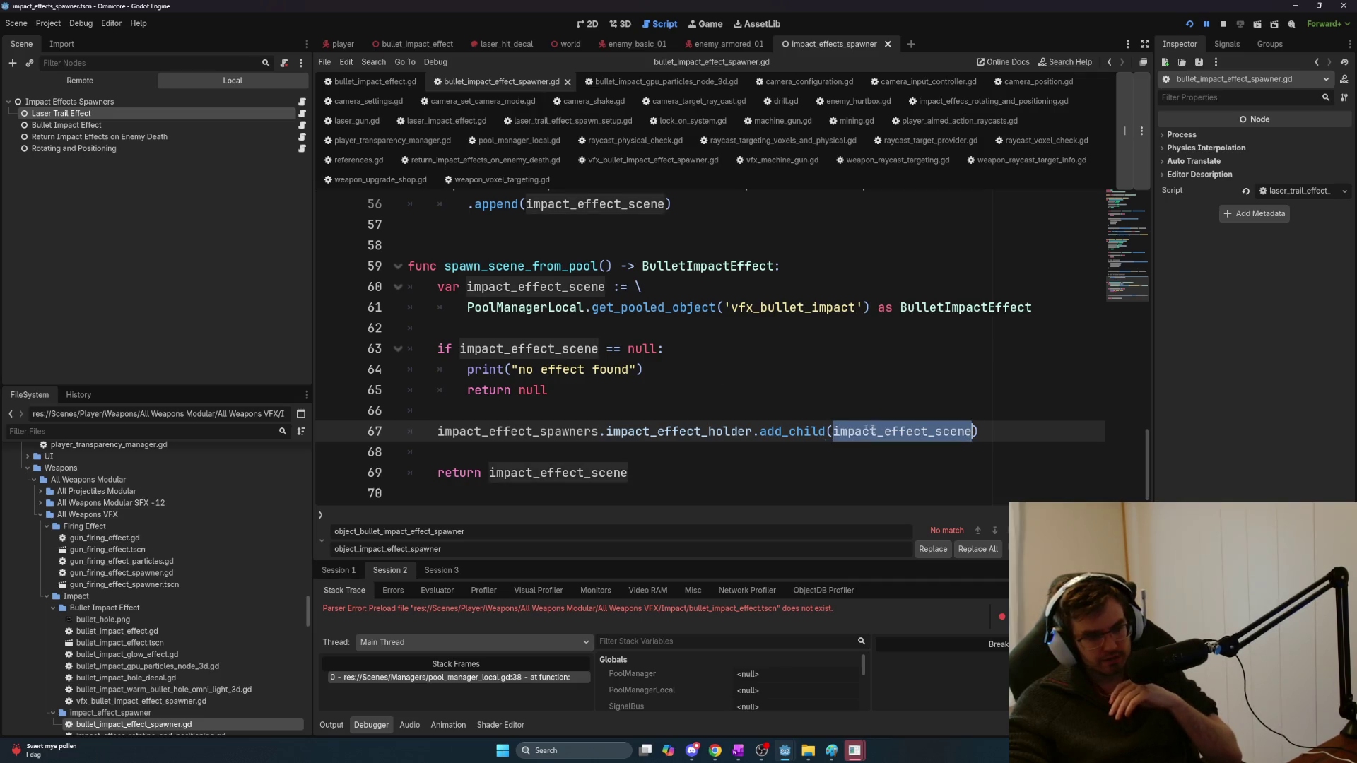
{"action": "double_click", "coordinate": [665, 433]}
{"action": "double_click", "coordinate": [911, 432]}
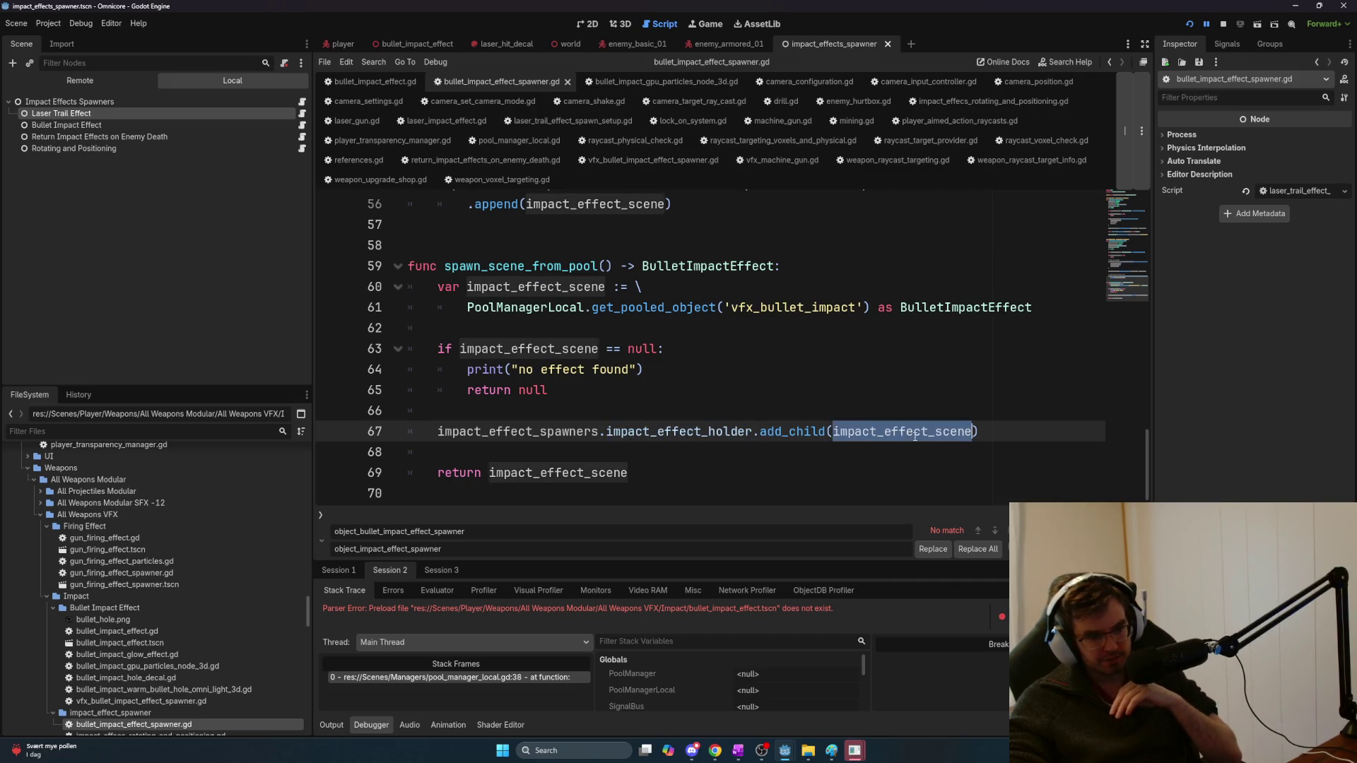
{"action": "double_click", "coordinate": [792, 432]}
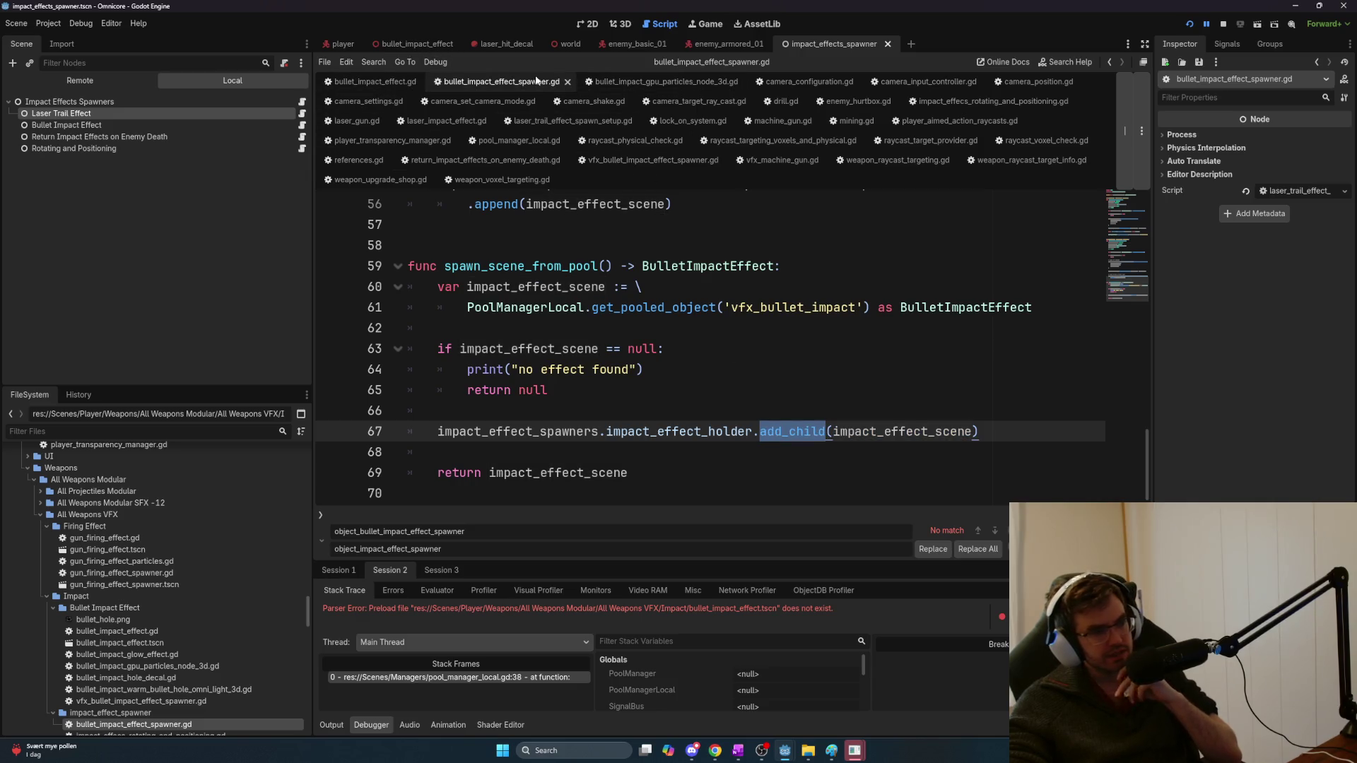
{"action": "left_click", "coordinate": [636, 44]}
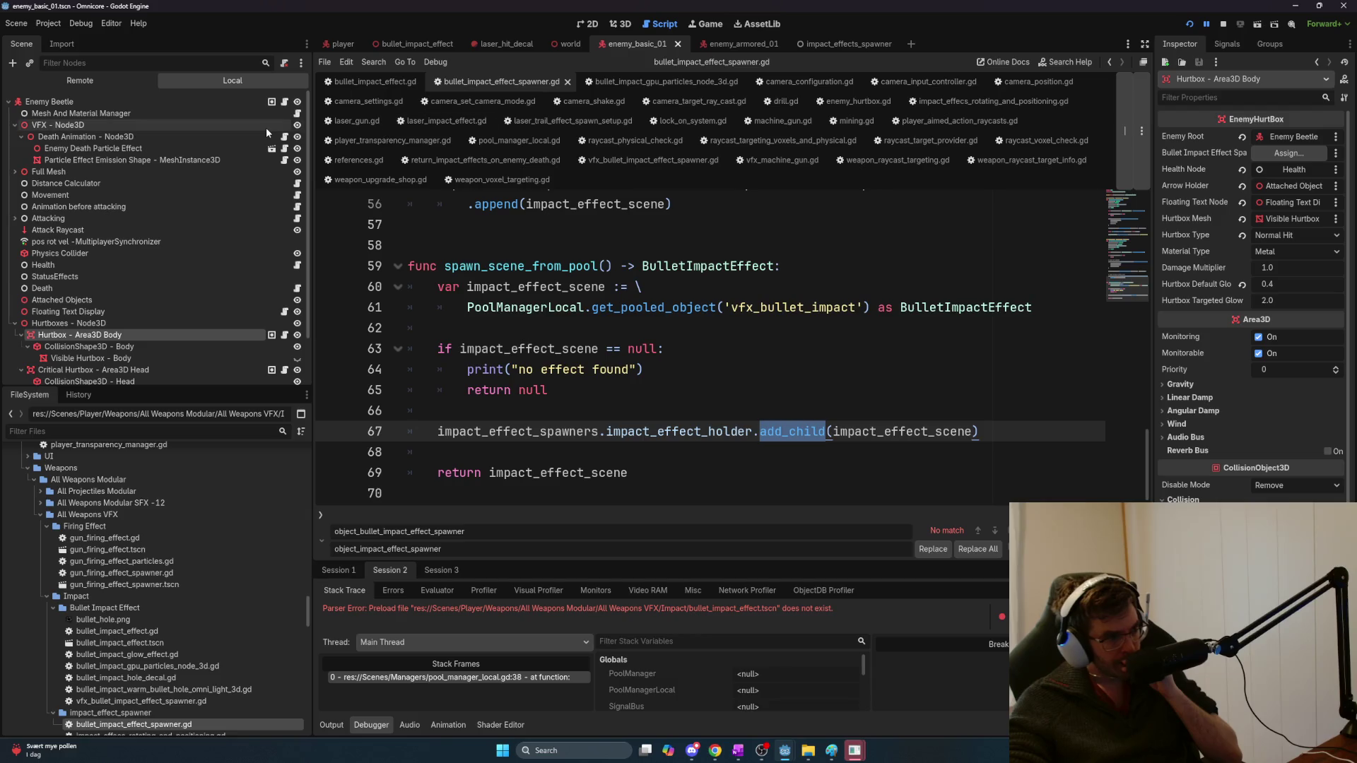
In enemy_armored_01, inspect the holder and VFX Bullet Impact Effect Spawner nodes and open the spawner's script.
{"action": "left_click", "coordinate": [728, 43]}
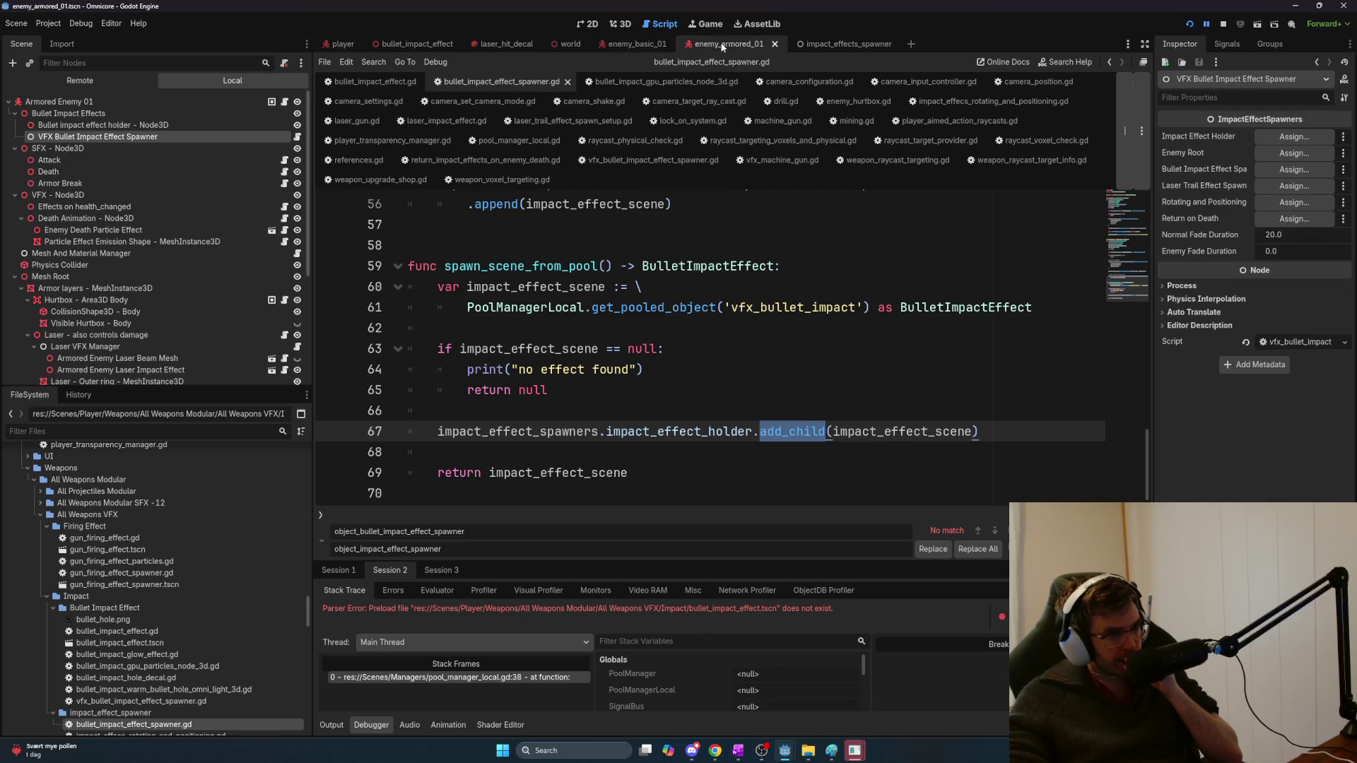
{"action": "left_click", "coordinate": [201, 123]}
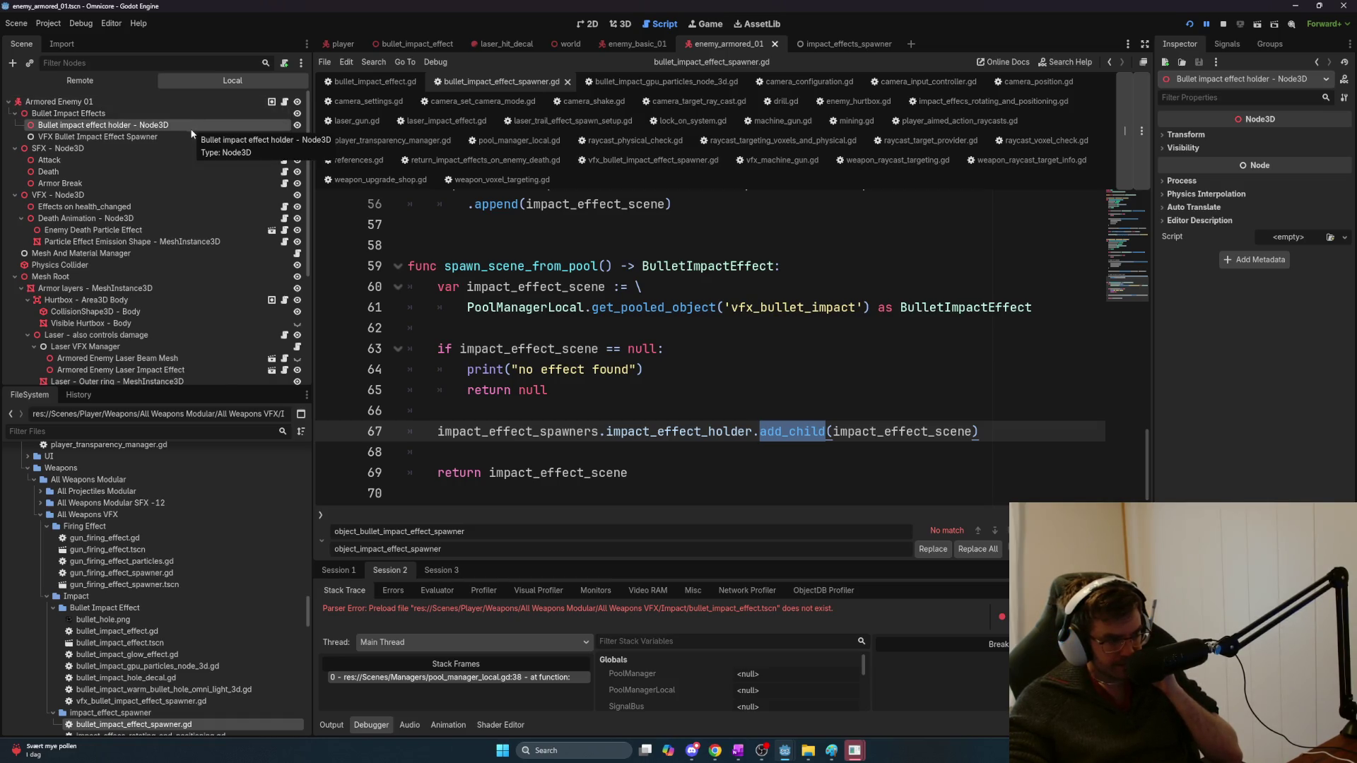
{"action": "double_click", "coordinate": [109, 138]}
{"action": "left_click", "coordinate": [28, 139]}
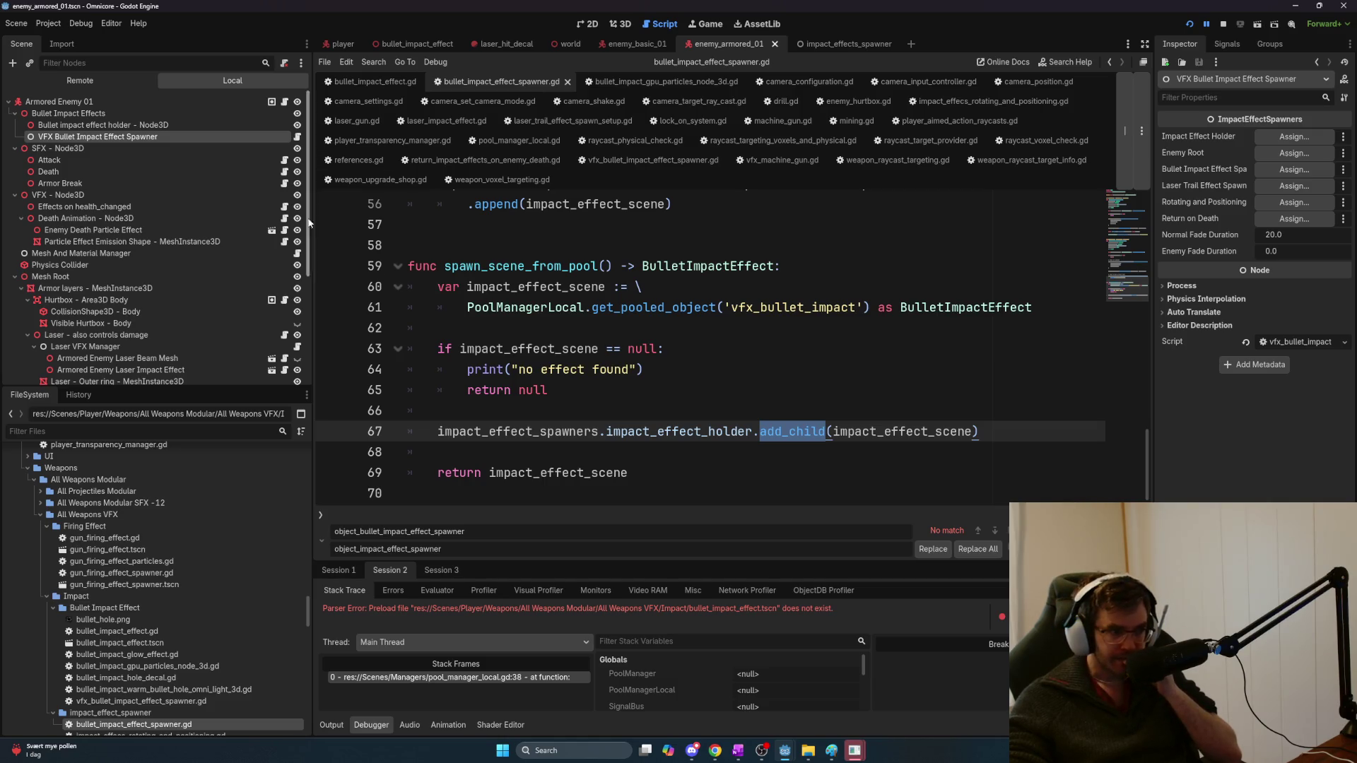
{"action": "left_click", "coordinate": [295, 137]}
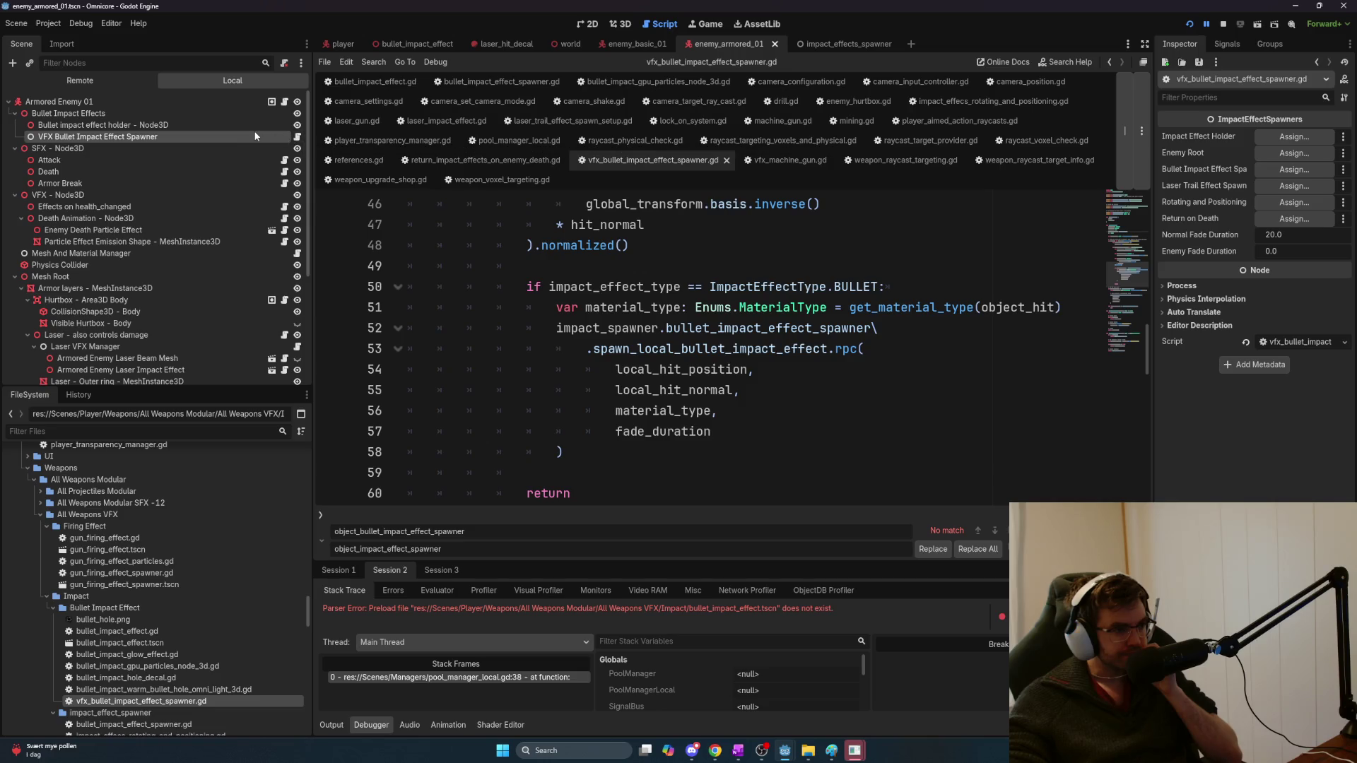
{"action": "left_click", "coordinate": [841, 44]}
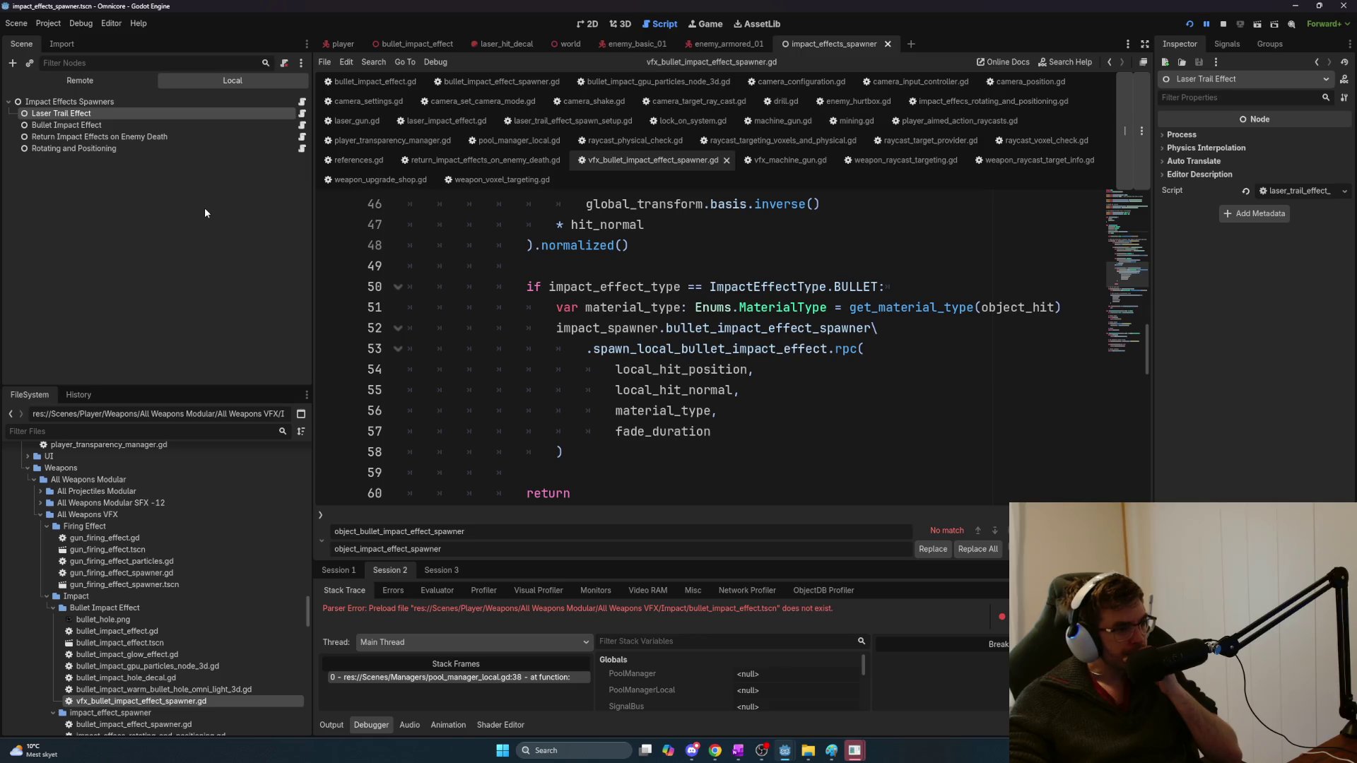
Open and scroll through the Bullet Impact Effect node's script.
{"action": "scroll", "coordinate": [834, 432], "scroll_direction": "up", "scroll_amount": 15}
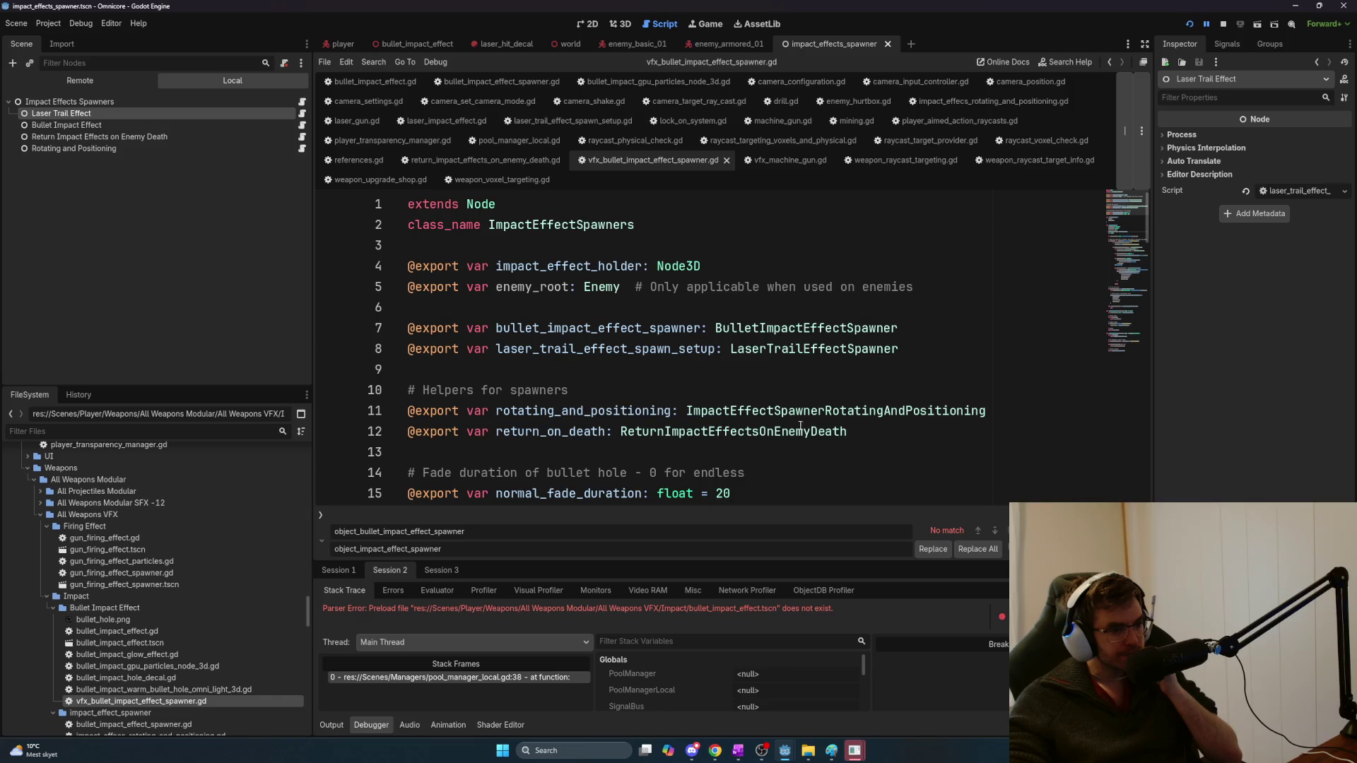
{"action": "left_click", "coordinate": [209, 128]}
{"action": "left_click", "coordinate": [302, 125]}
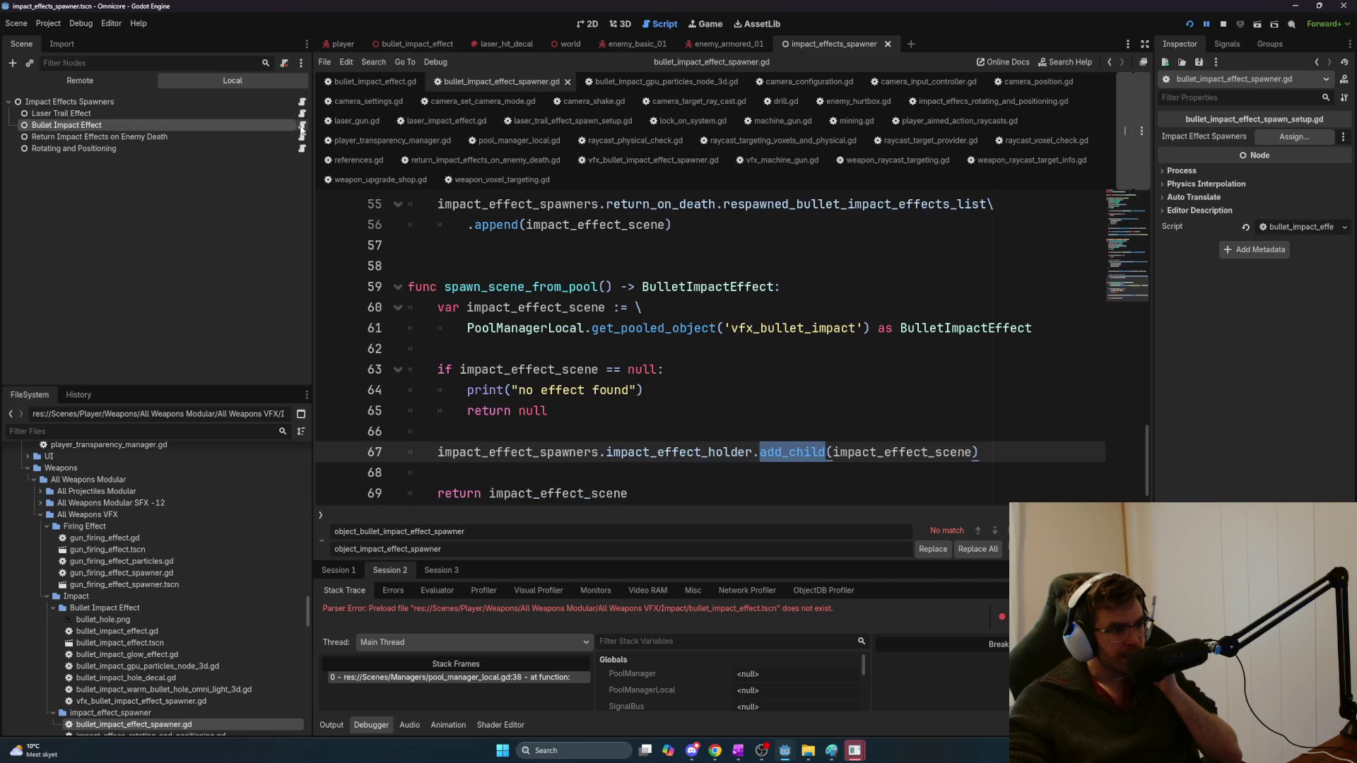
{"action": "scroll", "coordinate": [754, 349], "scroll_direction": "up", "scroll_amount": 3}
{"action": "scroll", "coordinate": [753, 349], "scroll_direction": "up", "scroll_amount": 15}
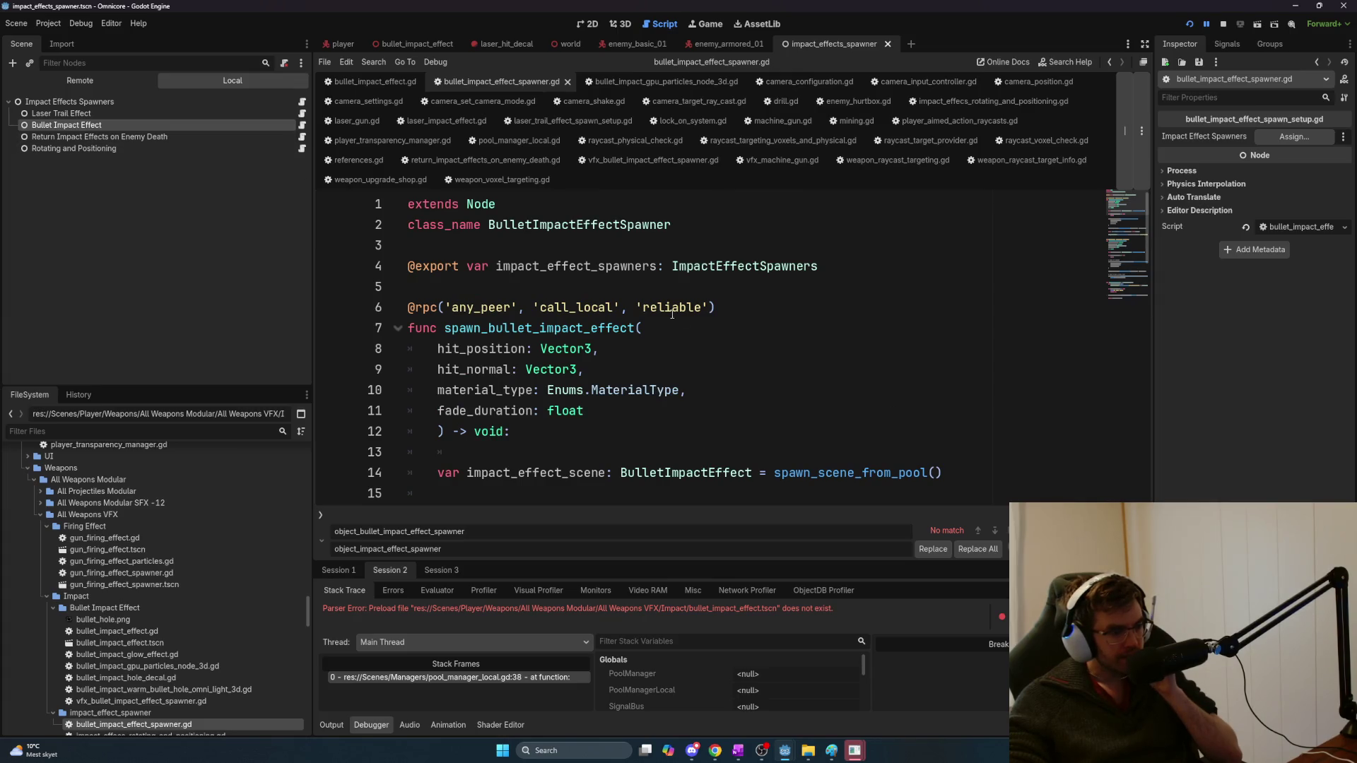
{"action": "scroll", "coordinate": [697, 318], "scroll_direction": "down", "scroll_amount": 6}
{"action": "scroll", "coordinate": [698, 318], "scroll_direction": "down", "scroll_amount": 1}
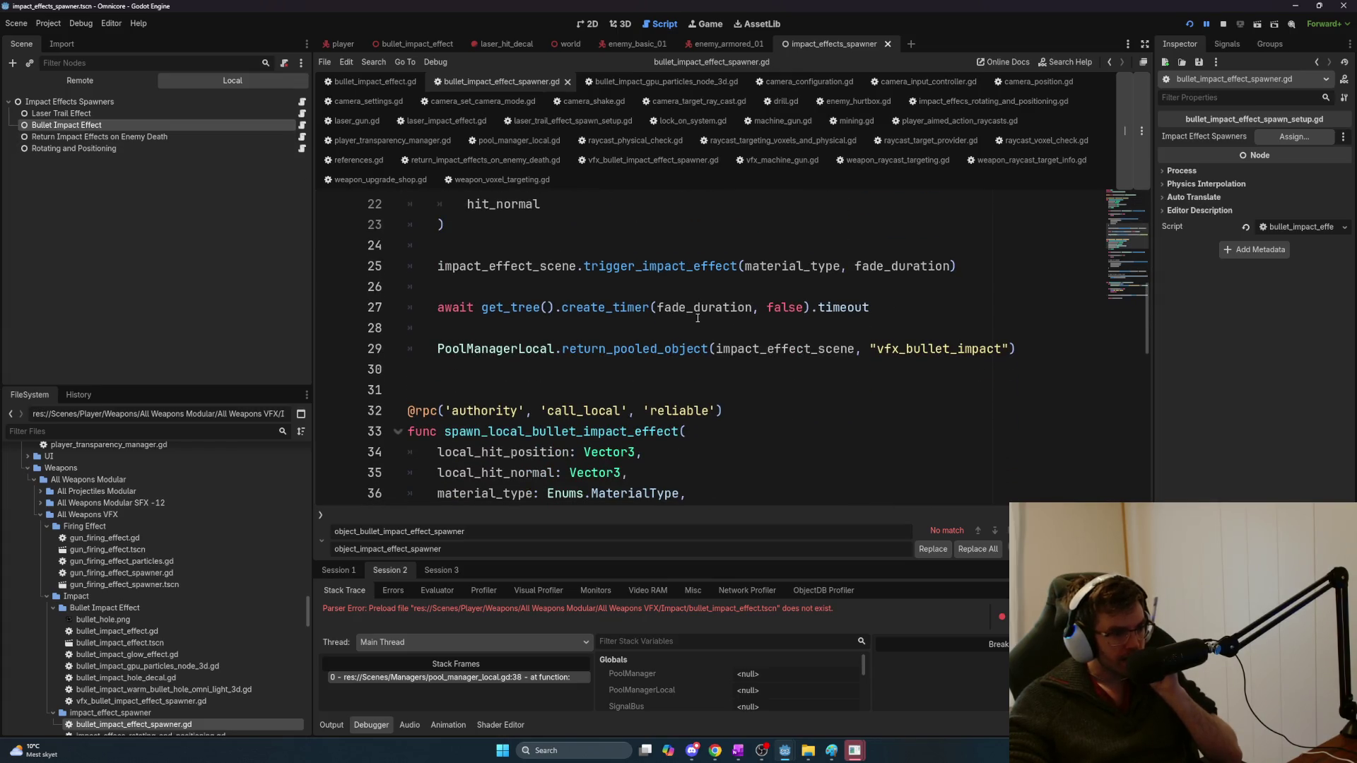
{"action": "scroll", "coordinate": [698, 221], "scroll_direction": "down", "scroll_amount": 1}
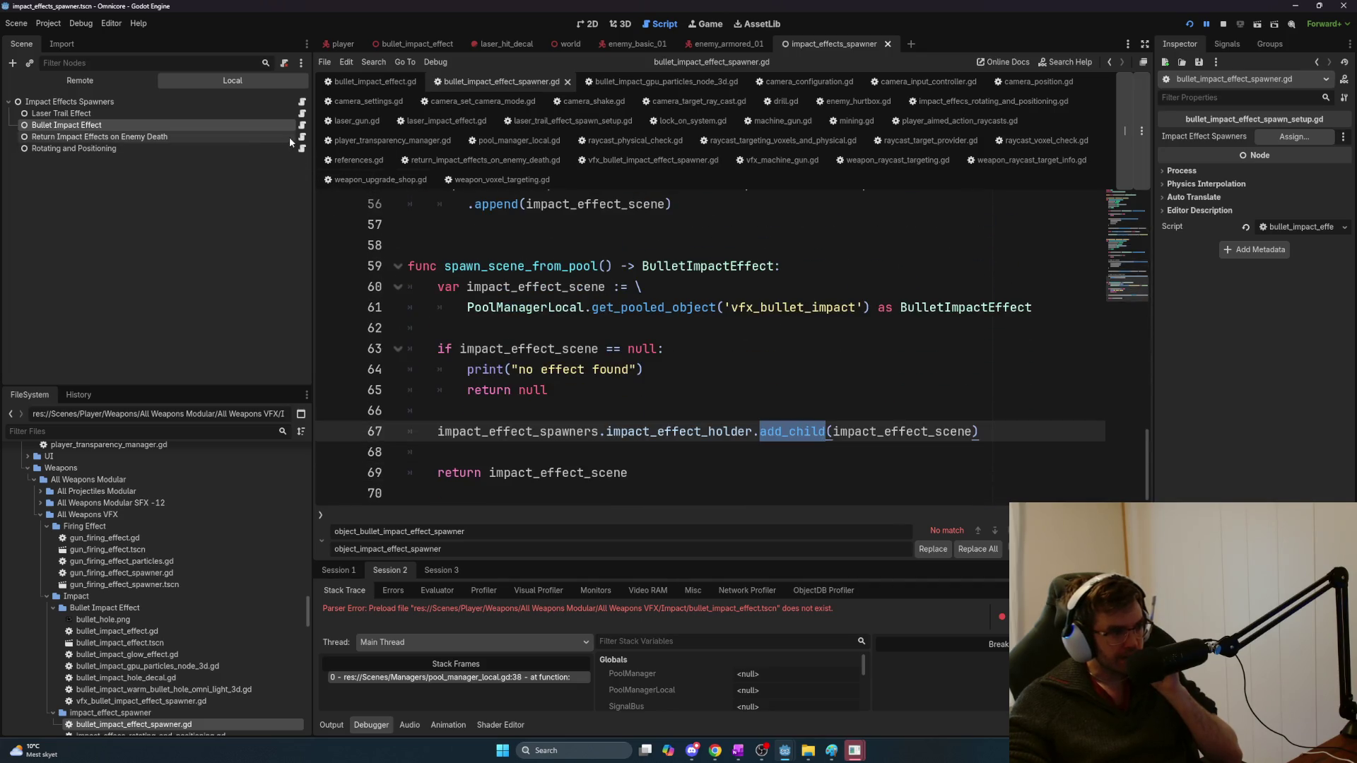
Open the Laser Trail Effect's laser_trail_effect_spawn_setup.gd and select LaserTrailEffect in its class name.
{"action": "left_click", "coordinate": [302, 115]}
{"action": "left_click", "coordinate": [302, 115]}
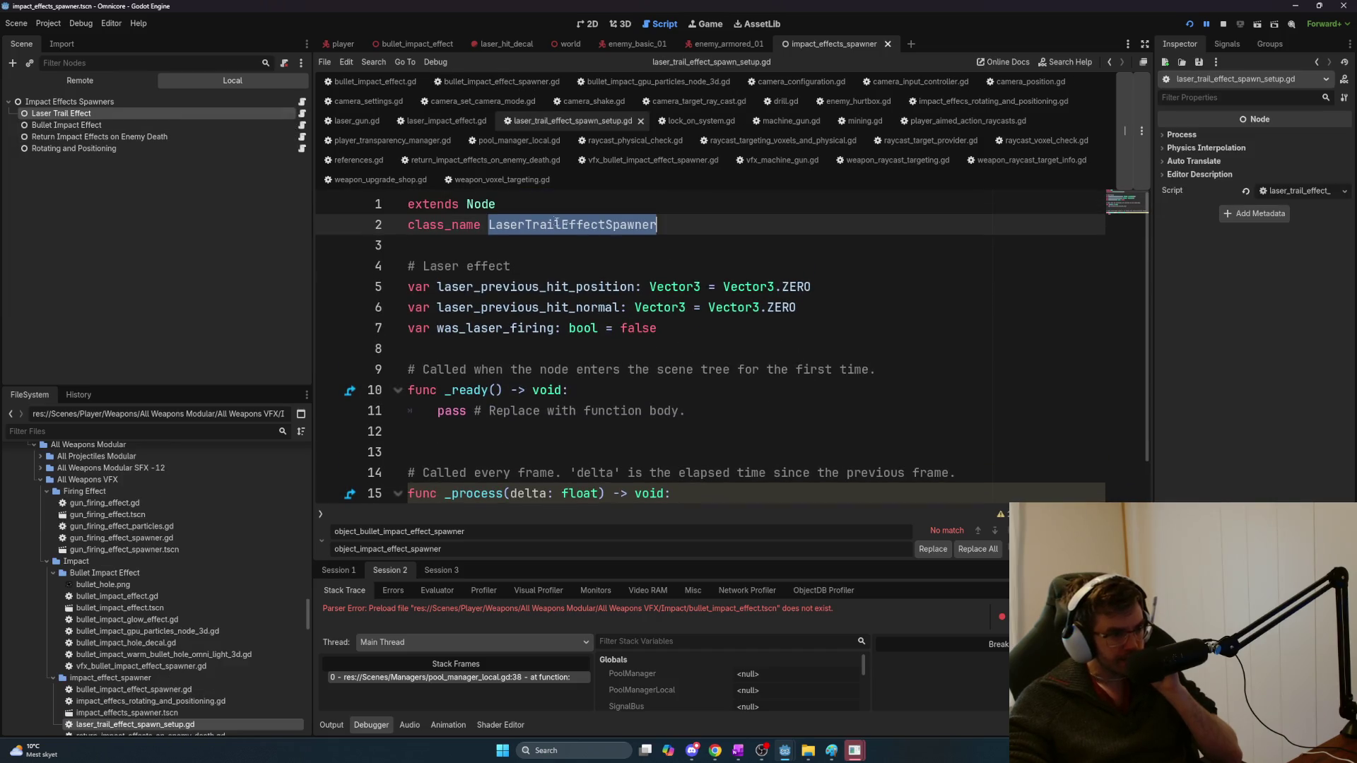
{"action": "left_click_drag", "start_coordinate": [600, 225], "coordinate": [486, 230]}
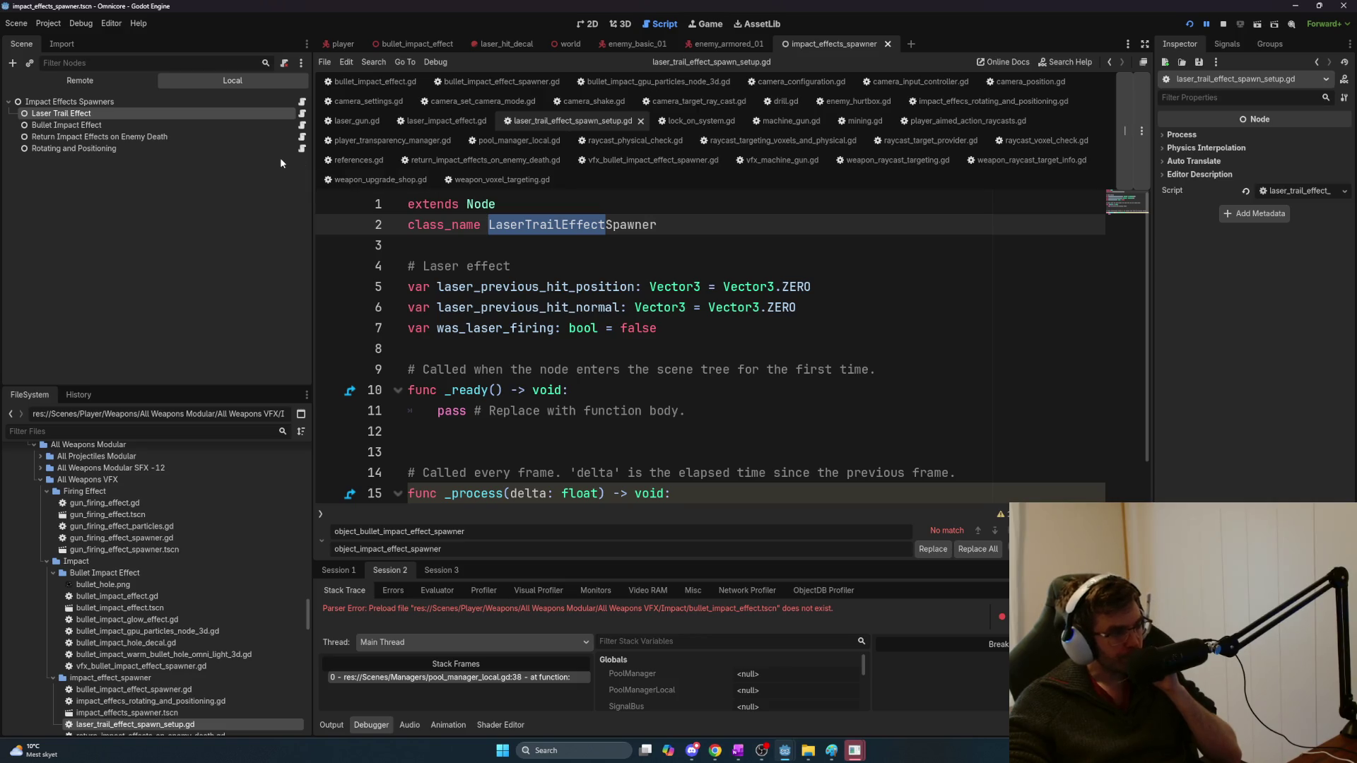
{"action": "scroll", "coordinate": [661, 359], "scroll_direction": "down", "scroll_amount": 2}
{"action": "mouse_move", "coordinate": [468, 473]}
{"action": "left_mouse_down"}
{"action": "mouse_move", "coordinate": [431, 473]}
{"action": "mouse_move", "coordinate": [408, 348]}
{"action": "left_mouse_up"}
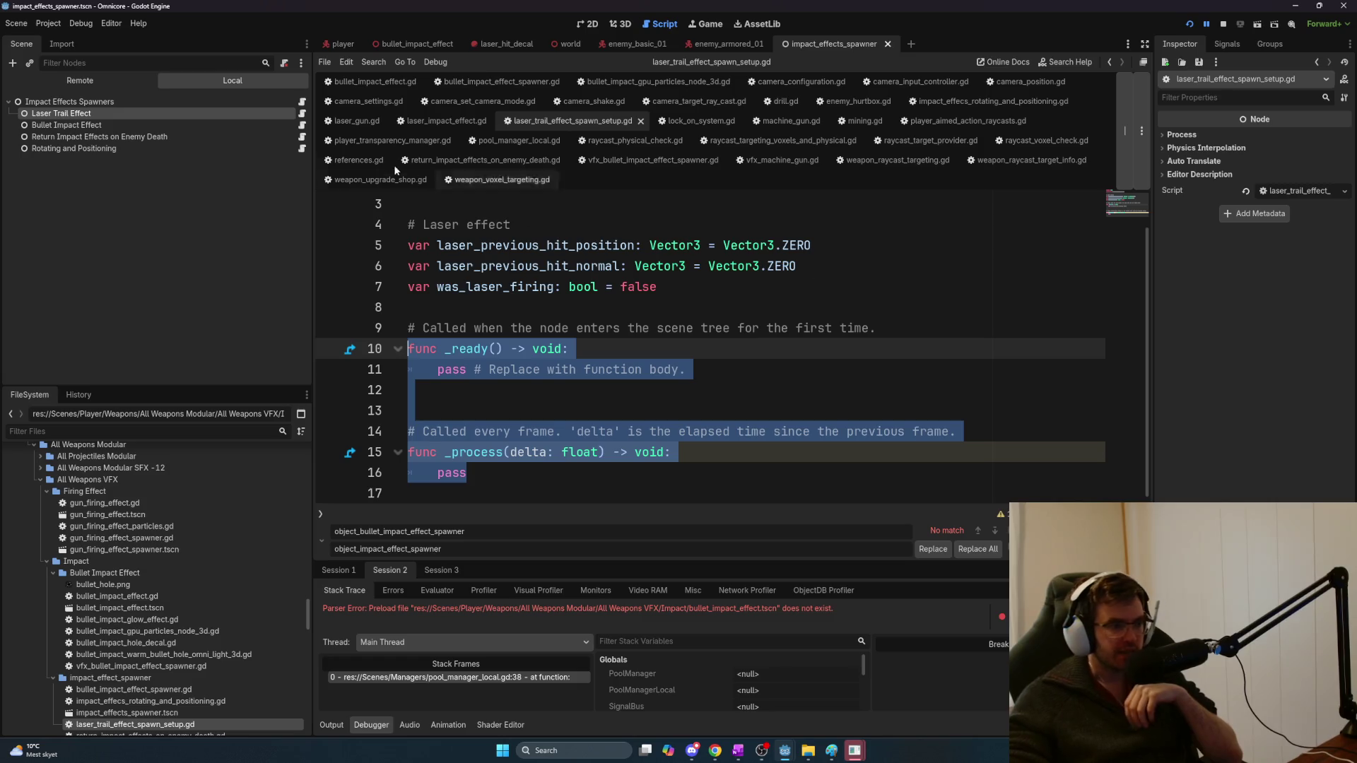
Open vfx_bullet_impact_effect_spawner.gd and review the rpc spawn call on lines 67–72.
{"action": "left_click", "coordinate": [302, 105]}
{"action": "scroll", "coordinate": [636, 387], "scroll_direction": "down", "scroll_amount": 10}
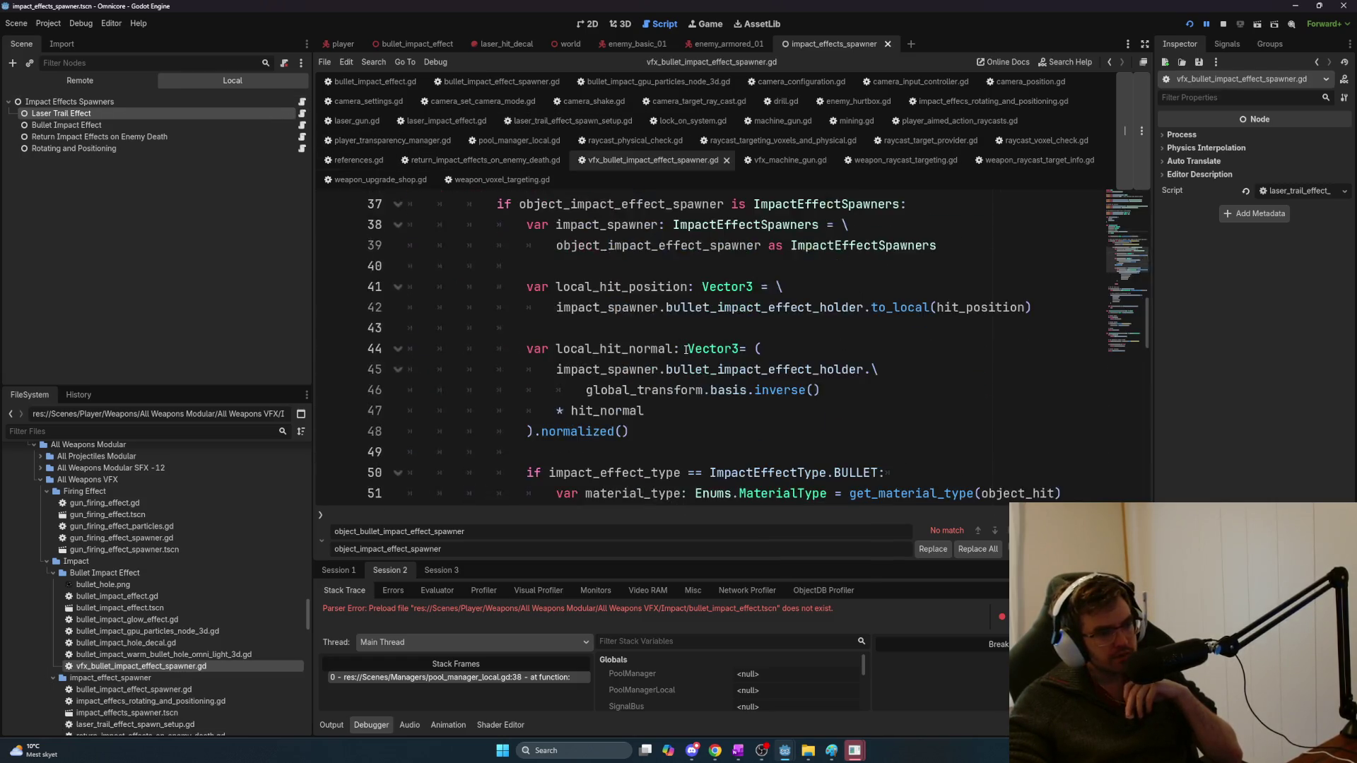
{"action": "scroll", "coordinate": [636, 386], "scroll_direction": "down", "scroll_amount": 5}
{"action": "scroll", "coordinate": [771, 350], "scroll_direction": "up", "scroll_amount": 2}
{"action": "left_click_drag", "start_coordinate": [463, 328], "coordinate": [566, 452]}
{"action": "left_click", "coordinate": [891, 328]}
{"action": "left_click_drag", "start_coordinate": [465, 325], "coordinate": [701, 429]}
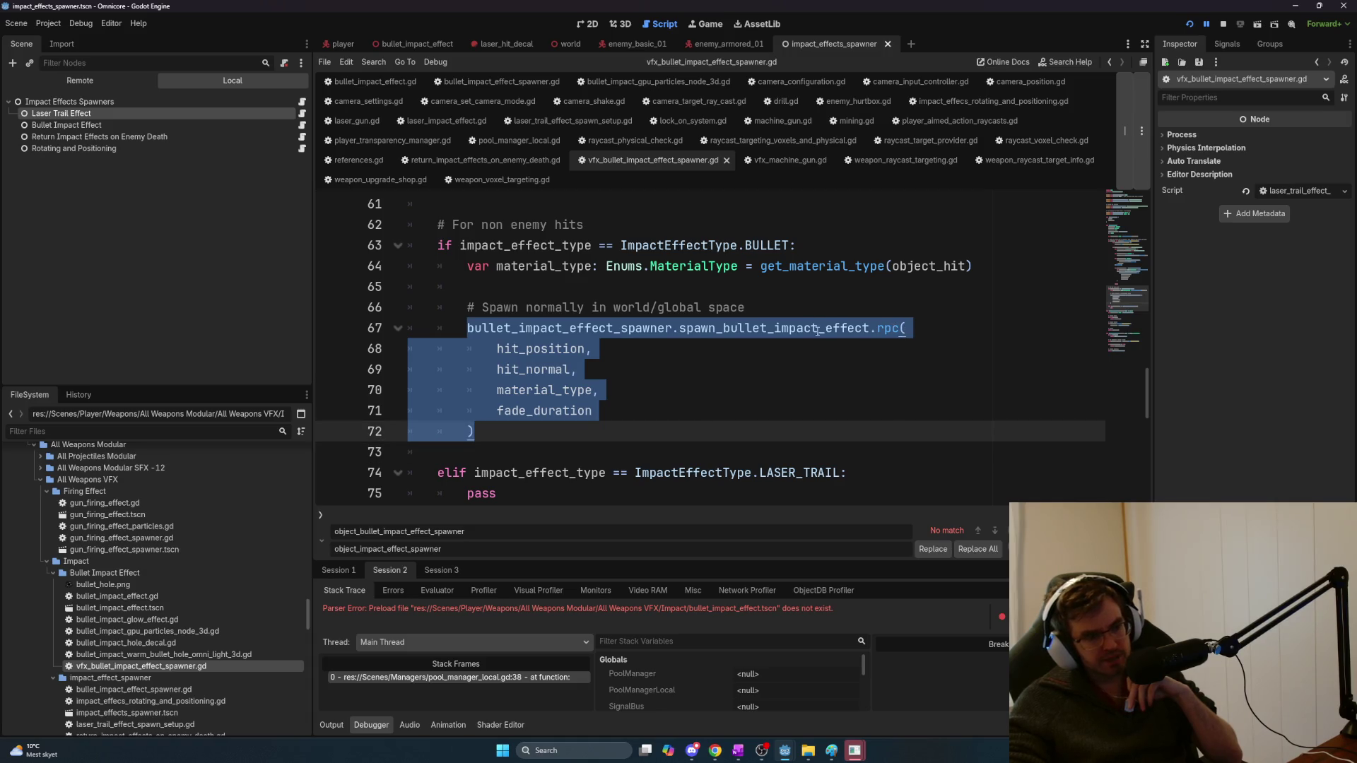
{"action": "left_click", "coordinate": [879, 328]}
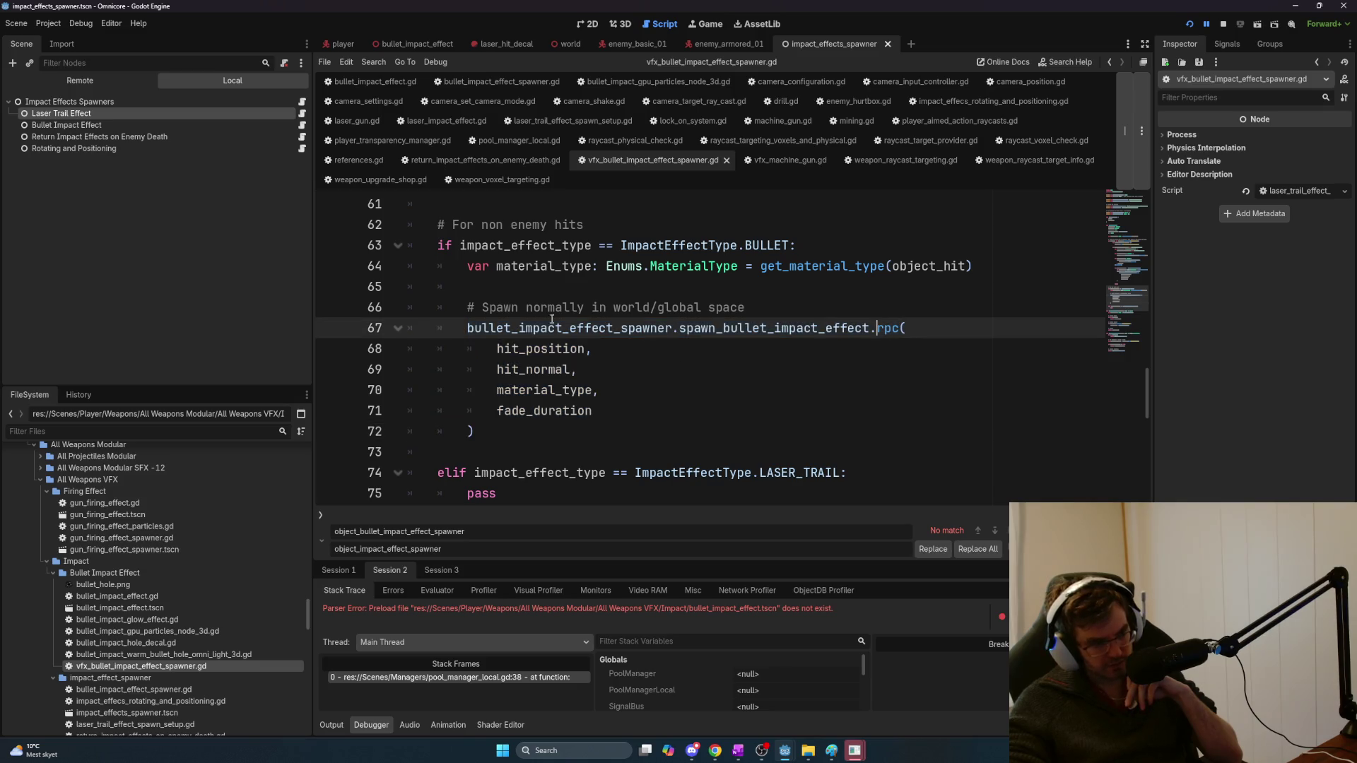
{"action": "mouse_move", "coordinate": [466, 328]}
{"action": "left_mouse_down"}
{"action": "mouse_move", "coordinate": [600, 390]}
{"action": "mouse_move", "coordinate": [604, 434]}
{"action": "mouse_move", "coordinate": [613, 424]}
{"action": "left_mouse_up"}
{"action": "scroll", "coordinate": [614, 424], "scroll_direction": "down", "scroll_amount": 3}
{"action": "scroll", "coordinate": [447, 335], "scroll_direction": "up", "scroll_amount": 2}
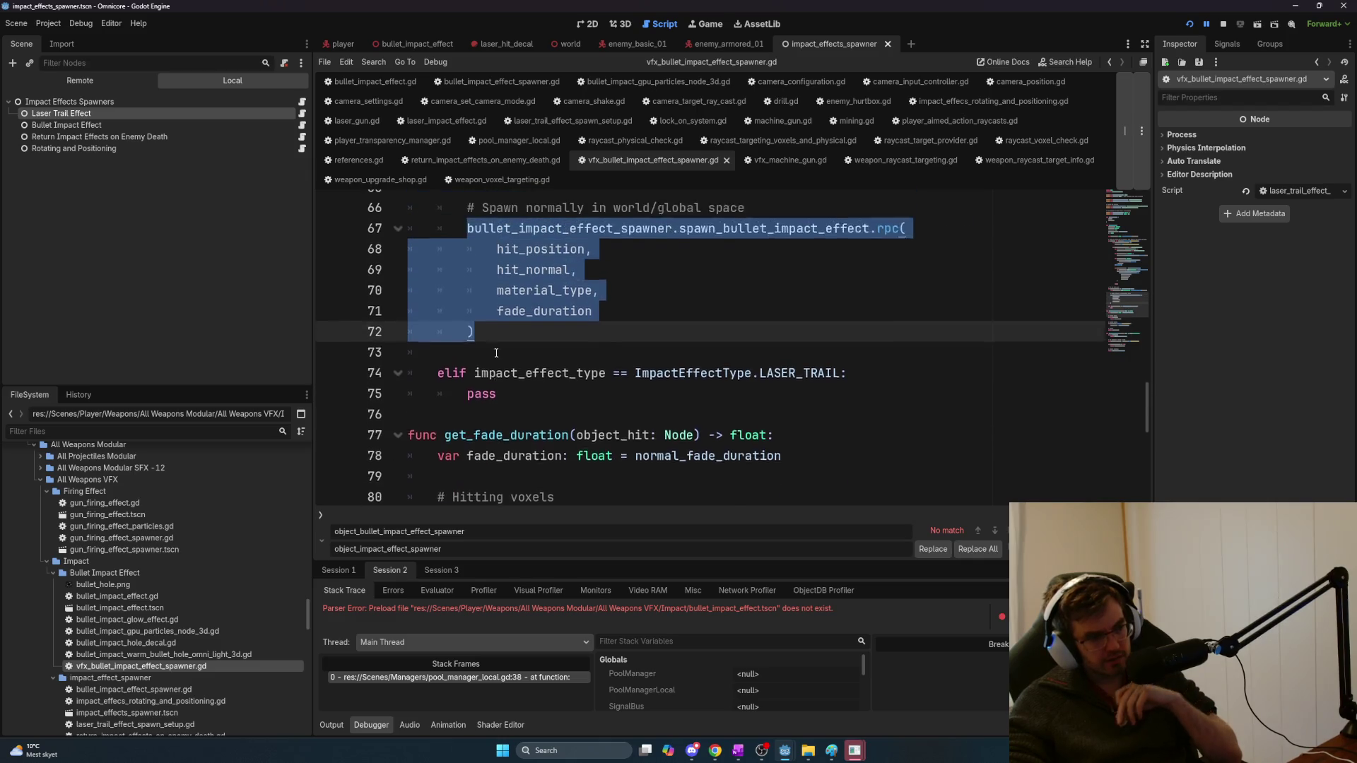
Below the LASER_TRAIL pass, start an unindented 'func call_multiplayer(' declaration.
{"action": "left_click", "coordinate": [530, 430]}
{"action": "key", "text": "Return"}
{"action": "key", "text": "Return"}
{"action": "key", "text": "BackSpace"}
{"action": "key", "text": "BackSpace"}
{"action": "type", "text": "func call_multiplayer("}
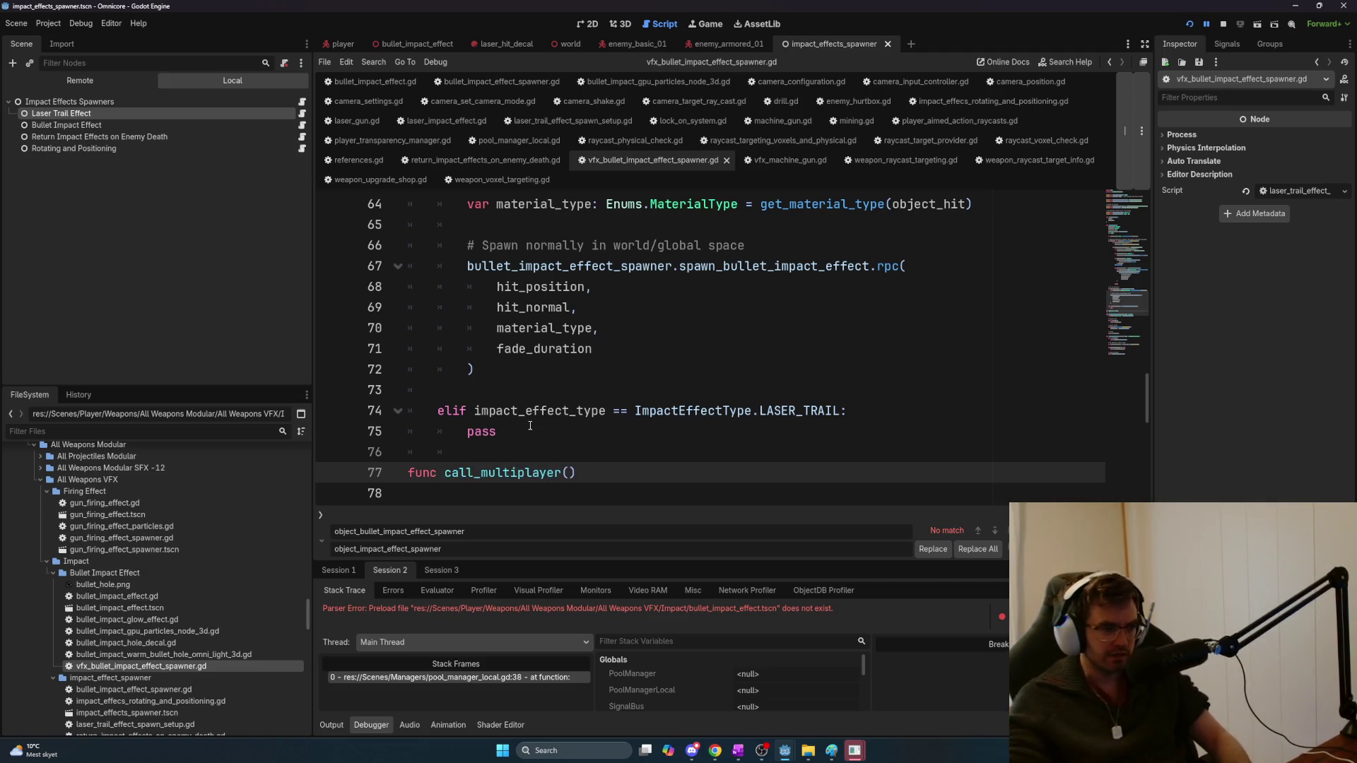
Copy the four spawn arguments into call_multiplayer's parameter list and end it with a colon.
{"action": "left_click_drag", "start_coordinate": [591, 348], "coordinate": [496, 286]}
{"action": "key", "text": "ctrl+c"}
{"action": "left_click", "coordinate": [572, 472]}
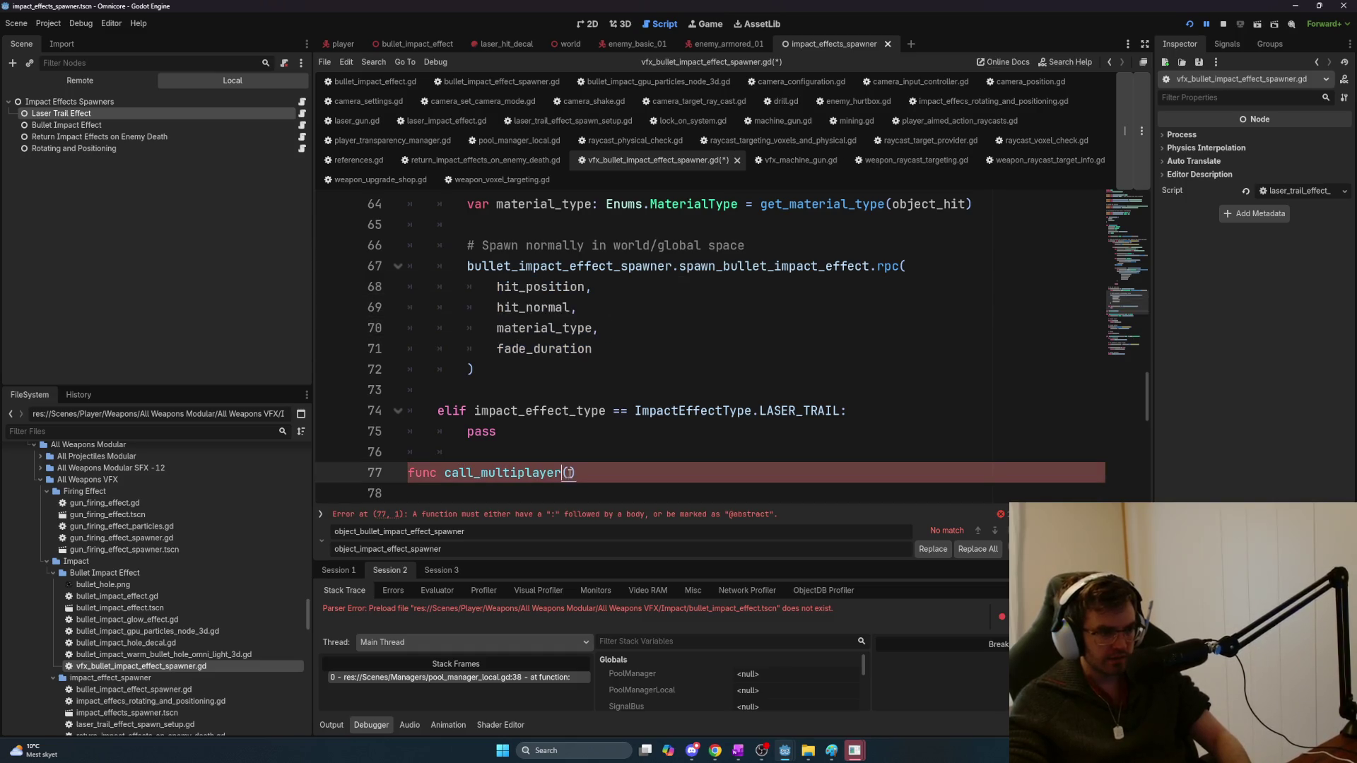
{"action": "key", "text": "Return"}
{"action": "key", "text": "ctrl+v"}
{"action": "key", "text": "Return"}
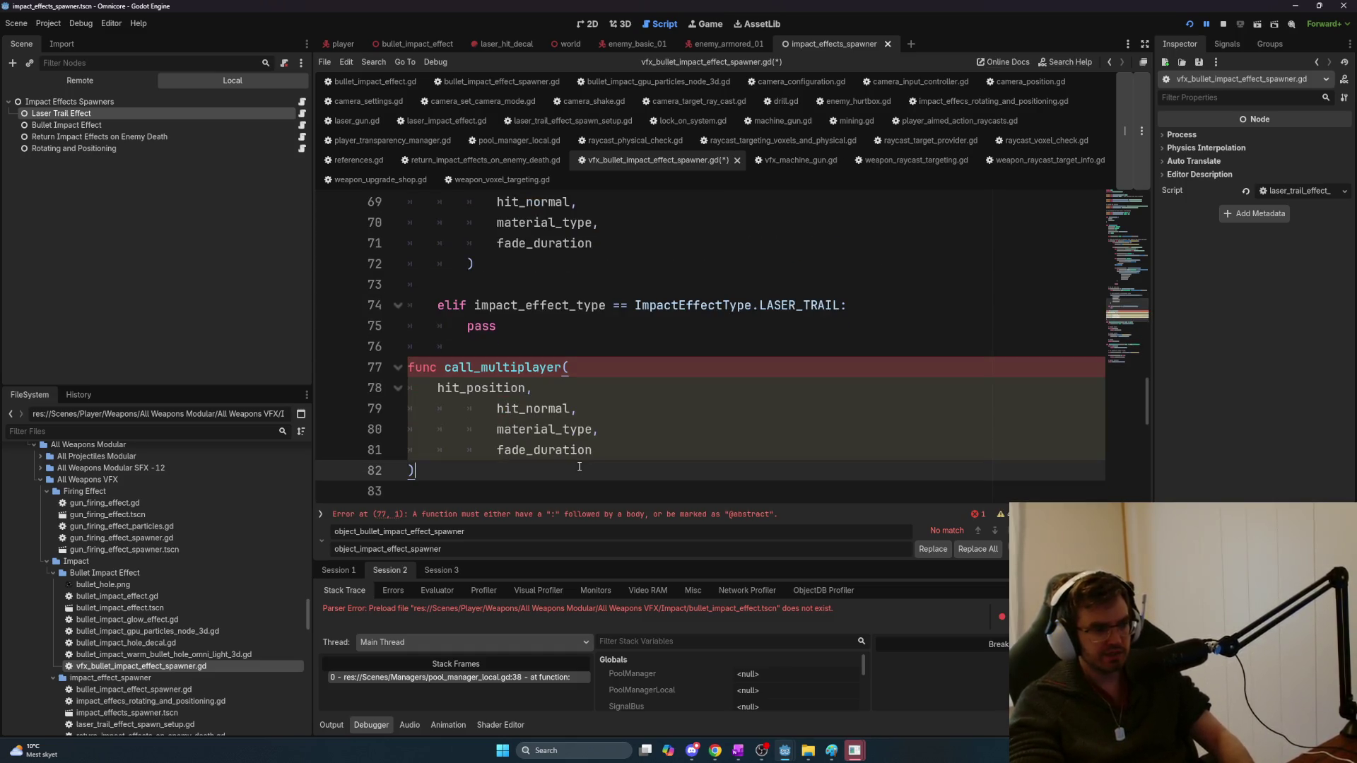
{"action": "scroll", "coordinate": [616, 453], "scroll_direction": "up", "scroll_amount": 1}
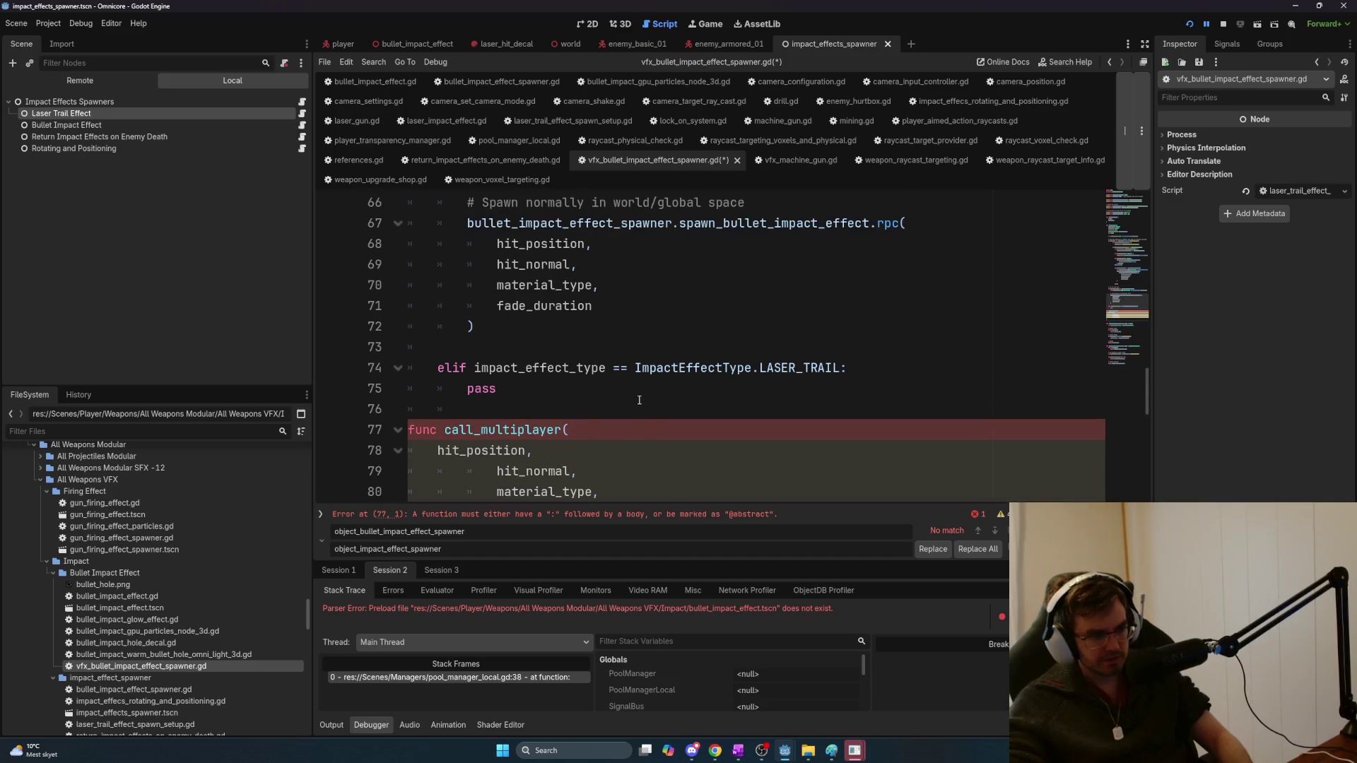
{"action": "type", "text": ":"}
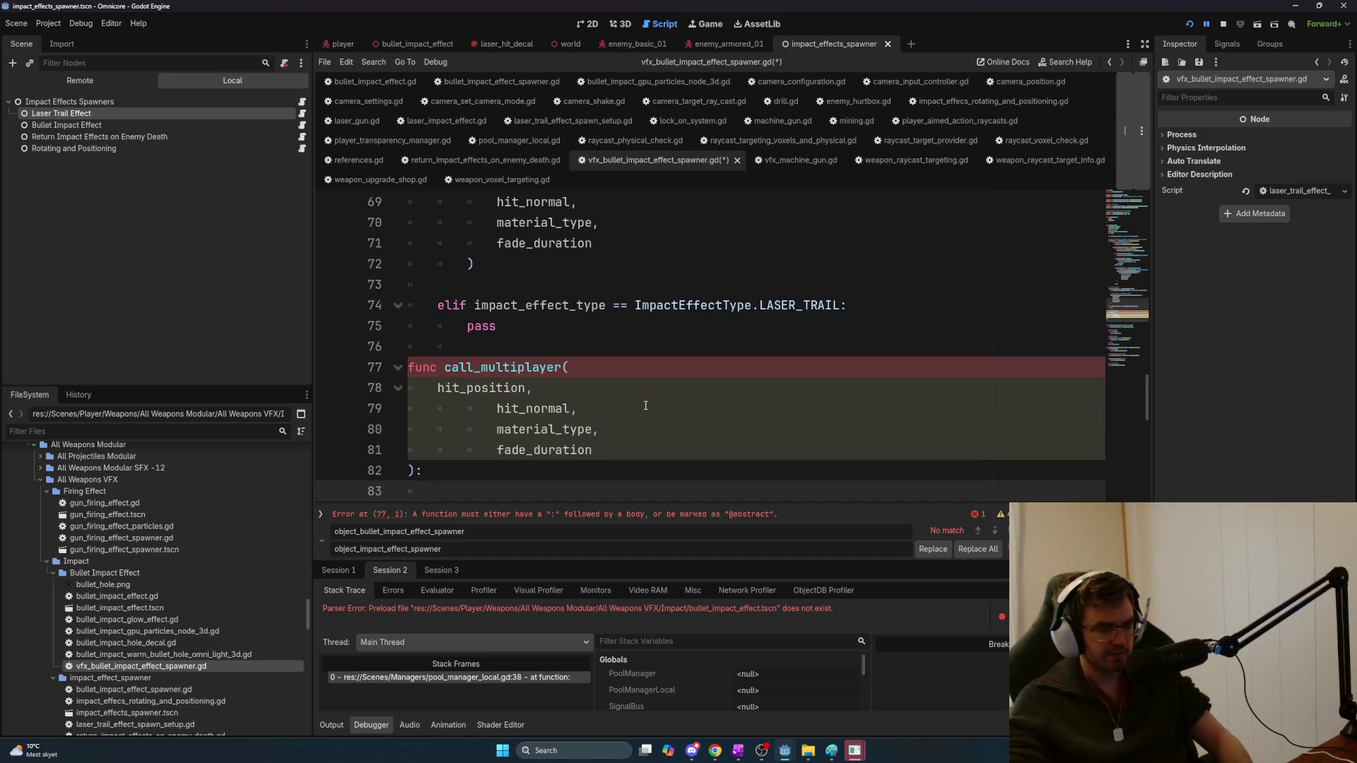
Paste the spawn call into the body without .rpc, assigning it to bullet_effect.
{"action": "scroll", "coordinate": [643, 402], "scroll_direction": "up", "scroll_amount": 1}
{"action": "mouse_move", "coordinate": [475, 326]}
{"action": "left_mouse_down"}
{"action": "mouse_move", "coordinate": [492, 256]}
{"action": "mouse_move", "coordinate": [465, 223]}
{"action": "left_mouse_up"}
{"action": "scroll", "coordinate": [459, 353], "scroll_direction": "down", "scroll_amount": 2}
{"action": "left_click", "coordinate": [452, 413]}
{"action": "key", "text": "Return"}
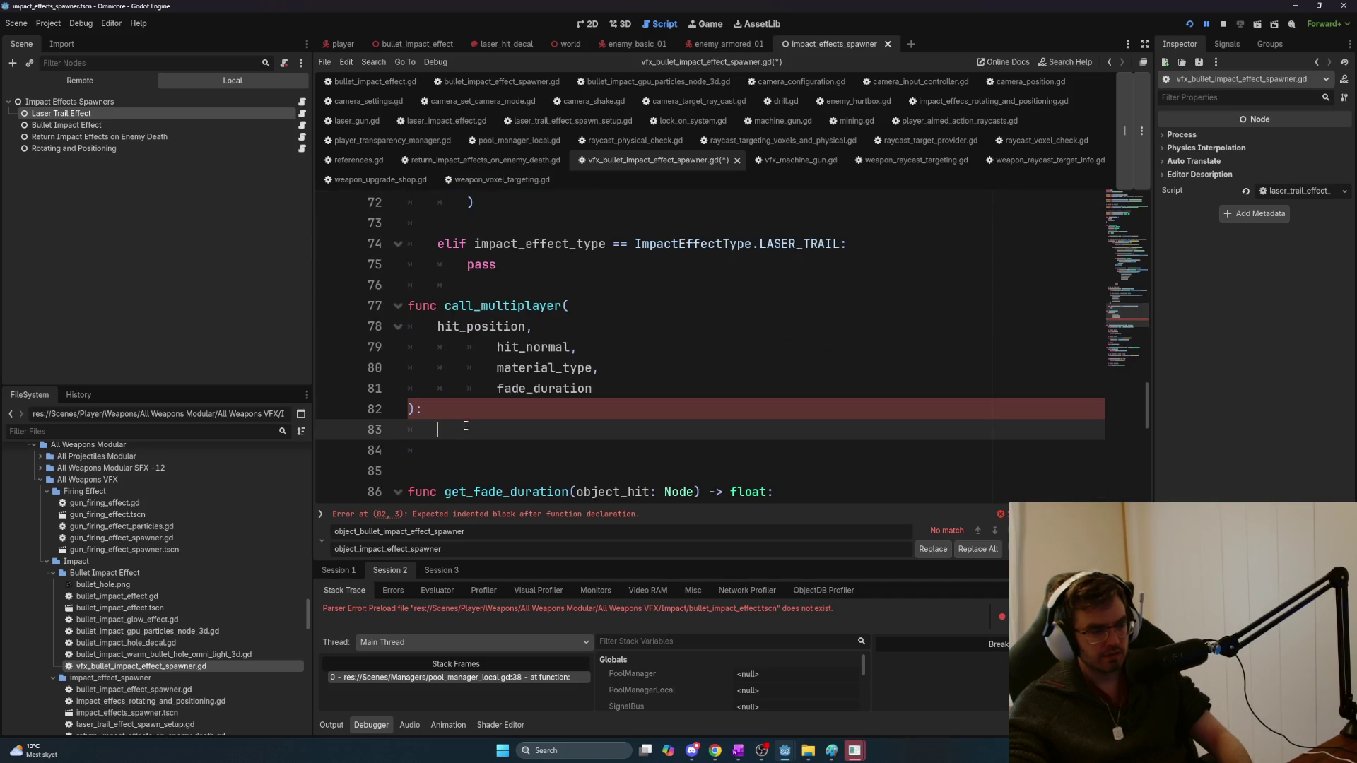
{"action": "key", "text": "ctrl+v"}
{"action": "left_click", "coordinate": [869, 390]}
{"action": "key", "text": "BackSpace"}
{"action": "key", "text": "BackSpace"}
{"action": "key", "text": "BackSpace"}
{"action": "left_click", "coordinate": [487, 494]}
{"action": "left_click", "coordinate": [438, 391]}
{"action": "type", "text": "bullet_effec"}
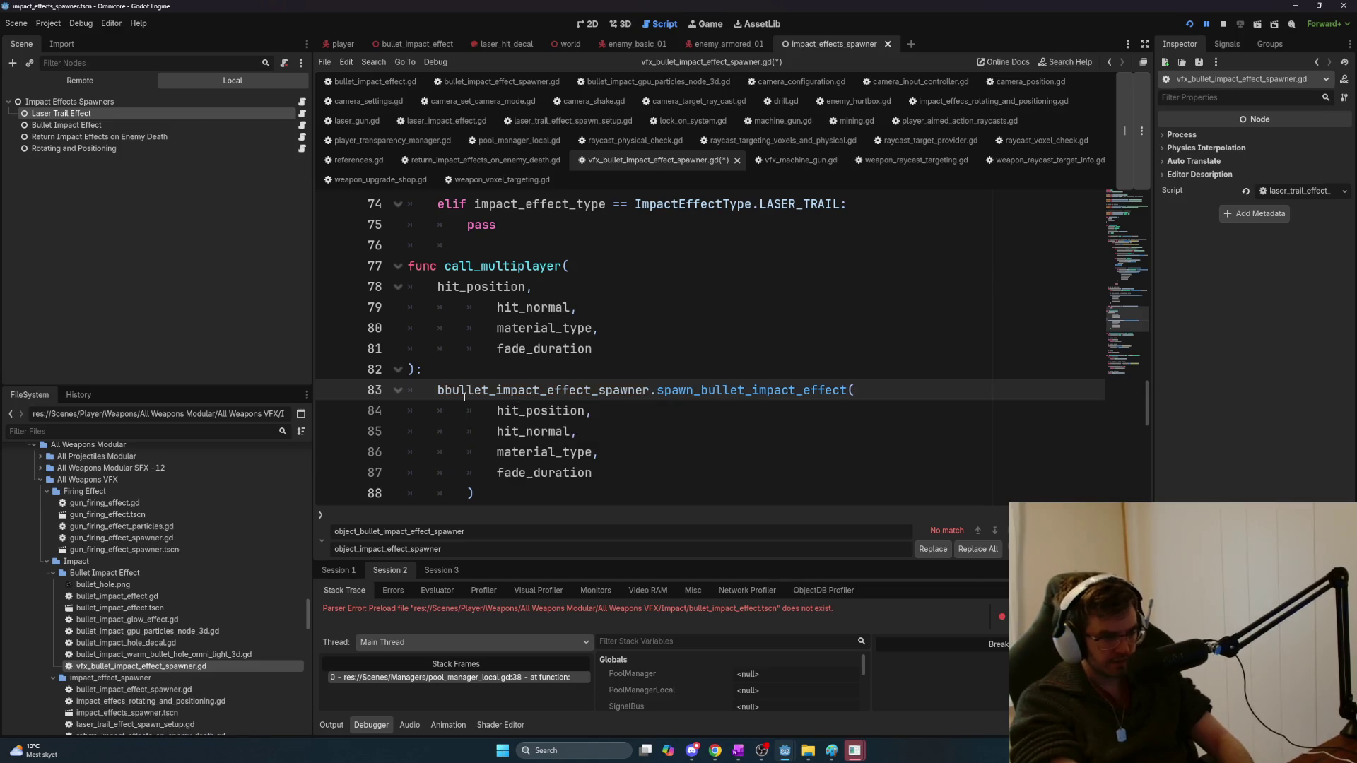
{"action": "type", "text": "t ="}
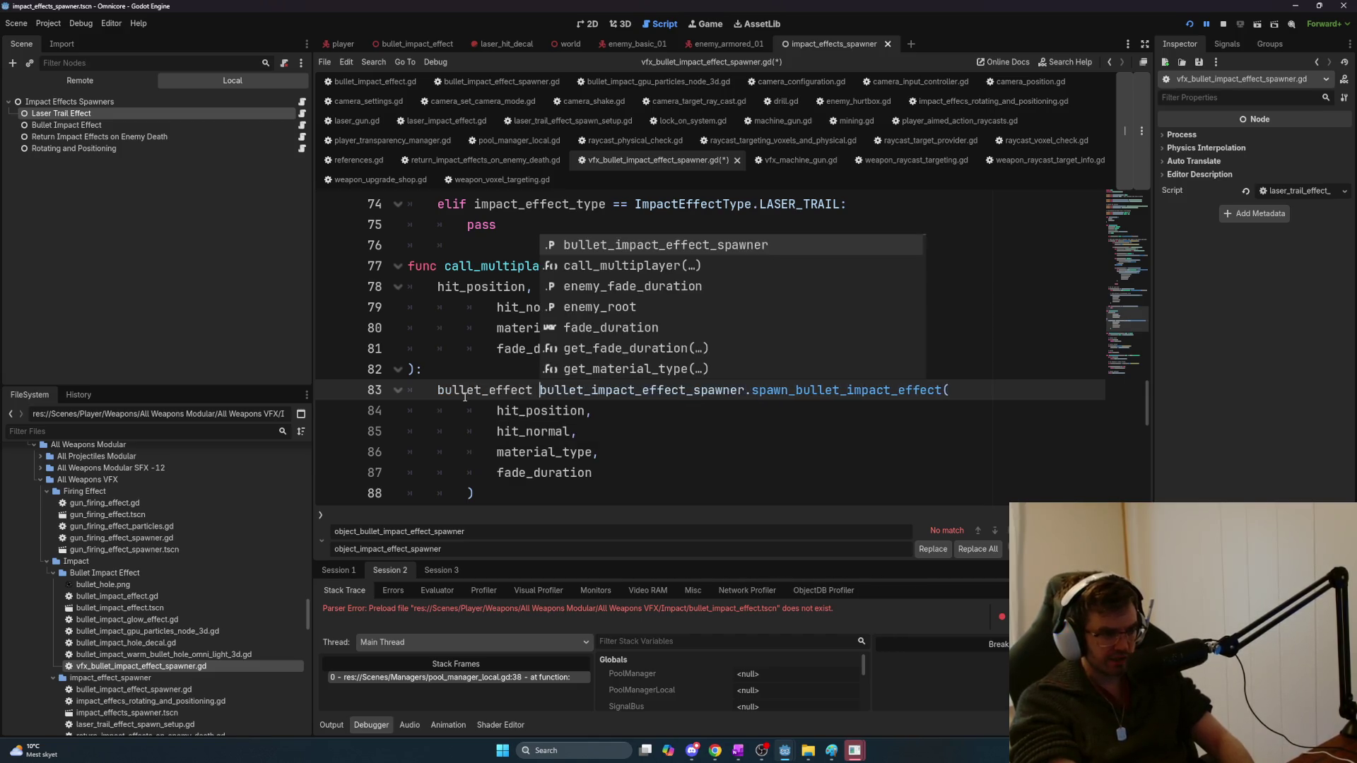
Add impact_effect_holder.add_child(bullet_effect) and declare bullet_effect with var.
{"action": "left_click", "coordinate": [535, 485]}
{"action": "key", "text": "Down"}
{"action": "key", "text": "Down"}
{"action": "key", "text": "Down"}
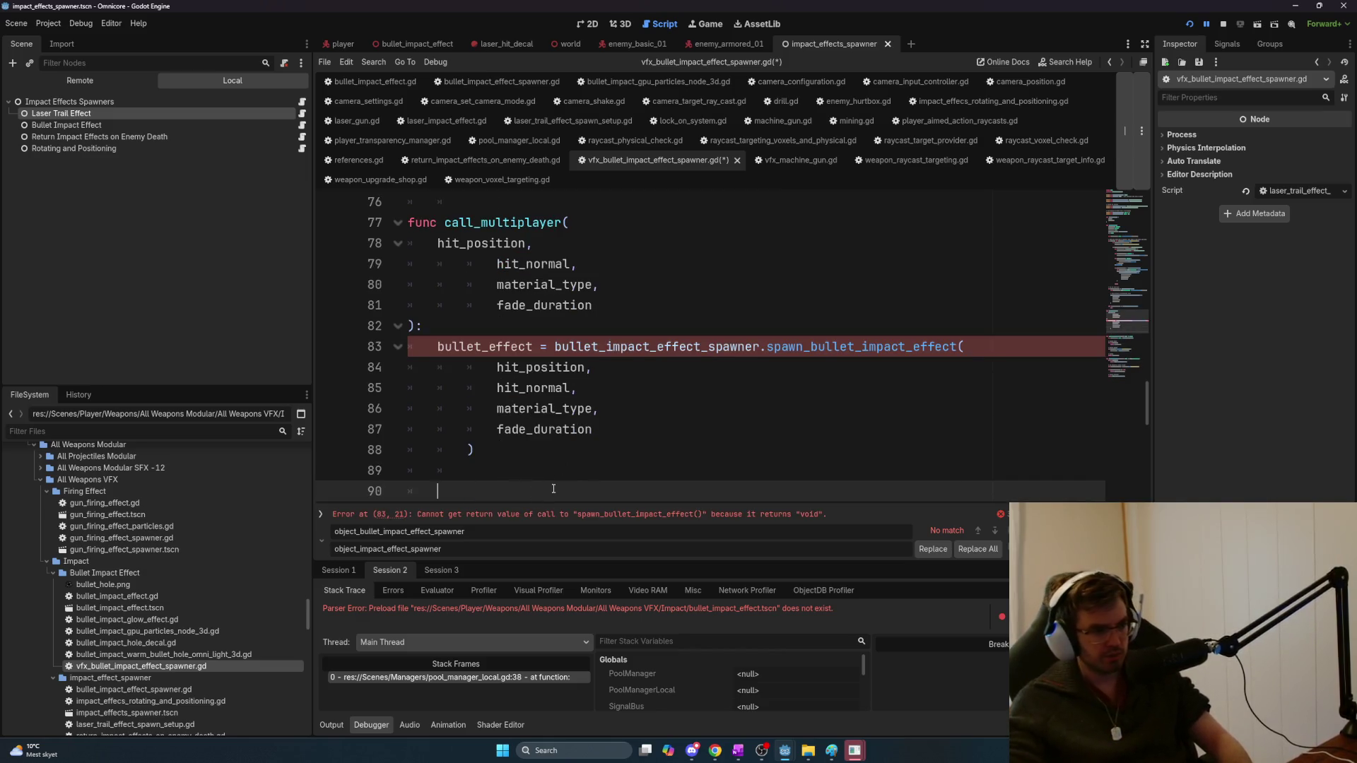
{"action": "mouse_move", "coordinate": [507, 434]}
{"action": "type", "text": "impact"}
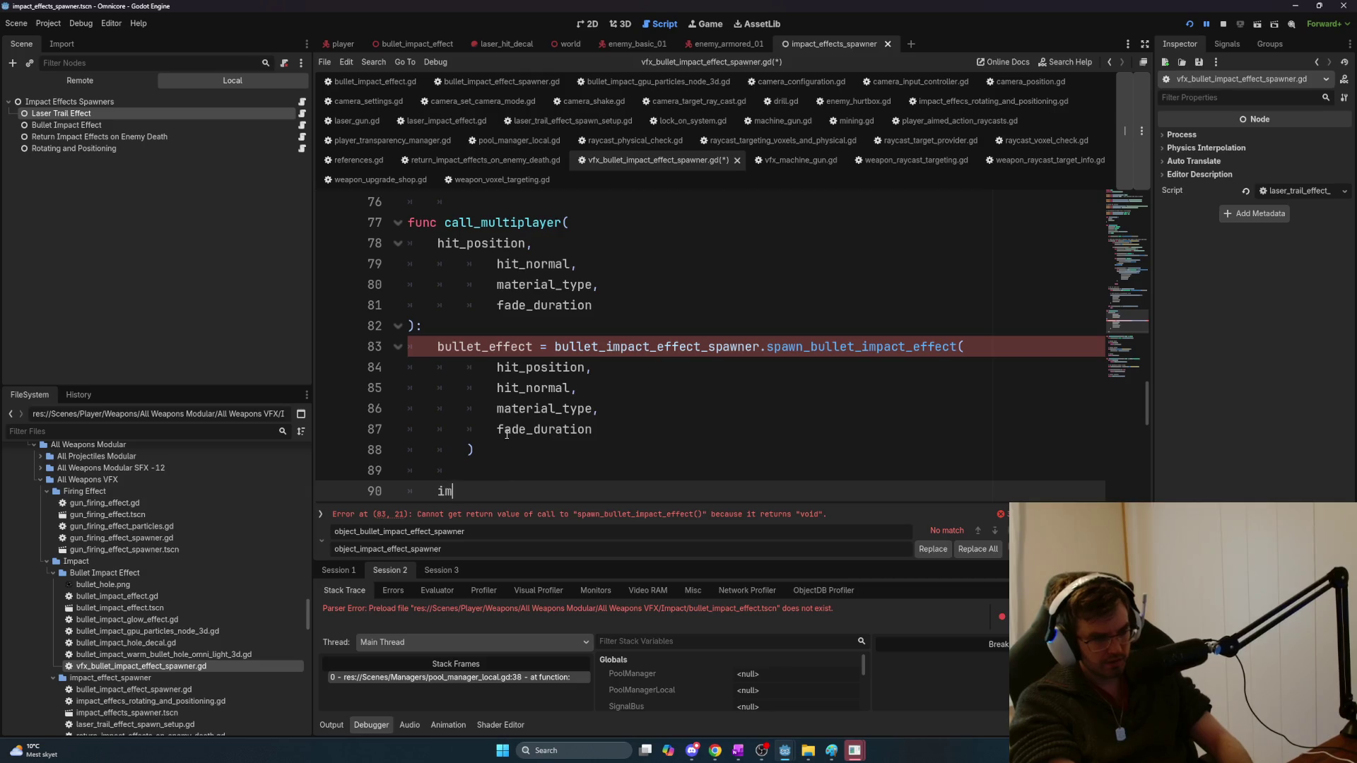
{"action": "key", "text": "Return"}
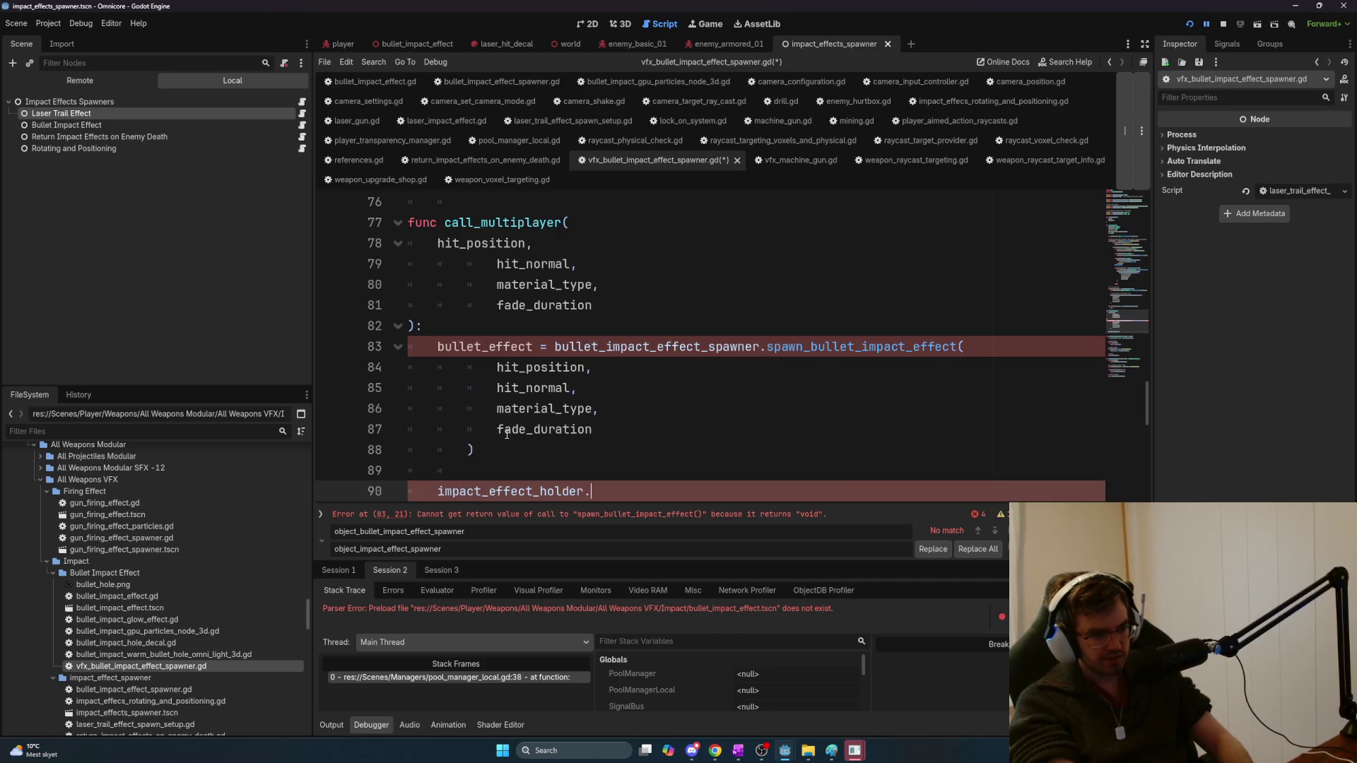
{"action": "type", "text": ".add_chi"}
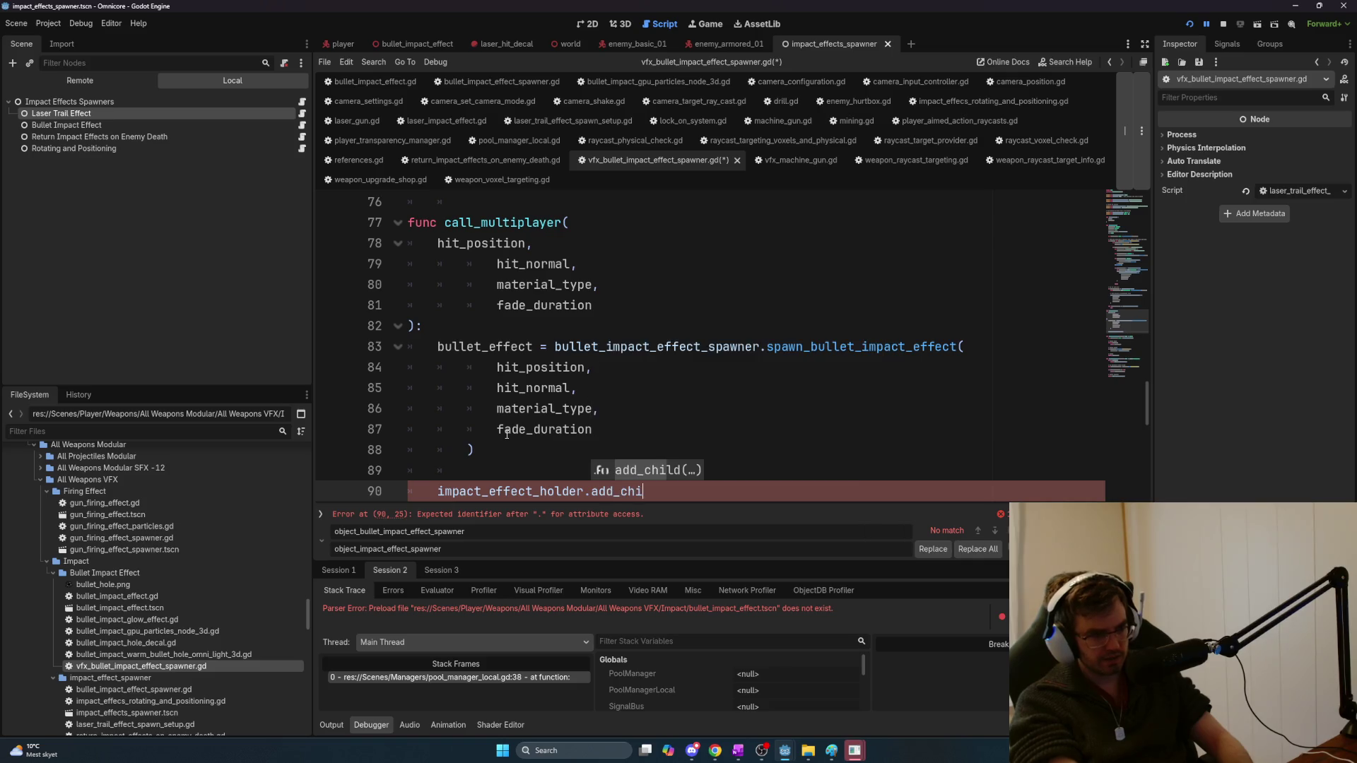
{"action": "key", "text": "Return"}
{"action": "type", "text": "bullet_effect"}
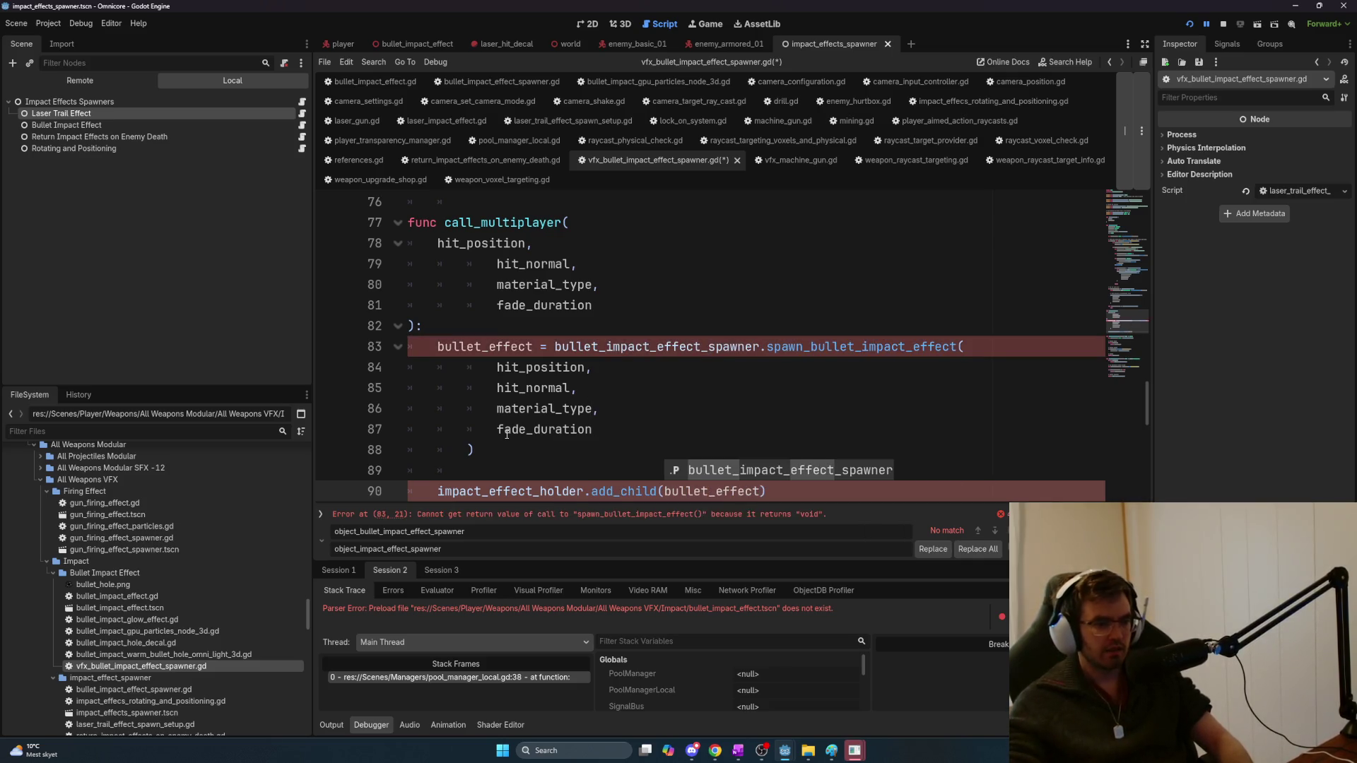
{"action": "left_click", "coordinate": [840, 392]}
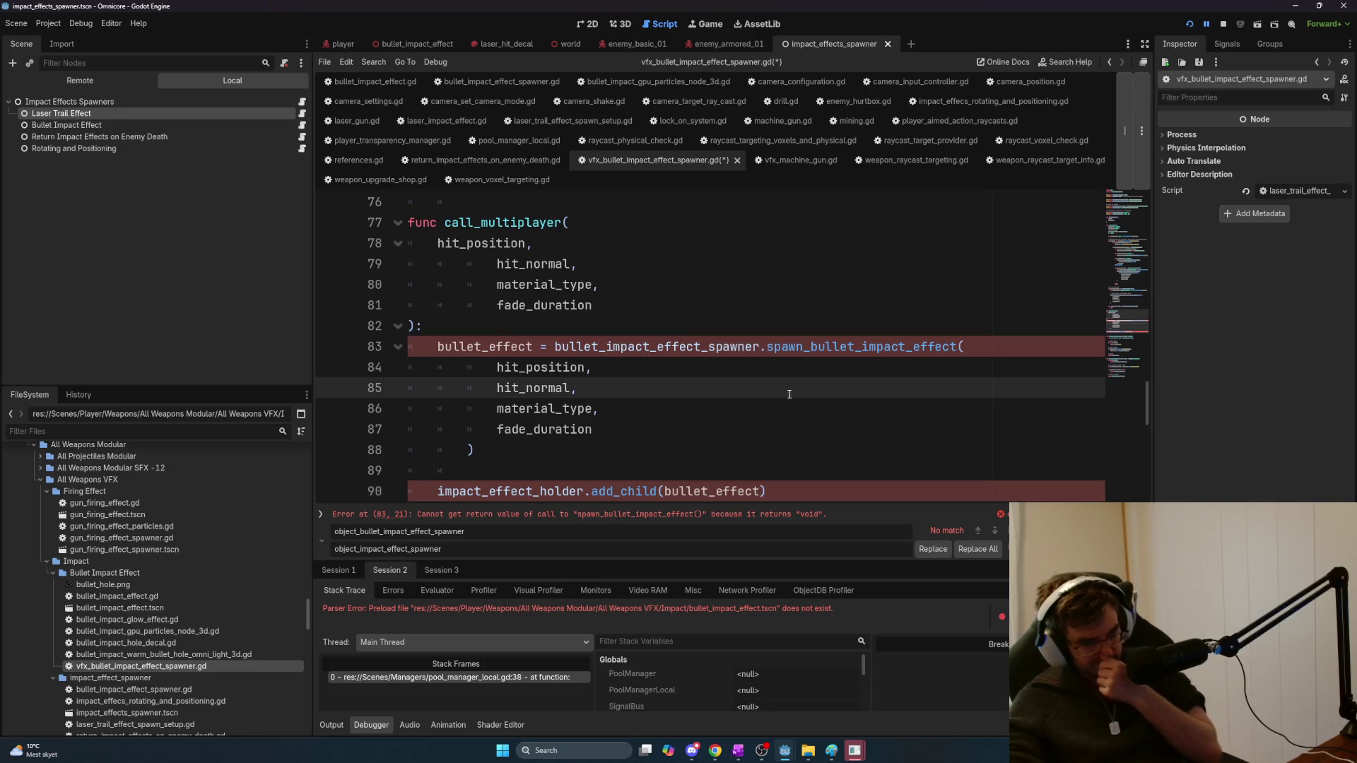
{"action": "left_click", "coordinate": [438, 346]}
{"action": "type", "text": "var"}
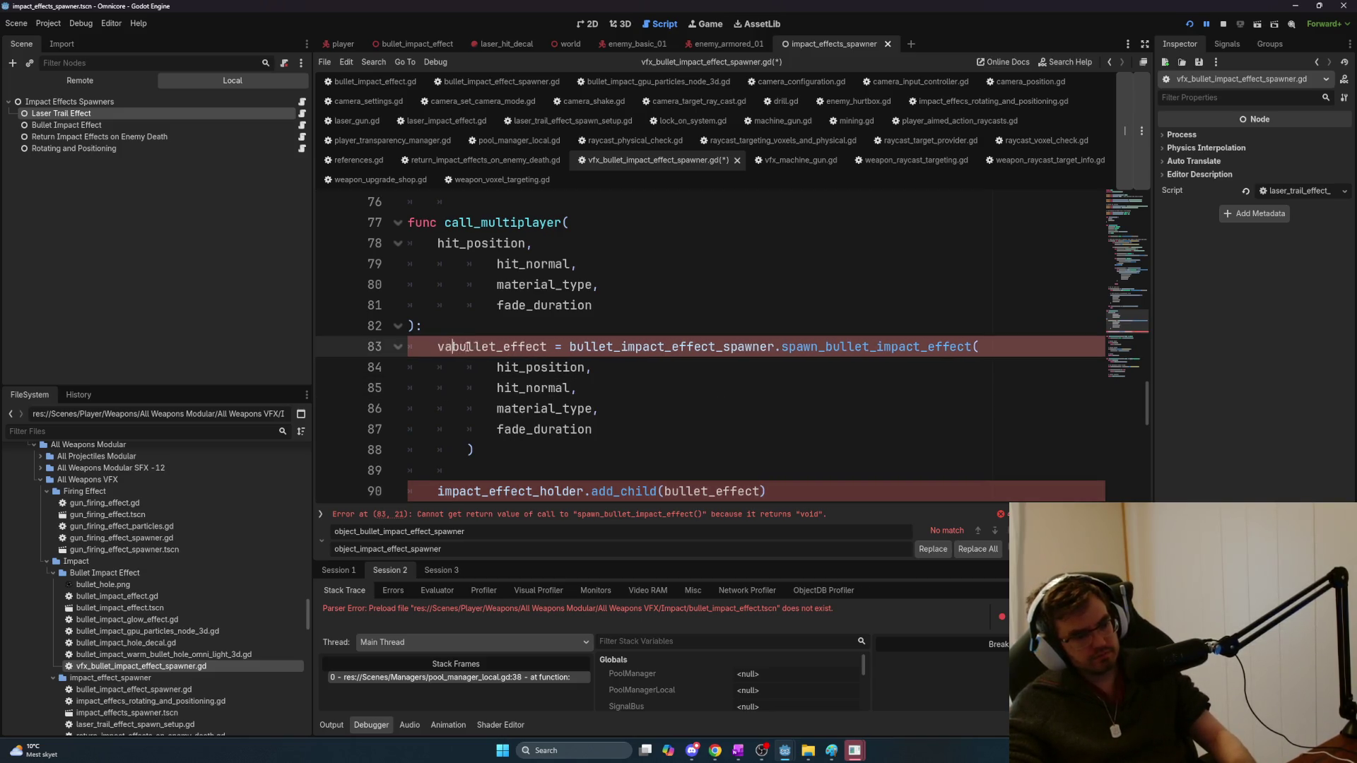
{"action": "left_click", "coordinate": [615, 409]}
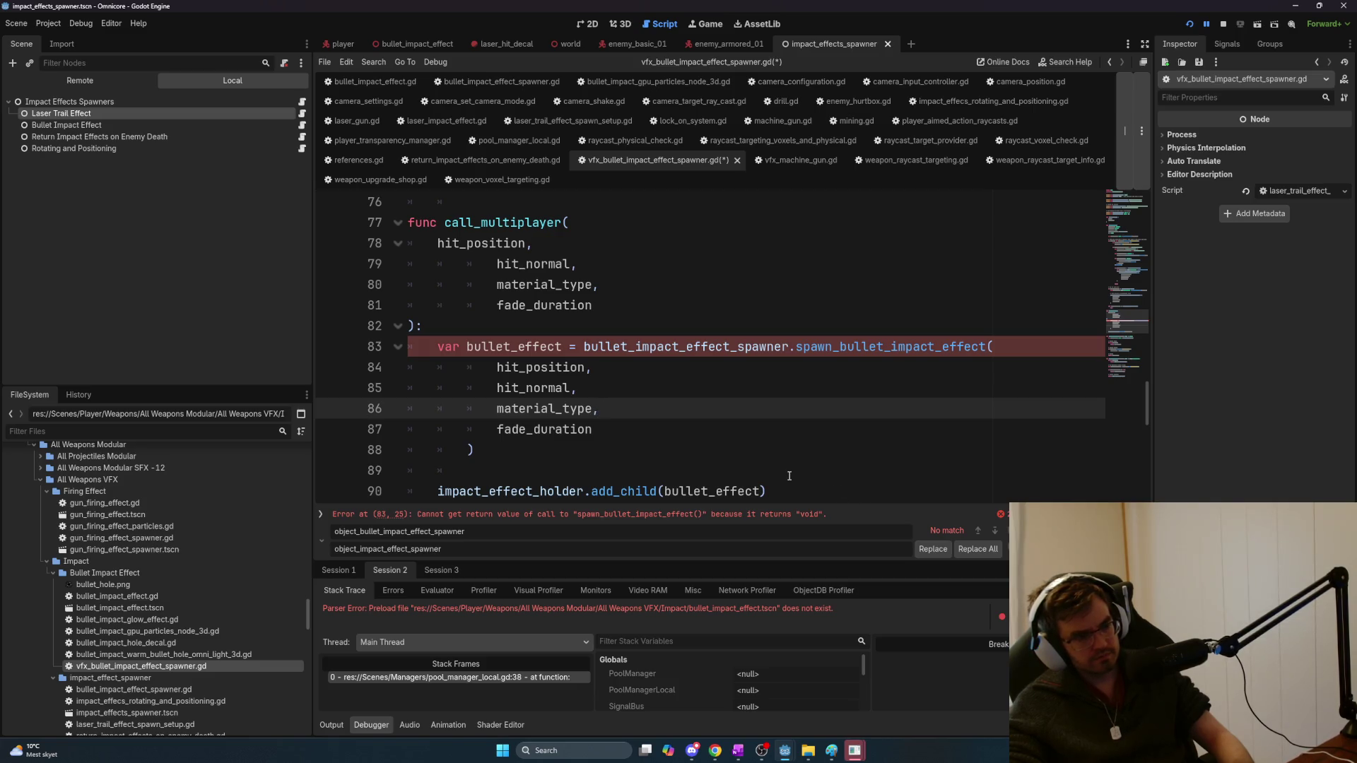
Select the whole draft call_multiplayer function and delete it.
{"action": "scroll", "coordinate": [789, 476], "scroll_direction": "down", "scroll_amount": 1}
{"action": "left_click", "coordinate": [834, 434]}
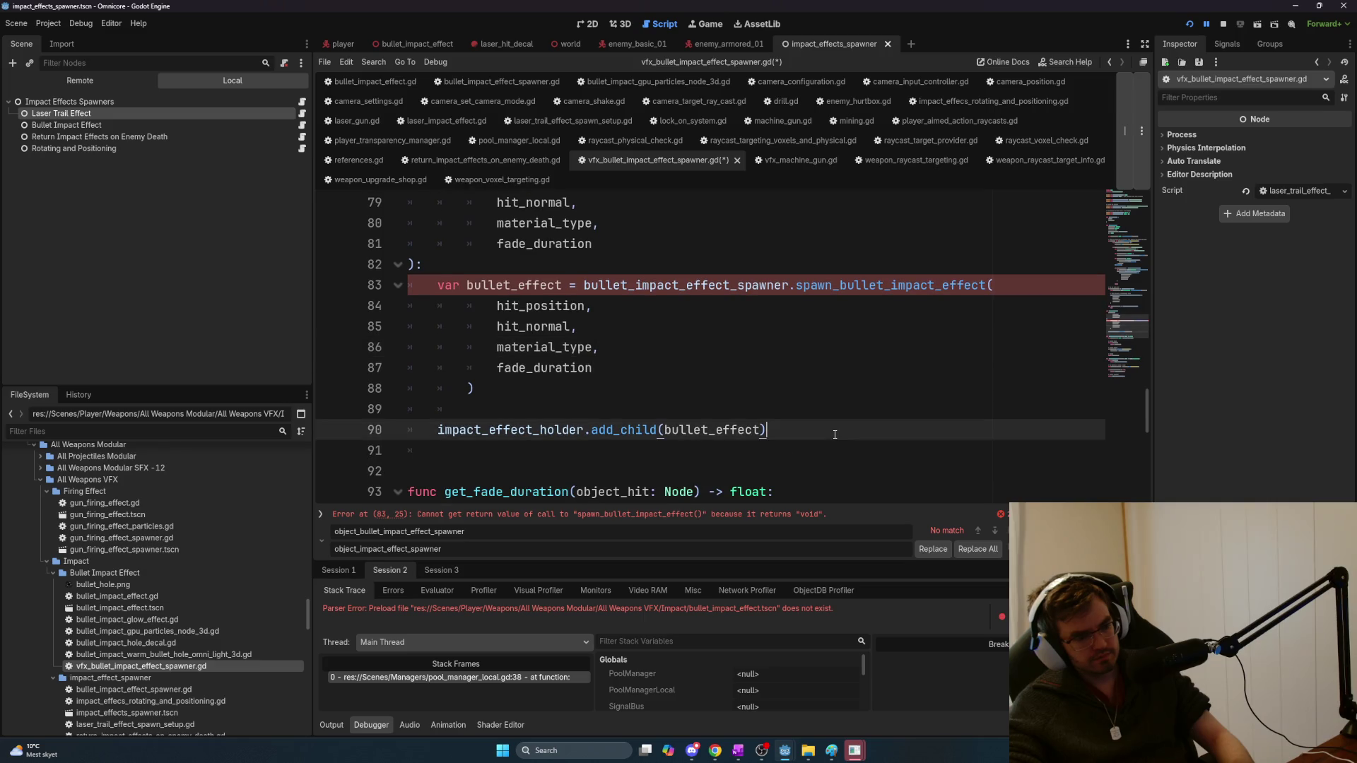
{"action": "mouse_move", "coordinate": [835, 434]}
{"action": "left_mouse_down"}
{"action": "mouse_move", "coordinate": [641, 426]}
{"action": "mouse_move", "coordinate": [438, 267]}
{"action": "mouse_move", "coordinate": [404, 220]}
{"action": "left_mouse_up"}
{"action": "scroll", "coordinate": [641, 427], "scroll_direction": "up", "scroll_amount": 1}
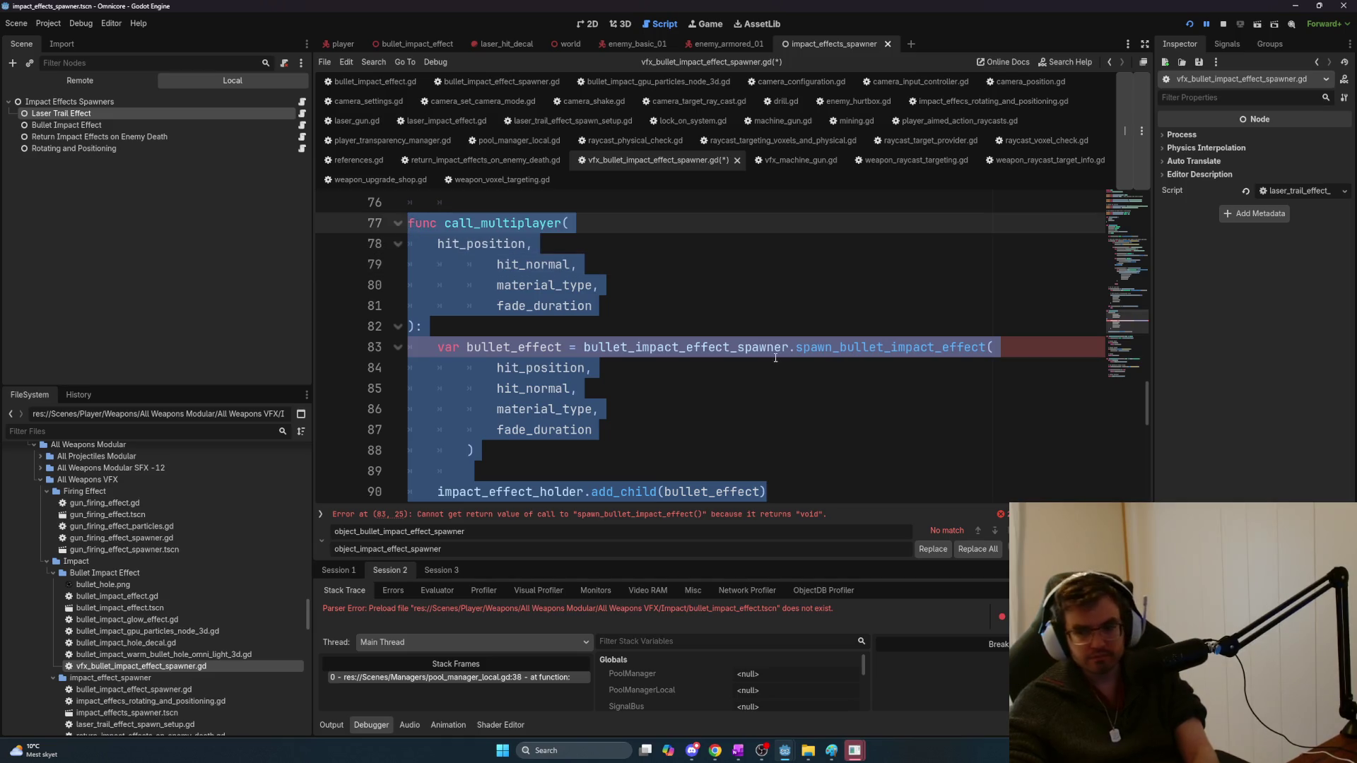
{"action": "mouse_move", "coordinate": [776, 358]}
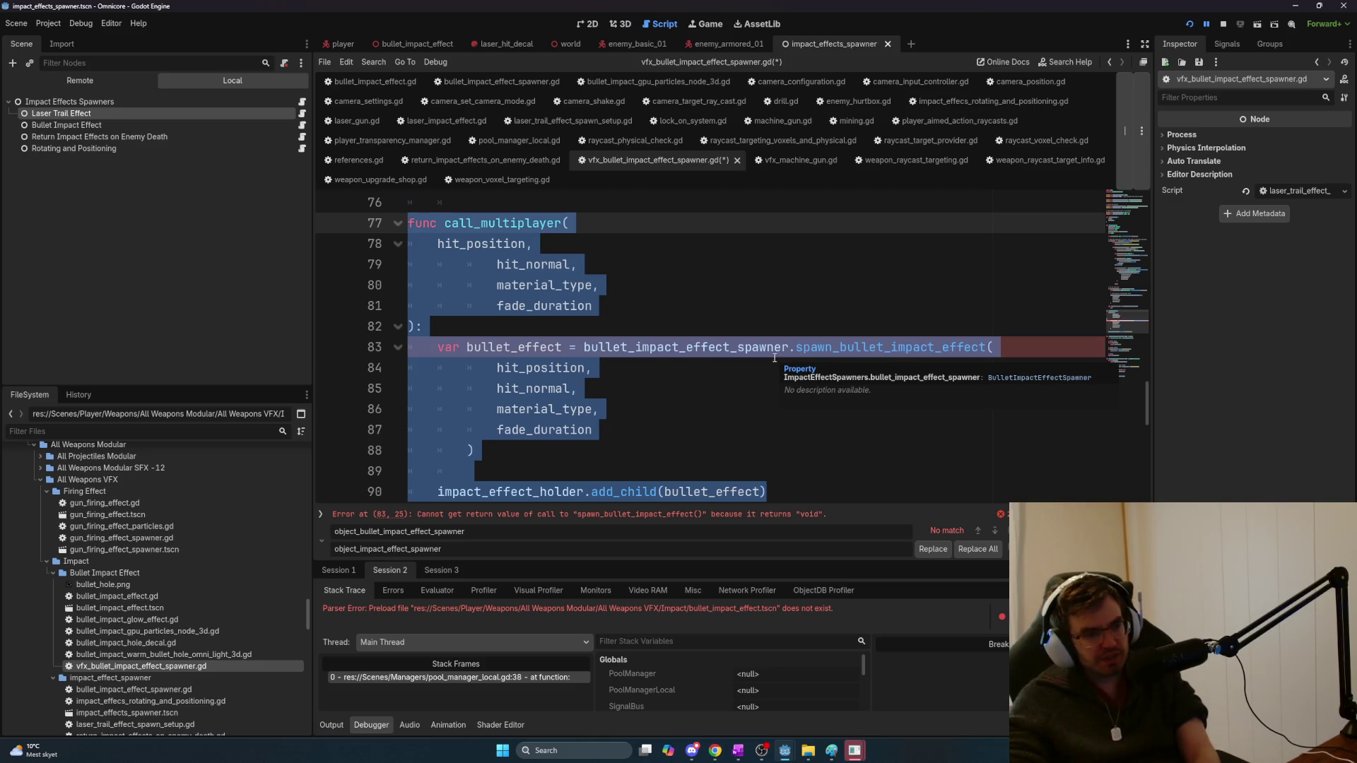
{"action": "scroll", "coordinate": [611, 380], "scroll_direction": "up", "scroll_amount": 2}
{"action": "scroll", "coordinate": [610, 381], "scroll_direction": "down", "scroll_amount": 4}
{"action": "scroll", "coordinate": [645, 388], "scroll_direction": "up", "scroll_amount": 3}
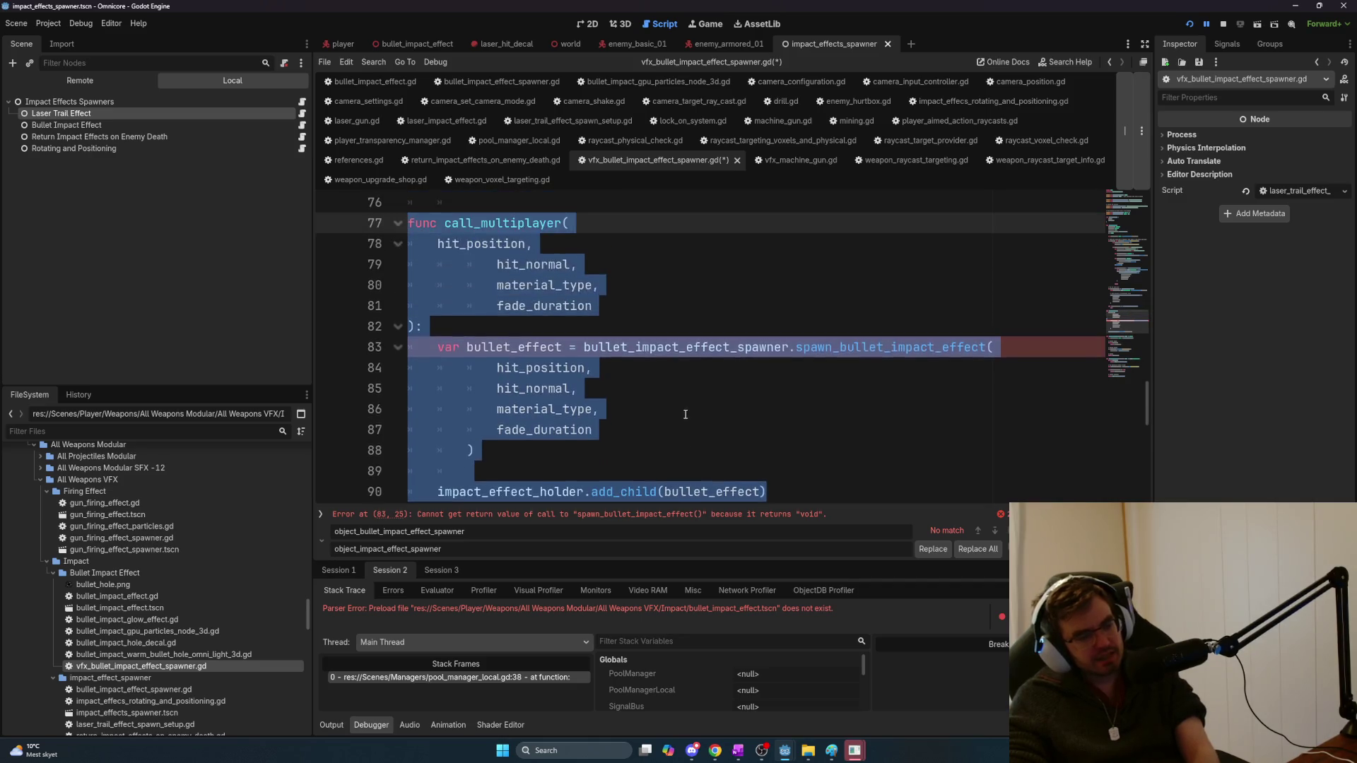
{"action": "key", "text": "Delete"}
Remove the leftover blank lines after pass and save the VFX bullet impact spawner script.
{"action": "key", "text": "BackSpace"}
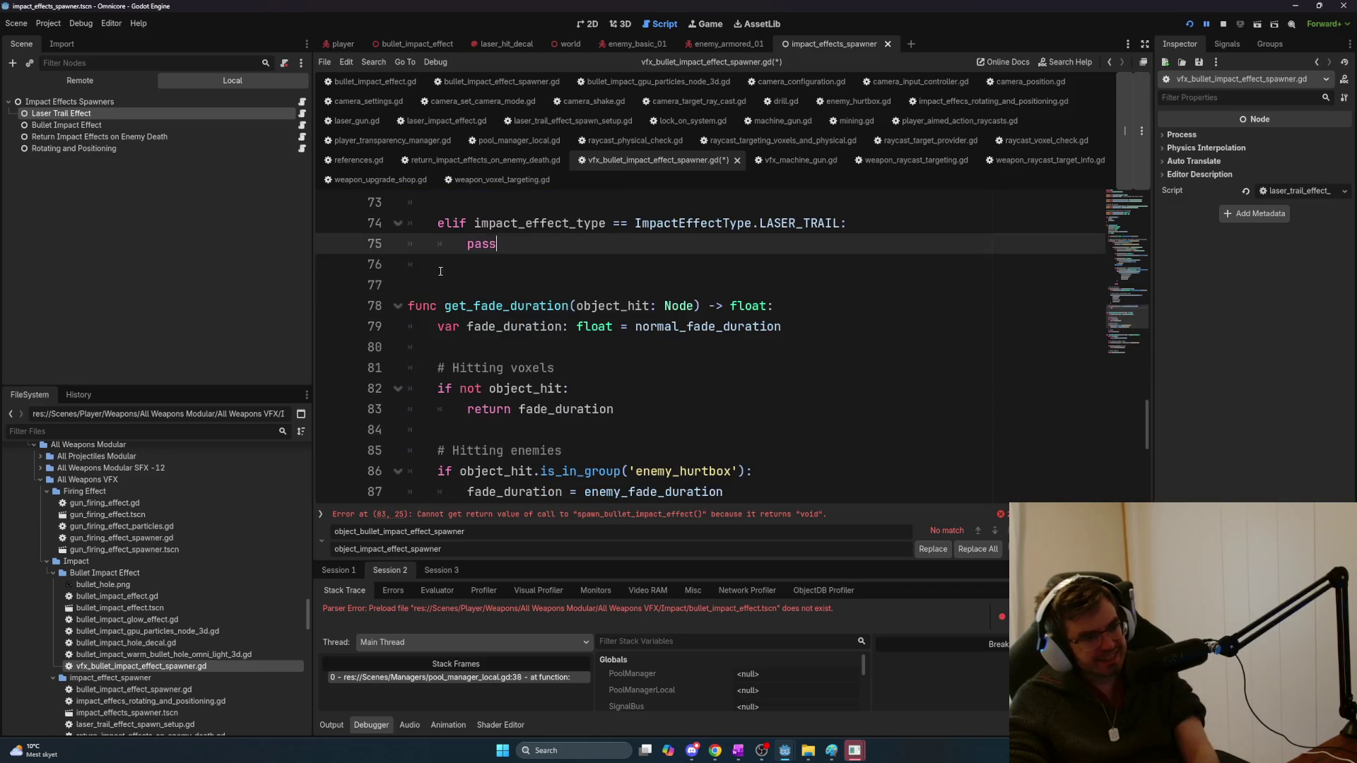
{"action": "key", "text": "BackSpace"}
{"action": "type", "text": "s"}
{"action": "scroll", "coordinate": [670, 311], "scroll_direction": "up", "scroll_amount": 8}
{"action": "key", "text": "ctrl+s"}
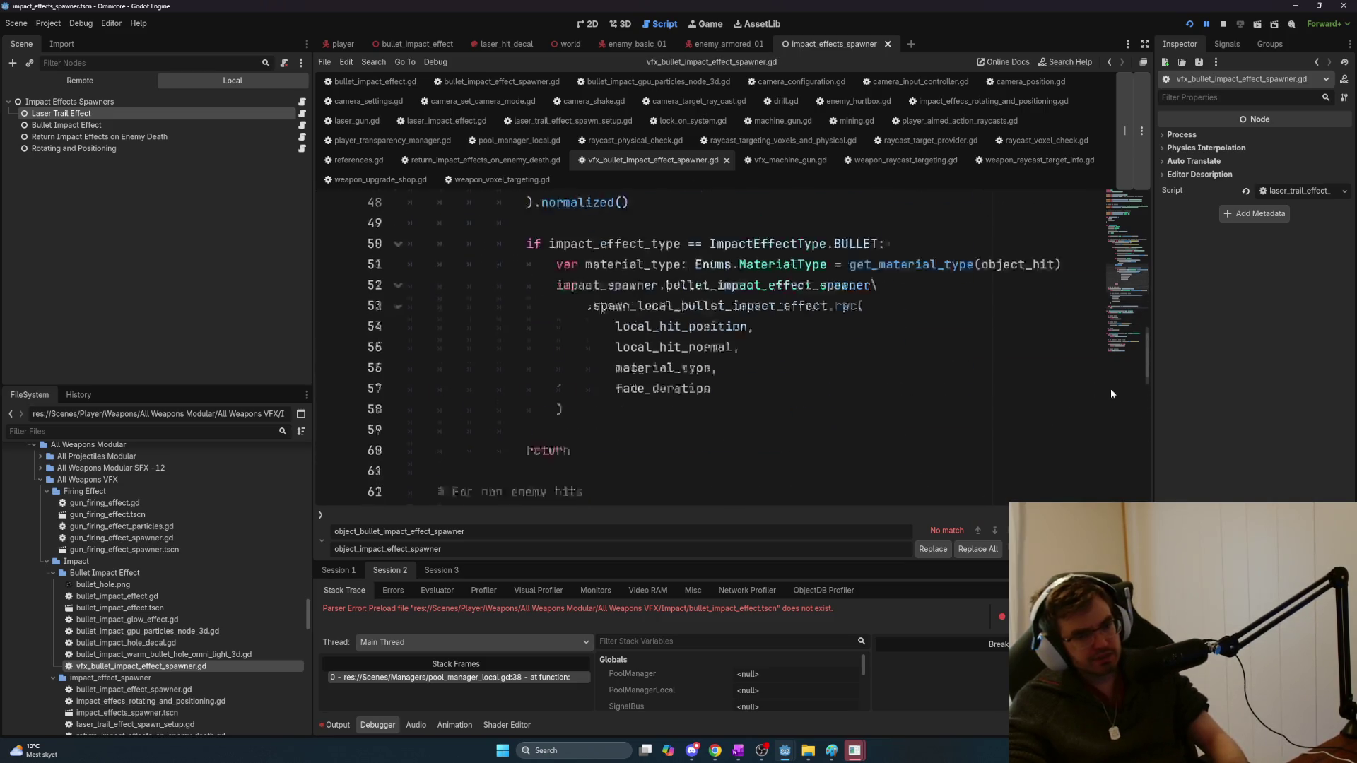
Review the impact_effect_holder export, then open the Bullet Impact Effect node's script.
{"action": "left_click_drag", "start_coordinate": [1147, 365], "coordinate": [1147, 224]}
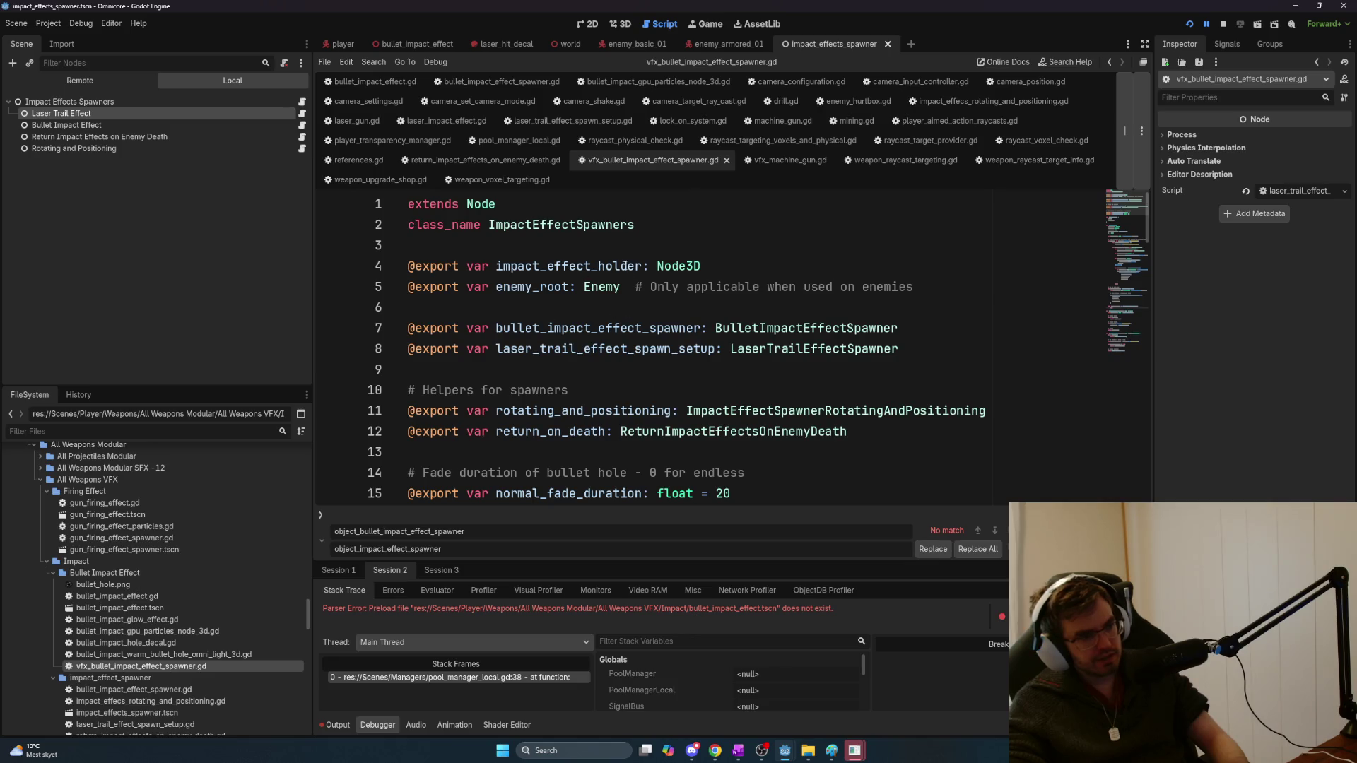
{"action": "double_click", "coordinate": [607, 266]}
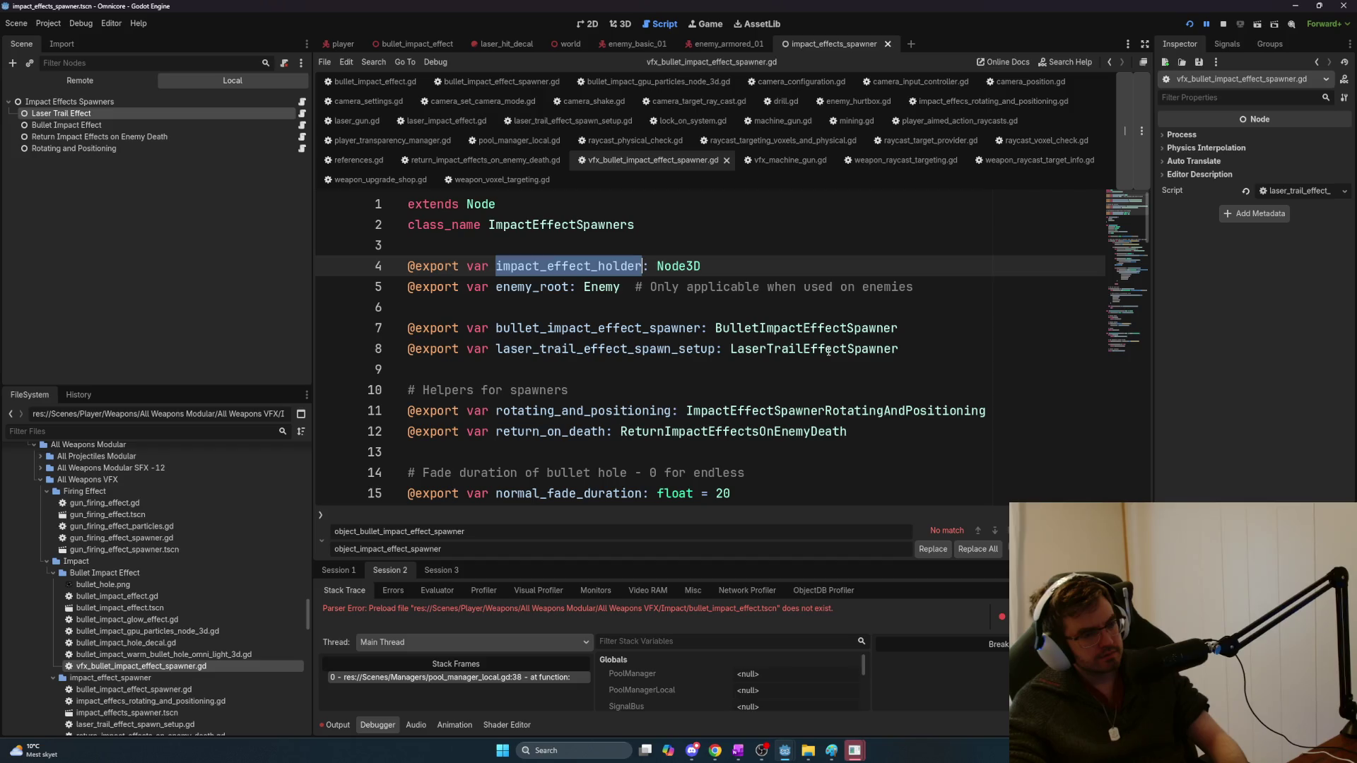
{"action": "scroll", "coordinate": [699, 434], "scroll_direction": "down", "scroll_amount": 14}
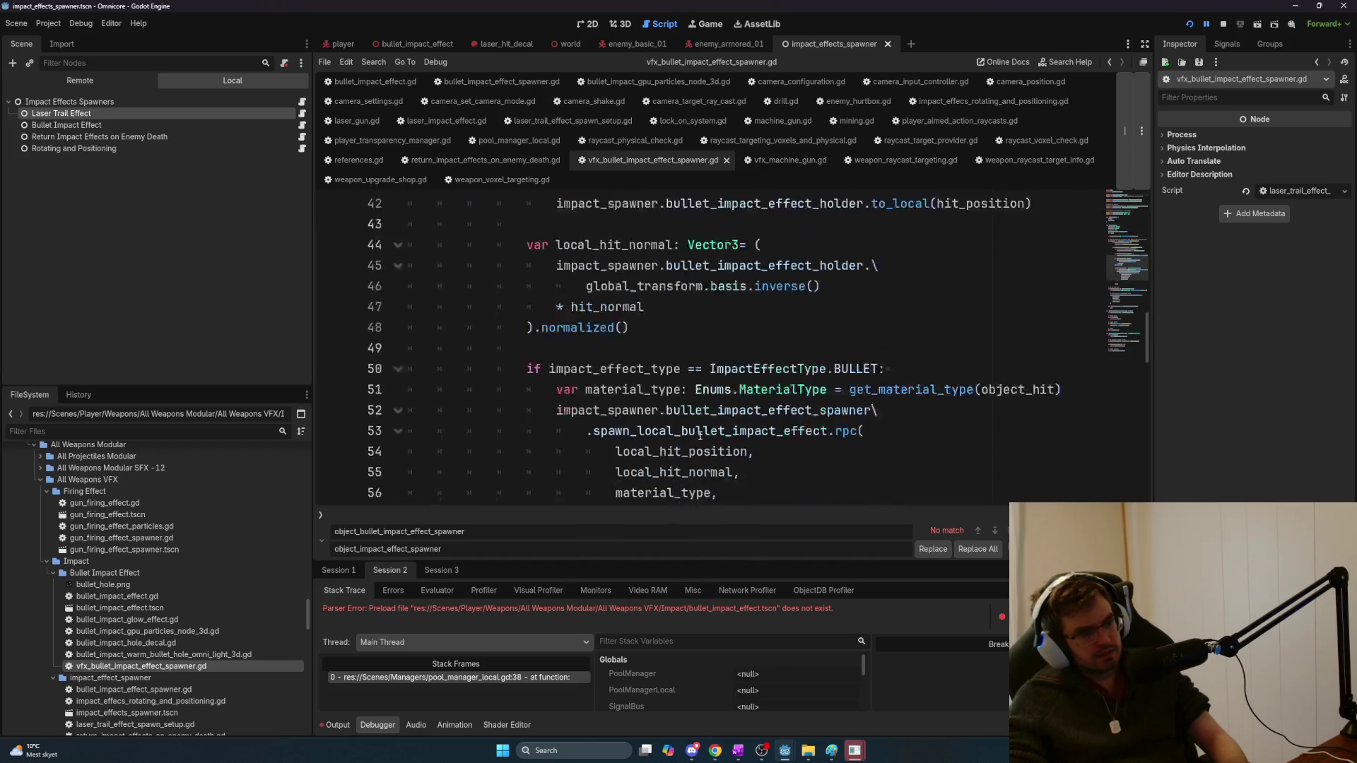
{"action": "scroll", "coordinate": [700, 434], "scroll_direction": "down", "scroll_amount": 6}
{"action": "scroll", "coordinate": [700, 435], "scroll_direction": "up", "scroll_amount": 7}
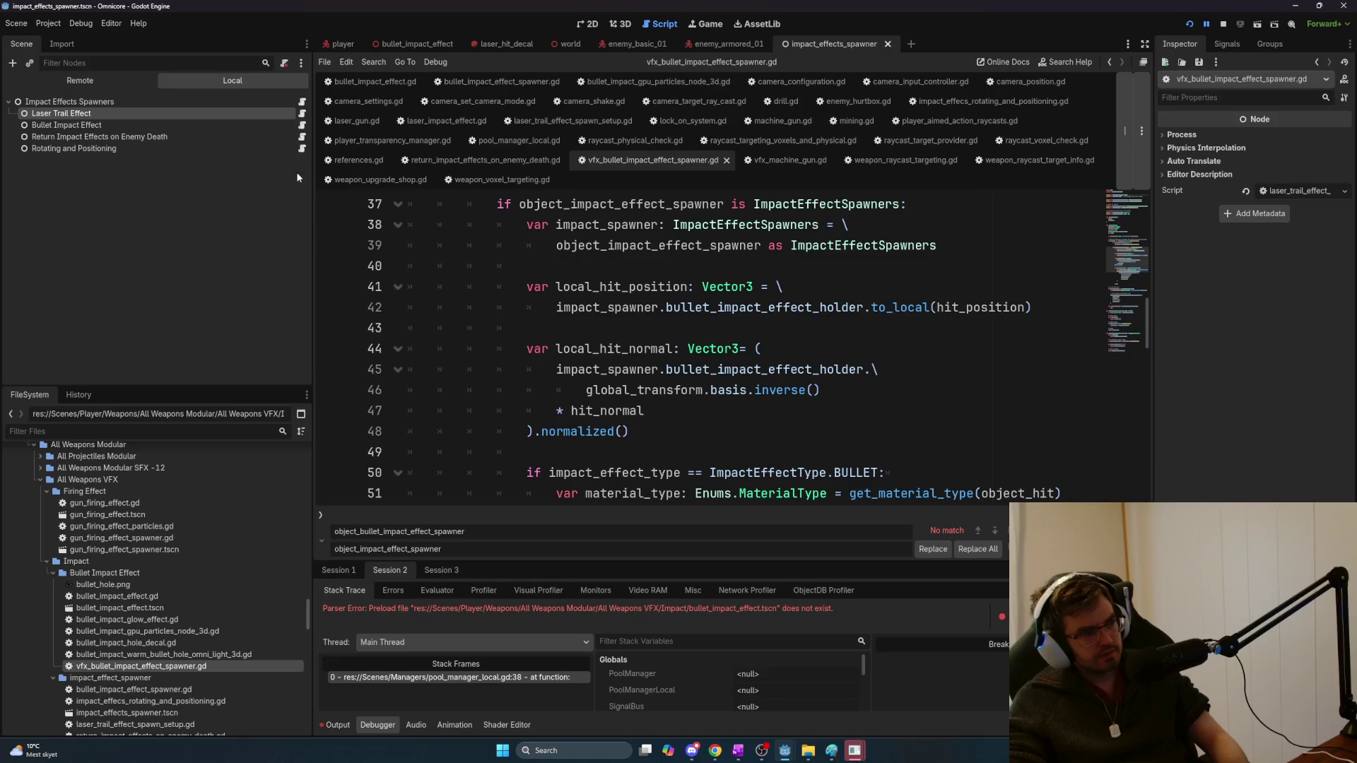
{"action": "left_click", "coordinate": [302, 126]}
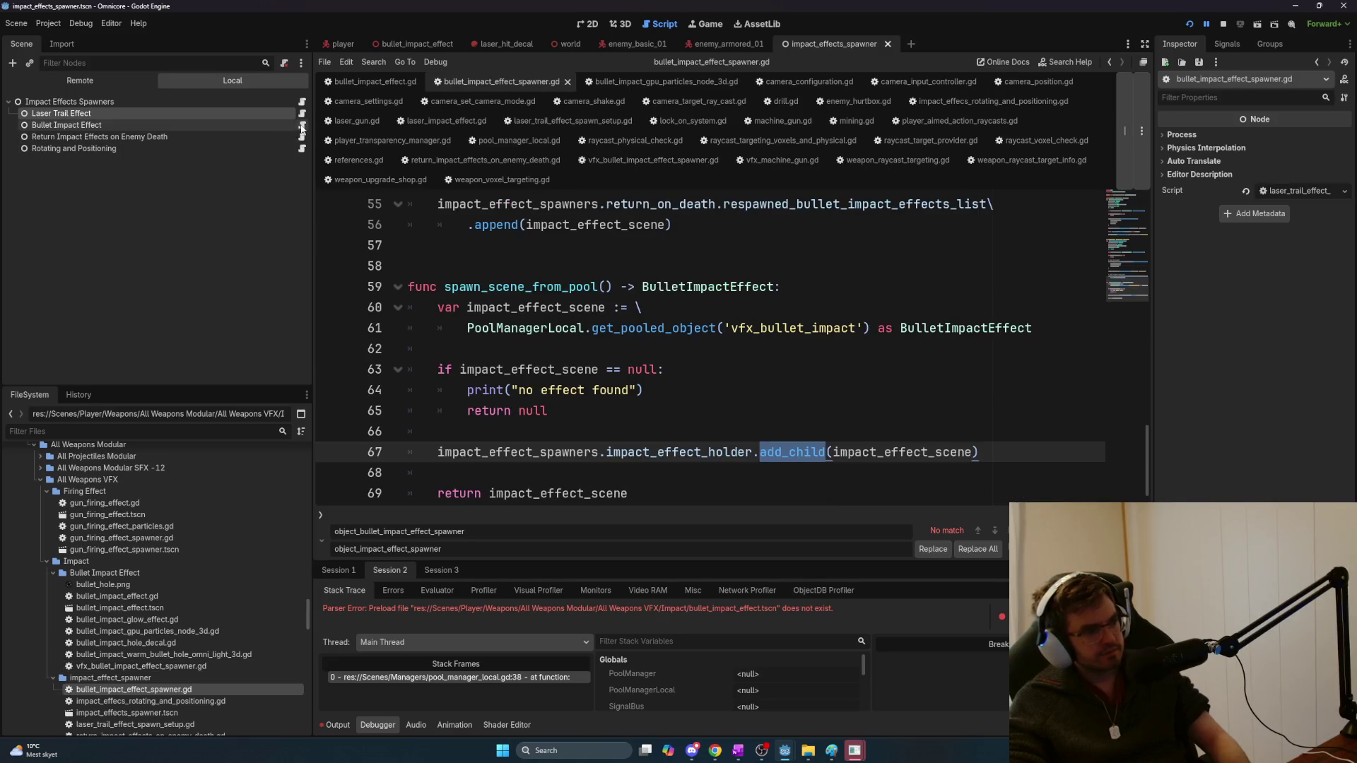
Rename the nodes to 'Bullet Impact Effect Spawner' and 'Laser Trail Effect Spawner'.
{"action": "left_click", "coordinate": [276, 126]}
{"action": "left_click", "coordinate": [244, 126]}
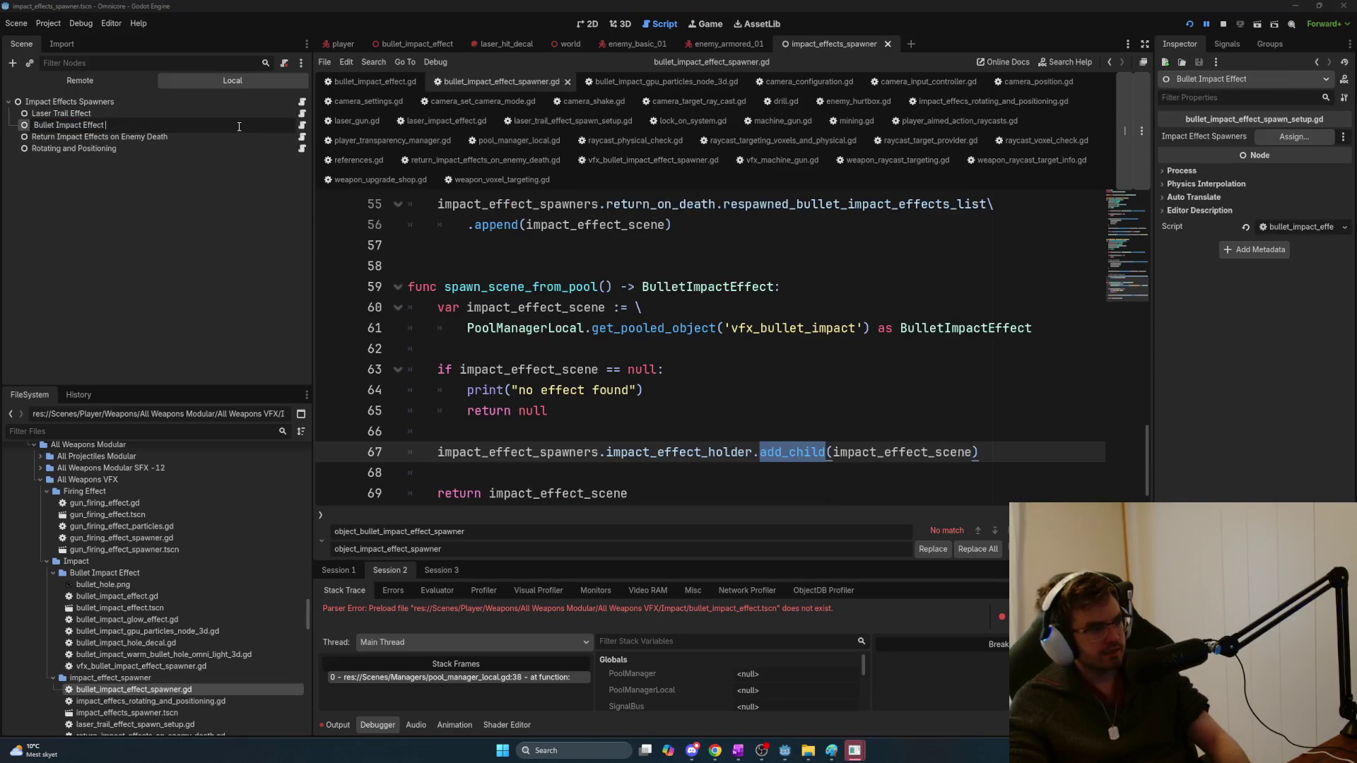
{"action": "type", "text": "Spawner"}
{"action": "key", "text": "Return"}
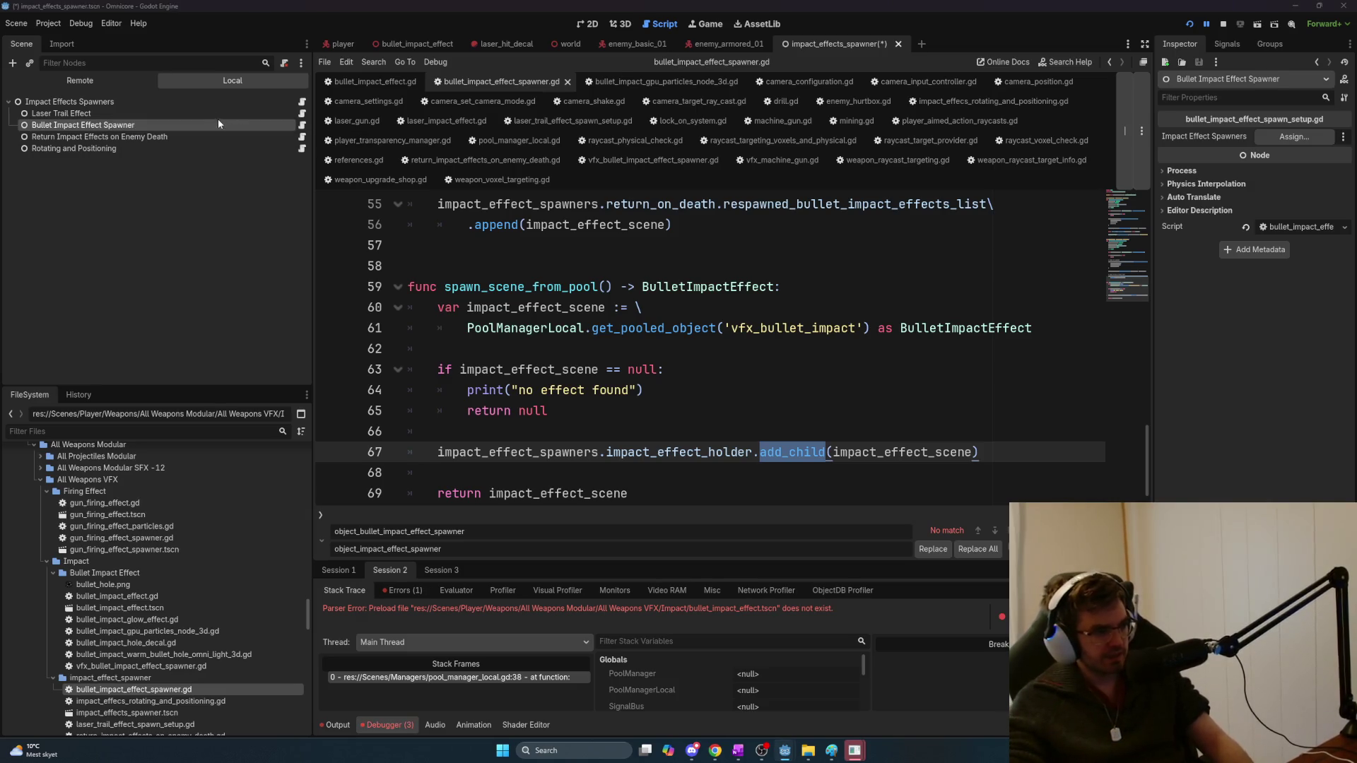
{"action": "left_click", "coordinate": [219, 115]}
{"action": "left_click", "coordinate": [221, 113]}
{"action": "type", "text": "S"}
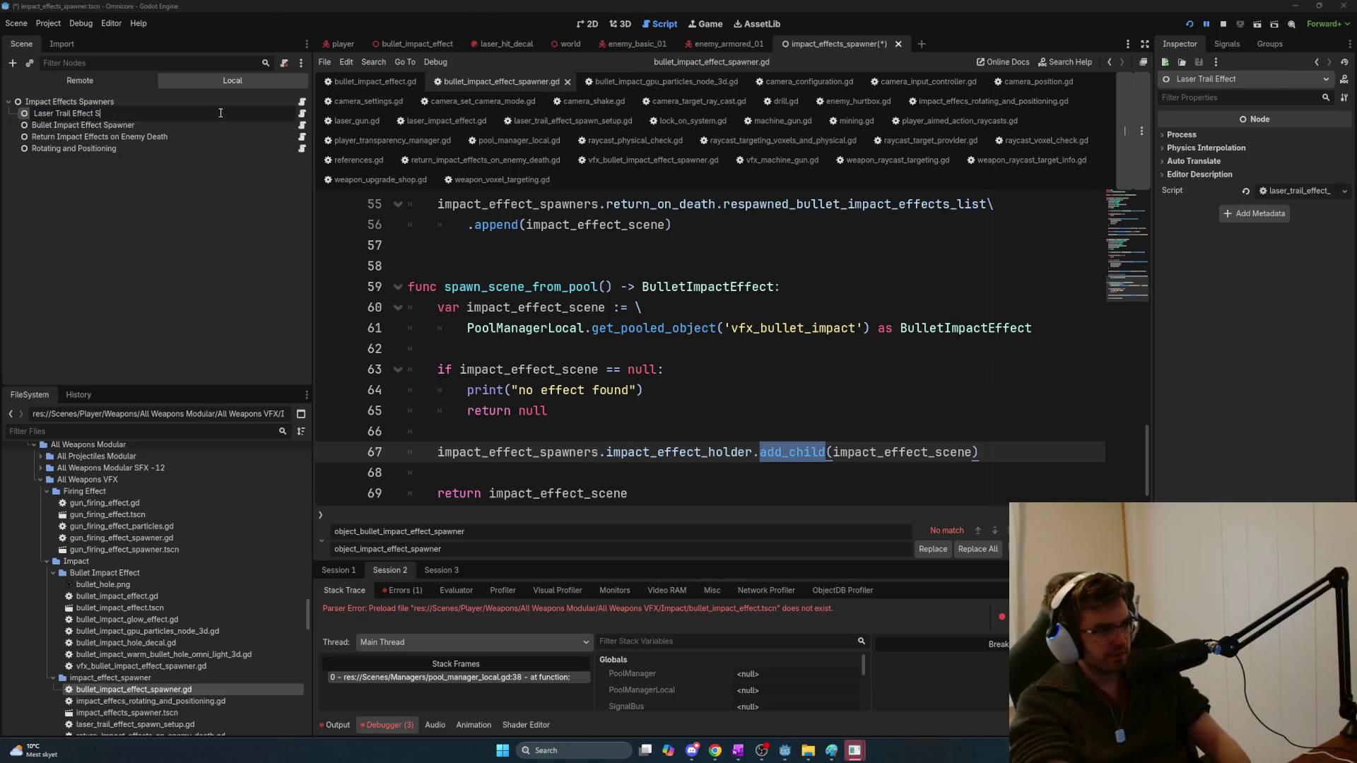
{"action": "type", "text": "pawner"}
{"action": "key", "text": "Return"}
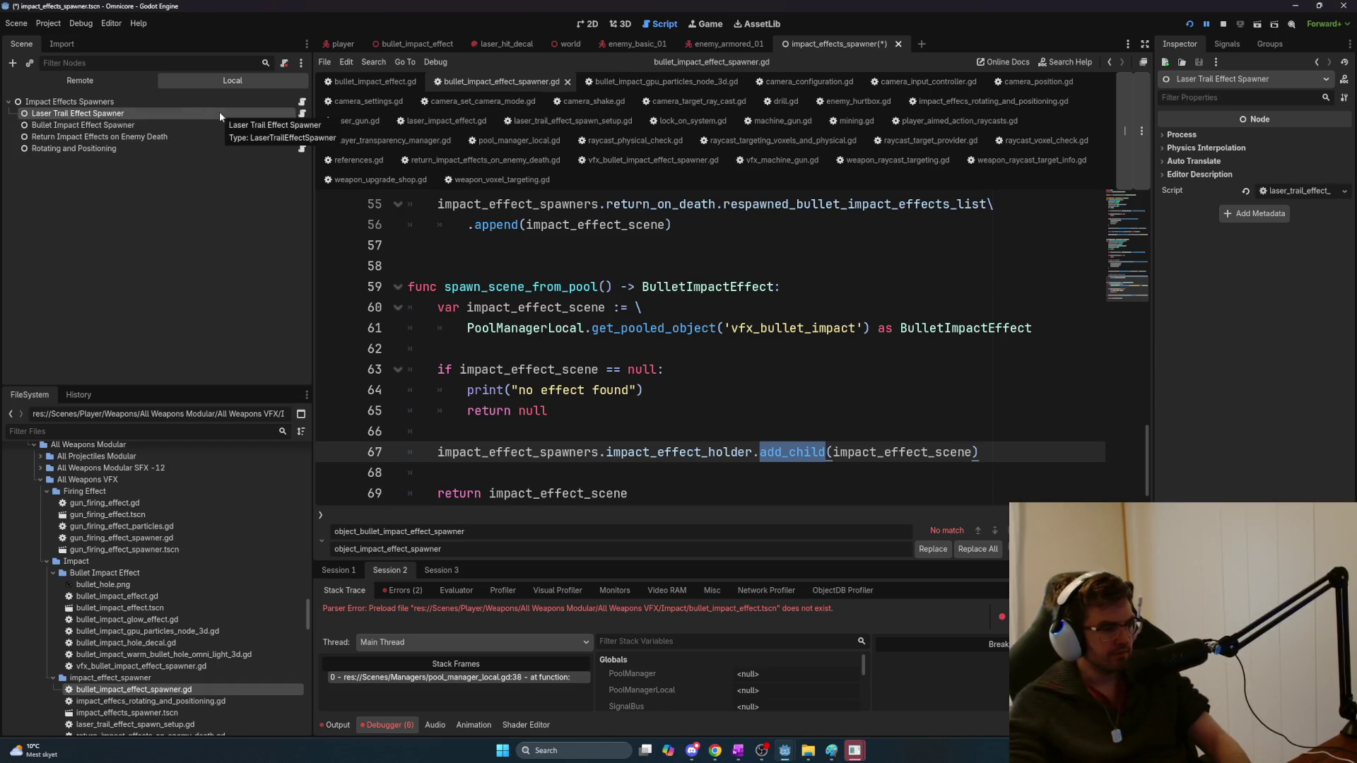
In the Bullet Impact Effect Spawner script, highlight every use of impact_effect_scene.
{"action": "left_click", "coordinate": [184, 126]}
{"action": "scroll", "coordinate": [674, 362], "scroll_direction": "down", "scroll_amount": 1}
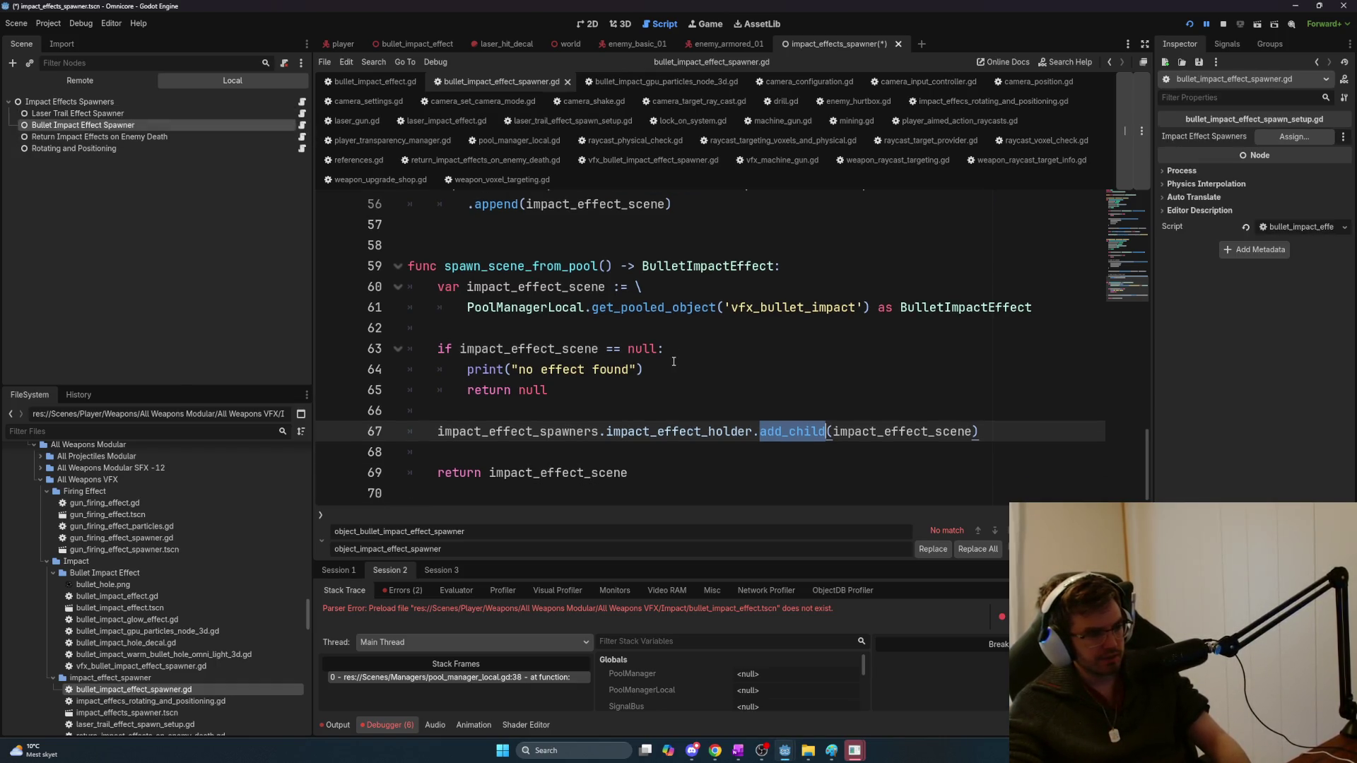
{"action": "scroll", "coordinate": [674, 361], "scroll_direction": "up", "scroll_amount": 1}
{"action": "scroll", "coordinate": [677, 398], "scroll_direction": "down", "scroll_amount": 1}
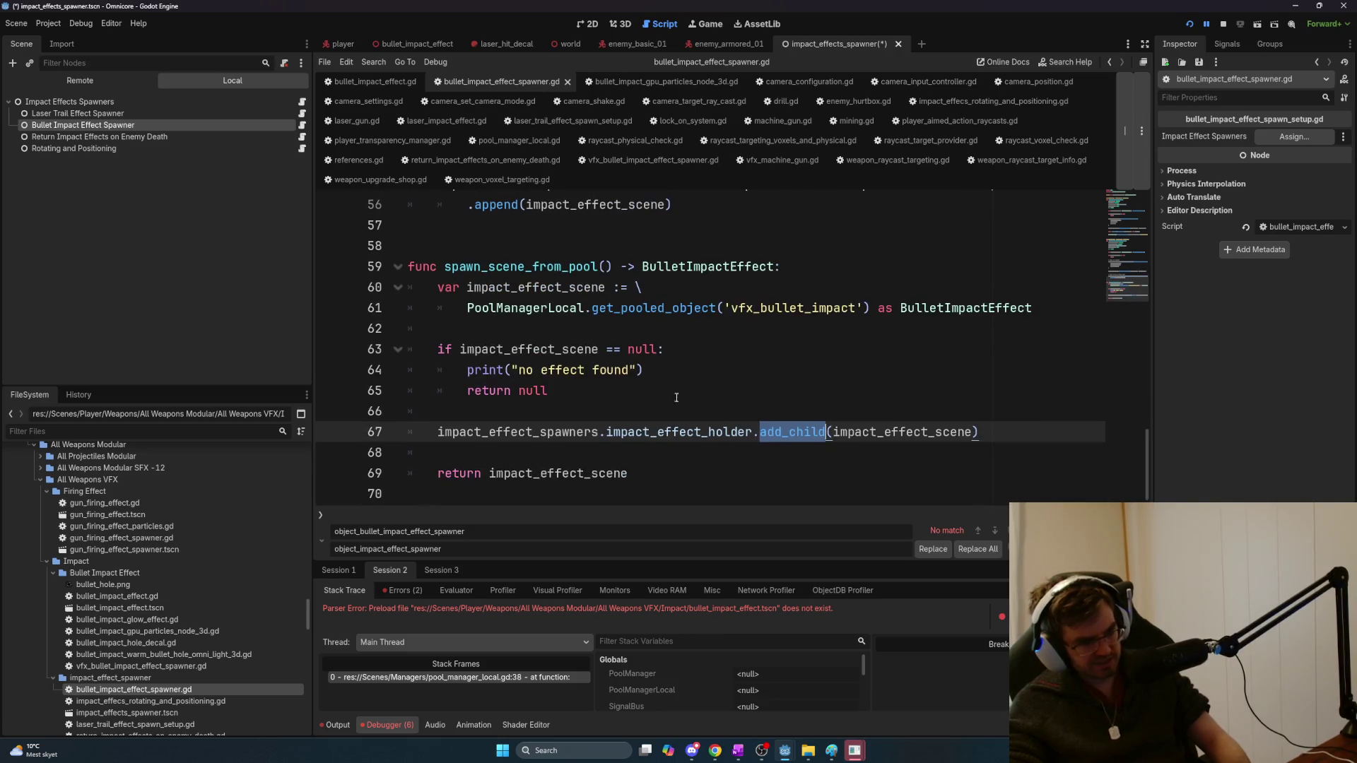
{"action": "double_click", "coordinate": [901, 432]}
{"action": "scroll", "coordinate": [552, 327], "scroll_direction": "up", "scroll_amount": 7}
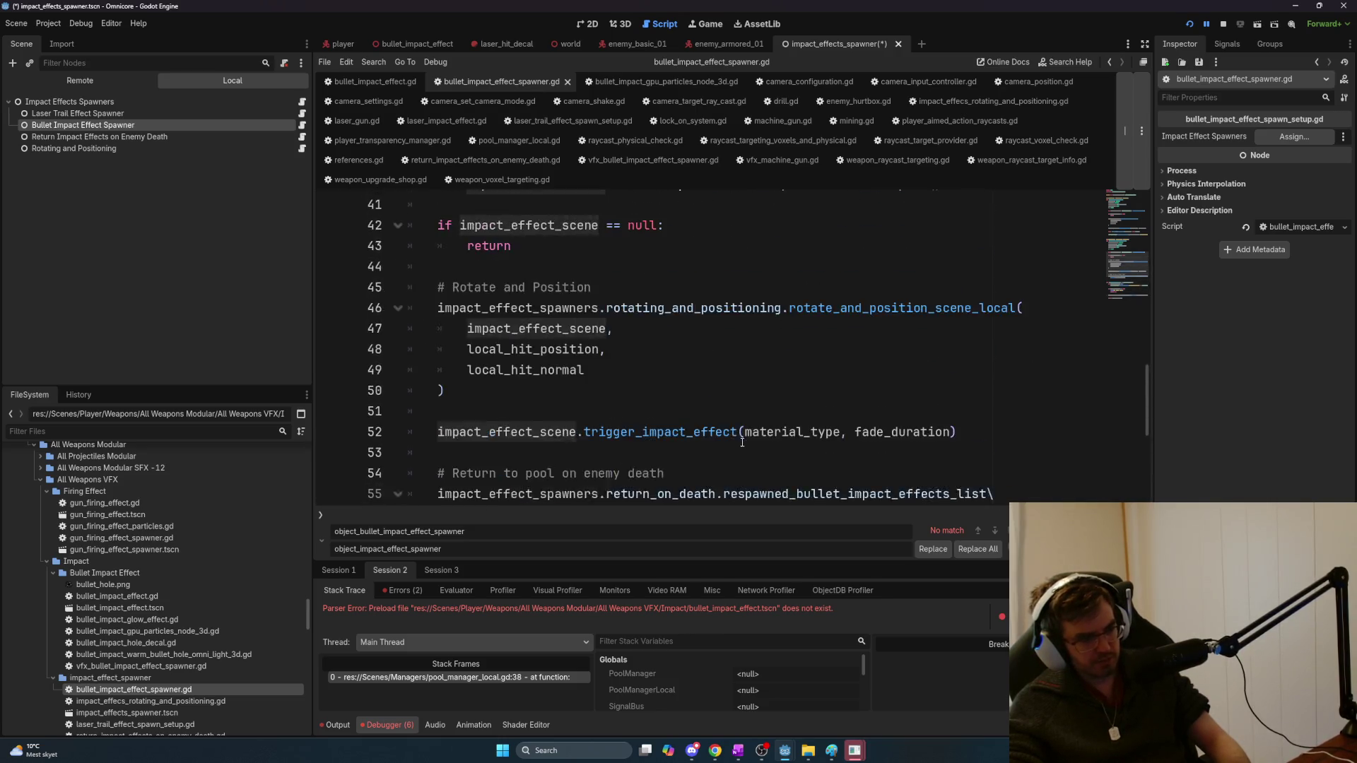
Open the root Impact Effects Spawners script and select the impact_effect_holder export on line 4.
{"action": "left_click", "coordinate": [302, 102]}
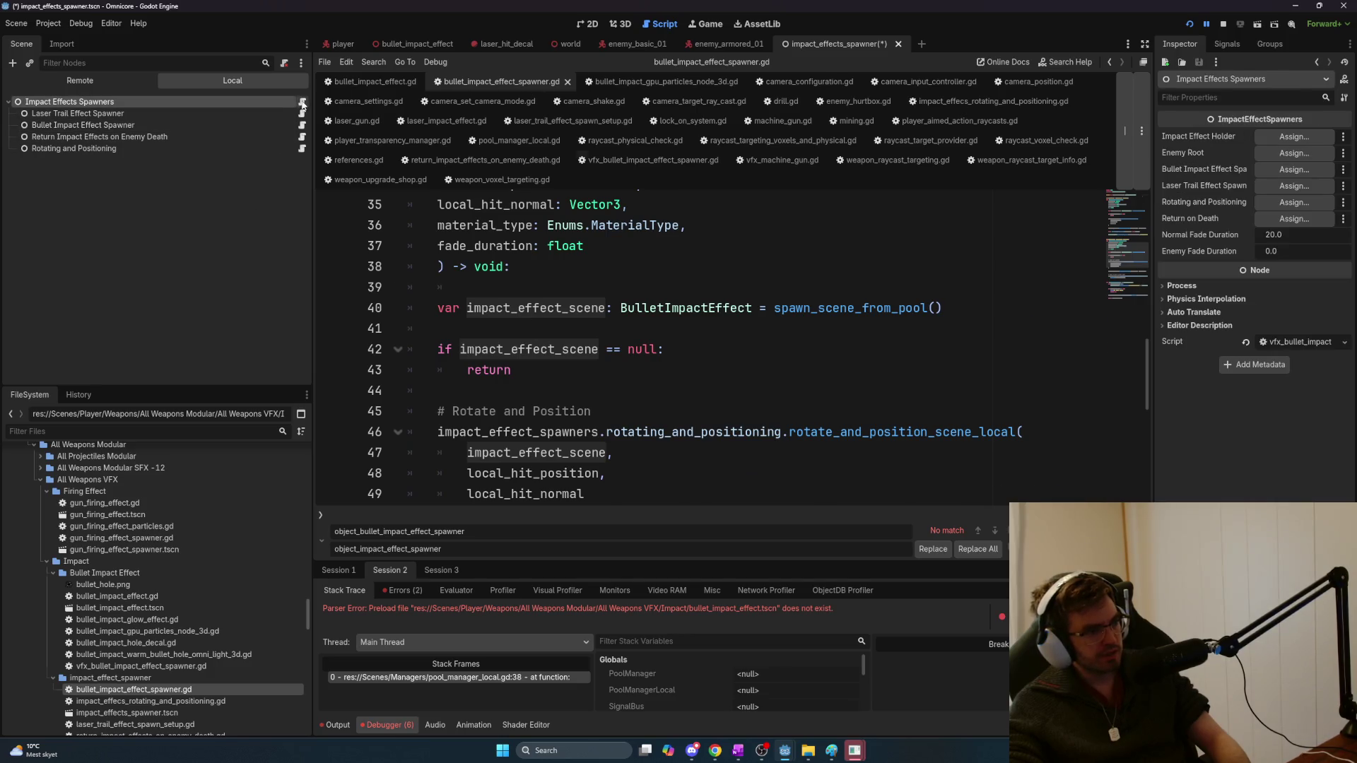
{"action": "scroll", "coordinate": [844, 369], "scroll_direction": "up", "scroll_amount": 6}
{"action": "scroll", "coordinate": [844, 369], "scroll_direction": "up", "scroll_amount": 6}
{"action": "double_click", "coordinate": [569, 265]}
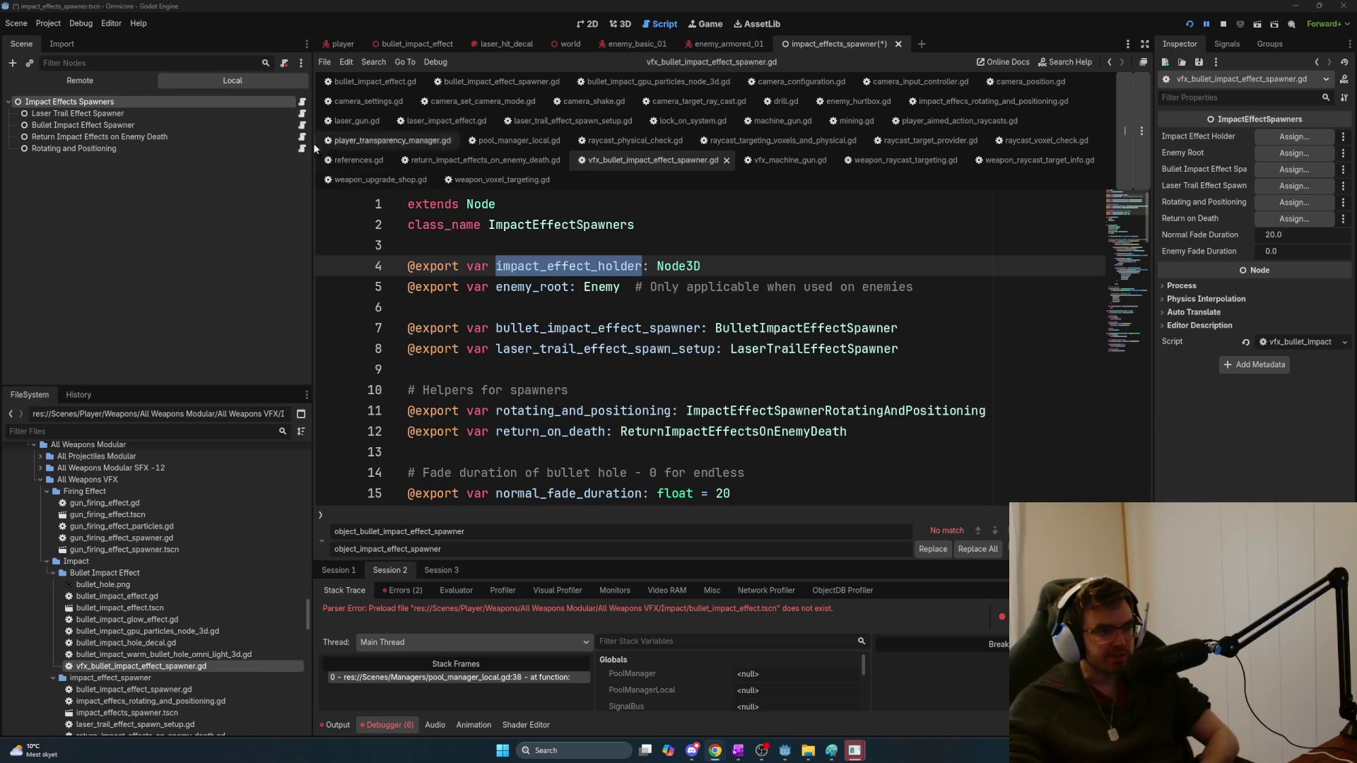
Open bullet_impact_effect_spawner.gd via the Scene dock and select the rotate-and-position call on lines 46–50.
{"action": "left_click", "coordinate": [302, 113]}
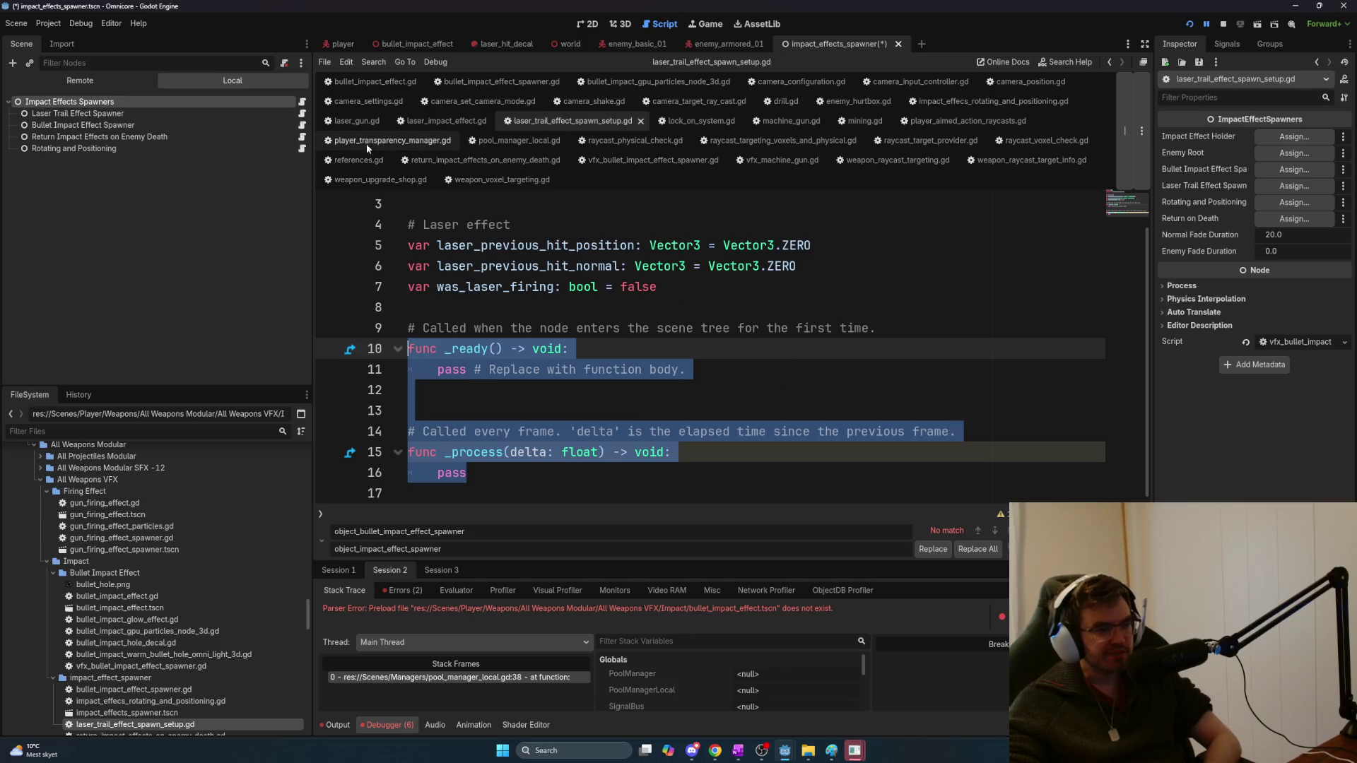
{"action": "left_click", "coordinate": [302, 125]}
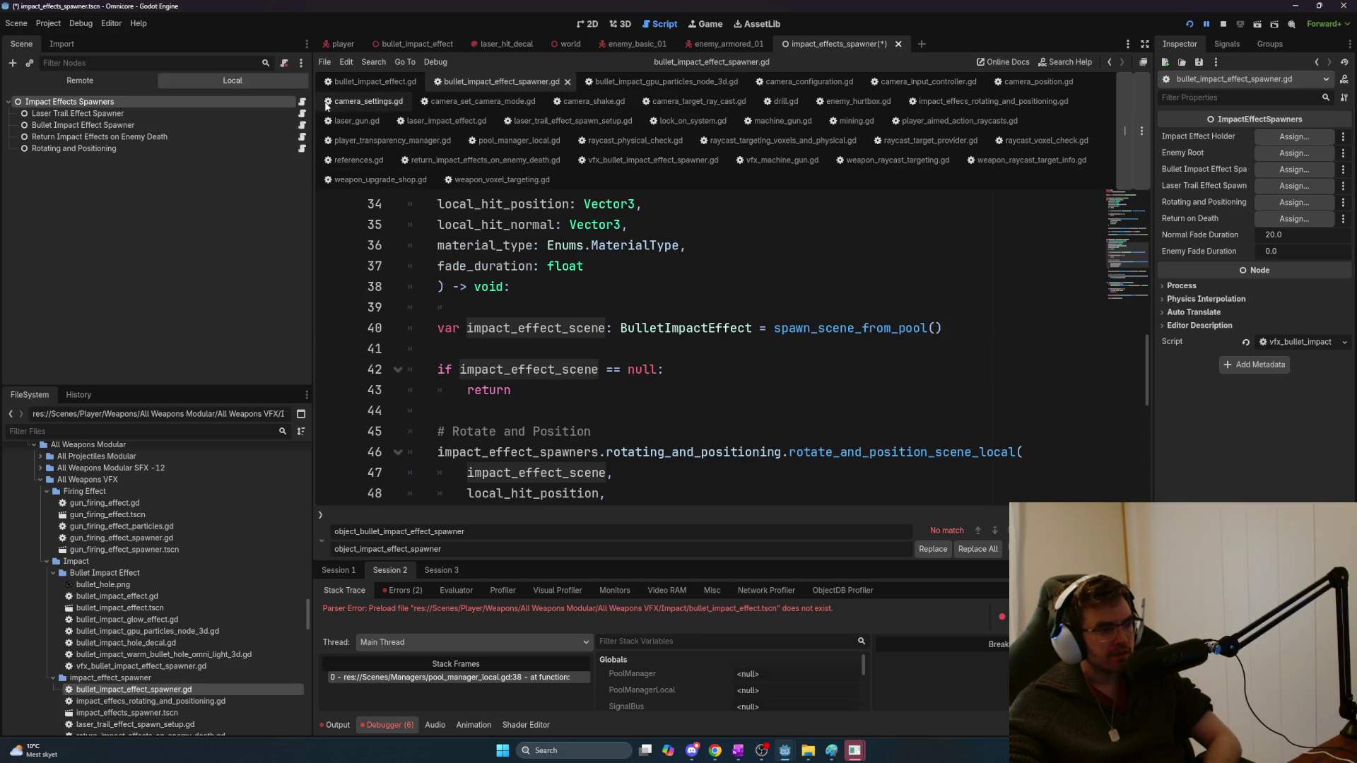
{"action": "scroll", "coordinate": [737, 348], "scroll_direction": "down", "scroll_amount": 2}
{"action": "scroll", "coordinate": [737, 349], "scroll_direction": "down", "scroll_amount": 1}
{"action": "left_click", "coordinate": [740, 346]}
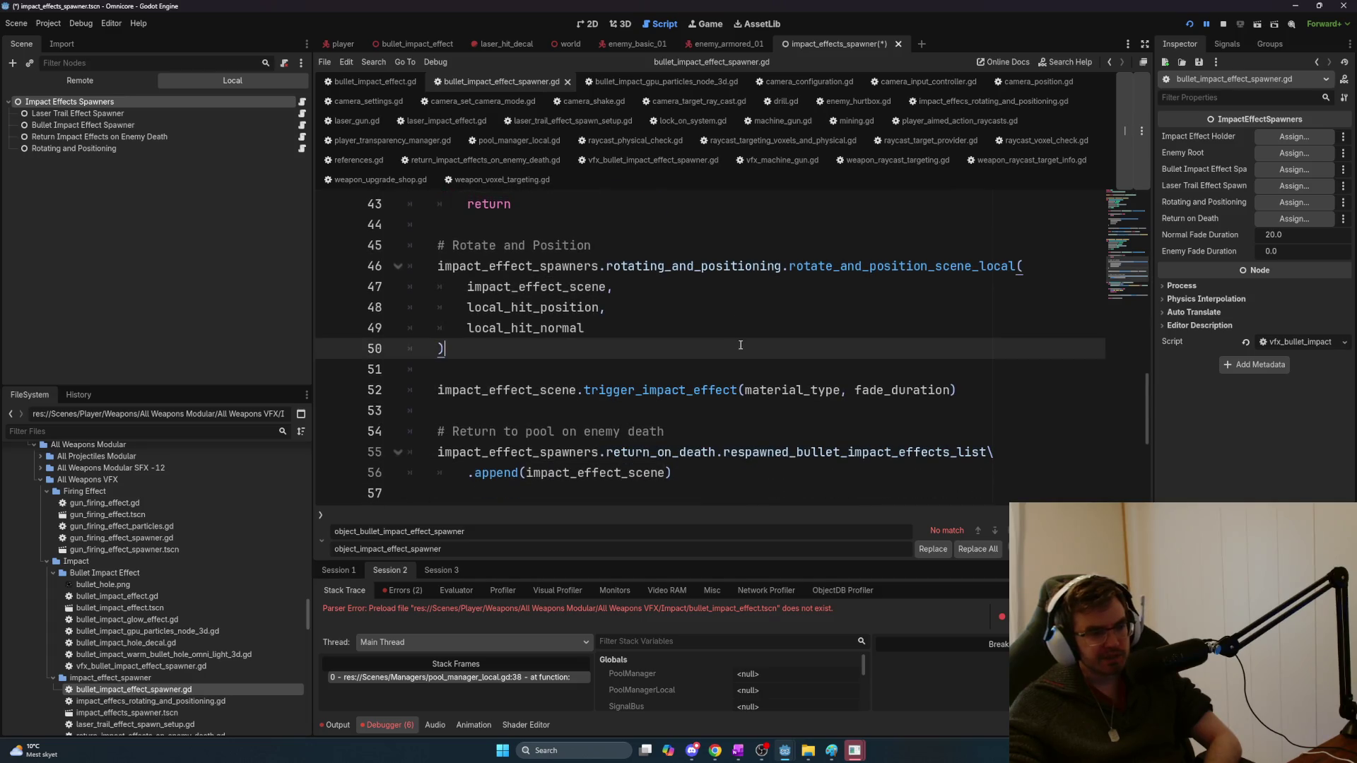
{"action": "scroll", "coordinate": [740, 345], "scroll_direction": "down", "scroll_amount": 4}
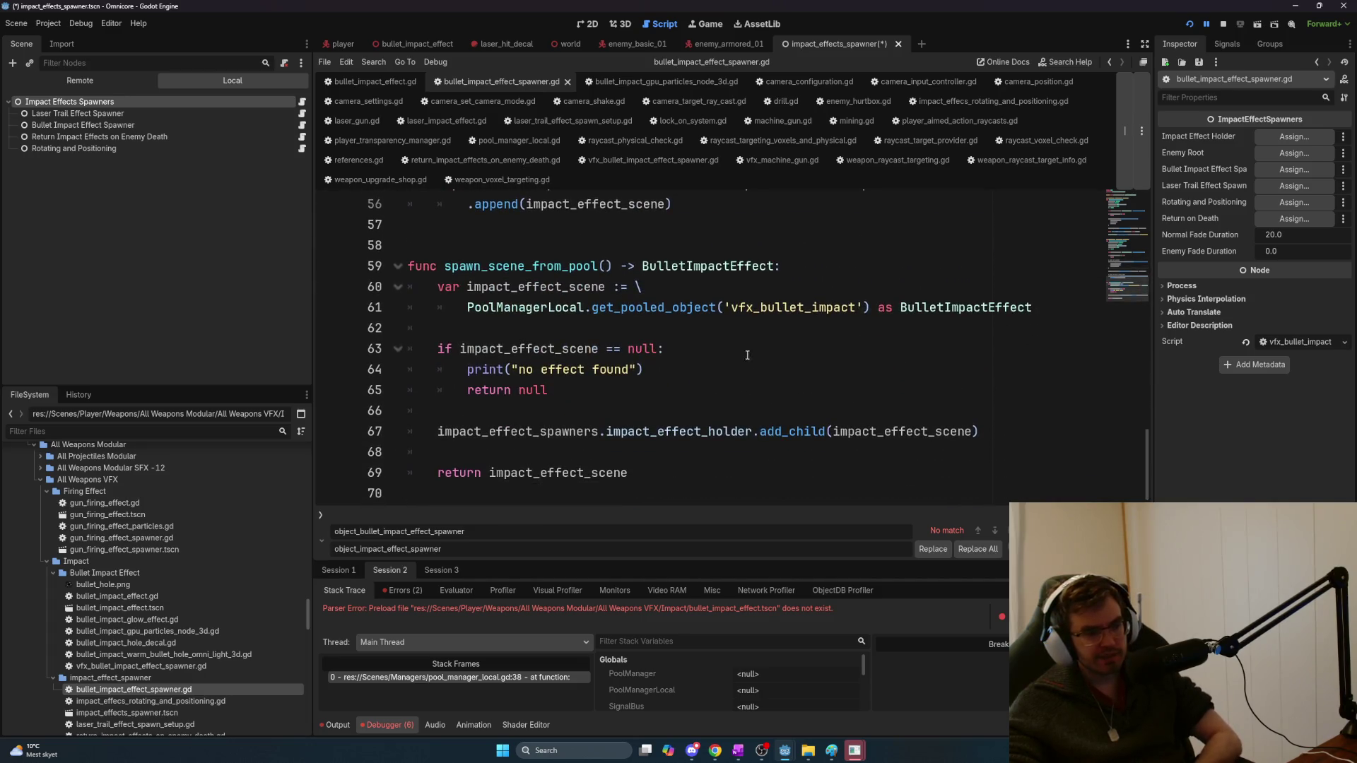
{"action": "scroll", "coordinate": [646, 319], "scroll_direction": "up", "scroll_amount": 3}
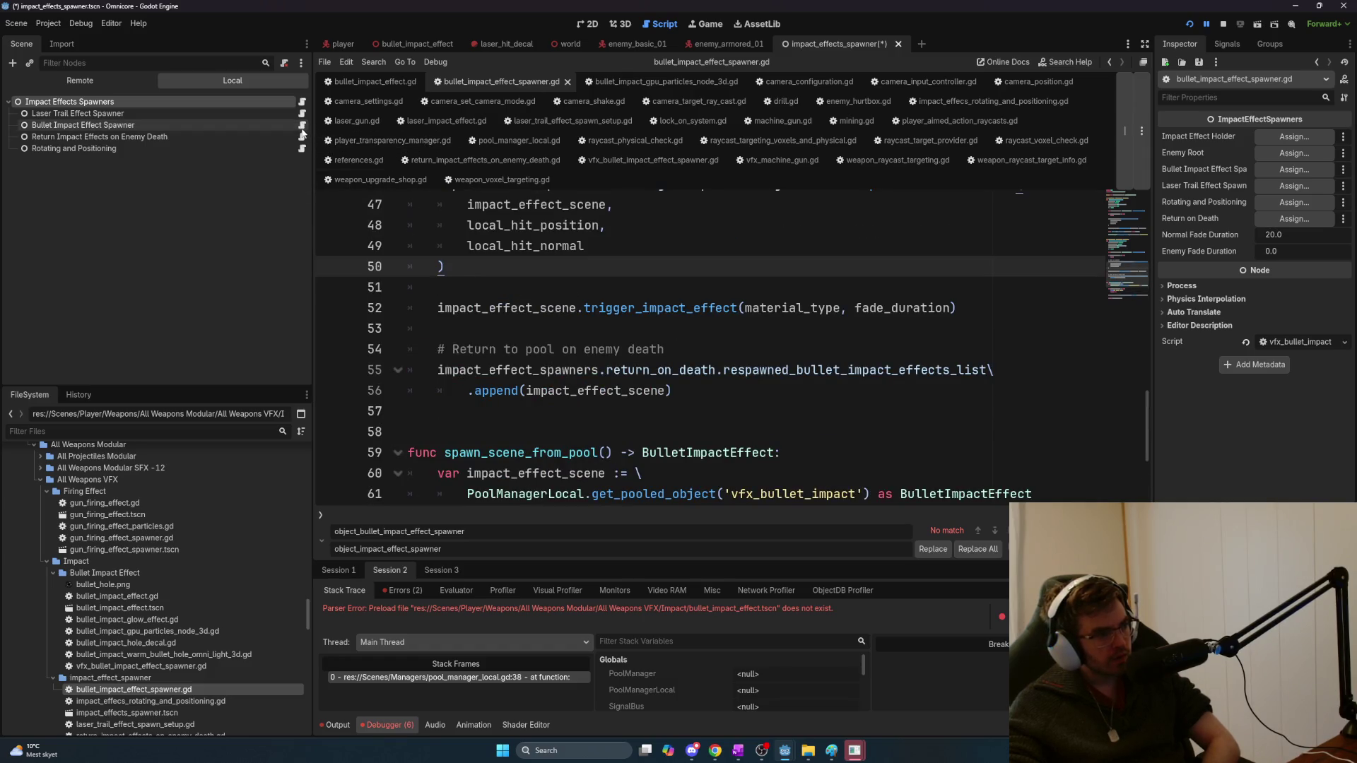
{"action": "scroll", "coordinate": [704, 353], "scroll_direction": "down", "scroll_amount": 3}
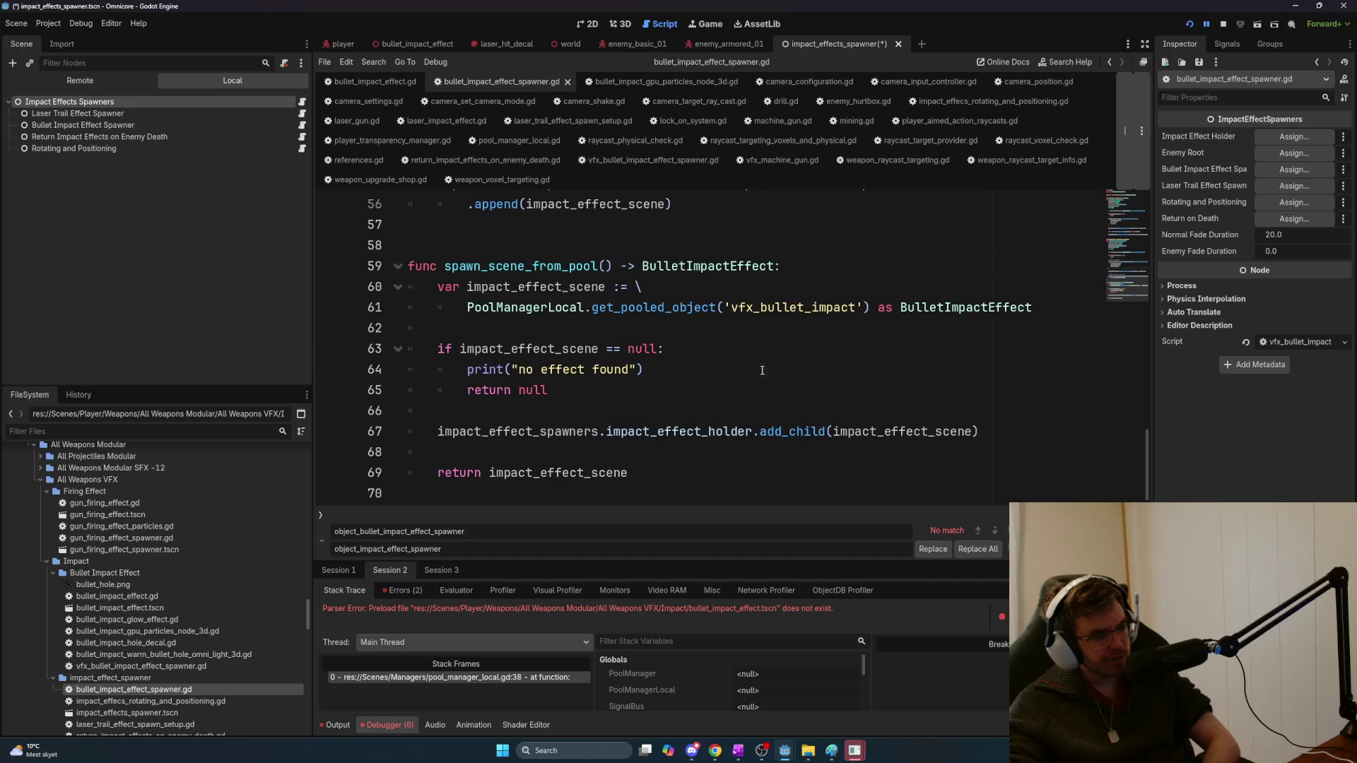
{"action": "scroll", "coordinate": [801, 422], "scroll_direction": "up", "scroll_amount": 4}
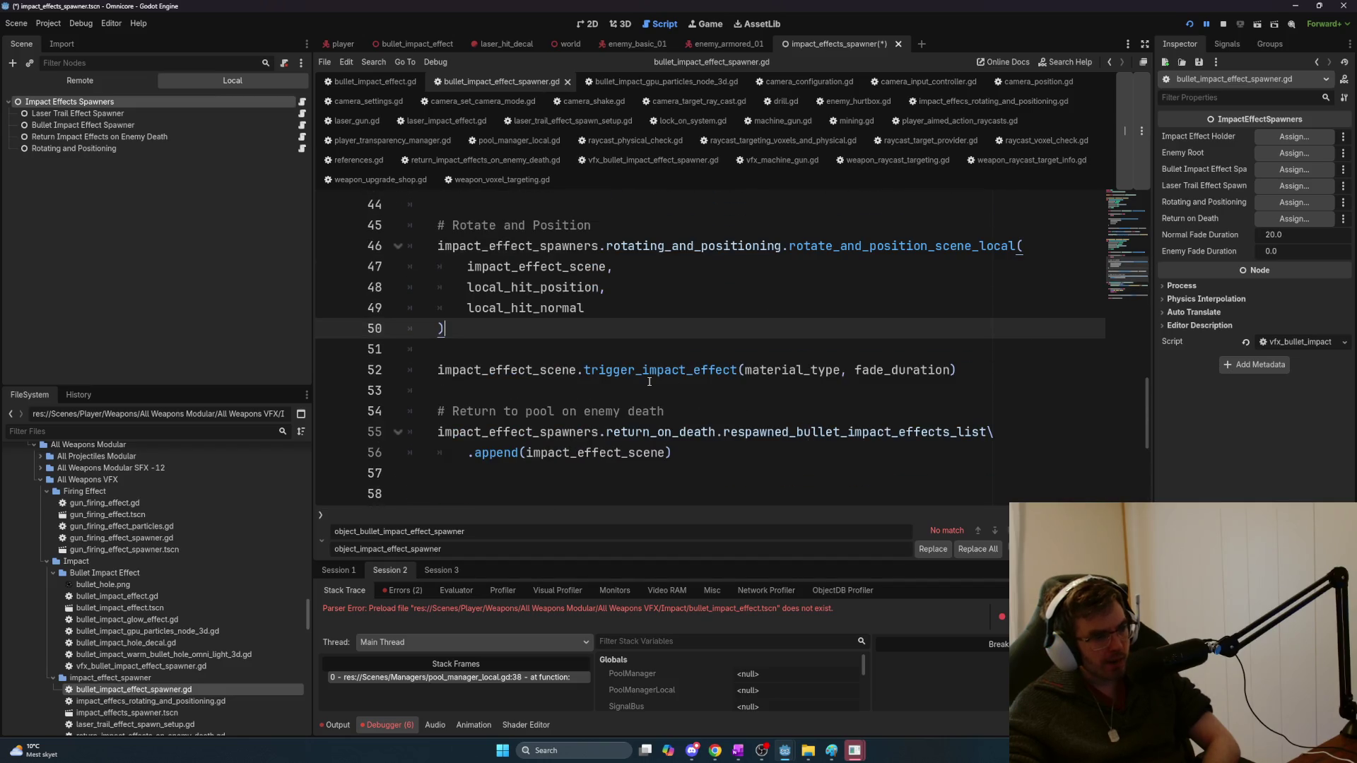
{"action": "mouse_move", "coordinate": [444, 328]}
{"action": "left_mouse_down"}
{"action": "mouse_move", "coordinate": [417, 245]}
{"action": "mouse_move", "coordinate": [444, 328]}
{"action": "mouse_move", "coordinate": [512, 249]}
{"action": "mouse_move", "coordinate": [419, 242]}
{"action": "left_mouse_up"}
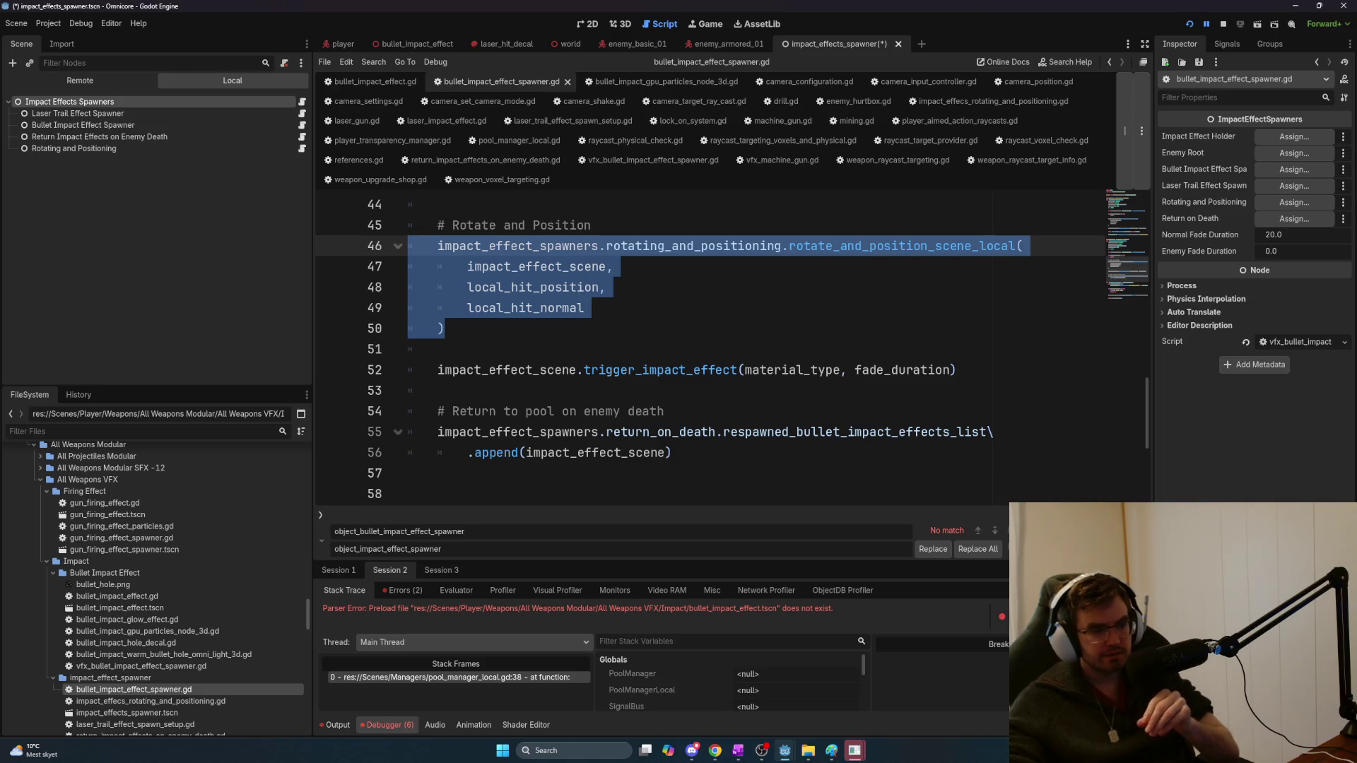
{"action": "left_click", "coordinate": [802, 247]}
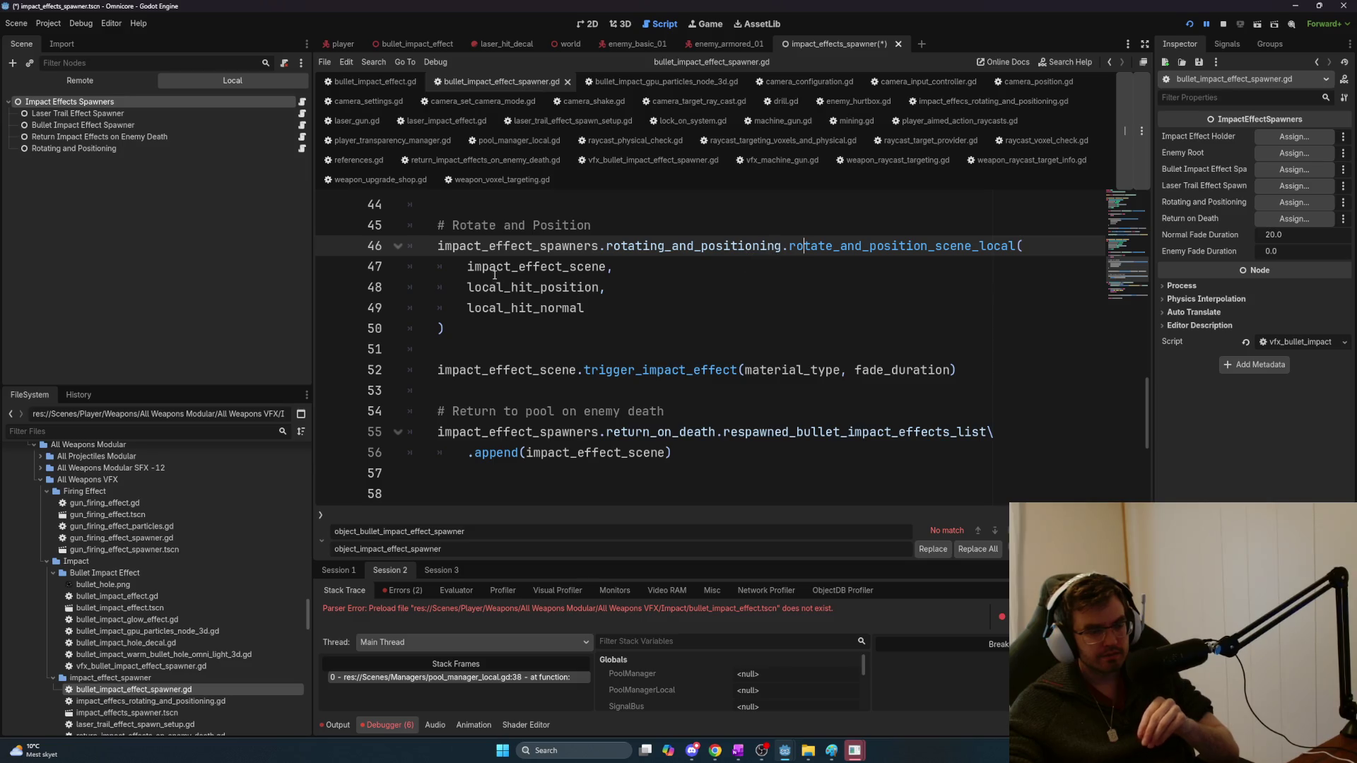
{"action": "double_click", "coordinate": [495, 271]}
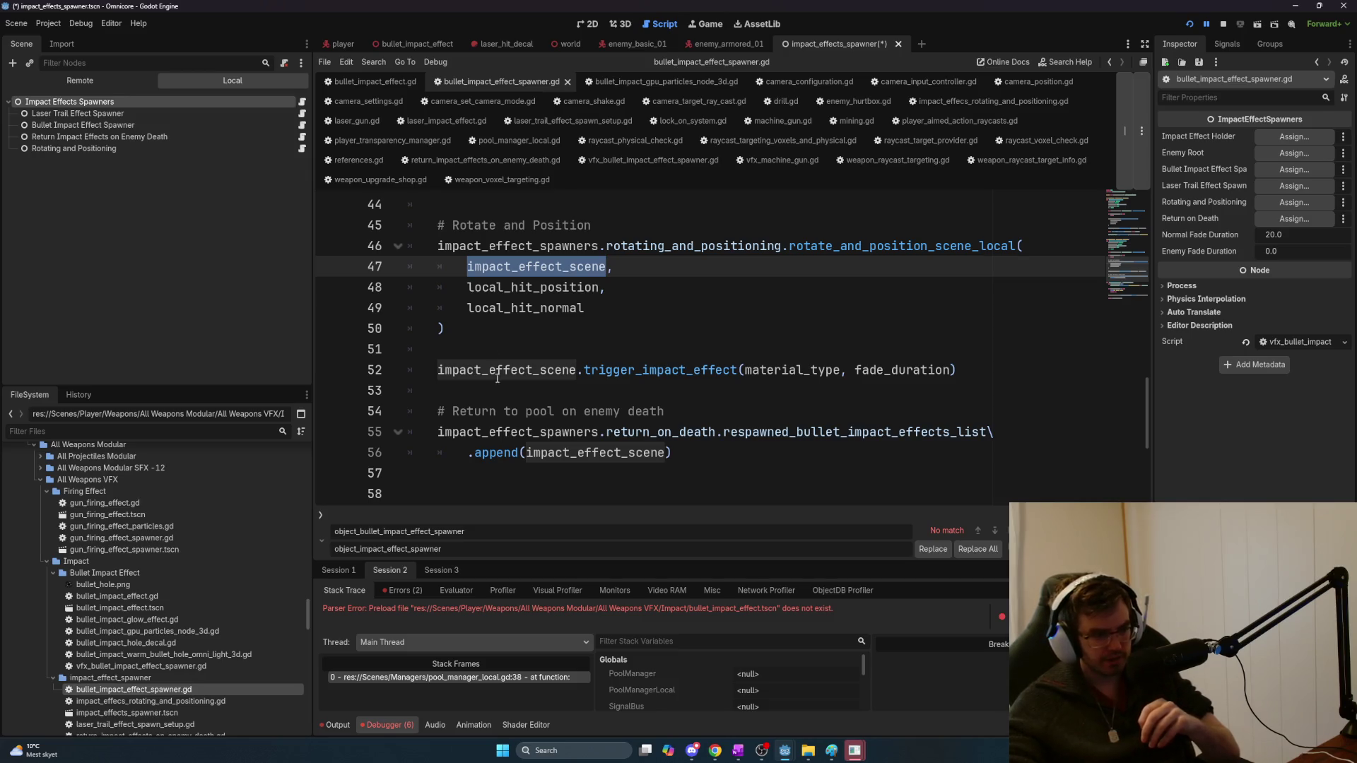
{"action": "left_click_drag", "start_coordinate": [579, 372], "coordinate": [978, 376]}
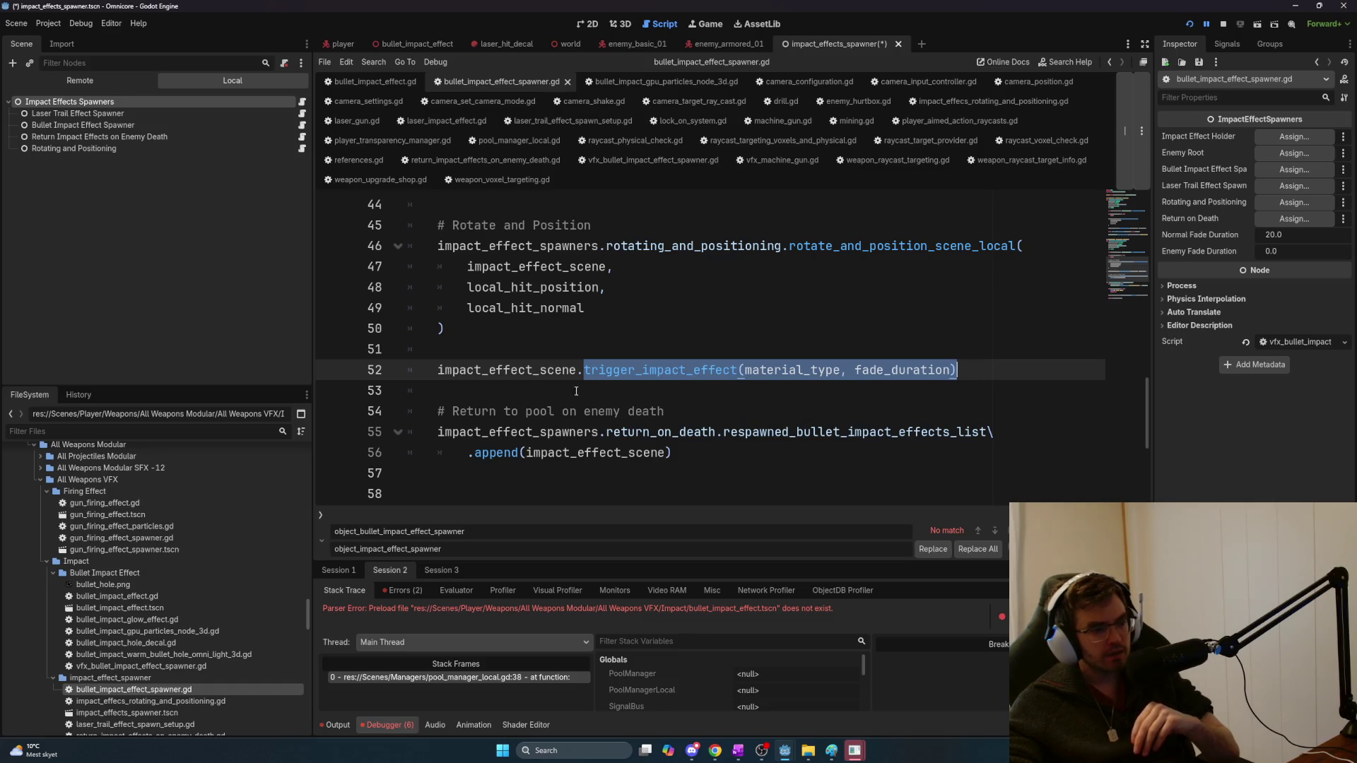
{"action": "scroll", "coordinate": [539, 402], "scroll_direction": "down", "scroll_amount": 1}
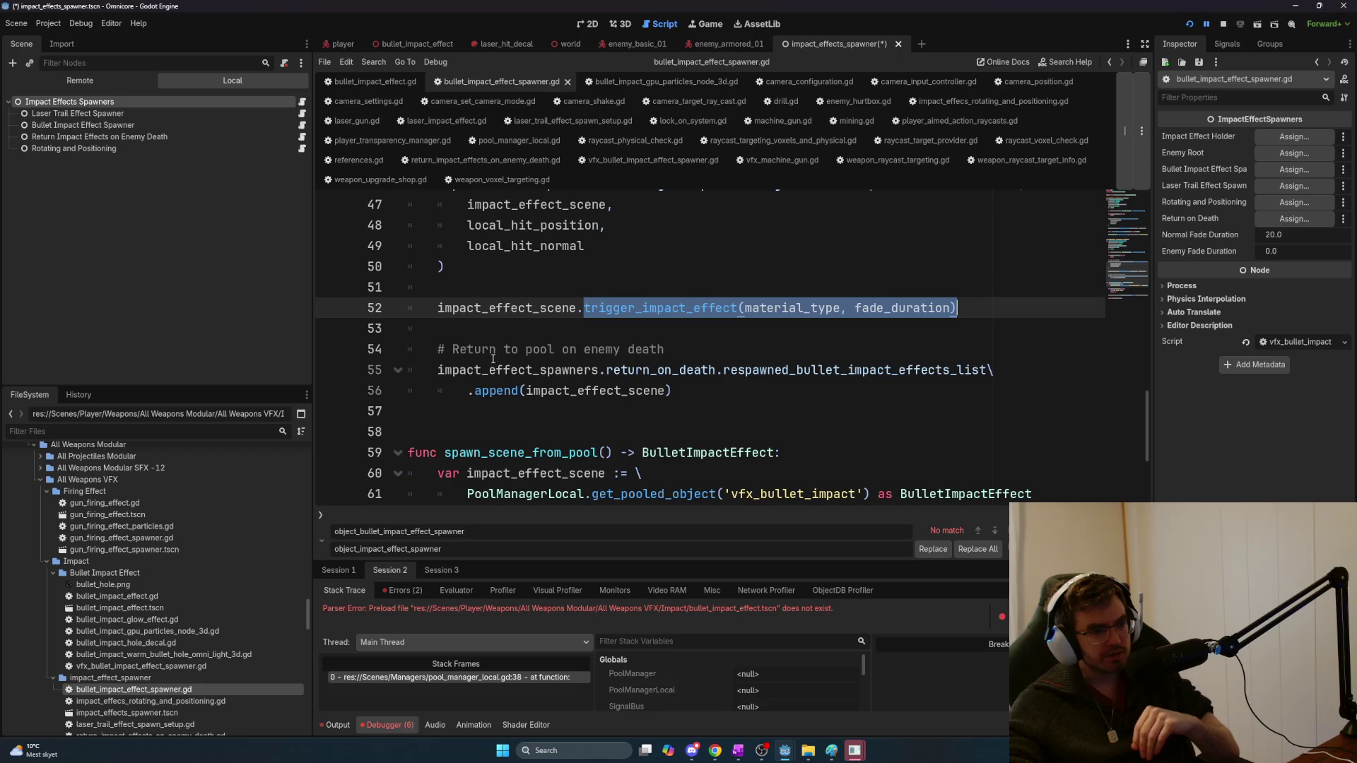
{"action": "mouse_move", "coordinate": [440, 349]}
{"action": "left_mouse_down"}
{"action": "mouse_move", "coordinate": [494, 371]}
{"action": "mouse_move", "coordinate": [673, 392]}
{"action": "left_mouse_up"}
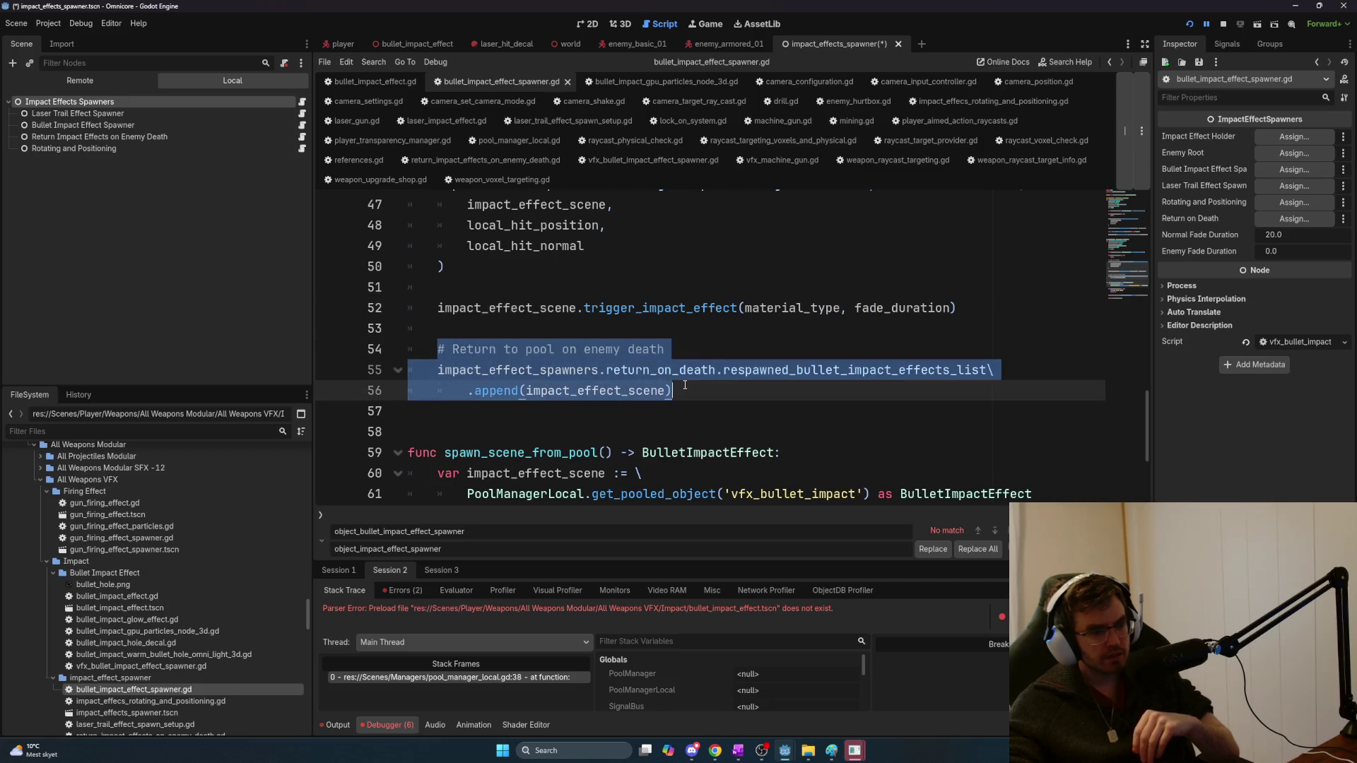
{"action": "left_click", "coordinate": [699, 393]}
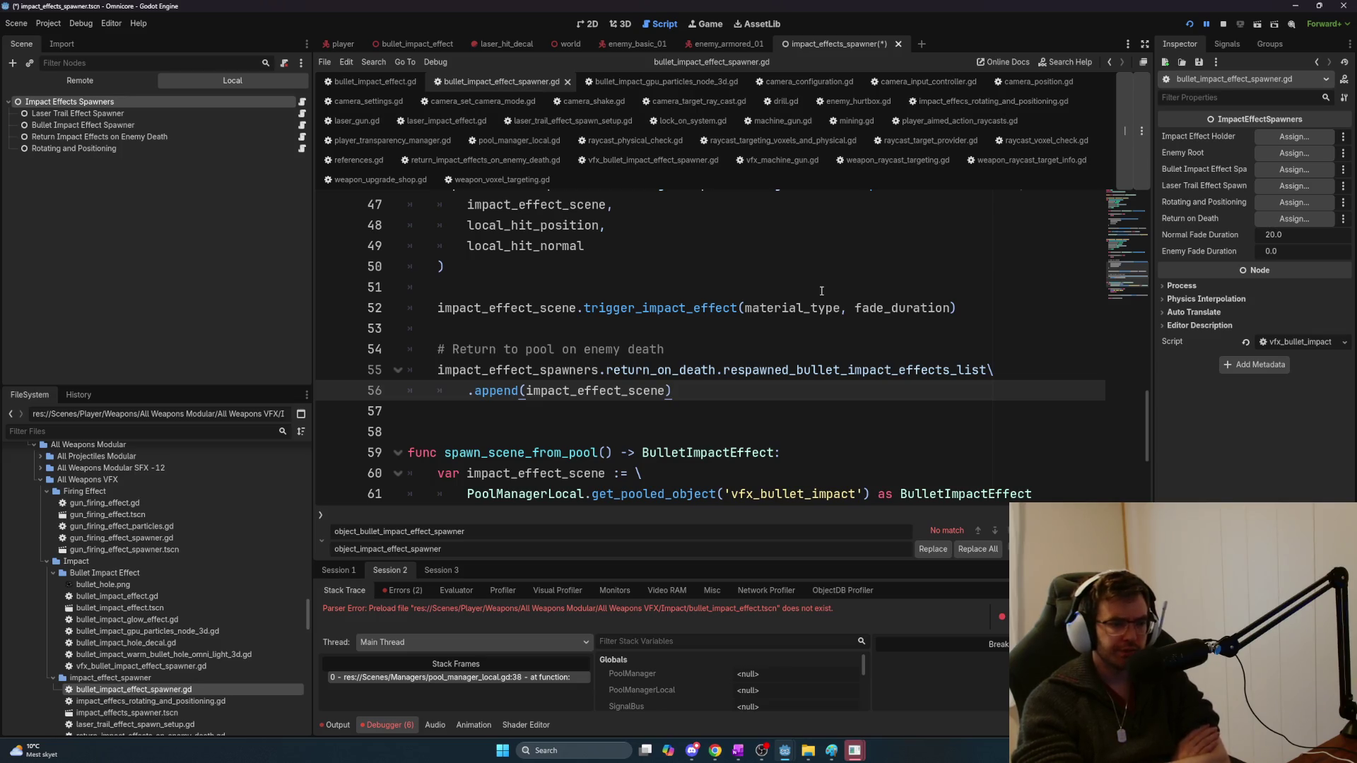
{"action": "double_click", "coordinate": [661, 369]}
Replace respawned_bullet_impact_effects_list on line 55 with spawned_bullet_impact_effects_list from the enemy-death script.
{"action": "double_click", "coordinate": [870, 370]}
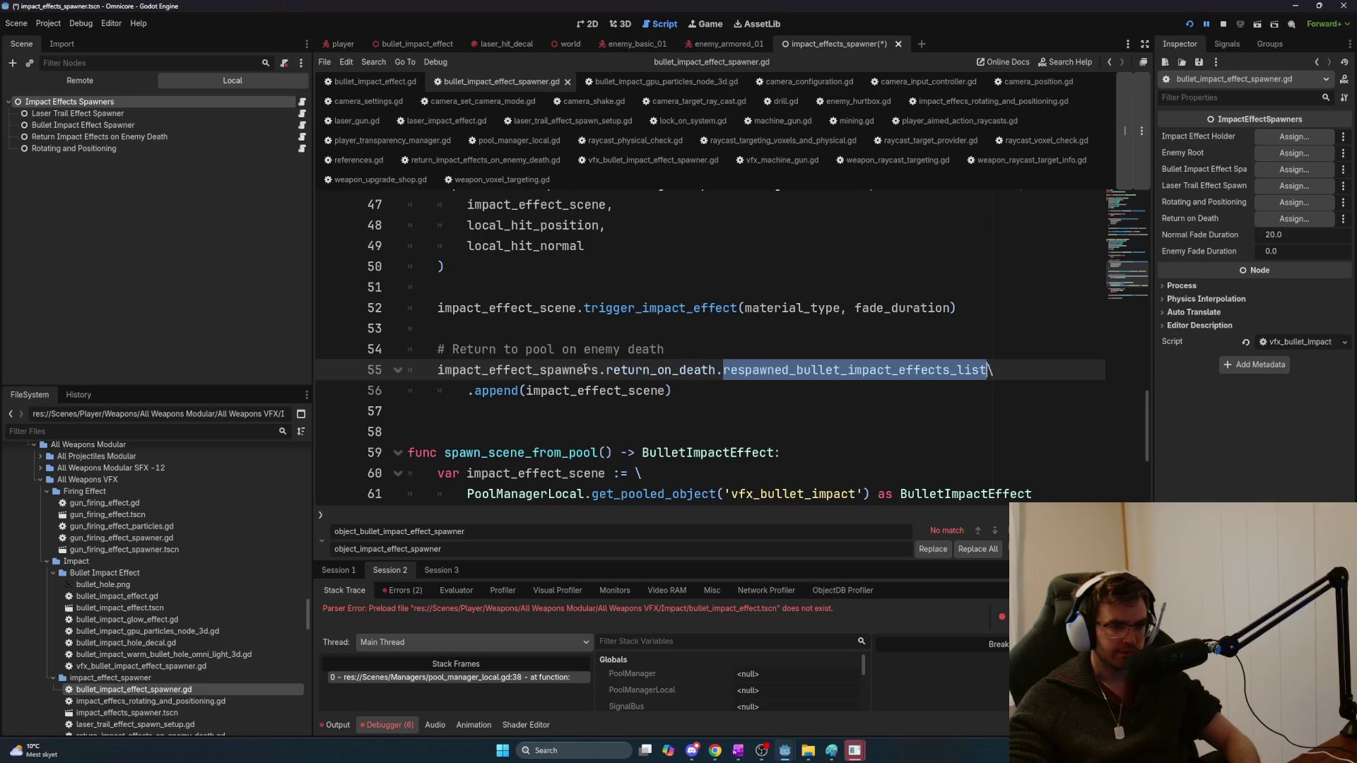
{"action": "double_click", "coordinate": [832, 369]}
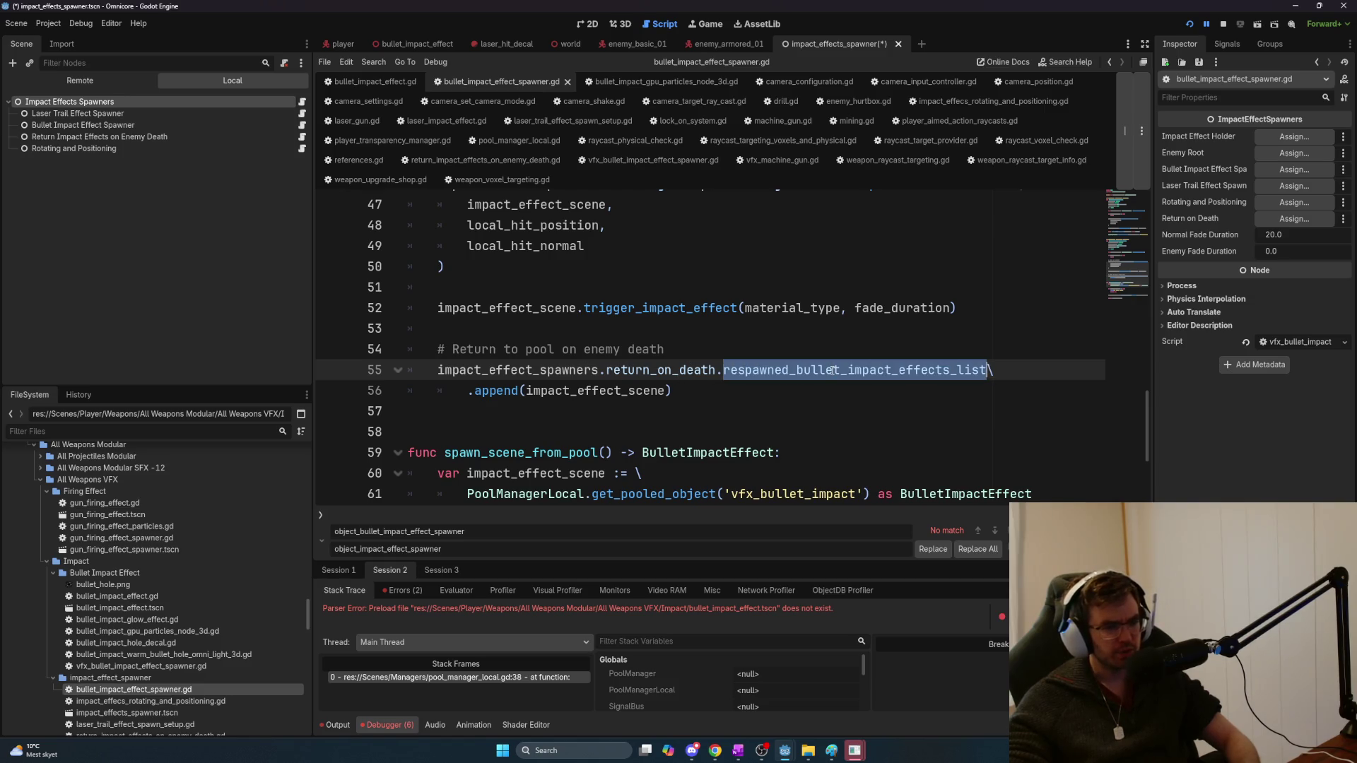
{"action": "left_click", "coordinate": [301, 138]}
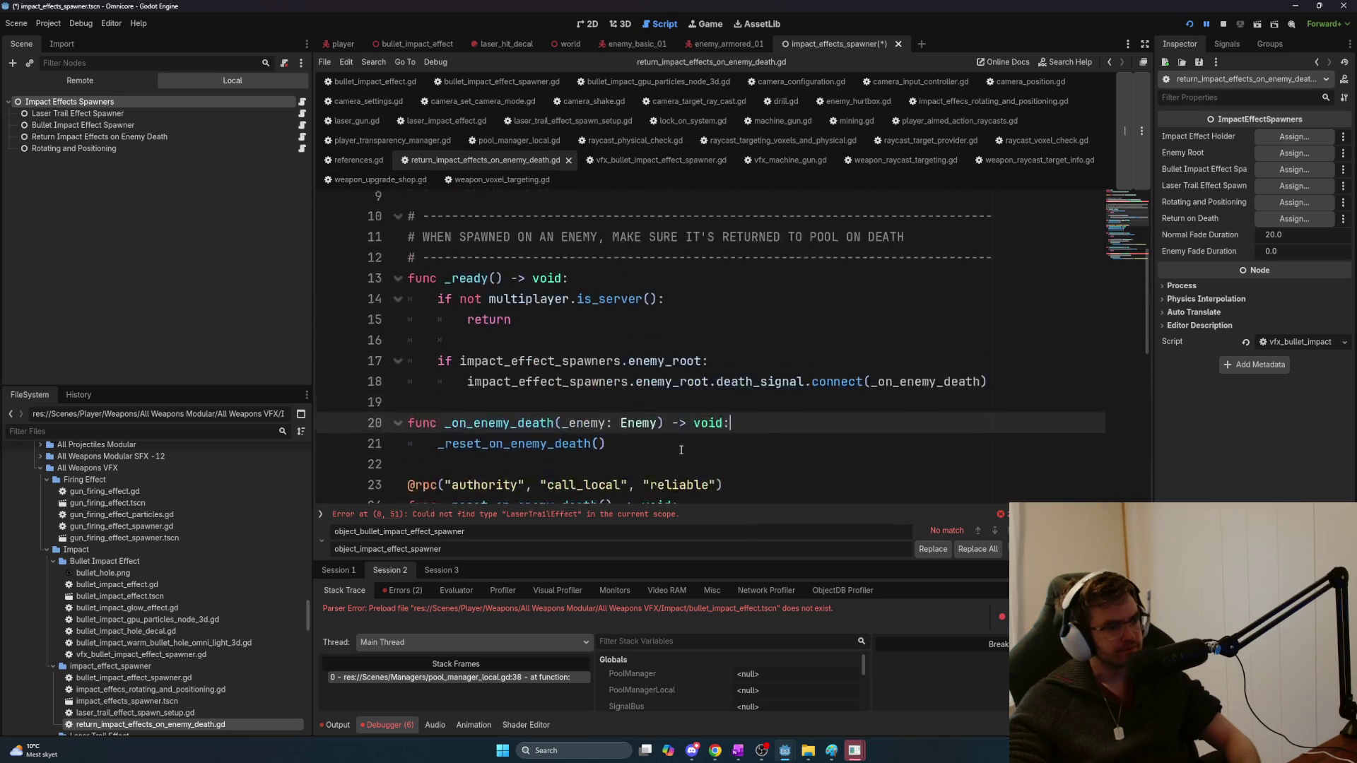
{"action": "scroll", "coordinate": [680, 449], "scroll_direction": "up", "scroll_amount": 3}
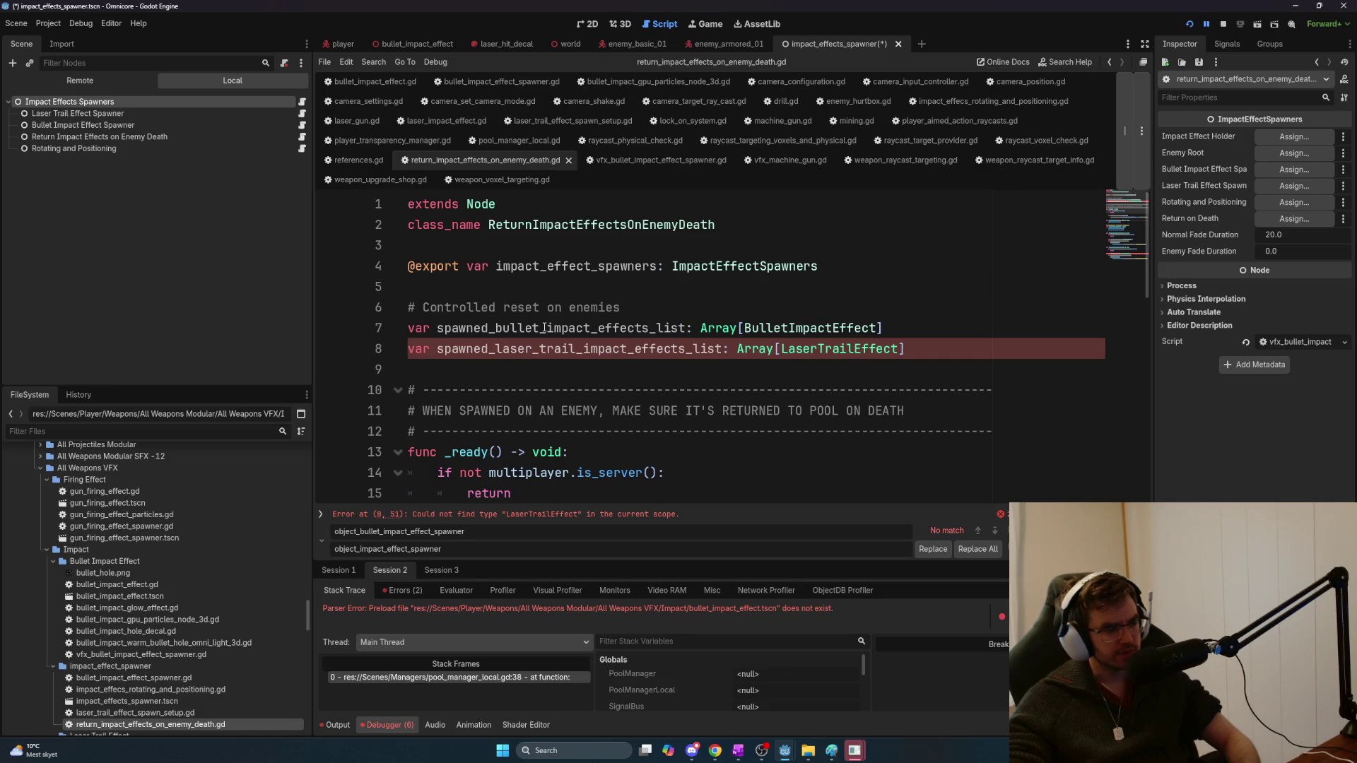
{"action": "double_click", "coordinate": [564, 330]}
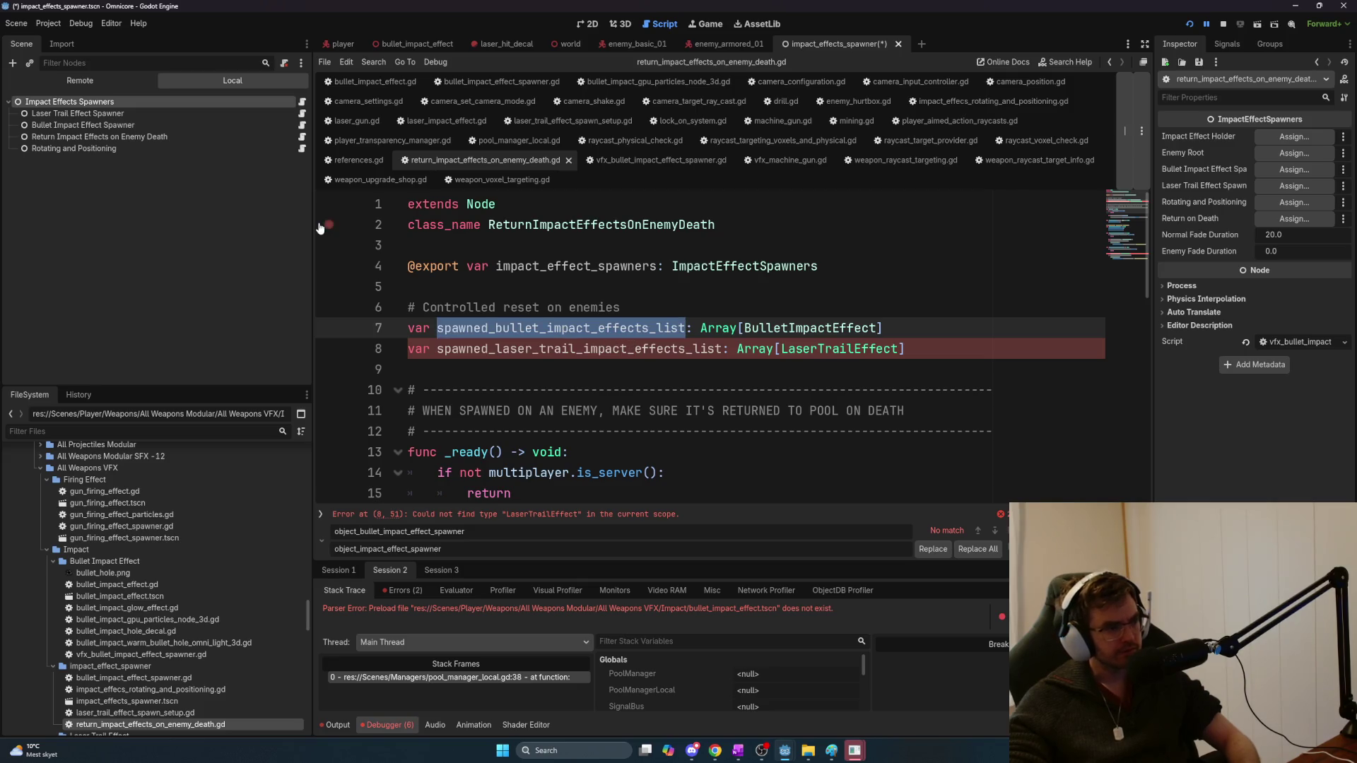
{"action": "left_click", "coordinate": [302, 126]}
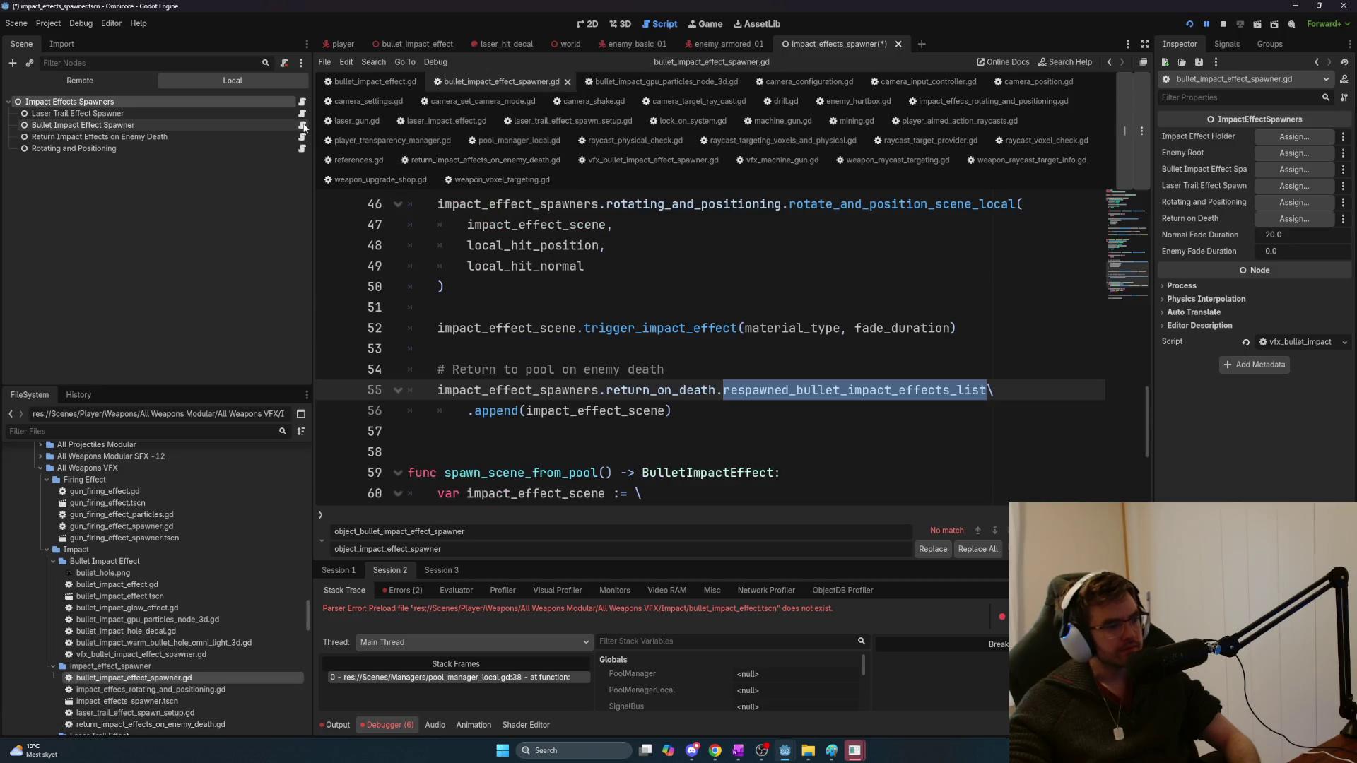
{"action": "double_click", "coordinate": [791, 389]}
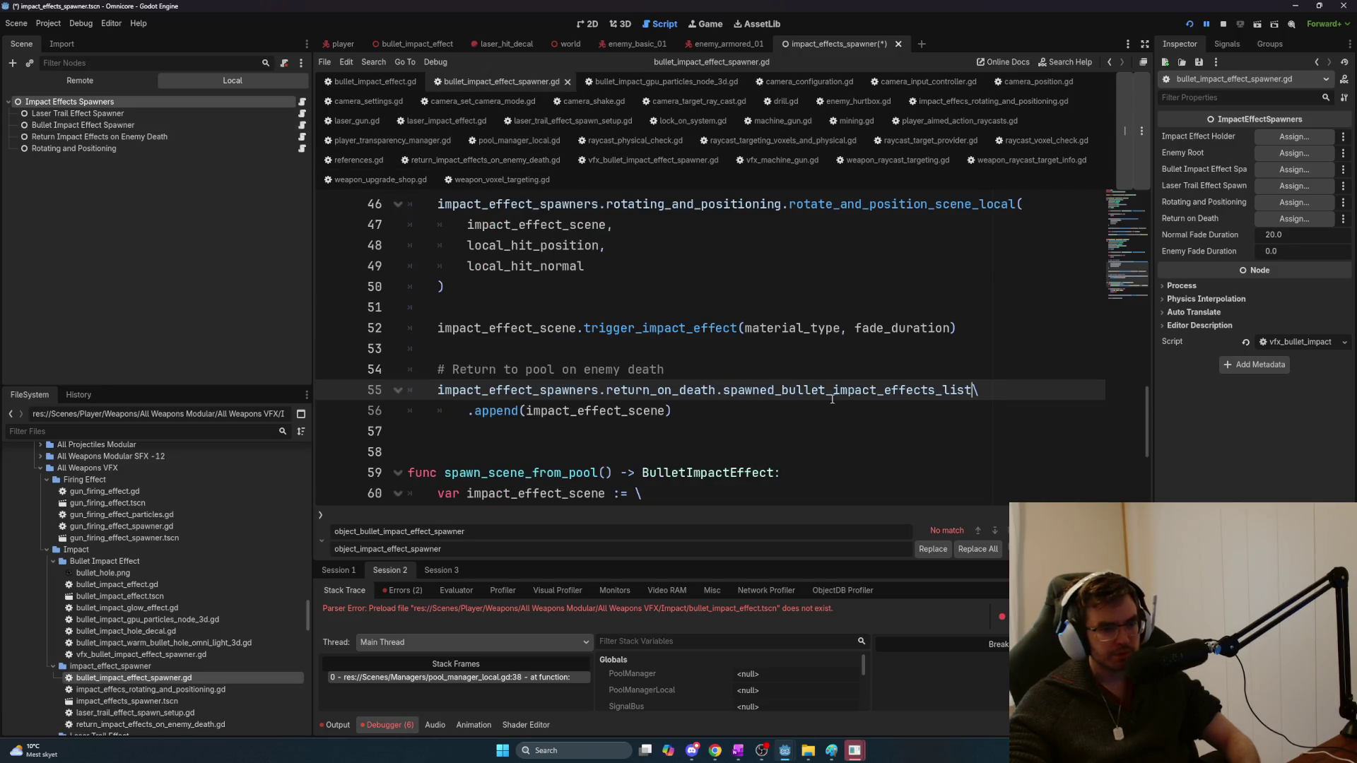
{"action": "key", "text": "ctrl+v"}
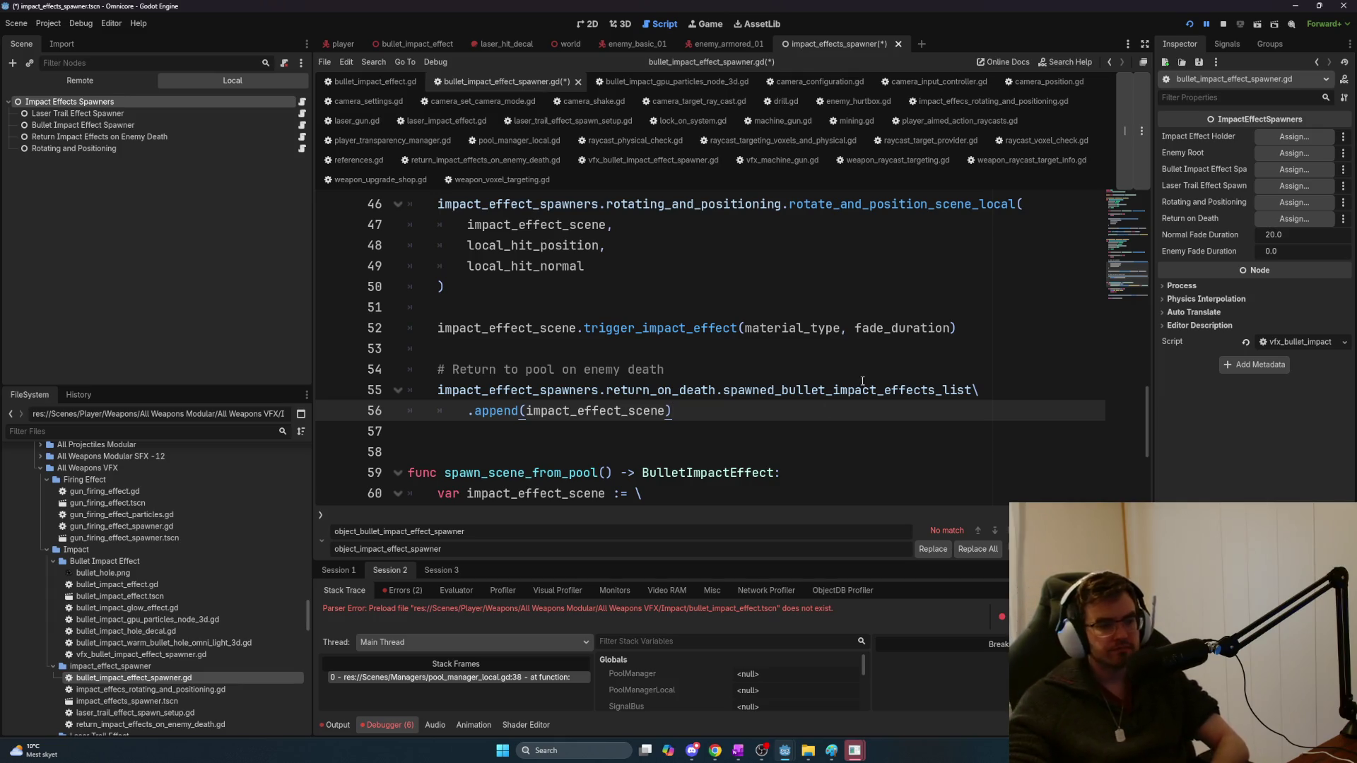
Delete the empty line 57 and save bullet_impact_effect_spawner.gd.
{"action": "left_click", "coordinate": [580, 430]}
{"action": "key", "text": "BackSpace"}
{"action": "scroll", "coordinate": [621, 400], "scroll_direction": "down", "scroll_amount": 3}
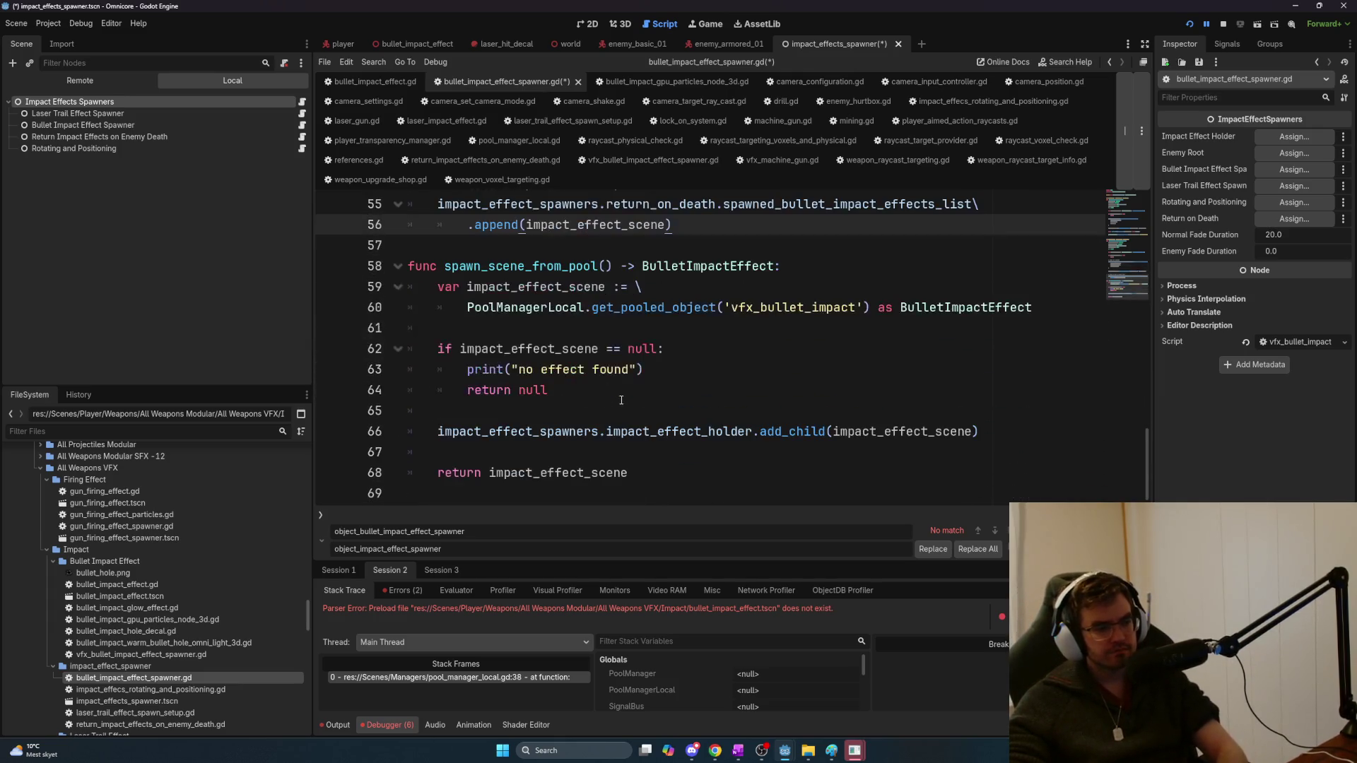
{"action": "left_click", "coordinate": [687, 495]}
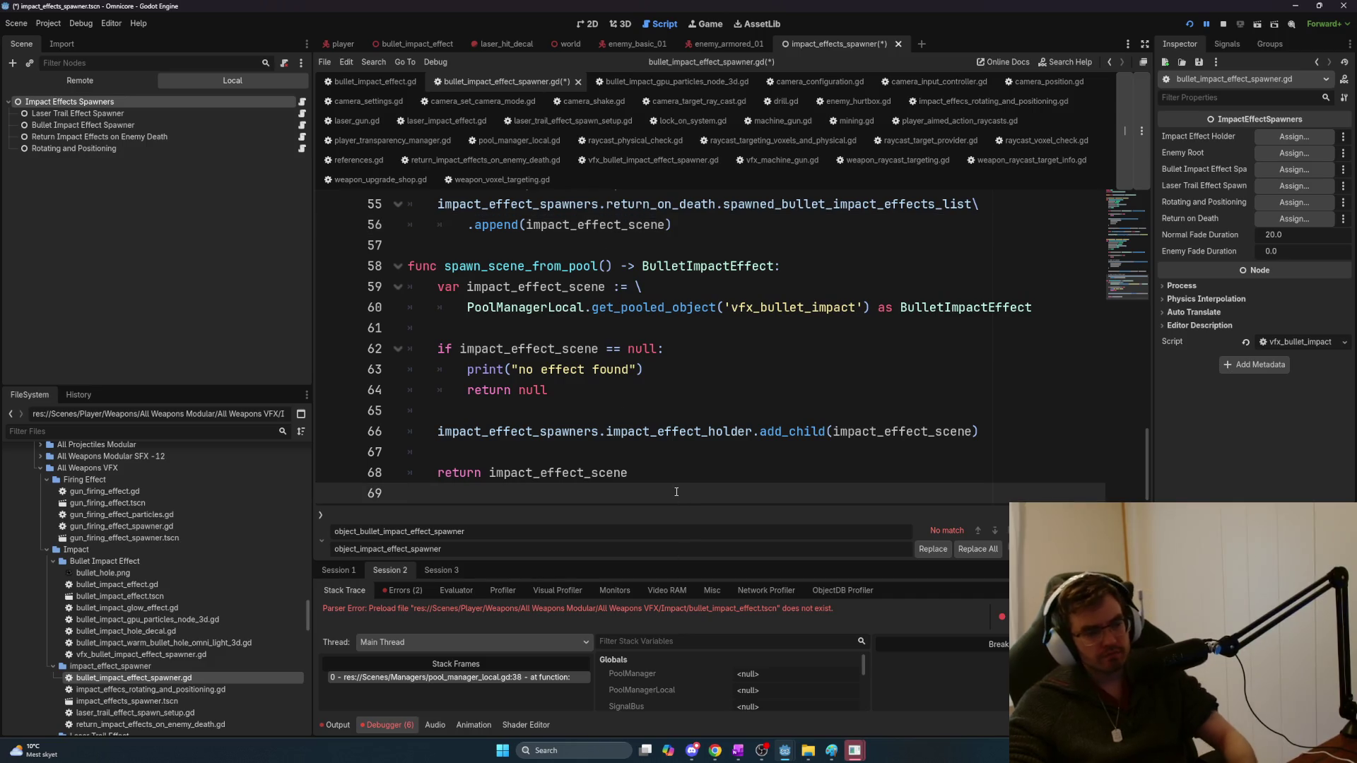
{"action": "key", "text": "ctrl+s"}
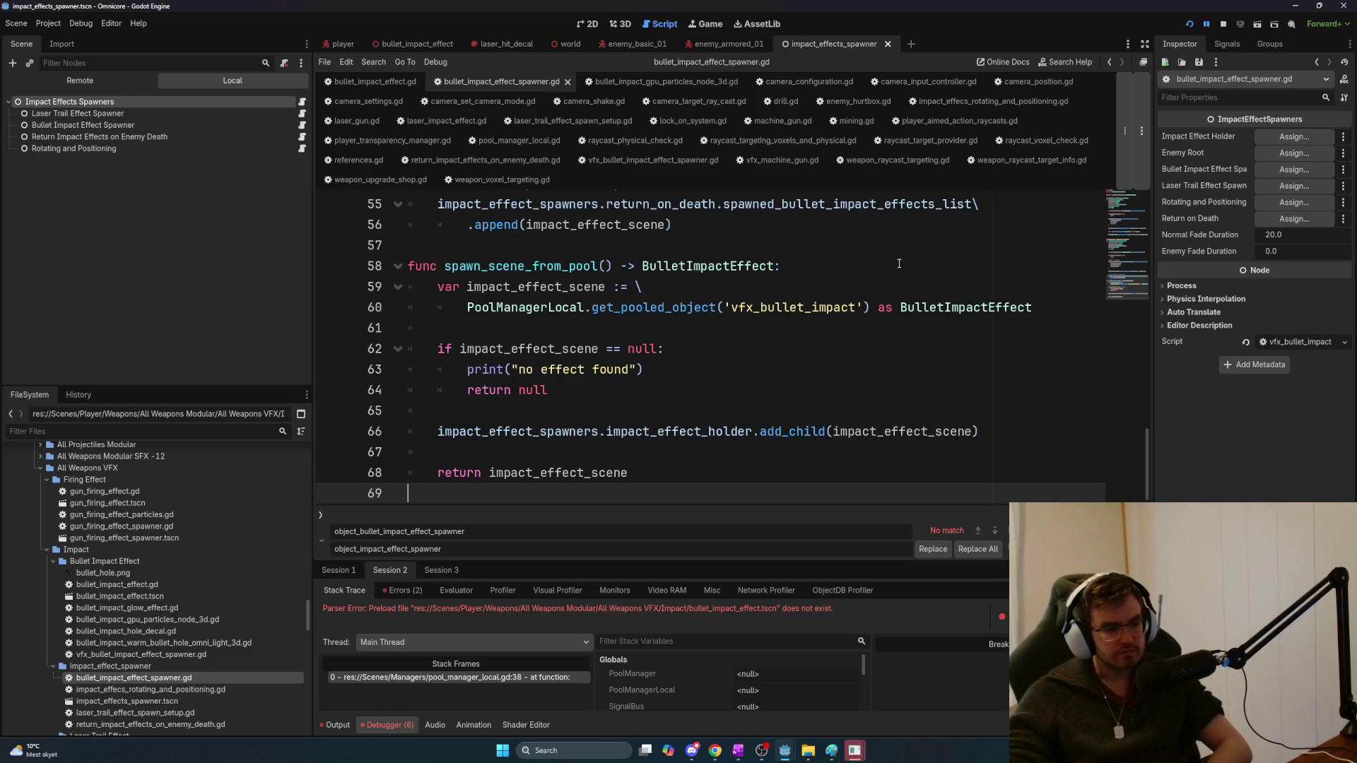
Jump from the debugger to the failing preload at pool_manager_local.gd line 38.
{"action": "scroll", "coordinate": [913, 295], "scroll_direction": "up", "scroll_amount": 4}
{"action": "scroll", "coordinate": [913, 295], "scroll_direction": "down", "scroll_amount": 4}
{"action": "left_click", "coordinate": [456, 677]}
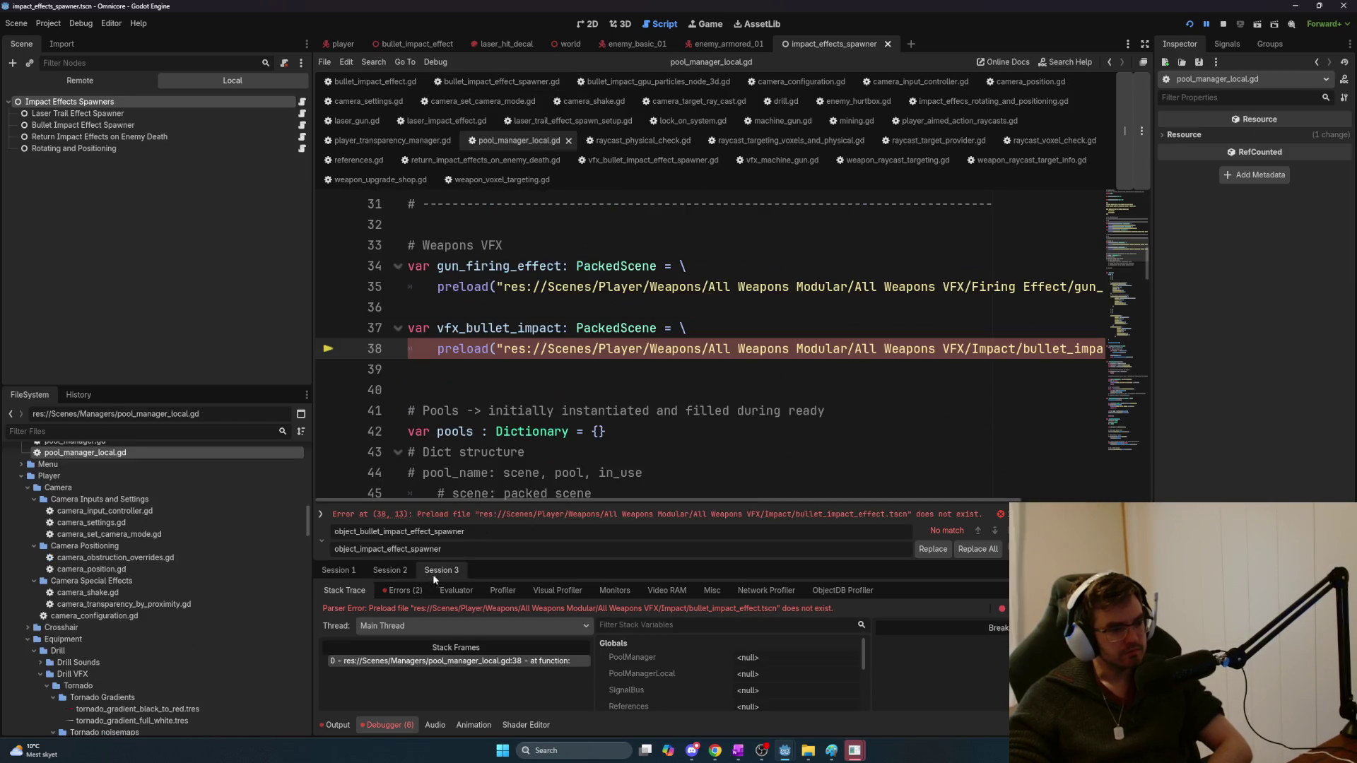
{"action": "left_click", "coordinate": [349, 568]}
{"action": "left_click", "coordinate": [385, 574]}
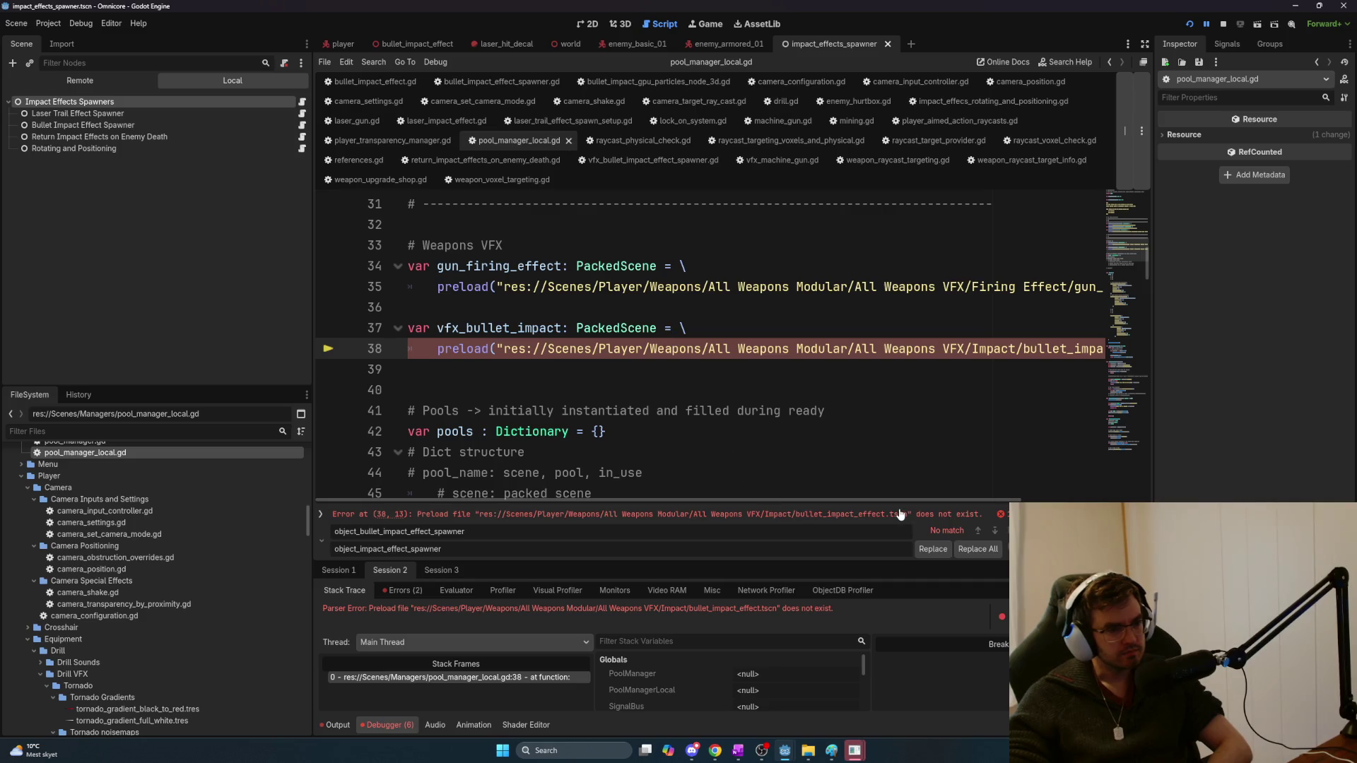
{"action": "left_click_drag", "start_coordinate": [948, 502], "coordinate": [1073, 502]}
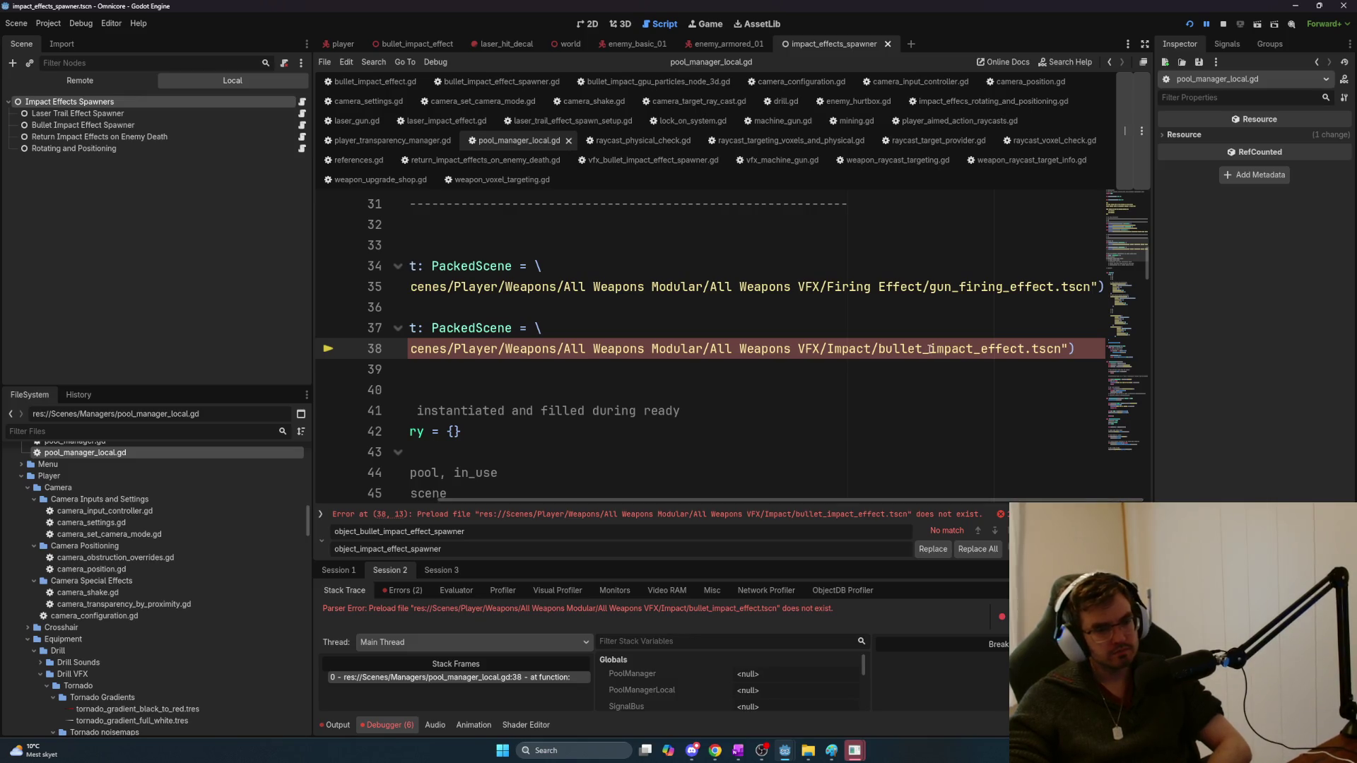
{"action": "left_click_drag", "start_coordinate": [930, 348], "coordinate": [878, 349]}
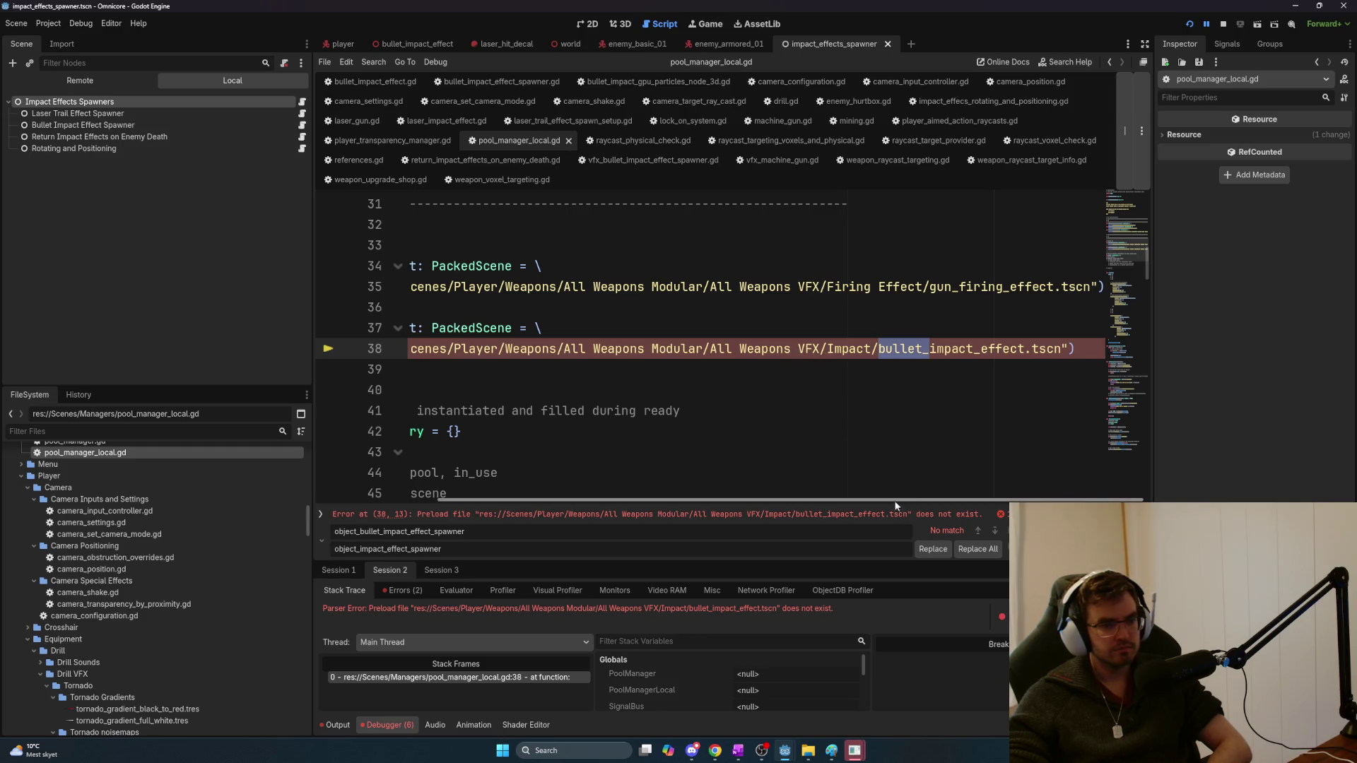
{"action": "left_click", "coordinate": [871, 516]}
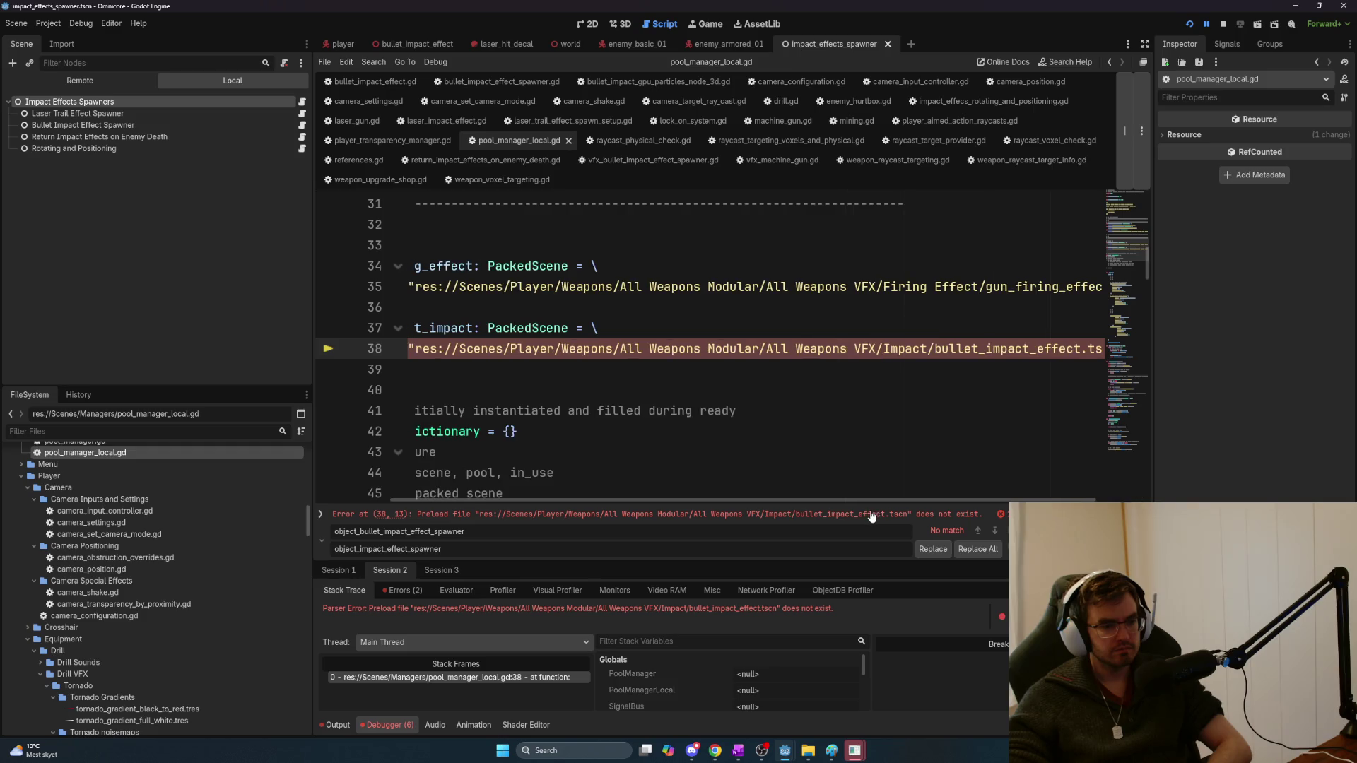
Filter FileSystem for bullet_impact_effect and delete the broken preload path on line 38.
{"action": "left_click", "coordinate": [186, 424]}
{"action": "type", "text": "bullet_impac"}
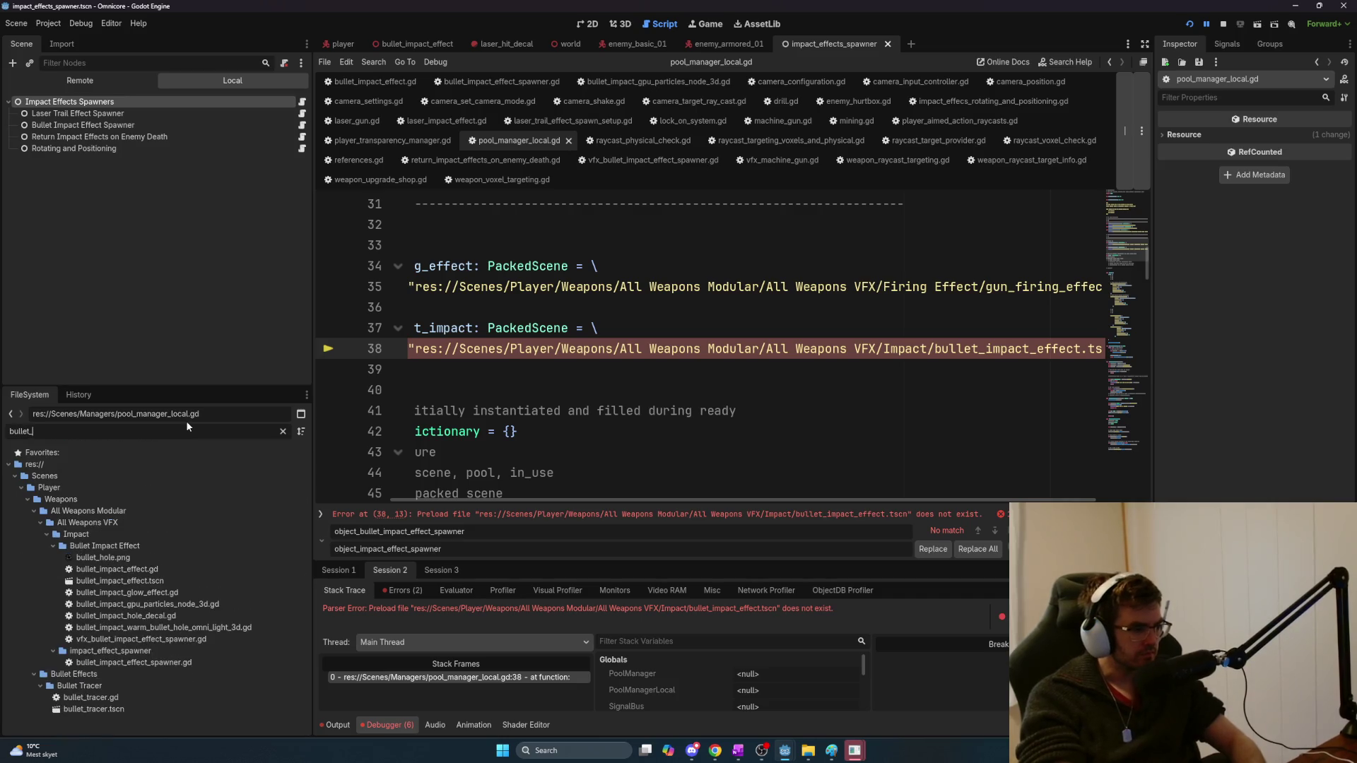
{"action": "type", "text": "t_effect"}
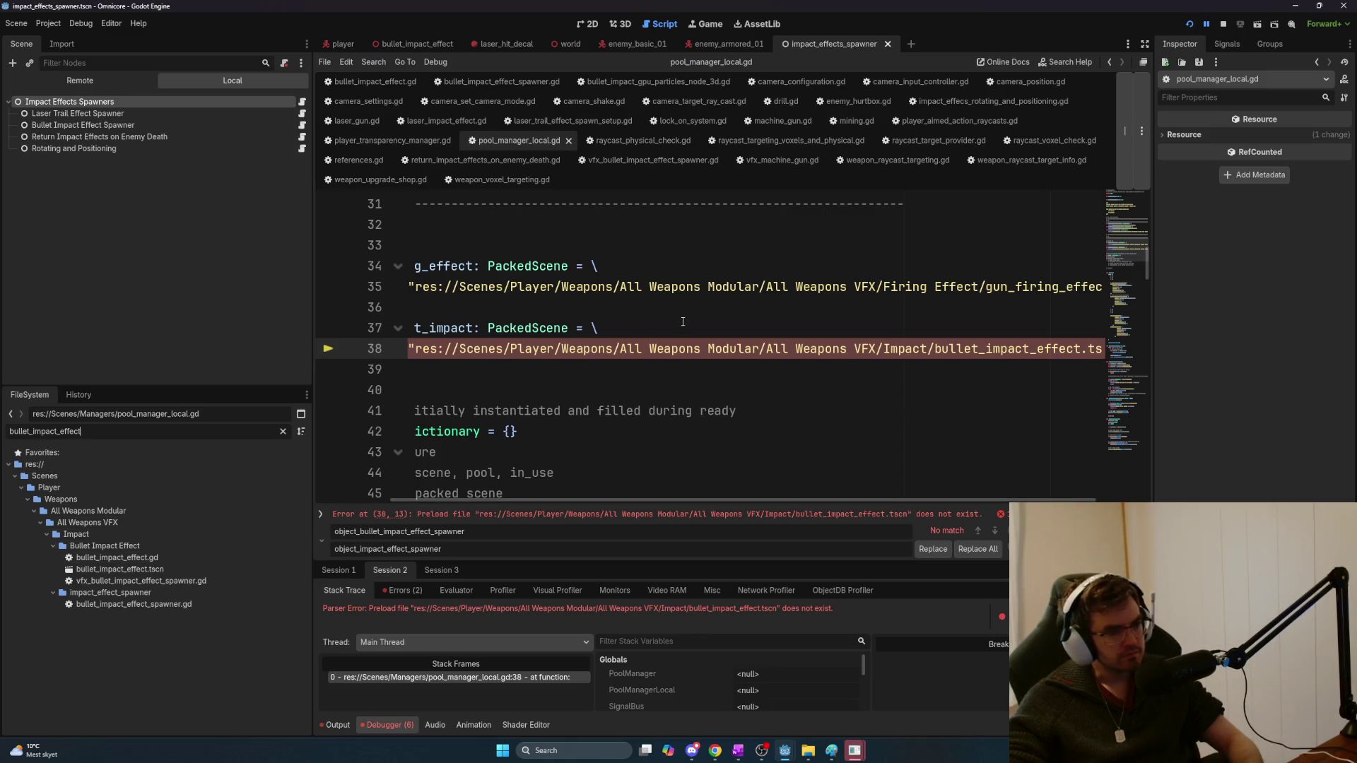
{"action": "double_click", "coordinate": [523, 350]}
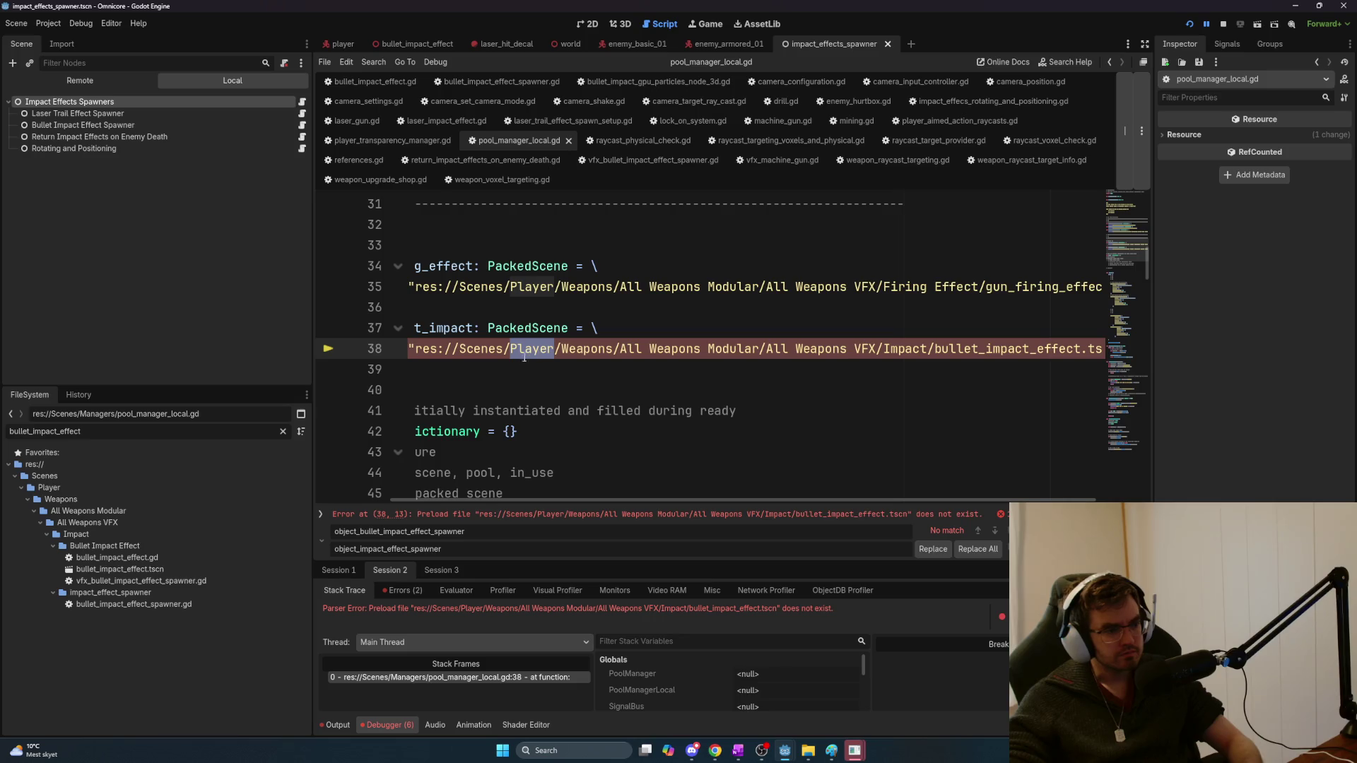
{"action": "left_click", "coordinate": [417, 349]}
{"action": "key", "text": "ctrl+shift+Right"}
{"action": "key", "text": "ctrl+shift+Right"}
{"action": "key", "text": "ctrl+shift+Right"}
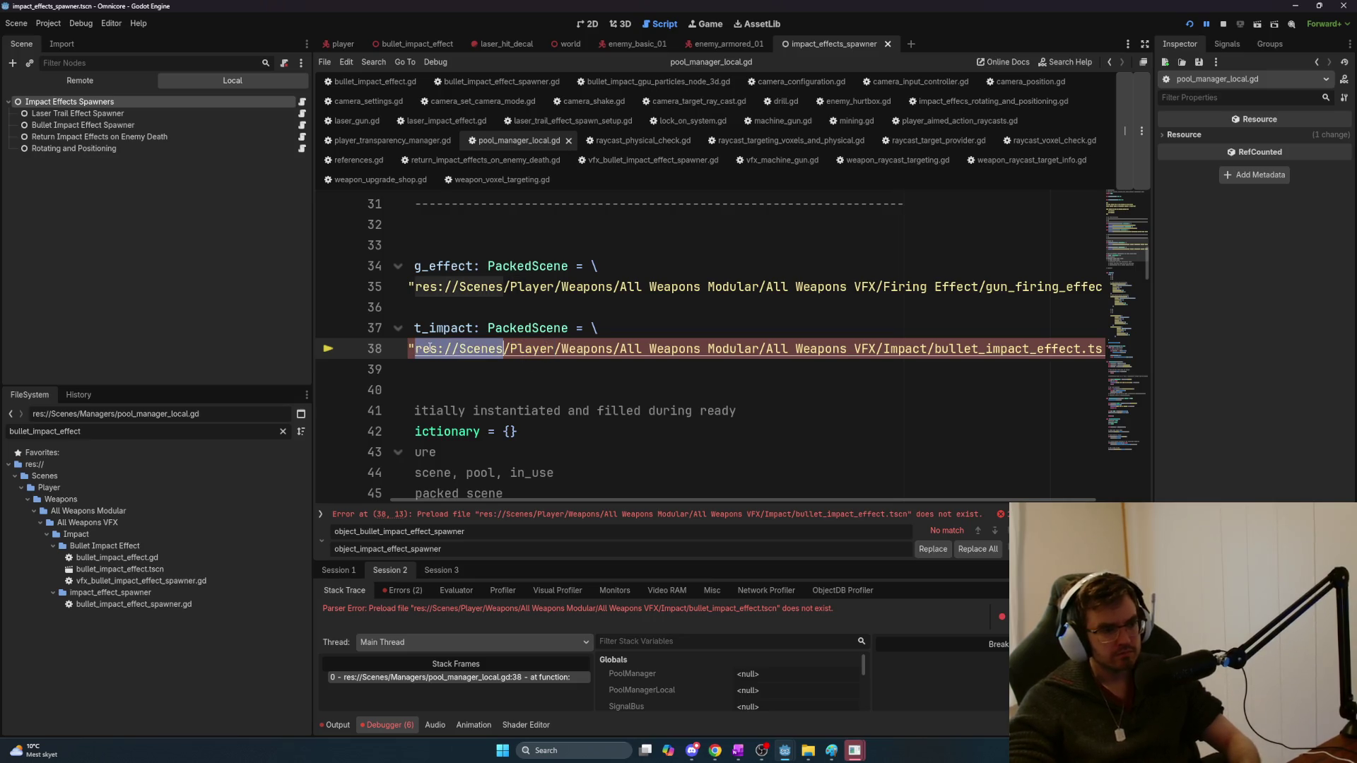
{"action": "key", "text": "shift+End"}
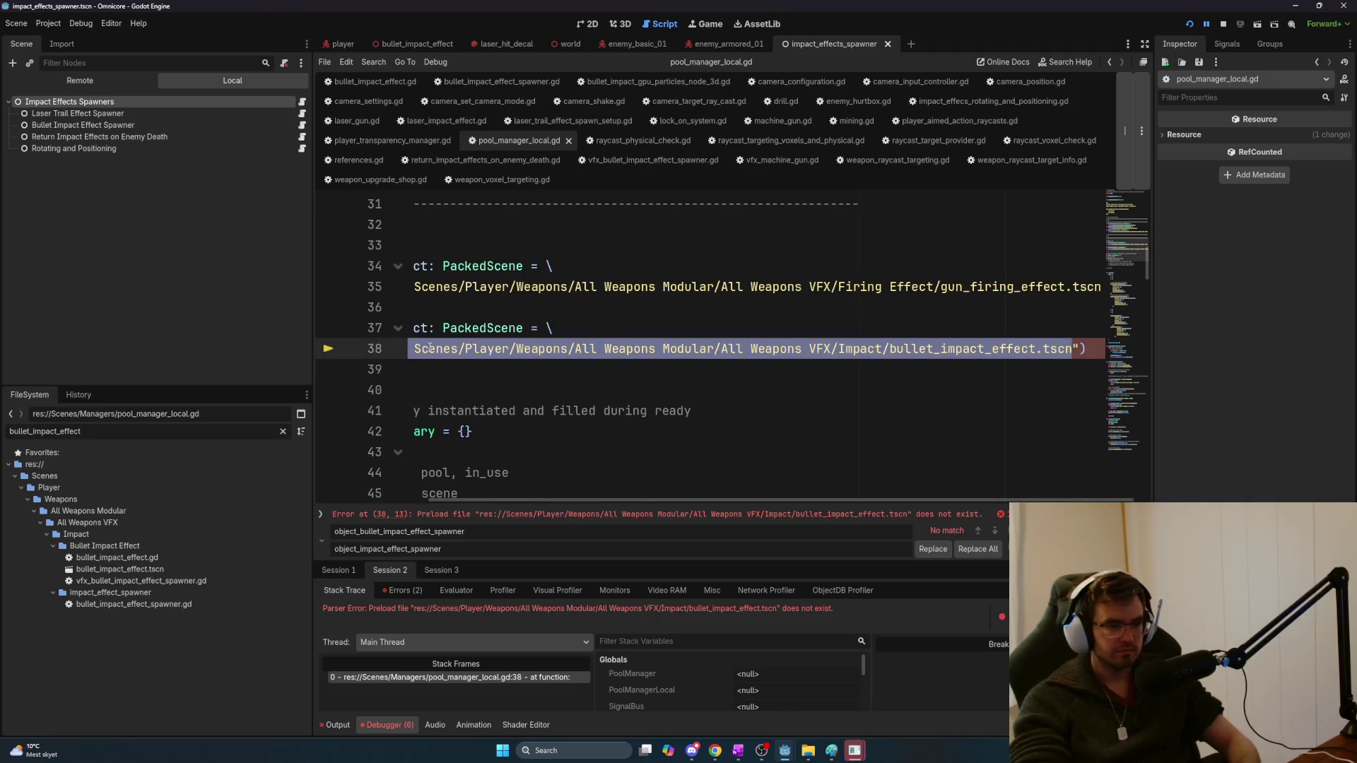
{"action": "key", "text": "BackSpace"}
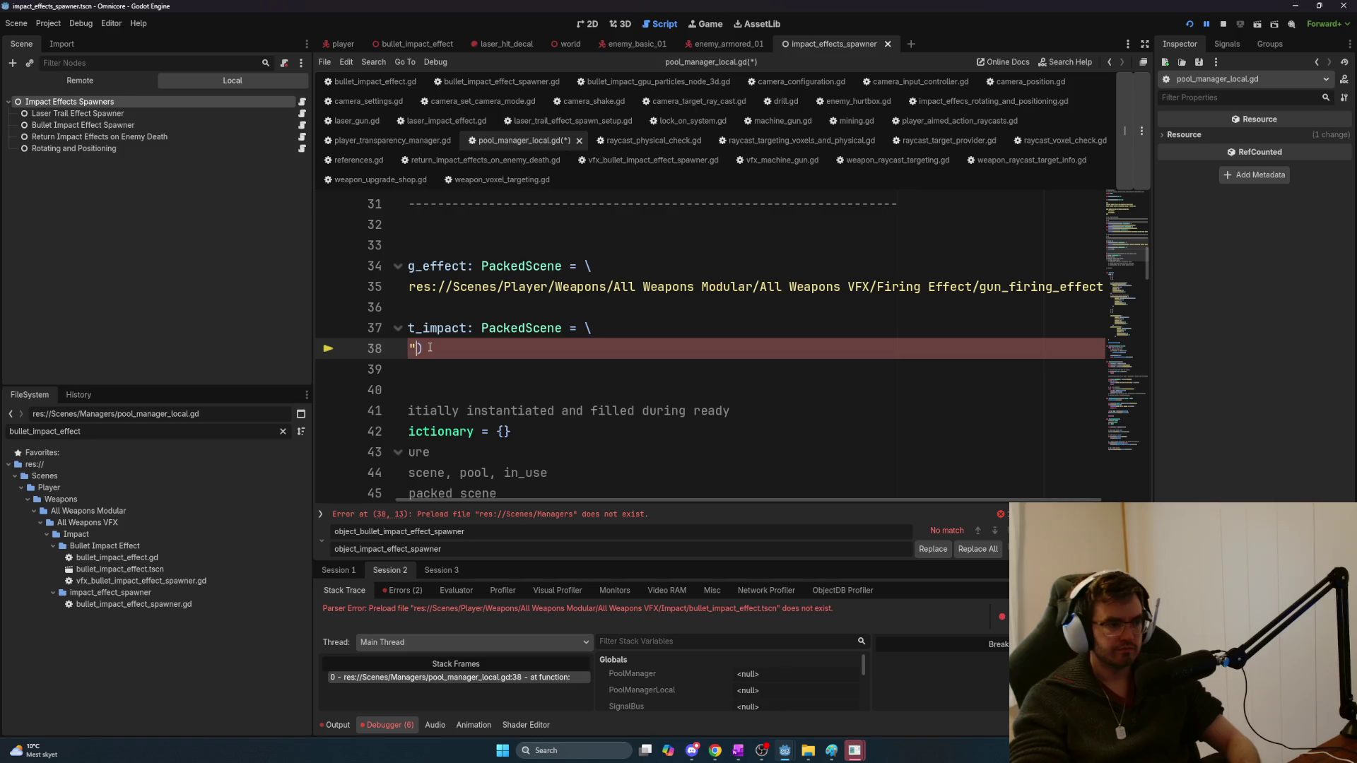
{"action": "key", "text": "BackSpace"}
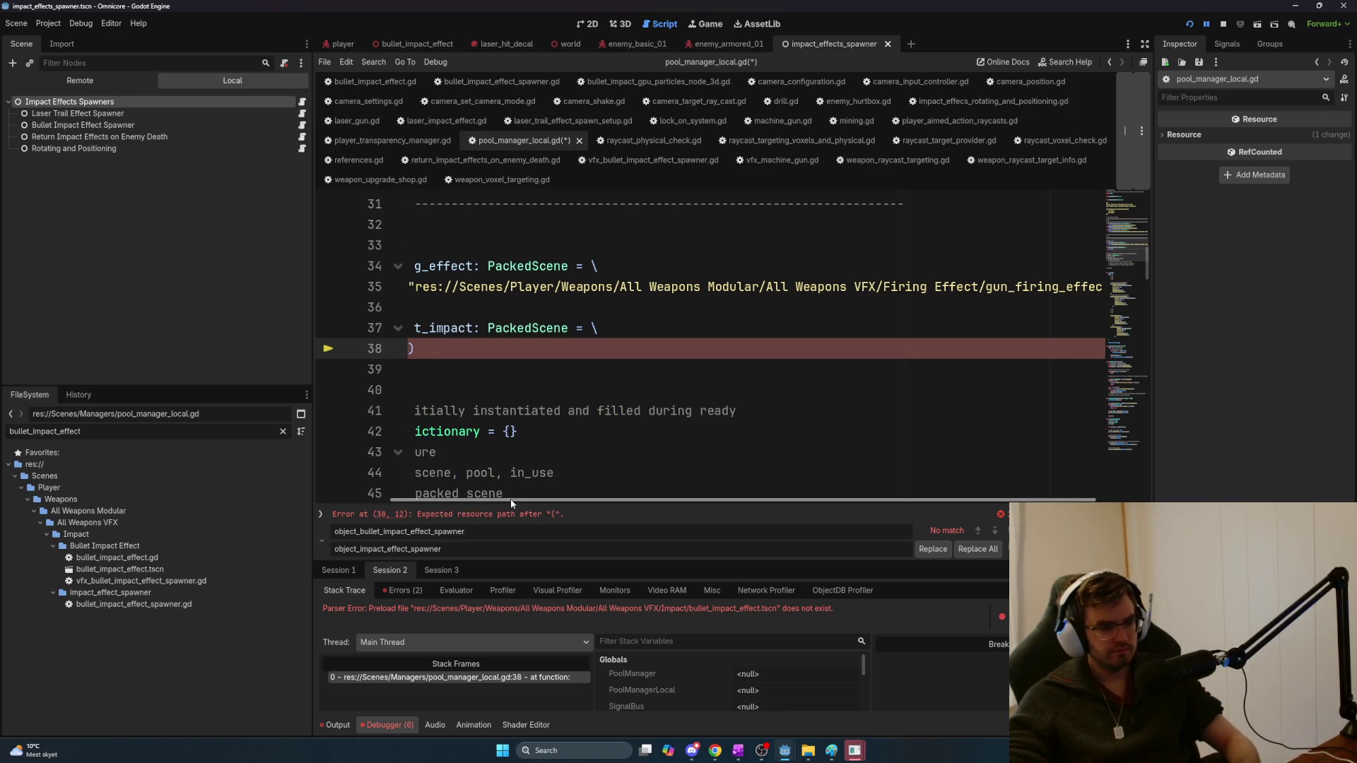
Insert the bullet_impact_effect.tscn path into preload() on line 38 and save pool_manager_local.gd.
{"action": "left_click_drag", "start_coordinate": [472, 500], "coordinate": [396, 503]}
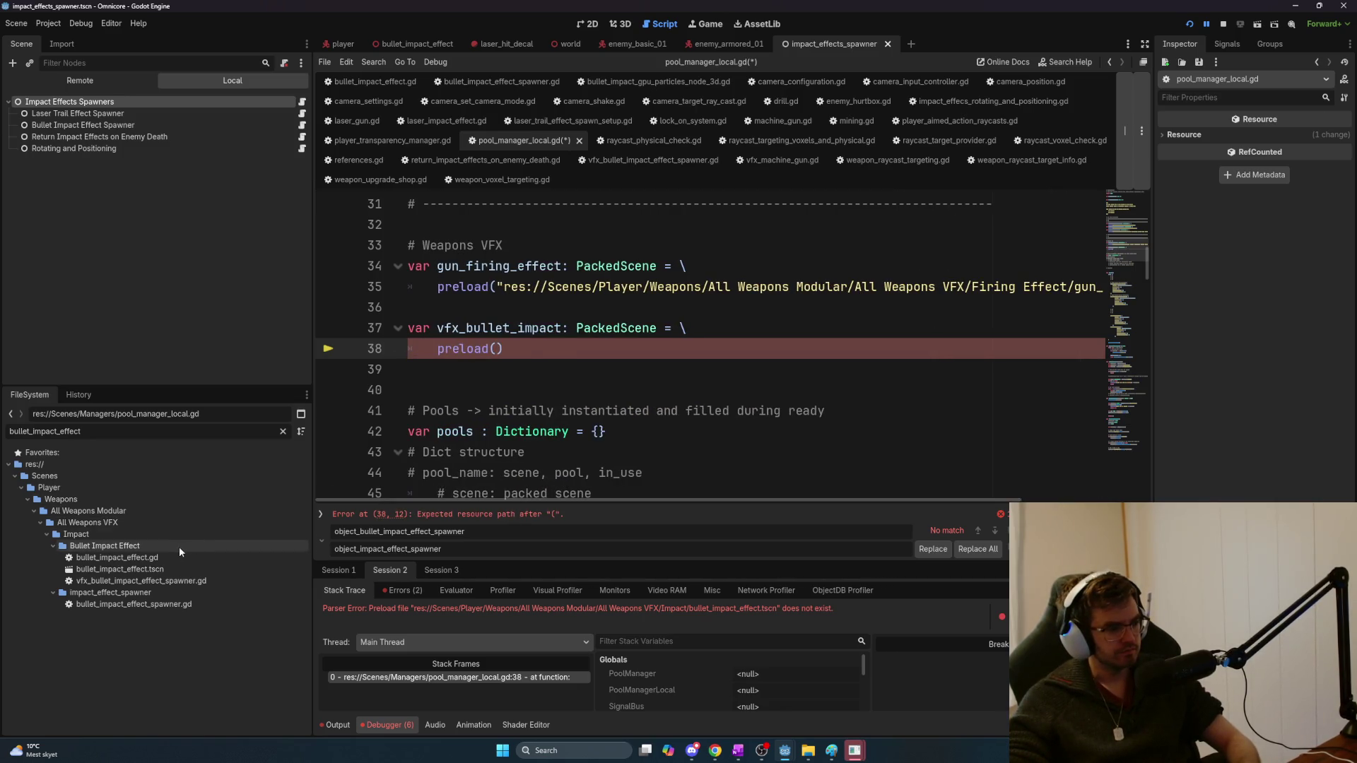
{"action": "mouse_move", "coordinate": [134, 569]}
{"action": "left_mouse_down"}
{"action": "mouse_move", "coordinate": [455, 339]}
{"action": "mouse_move", "coordinate": [492, 361]}
{"action": "left_mouse_up"}
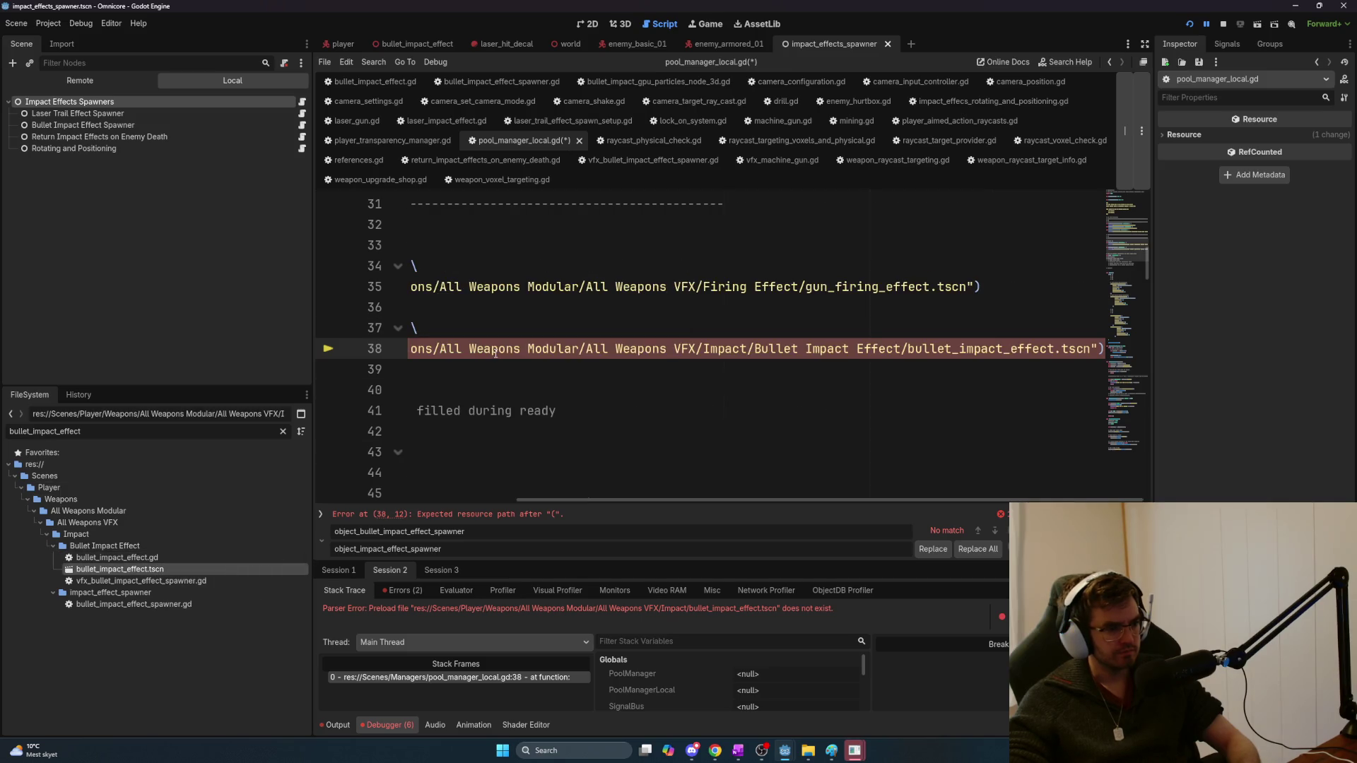
{"action": "left_click", "coordinate": [601, 390]}
{"action": "key", "text": "ctrl+s"}
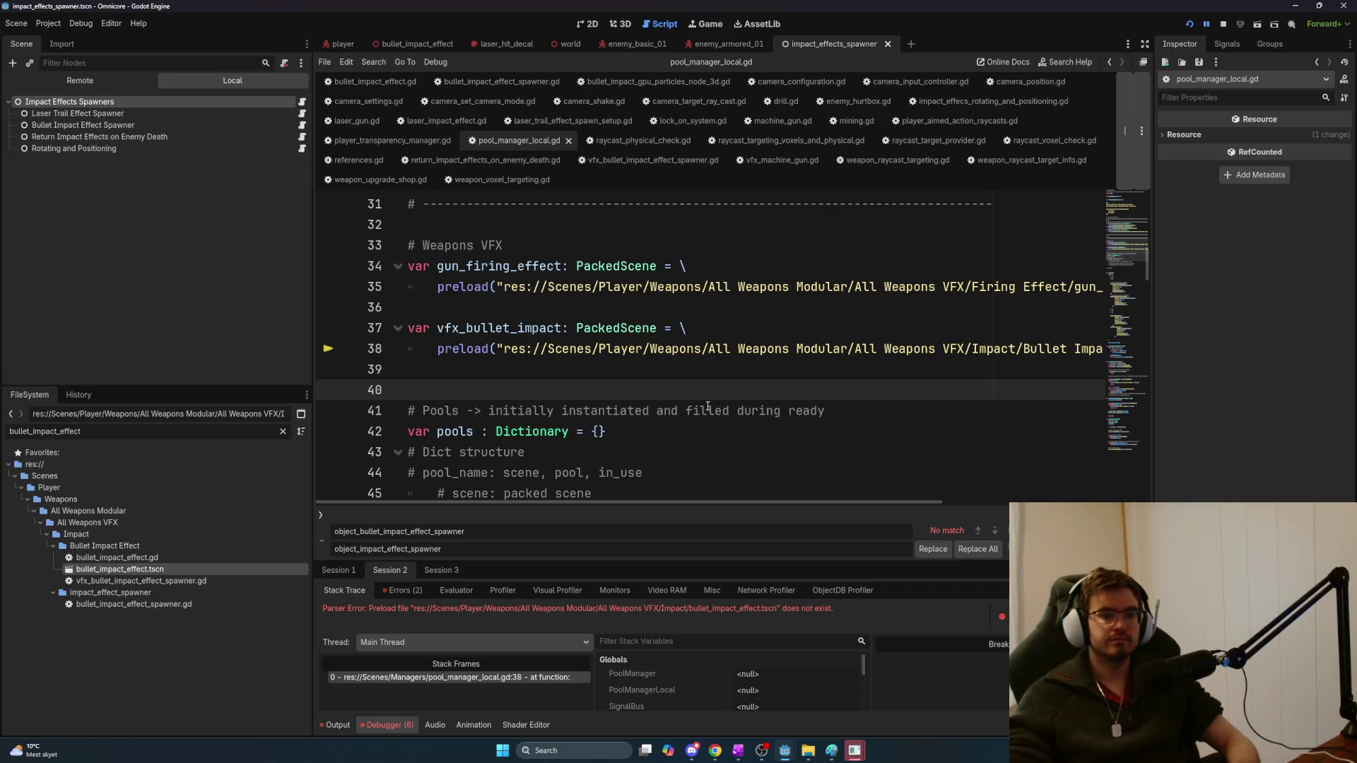
Remove the extra blank line below the preload and go back to bullet_impact_effect_spawner.gd.
{"action": "mouse_move", "coordinate": [798, 508]}
{"action": "left_mouse_down"}
{"action": "mouse_move", "coordinate": [999, 510]}
{"action": "mouse_move", "coordinate": [755, 502]}
{"action": "left_mouse_up"}
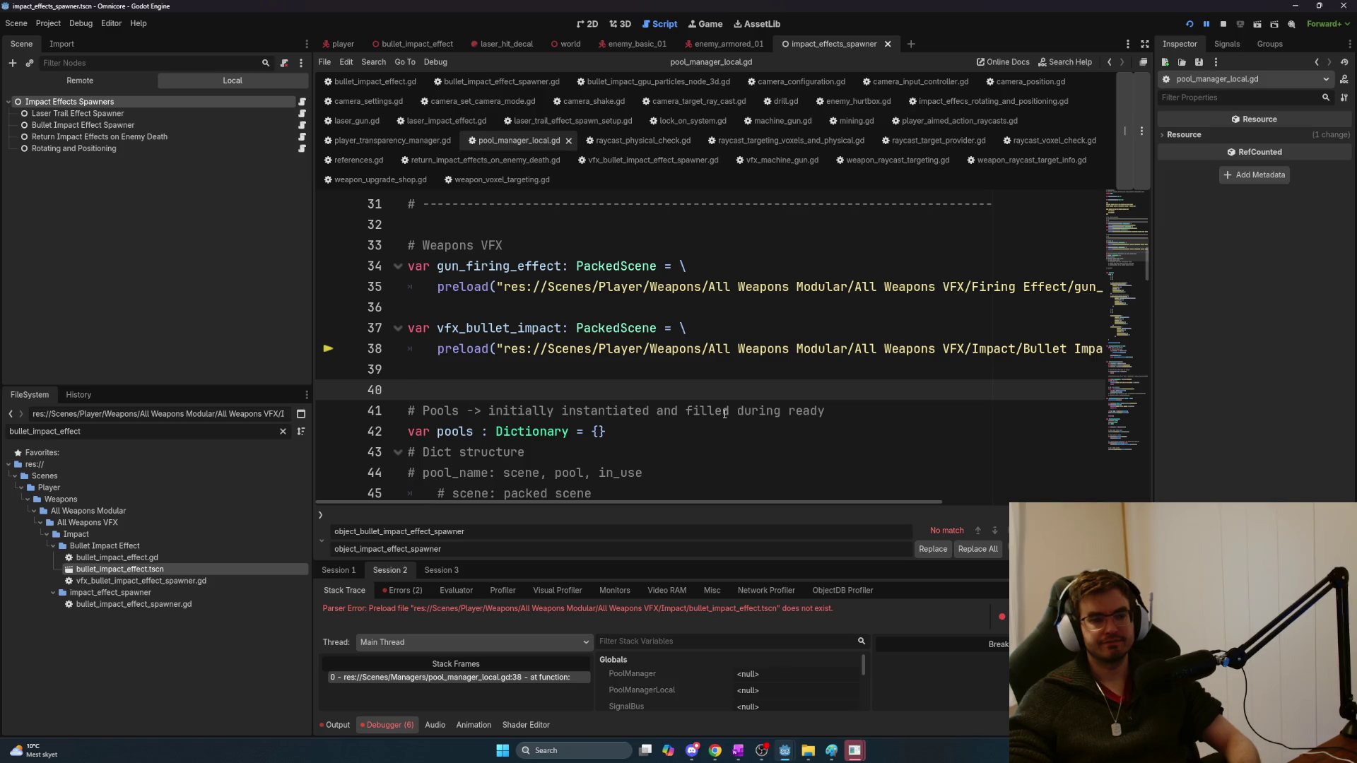
{"action": "key", "text": "BackSpace"}
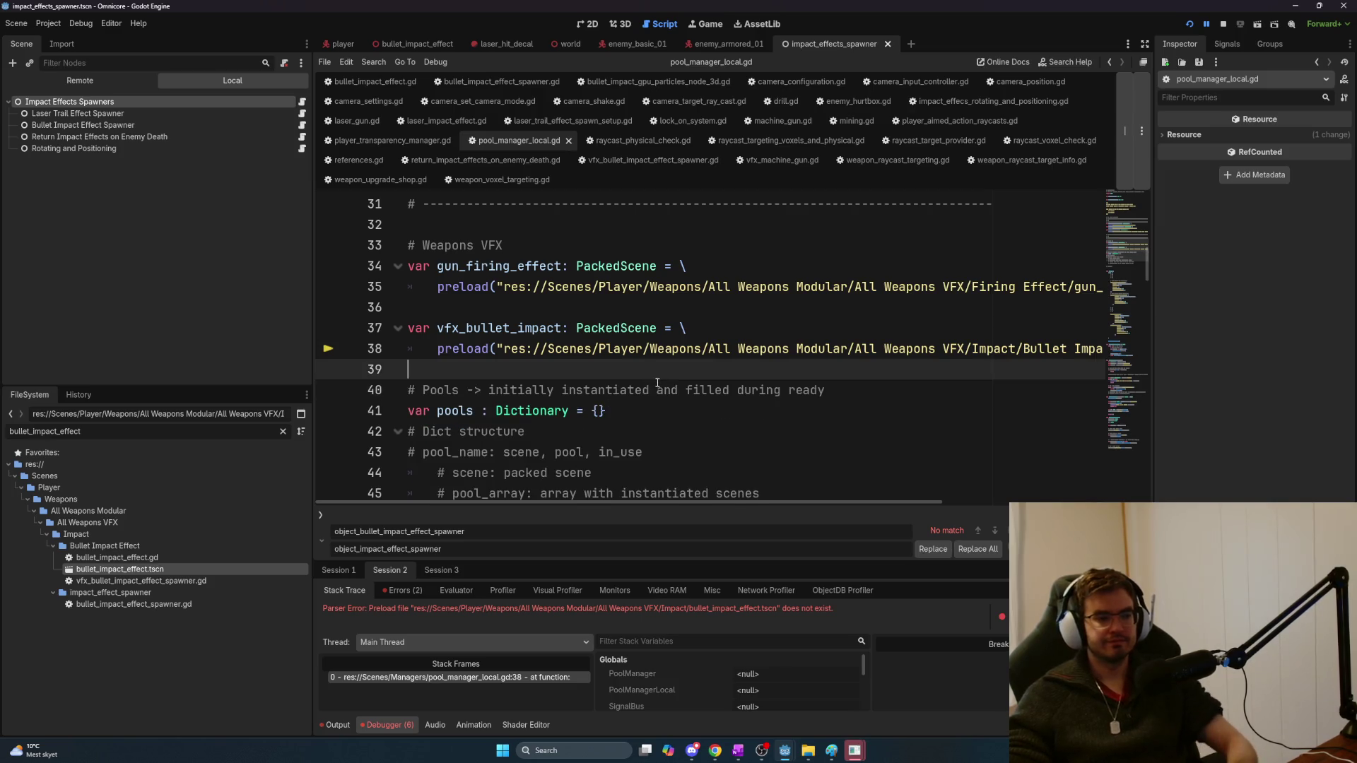
{"action": "left_click_drag", "start_coordinate": [410, 328], "coordinate": [410, 369]}
{"action": "left_click", "coordinate": [620, 369]}
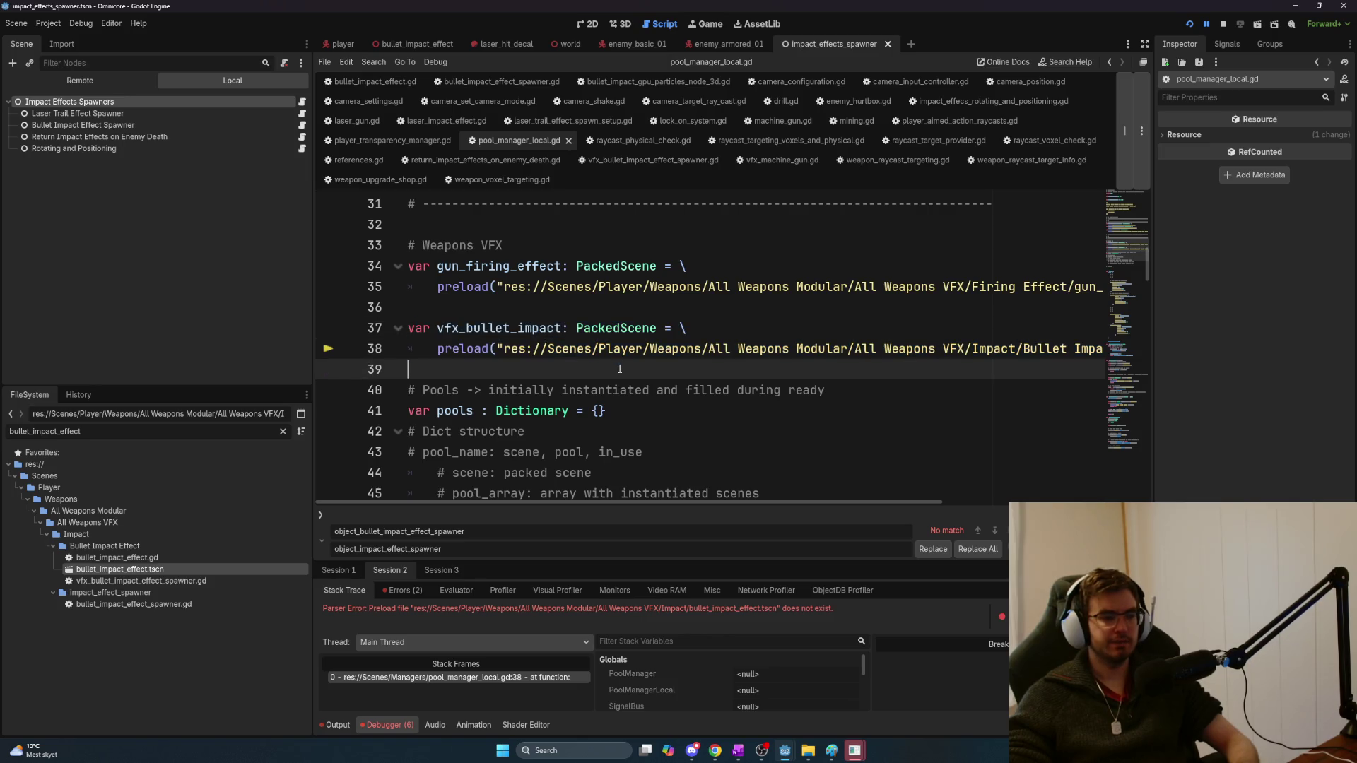
{"action": "left_click", "coordinate": [302, 126]}
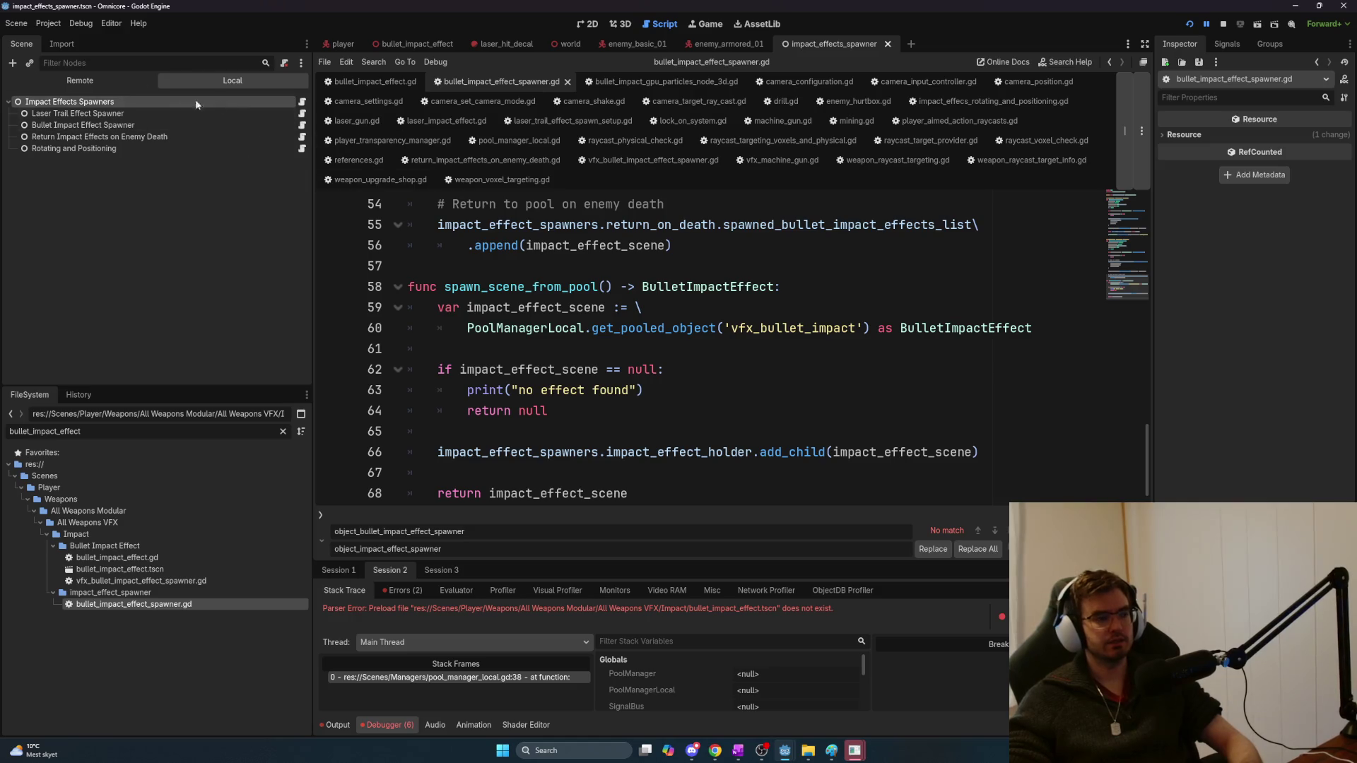
{"action": "key", "text": "ctrl+End"}
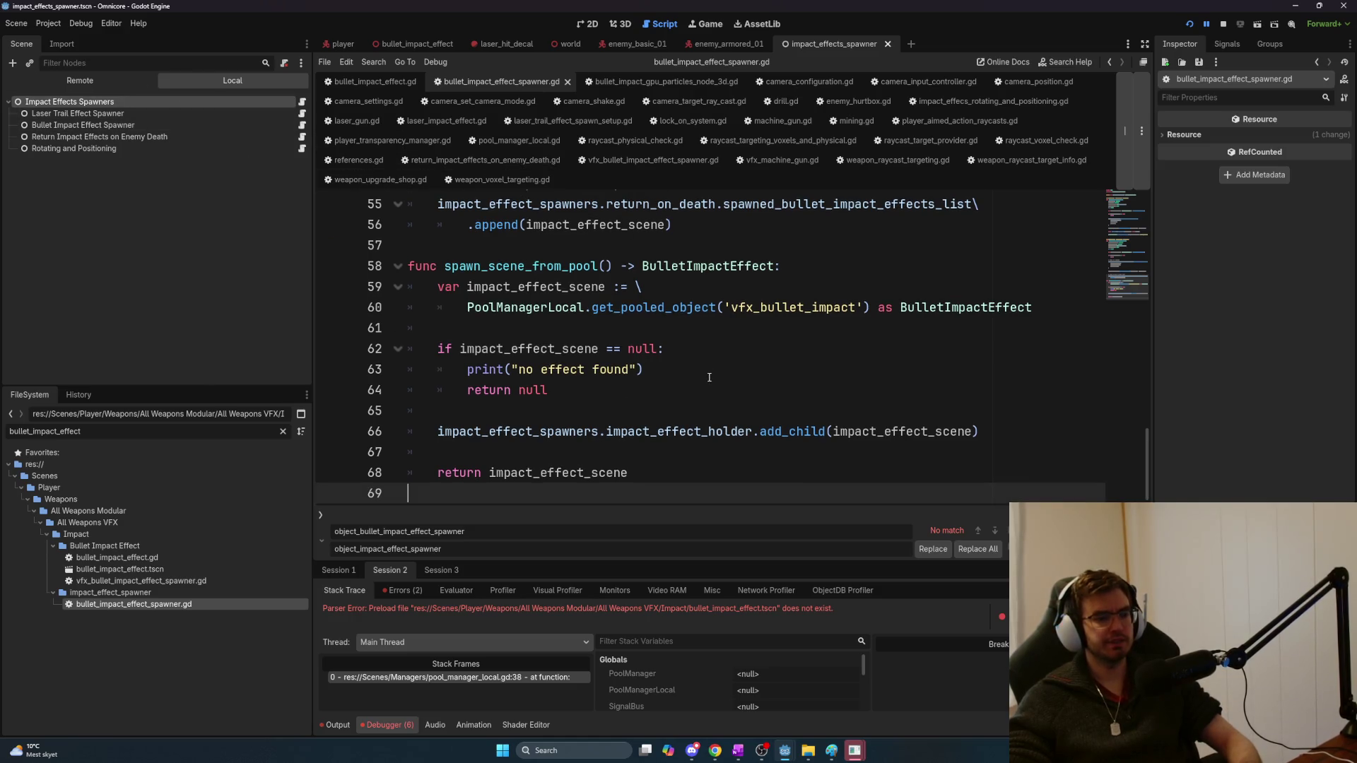
{"action": "key", "text": "shift+Up"}
{"action": "key", "text": "shift+Up"}
{"action": "key", "text": "shift+Up"}
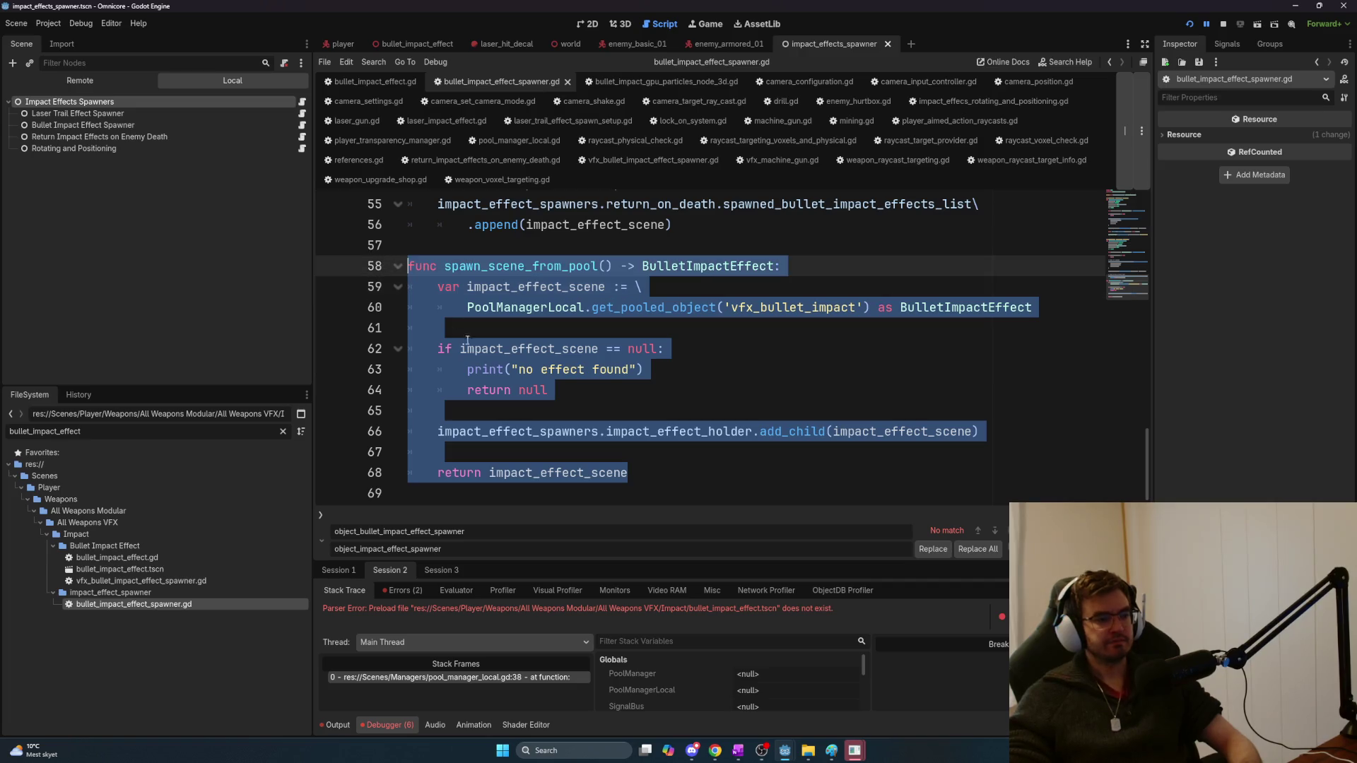
{"action": "left_click", "coordinate": [591, 499]}
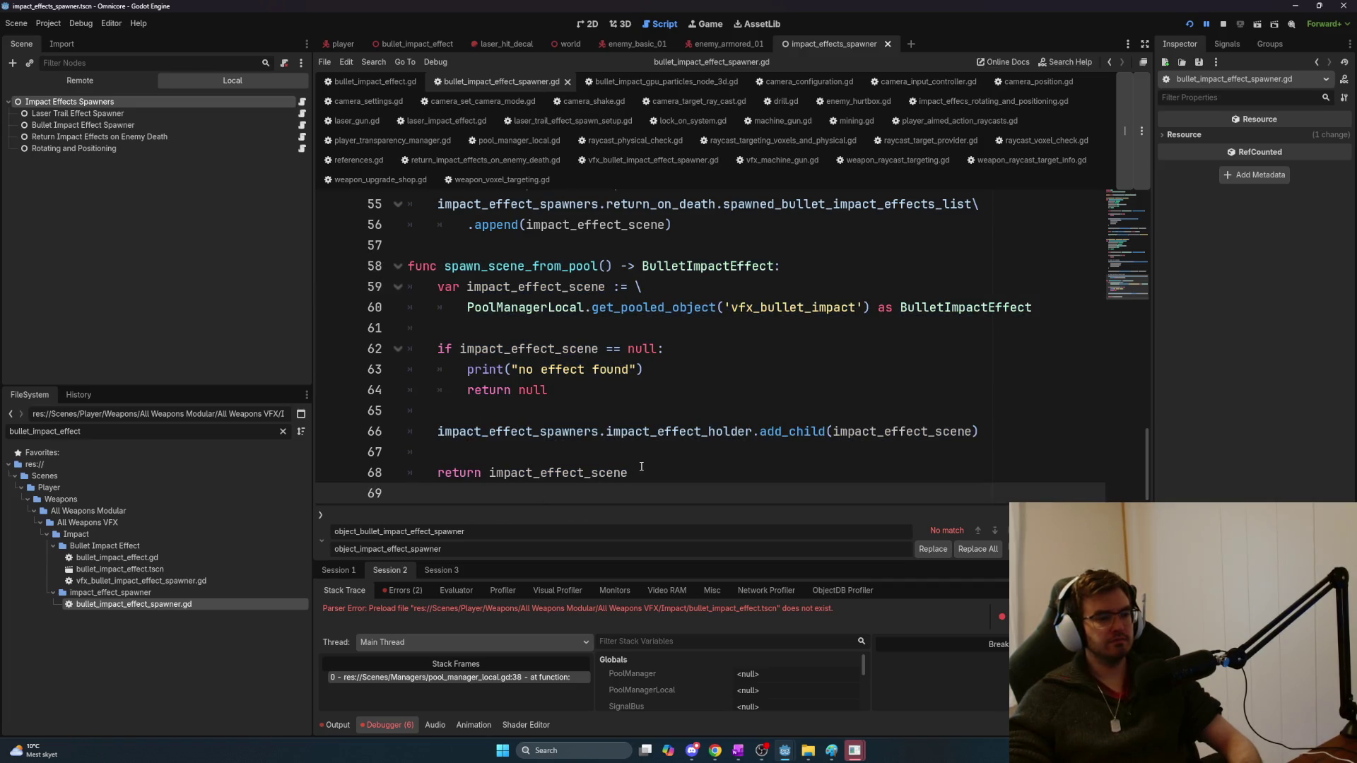
{"action": "scroll", "coordinate": [643, 470], "scroll_direction": "up", "scroll_amount": 8}
{"action": "scroll", "coordinate": [653, 482], "scroll_direction": "down", "scroll_amount": 4}
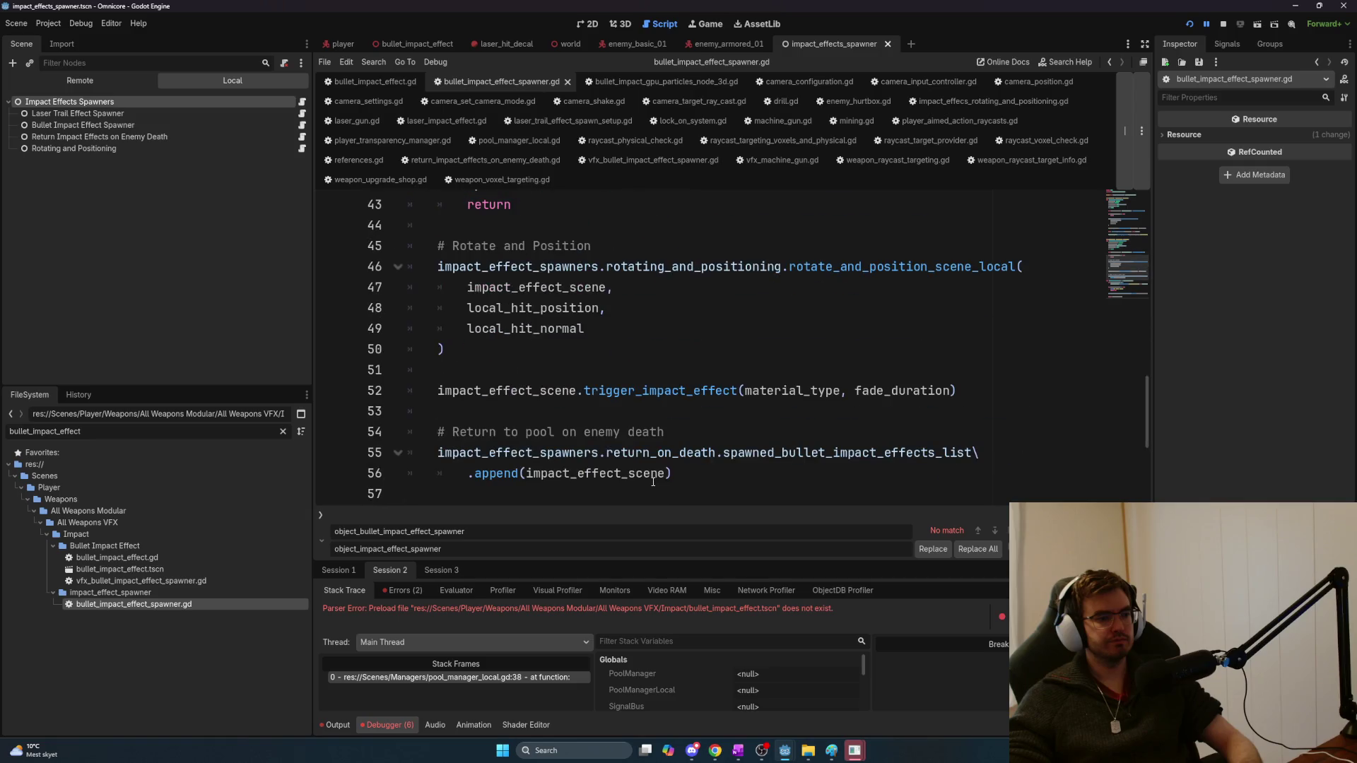
{"action": "mouse_move", "coordinate": [653, 482]}
{"action": "scroll", "coordinate": [628, 404], "scroll_direction": "down", "scroll_amount": 2}
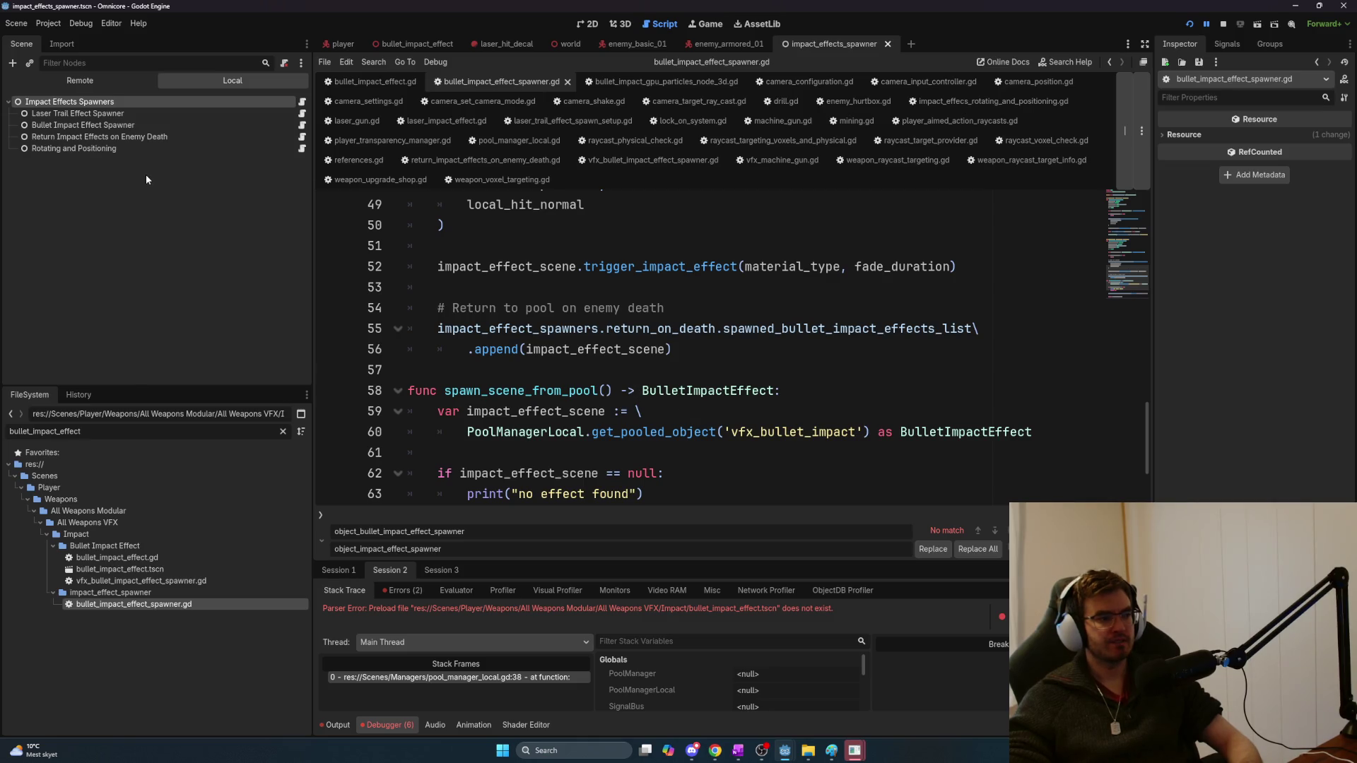
{"action": "left_click", "coordinate": [87, 125]}
Add a child Node named Helpers under the Impact Effects Spawners root.
{"action": "left_click", "coordinate": [84, 136]}
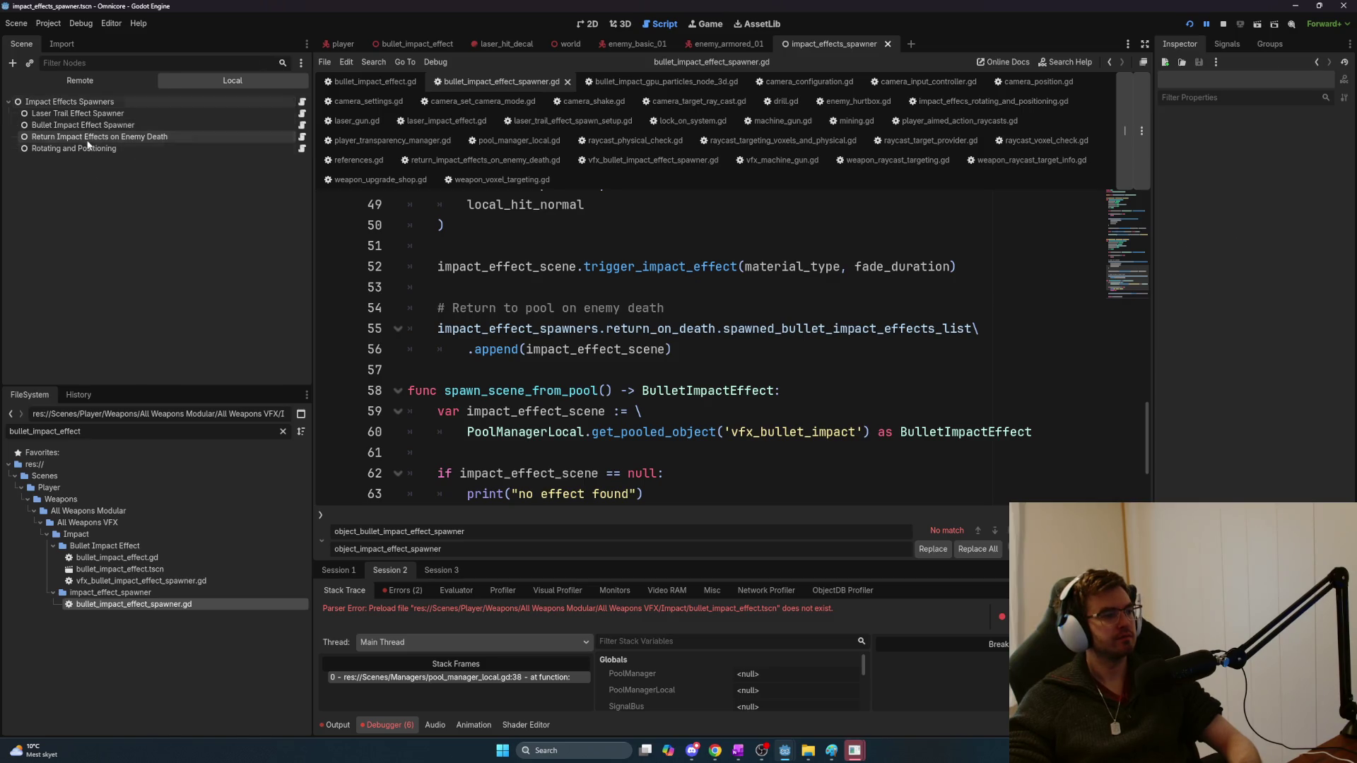
{"action": "left_click", "coordinate": [80, 103]}
{"action": "key", "text": "ctrl+a"}
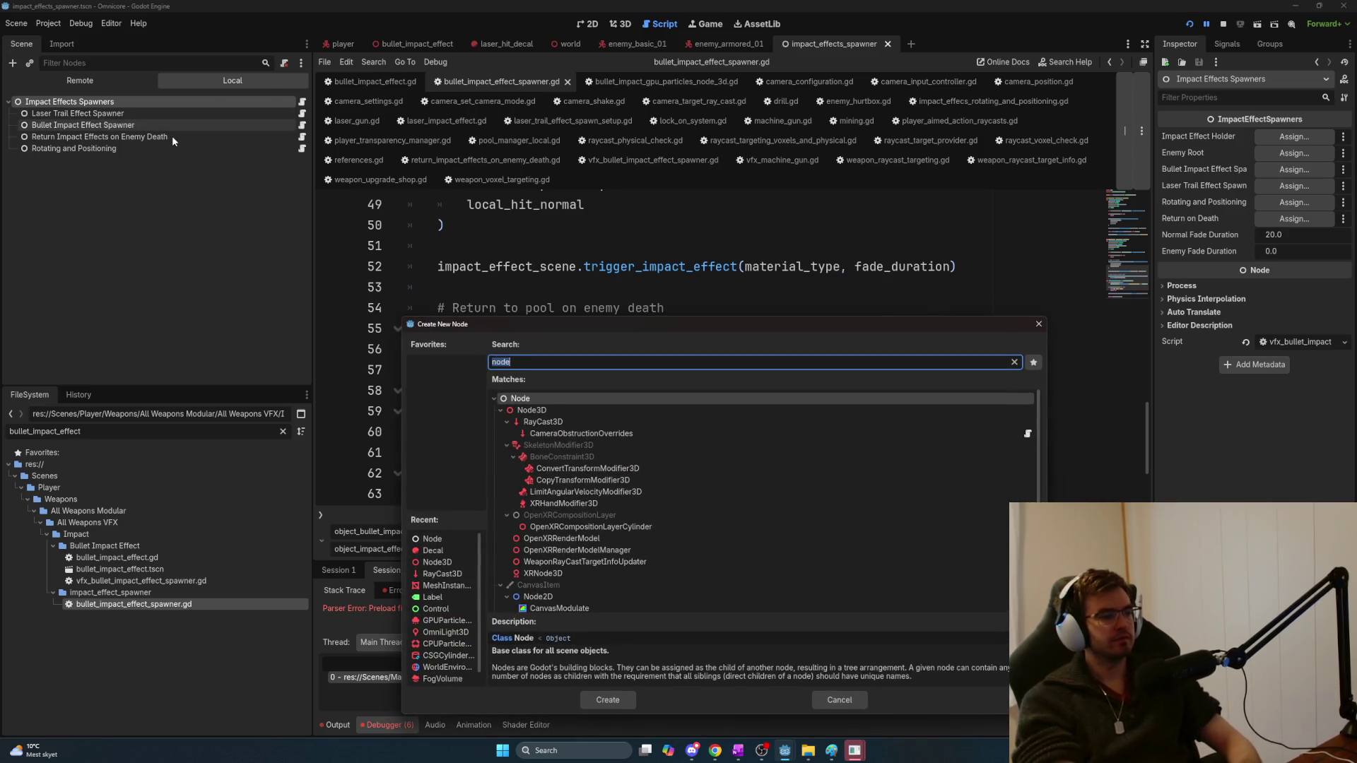
{"action": "key", "text": "Return"}
{"action": "type", "text": "Spawner h"}
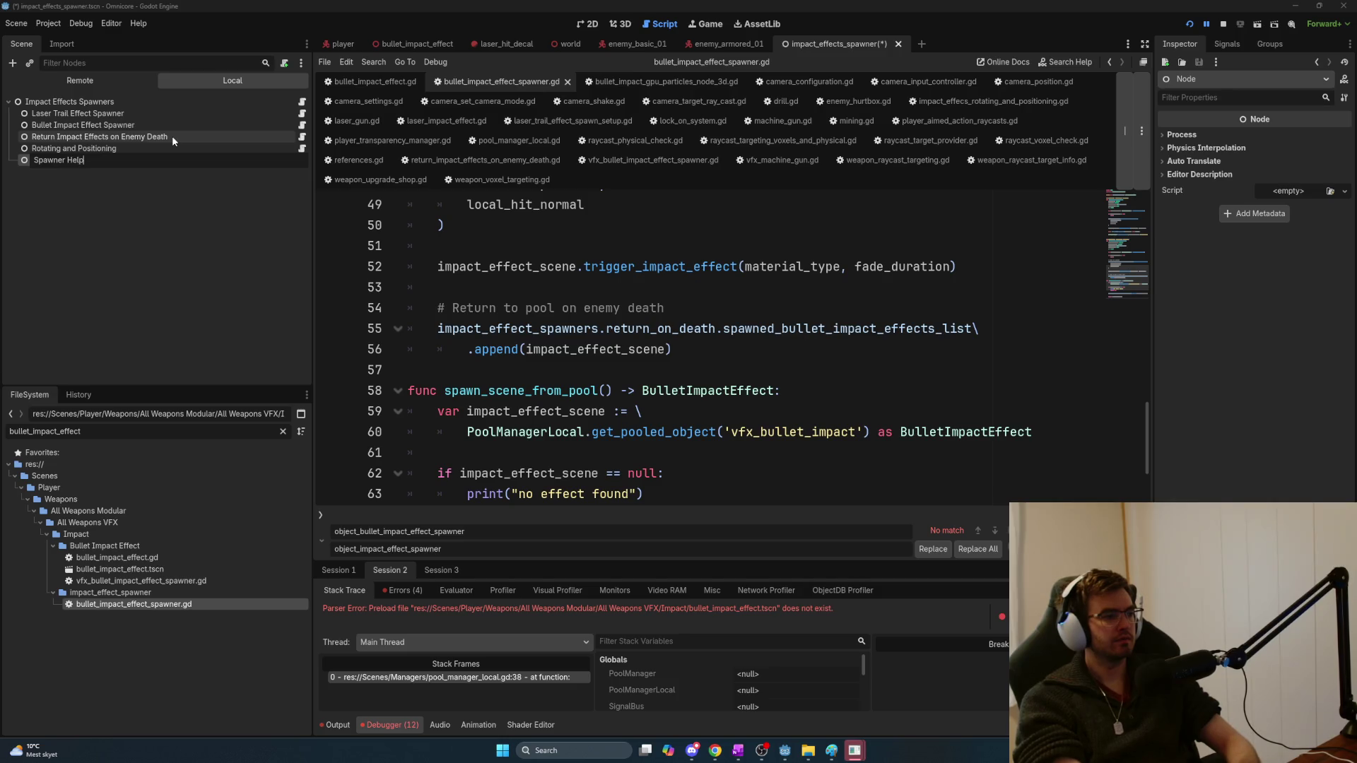
{"action": "key", "text": "BackSpace"}
{"action": "key", "text": "BackSpace"}
{"action": "key", "text": "BackSpace"}
{"action": "key", "text": "BackSpace"}
{"action": "key", "text": "BackSpace"}
{"action": "type", "text": "Helpers"}
{"action": "key", "text": "Return"}
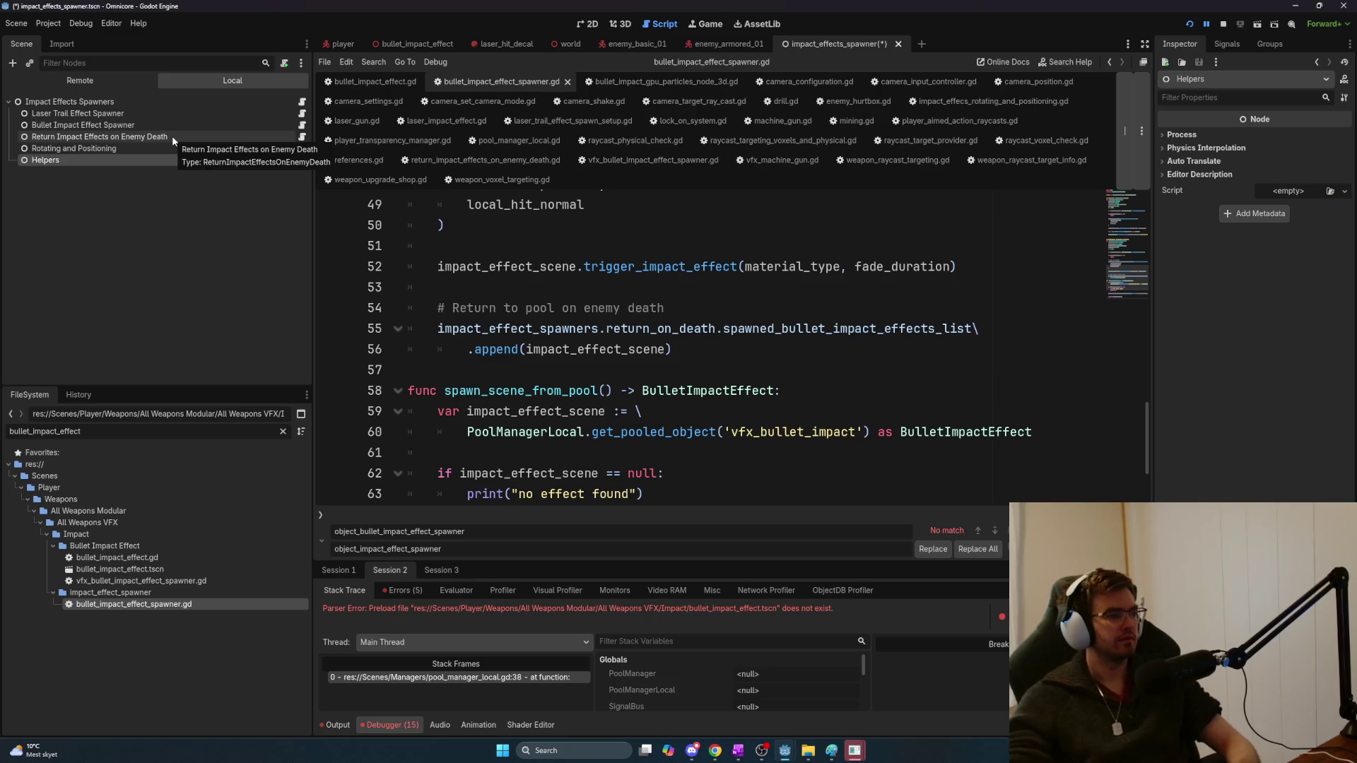
Move Return Impact Effects on Enemy Death and Rotating and Positioning under Helpers.
{"action": "left_click", "coordinate": [120, 150]}
{"action": "left_click", "coordinate": [116, 133], "text": "ctrl"}
{"action": "left_click_drag", "start_coordinate": [107, 147], "coordinate": [71, 160]}
Cancel renaming Bullet Impact Effect Spawner and select the Laser Trail Effect Spawner node.
{"action": "left_click", "coordinate": [180, 125]}
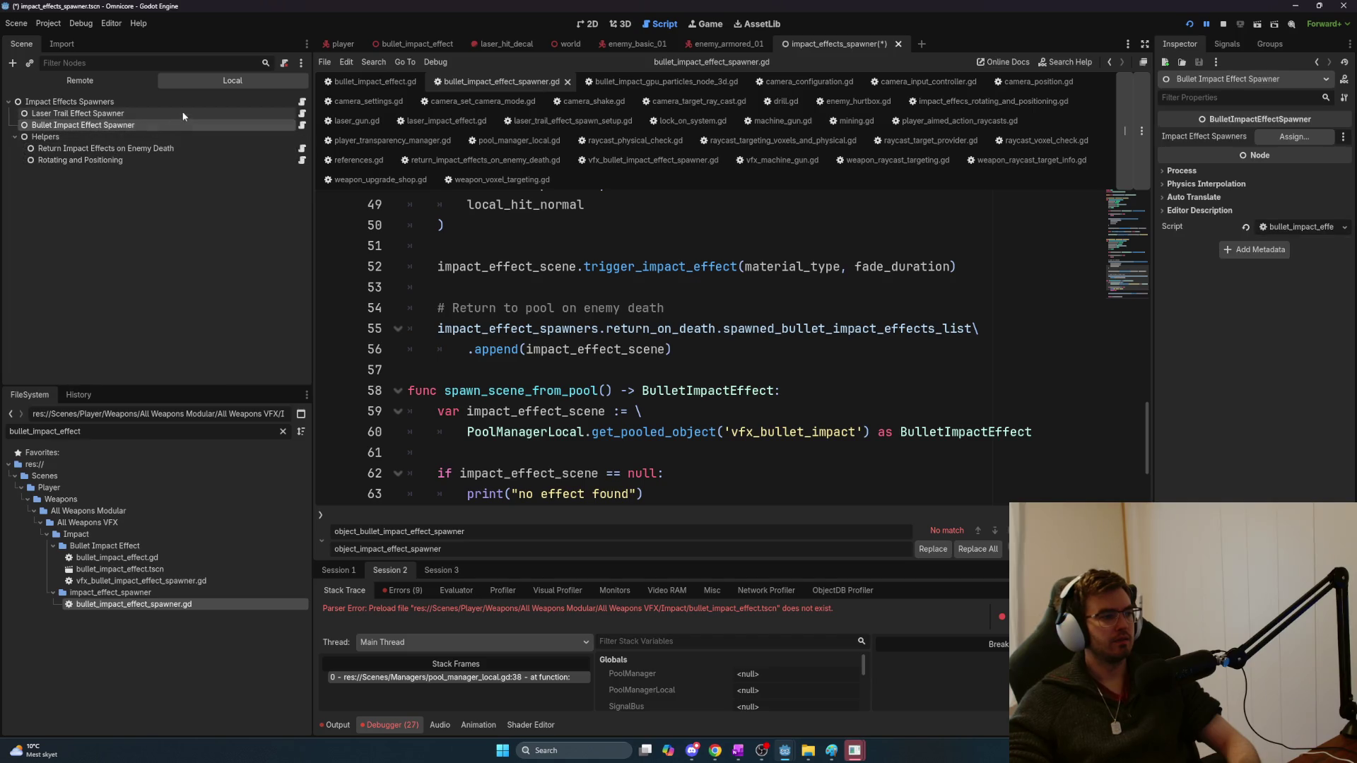
{"action": "left_click", "coordinate": [89, 126]}
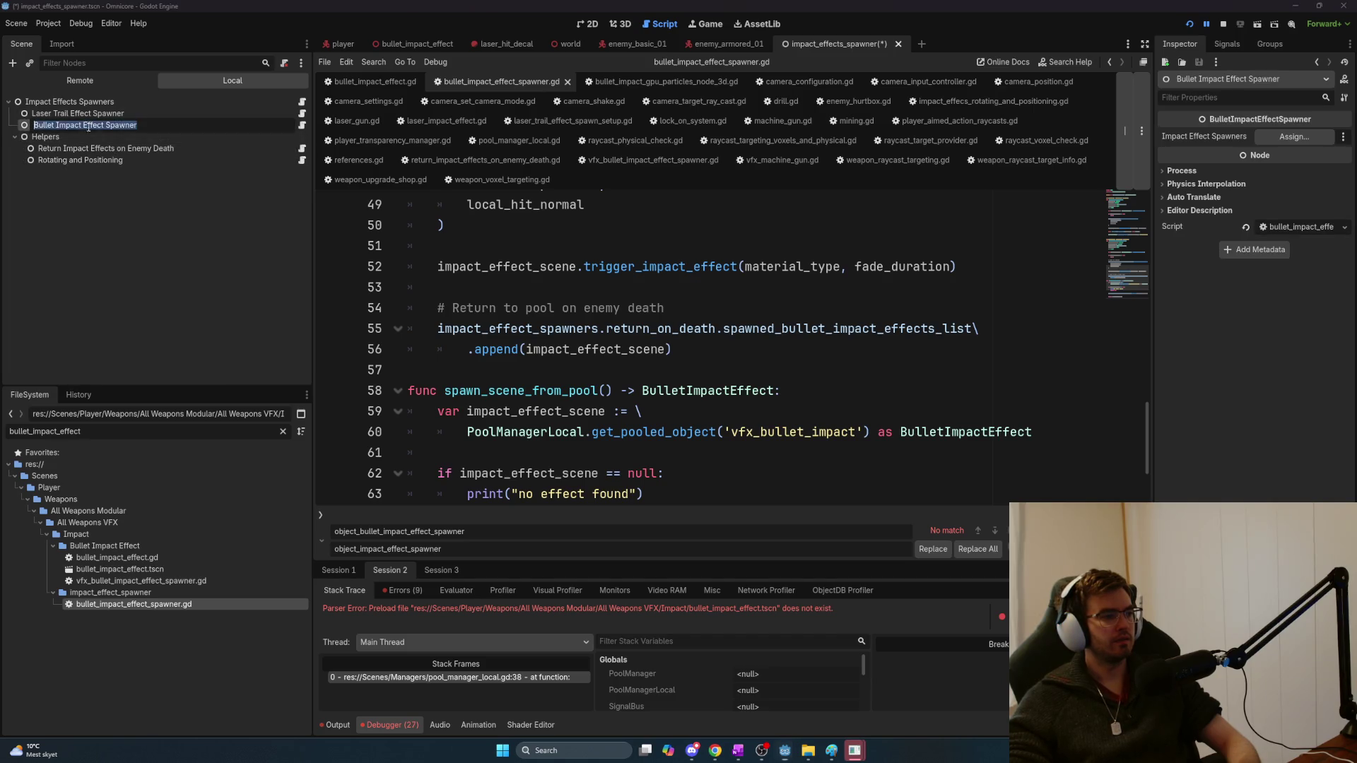
{"action": "key", "text": "Escape"}
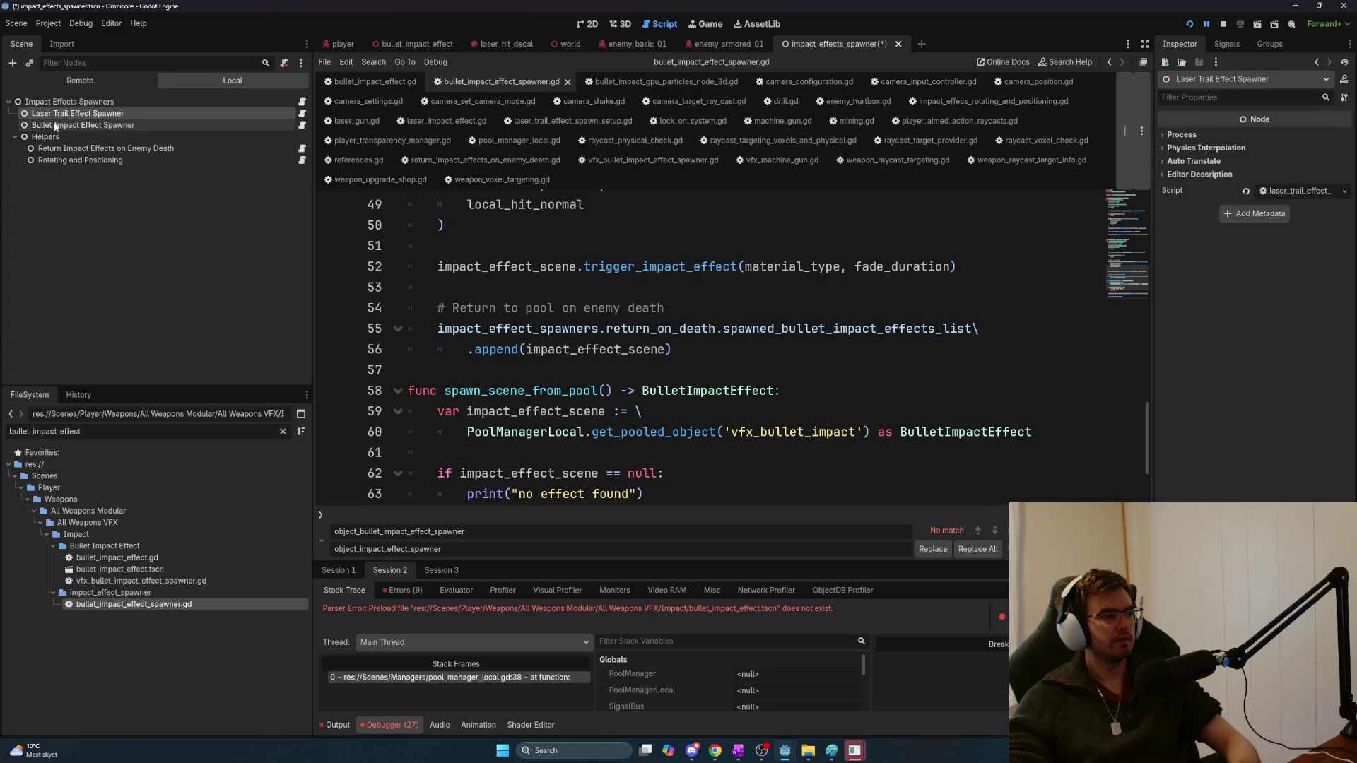
{"action": "left_click", "coordinate": [127, 115]}
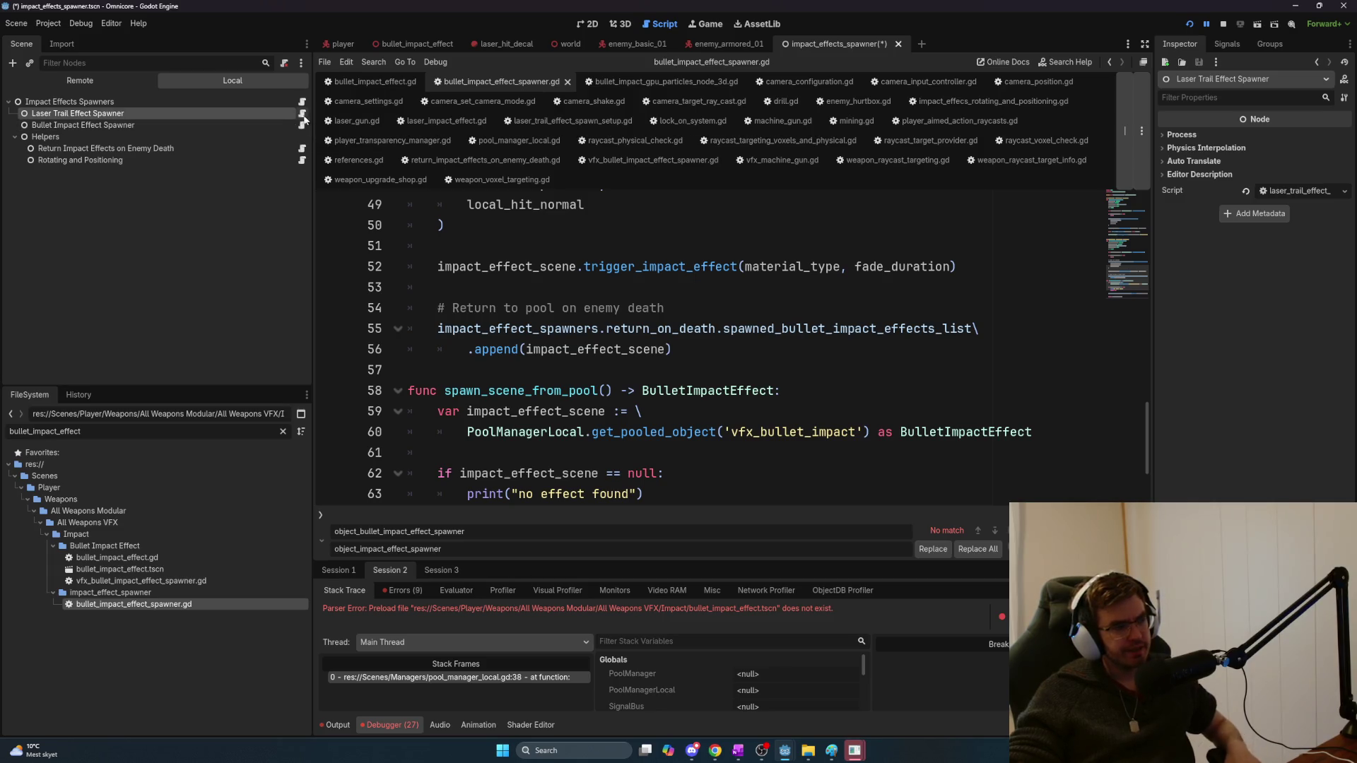
Scroll through bullet_impact_effect_spawner.gd, reviewing its spawn_scene_from_pool function.
{"action": "scroll", "coordinate": [822, 365], "scroll_direction": "down", "scroll_amount": 2}
{"action": "scroll", "coordinate": [823, 365], "scroll_direction": "up", "scroll_amount": 11}
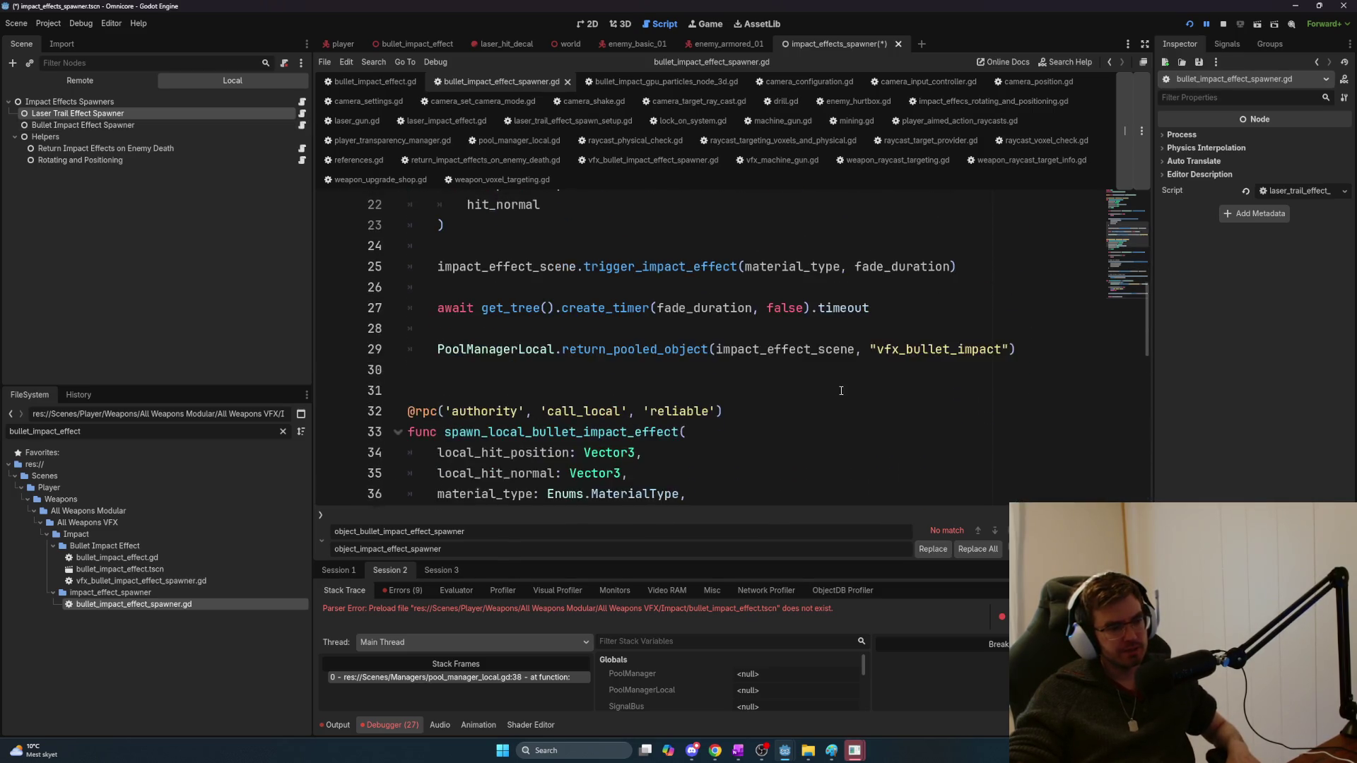
{"action": "scroll", "coordinate": [848, 390], "scroll_direction": "up", "scroll_amount": 7}
{"action": "scroll", "coordinate": [689, 320], "scroll_direction": "down", "scroll_amount": 12}
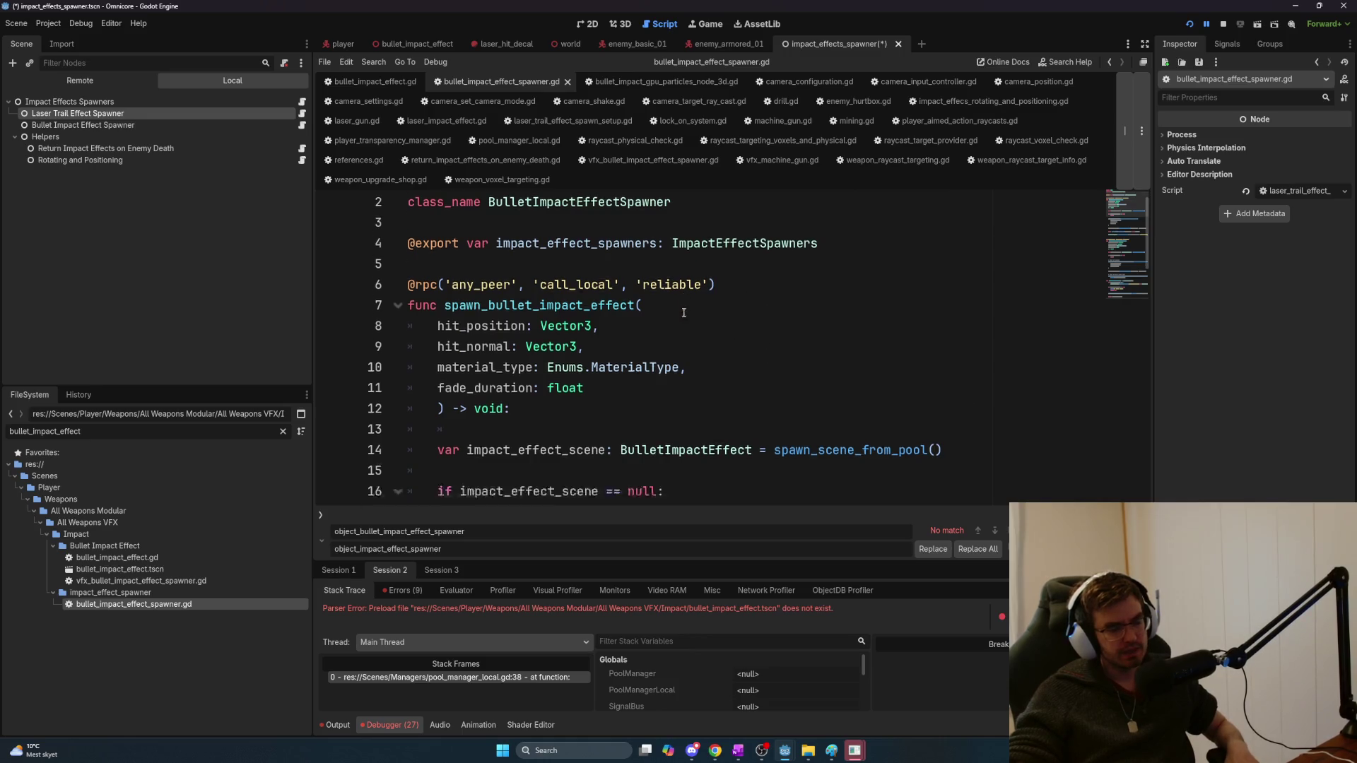
{"action": "scroll", "coordinate": [742, 381], "scroll_direction": "down", "scroll_amount": 6}
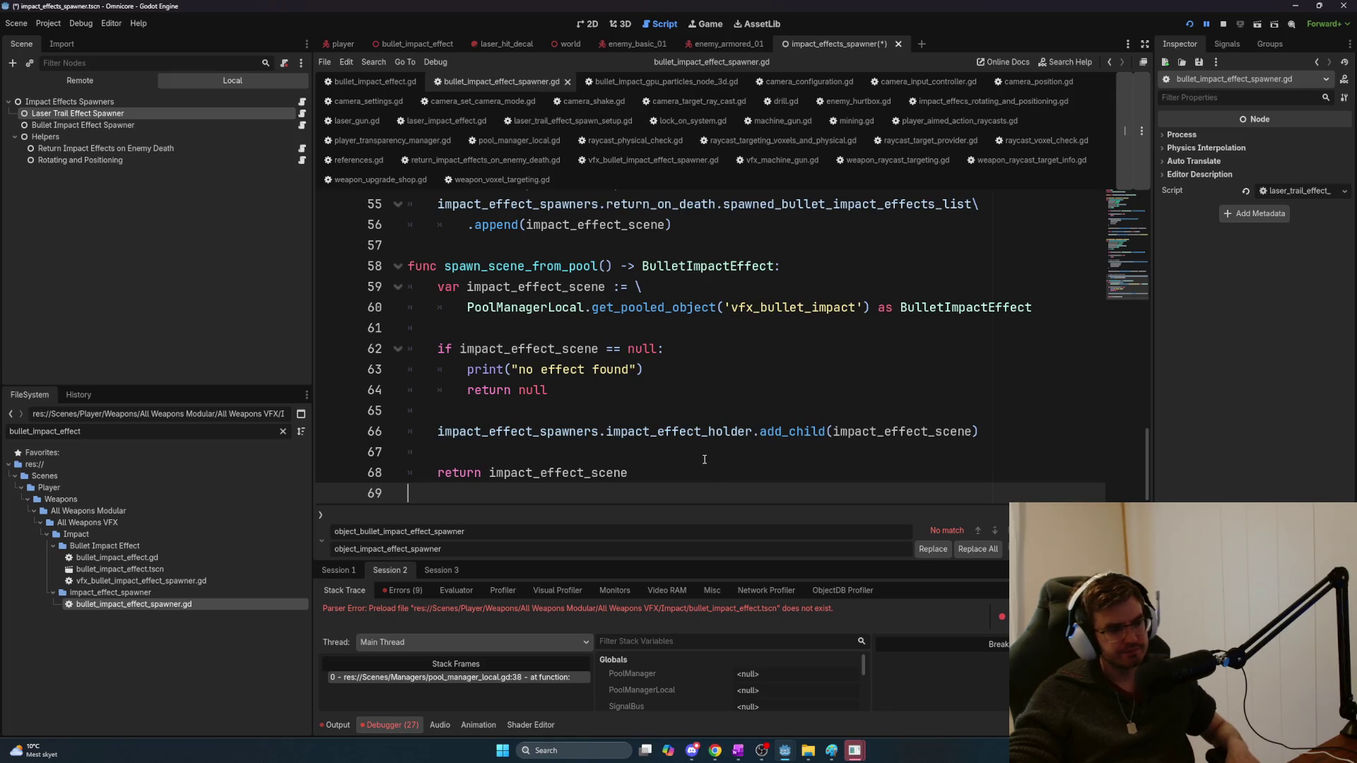
{"action": "key", "text": "shift+Up"}
{"action": "key", "text": "shift+Up"}
{"action": "key", "text": "shift+Up"}
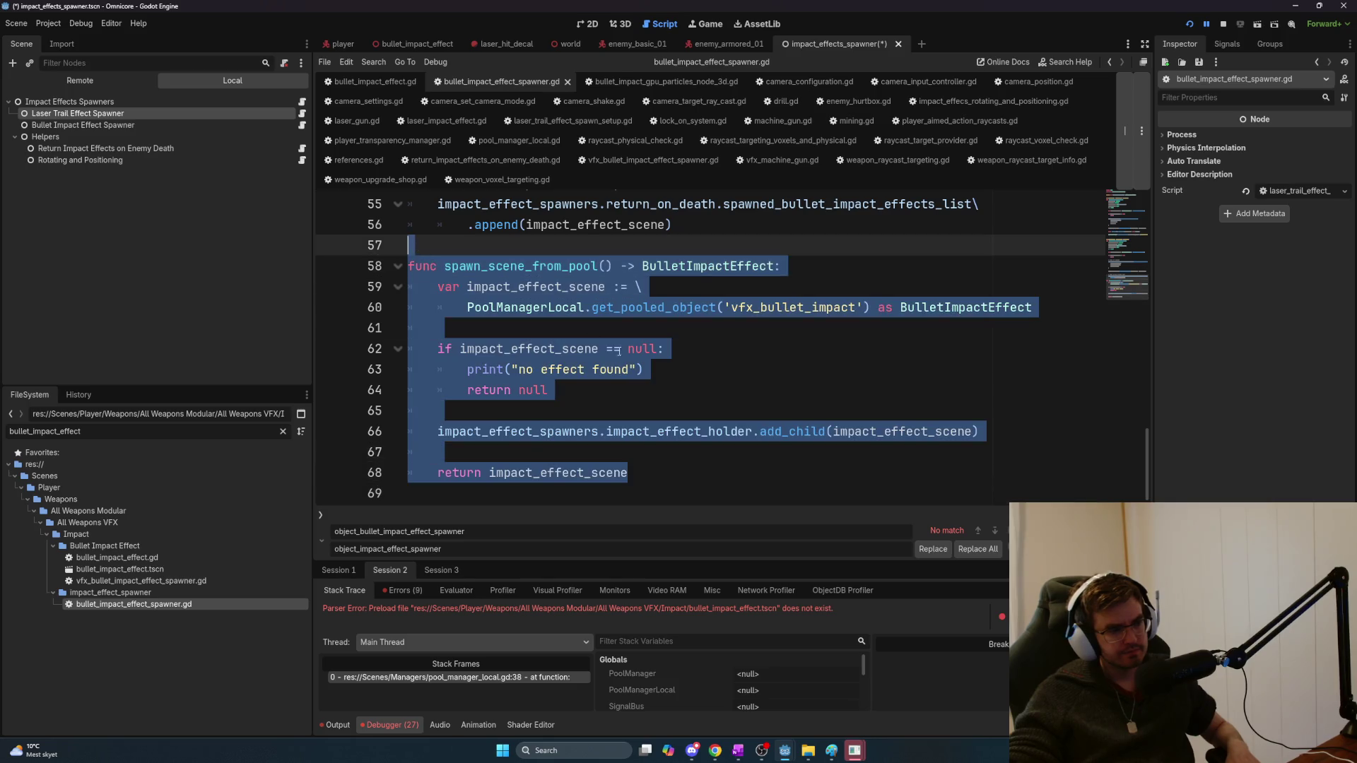
{"action": "scroll", "coordinate": [706, 422], "scroll_direction": "up", "scroll_amount": 6}
{"action": "scroll", "coordinate": [706, 422], "scroll_direction": "down", "scroll_amount": 2}
{"action": "scroll", "coordinate": [686, 428], "scroll_direction": "up", "scroll_amount": 6}
{"action": "scroll", "coordinate": [667, 431], "scroll_direction": "up", "scroll_amount": 1}
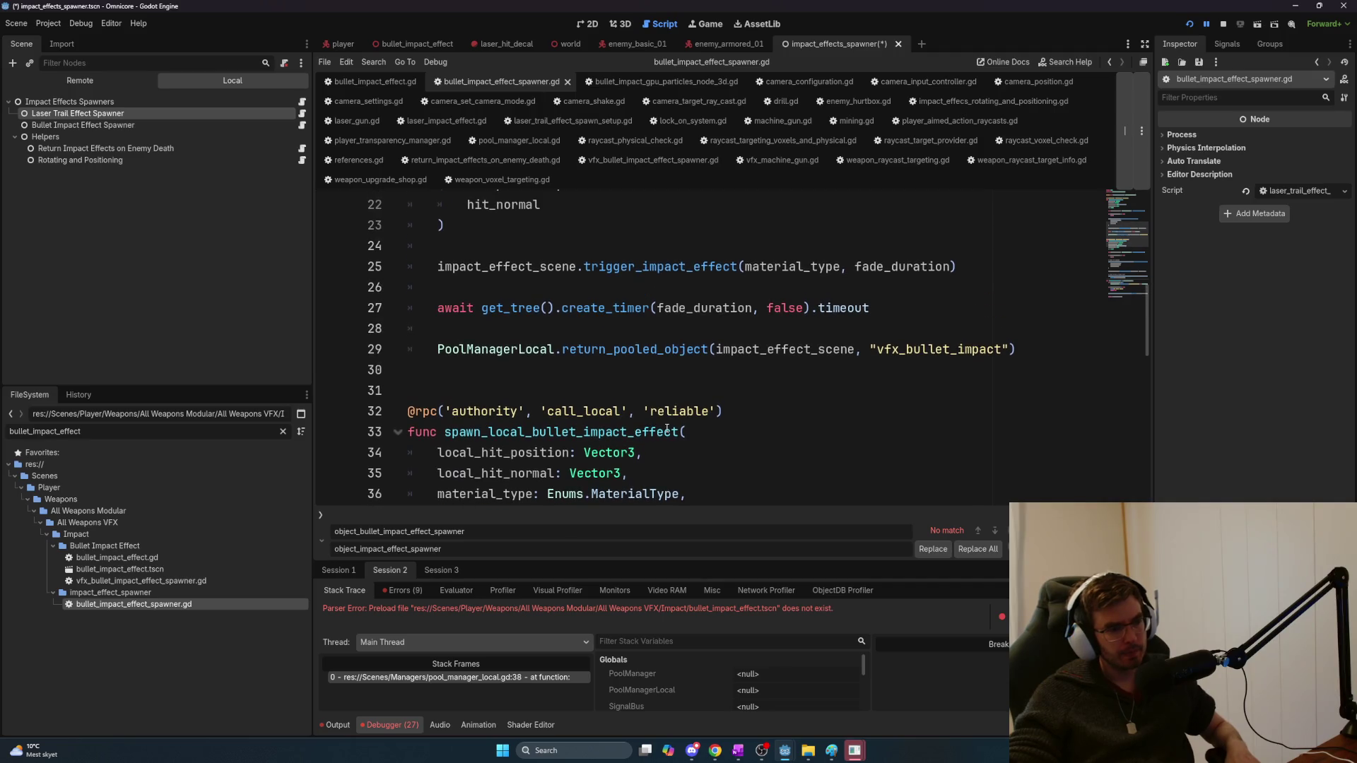
{"action": "left_click", "coordinate": [671, 391]}
{"action": "scroll", "coordinate": [713, 405], "scroll_direction": "up", "scroll_amount": 2}
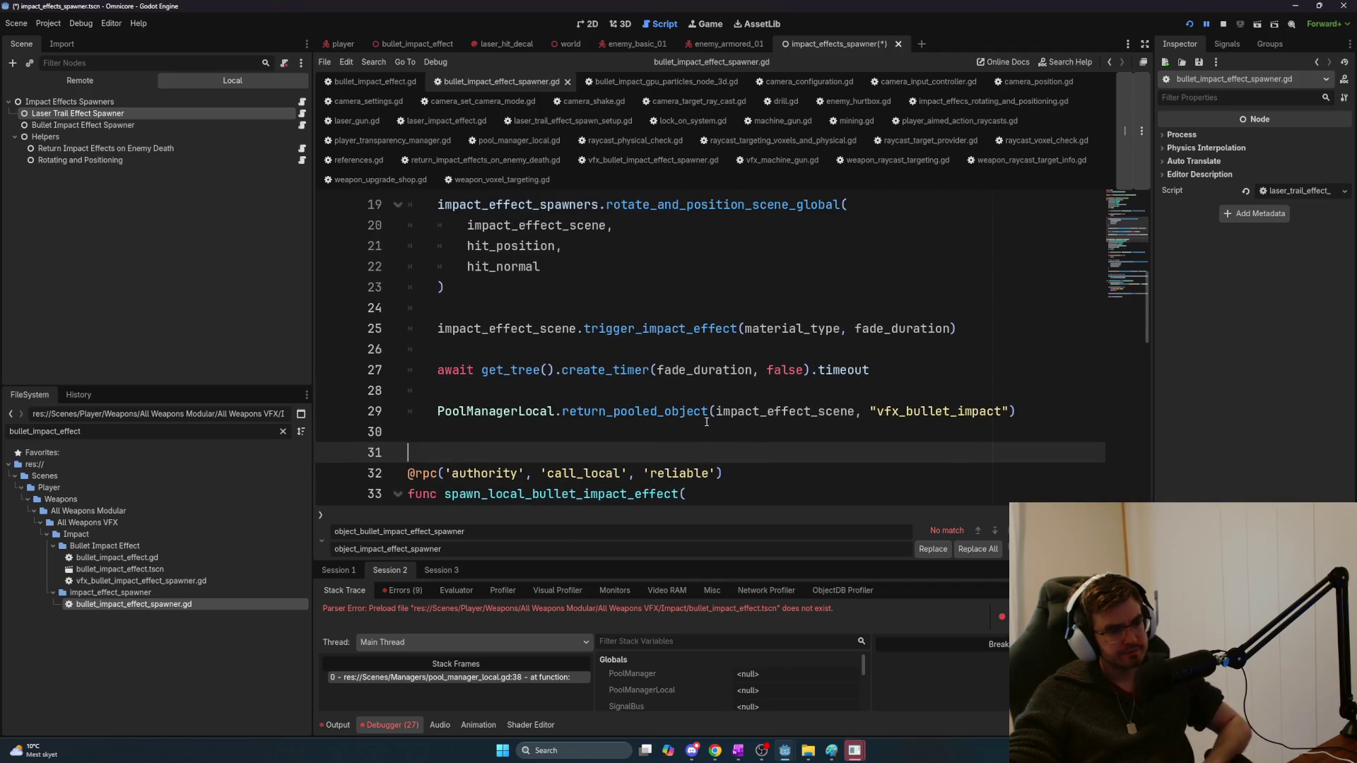
{"action": "scroll", "coordinate": [713, 403], "scroll_direction": "up", "scroll_amount": 3}
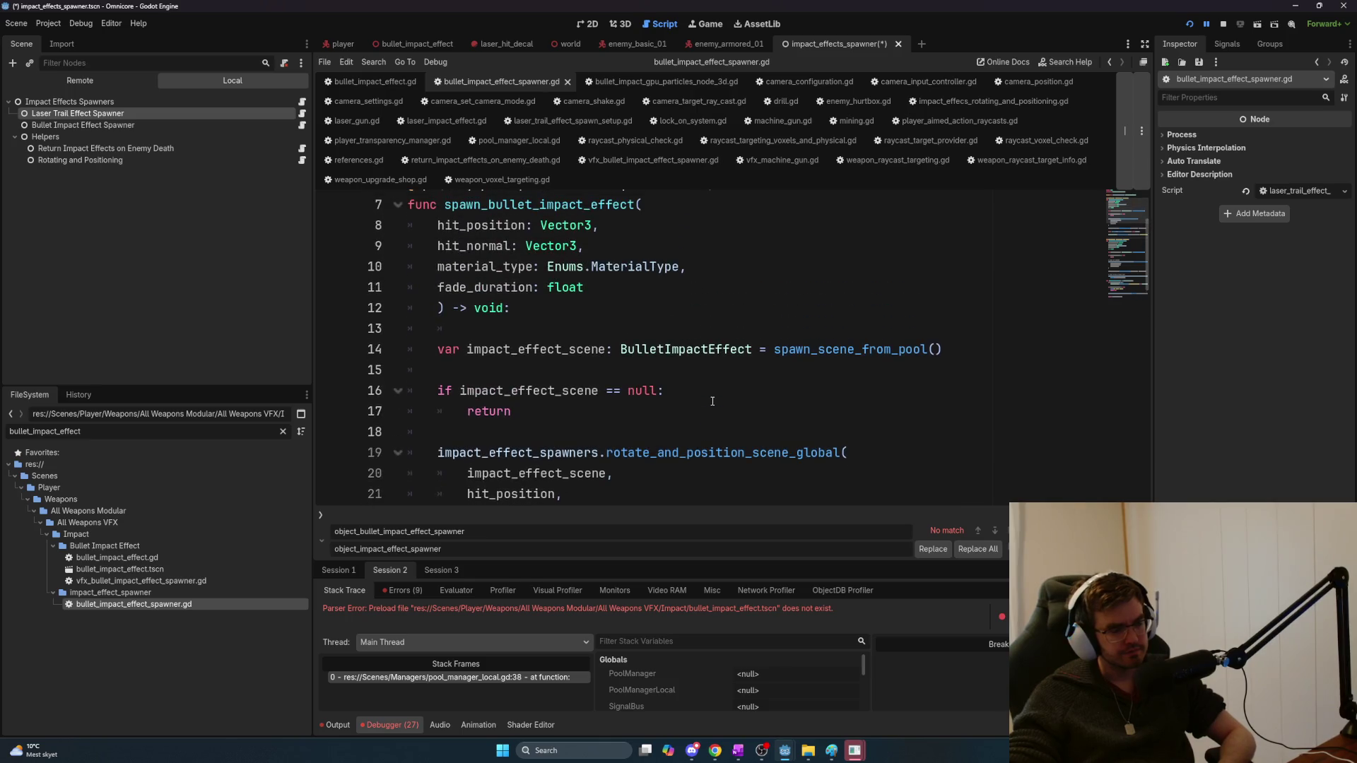
{"action": "scroll", "coordinate": [712, 400], "scroll_direction": "up", "scroll_amount": 2}
{"action": "scroll", "coordinate": [708, 391], "scroll_direction": "down", "scroll_amount": 1}
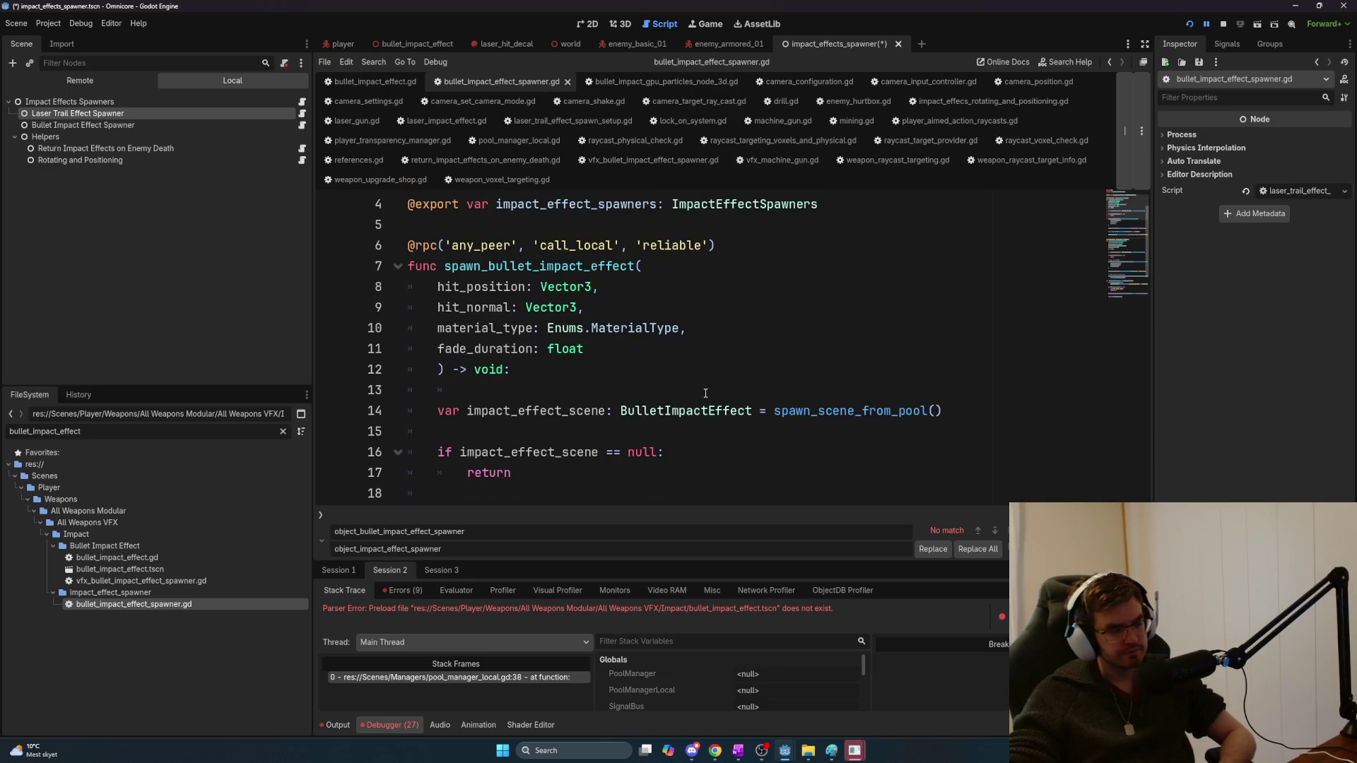
{"action": "scroll", "coordinate": [705, 393], "scroll_direction": "down", "scroll_amount": 7}
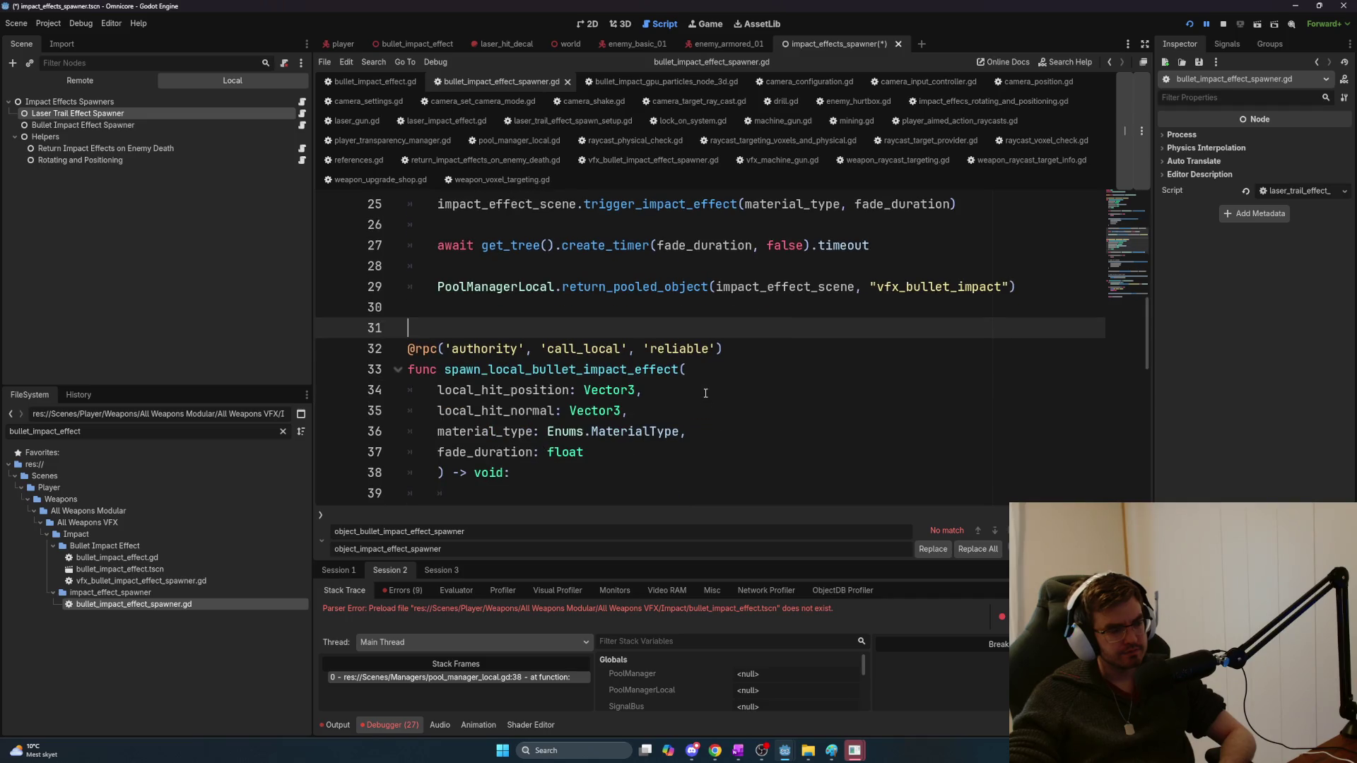
{"action": "scroll", "coordinate": [706, 393], "scroll_direction": "down", "scroll_amount": 2}
{"action": "scroll", "coordinate": [706, 393], "scroll_direction": "down", "scroll_amount": 8}
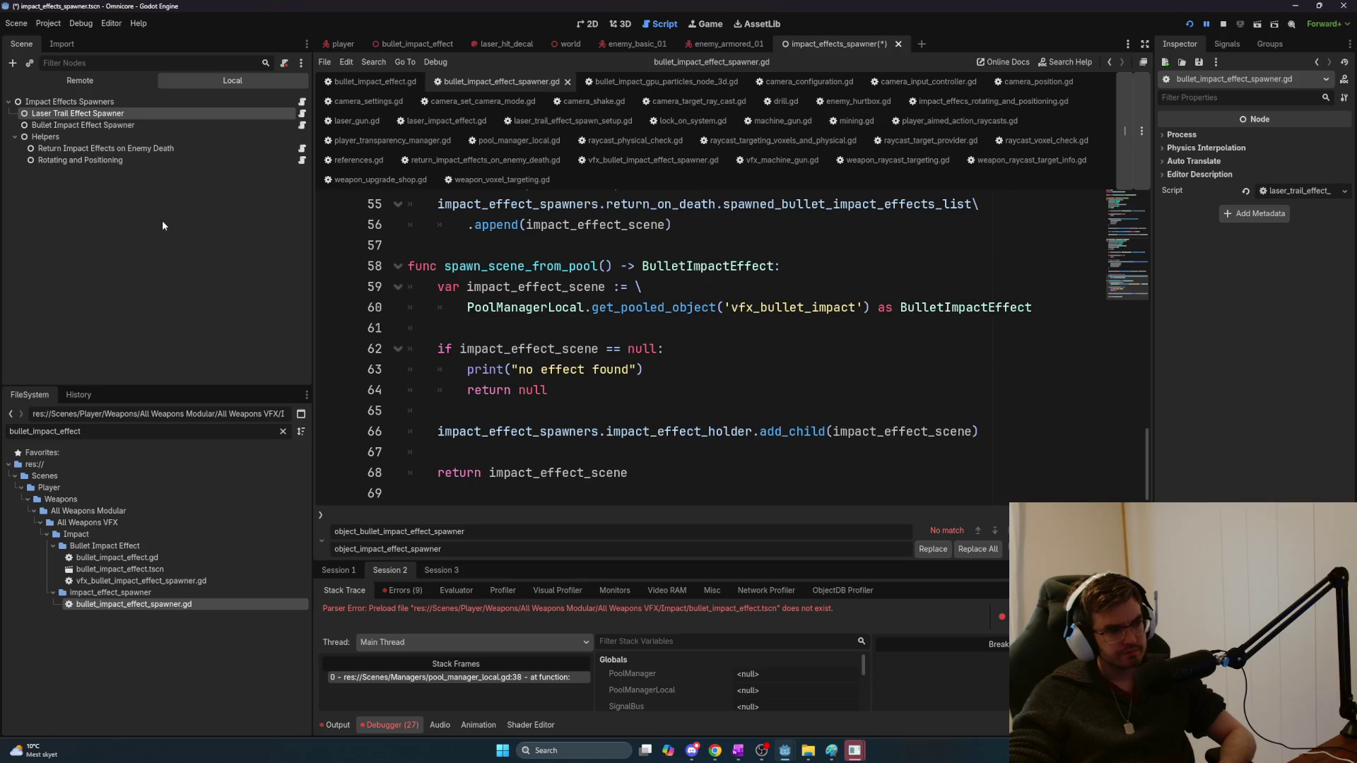
Compare the Bullet Impact and Laser Trail spawner nodes, then select the Impact Effects Spawners root.
{"action": "left_click", "coordinate": [135, 123]}
{"action": "left_click", "coordinate": [135, 116]}
{"action": "left_click", "coordinate": [135, 125]}
{"action": "left_click", "coordinate": [133, 112]}
{"action": "left_click", "coordinate": [134, 125]}
{"action": "left_click", "coordinate": [134, 115]}
{"action": "left_click", "coordinate": [134, 124]}
{"action": "left_click", "coordinate": [135, 112]}
{"action": "left_click", "coordinate": [136, 124]}
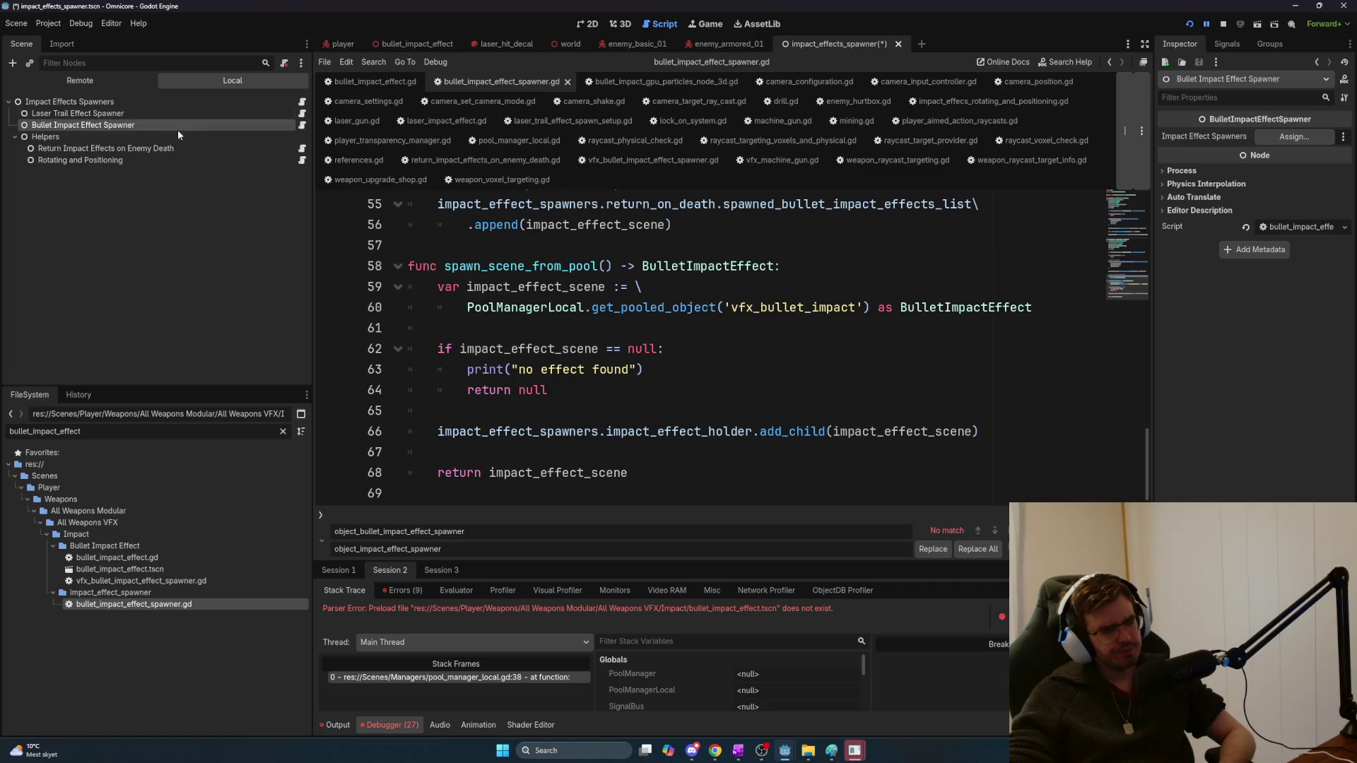
{"action": "left_click", "coordinate": [138, 110]}
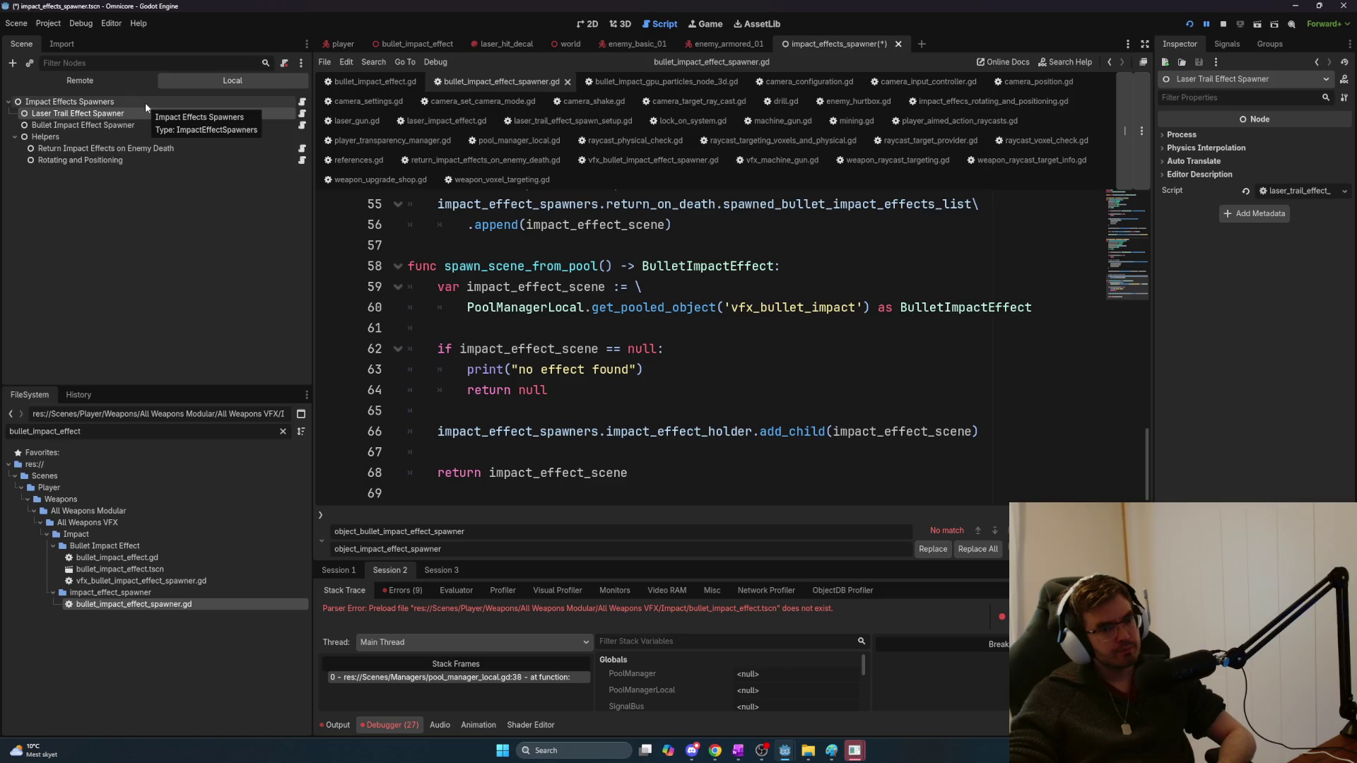
{"action": "left_click", "coordinate": [151, 102]}
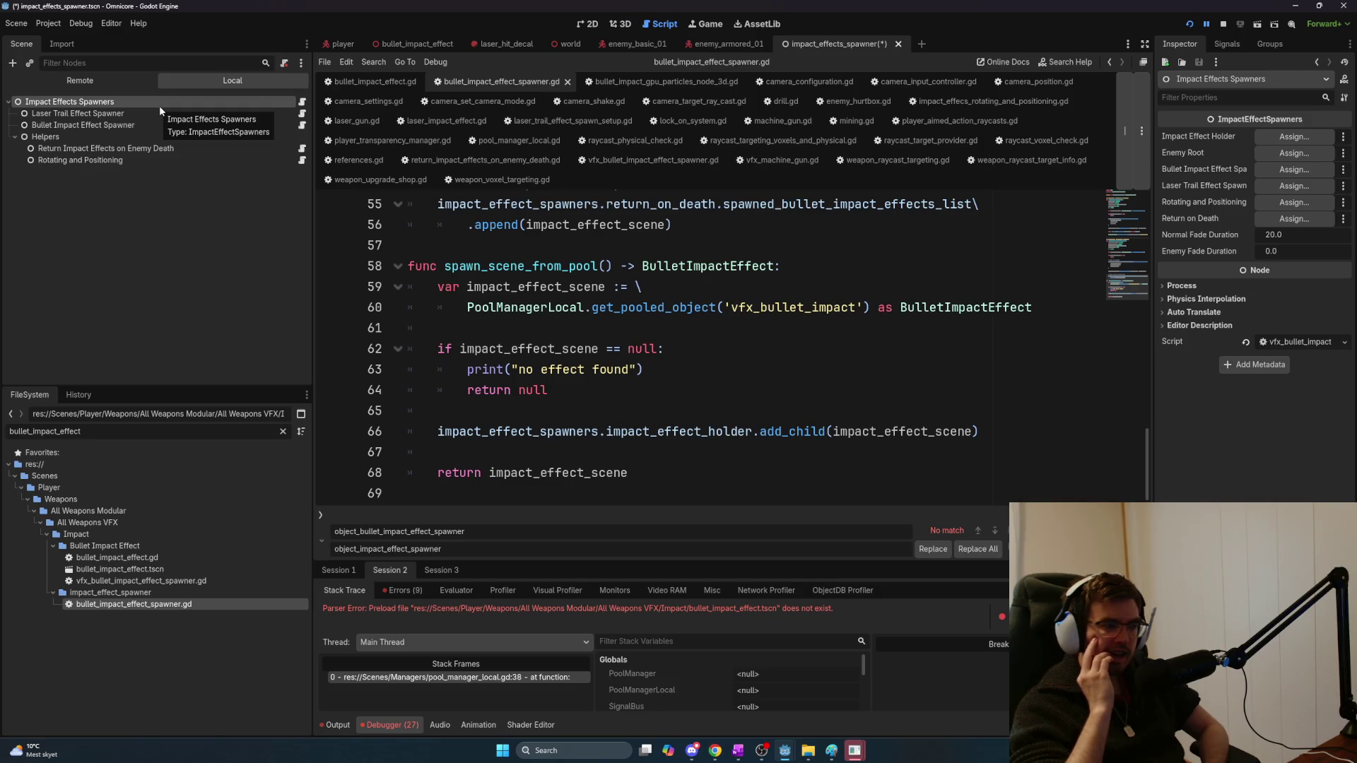
Open vfx_bullet_impact_effect_spawner.gd and select its rpc bullet-impact spawning block, lines 66–72.
{"action": "left_click", "coordinate": [301, 102]}
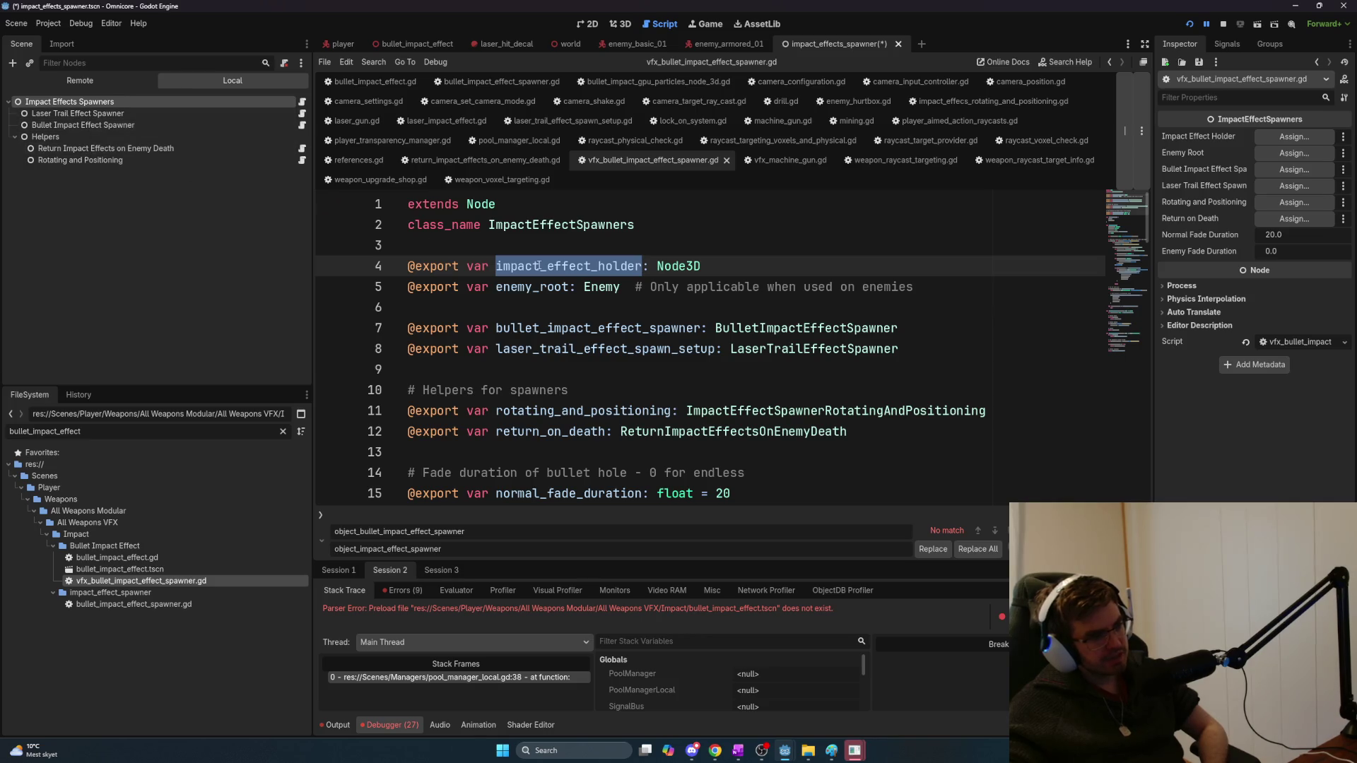
{"action": "scroll", "coordinate": [540, 266], "scroll_direction": "down", "scroll_amount": 15}
{"action": "scroll", "coordinate": [667, 322], "scroll_direction": "down", "scroll_amount": 9}
{"action": "scroll", "coordinate": [658, 340], "scroll_direction": "down", "scroll_amount": 5}
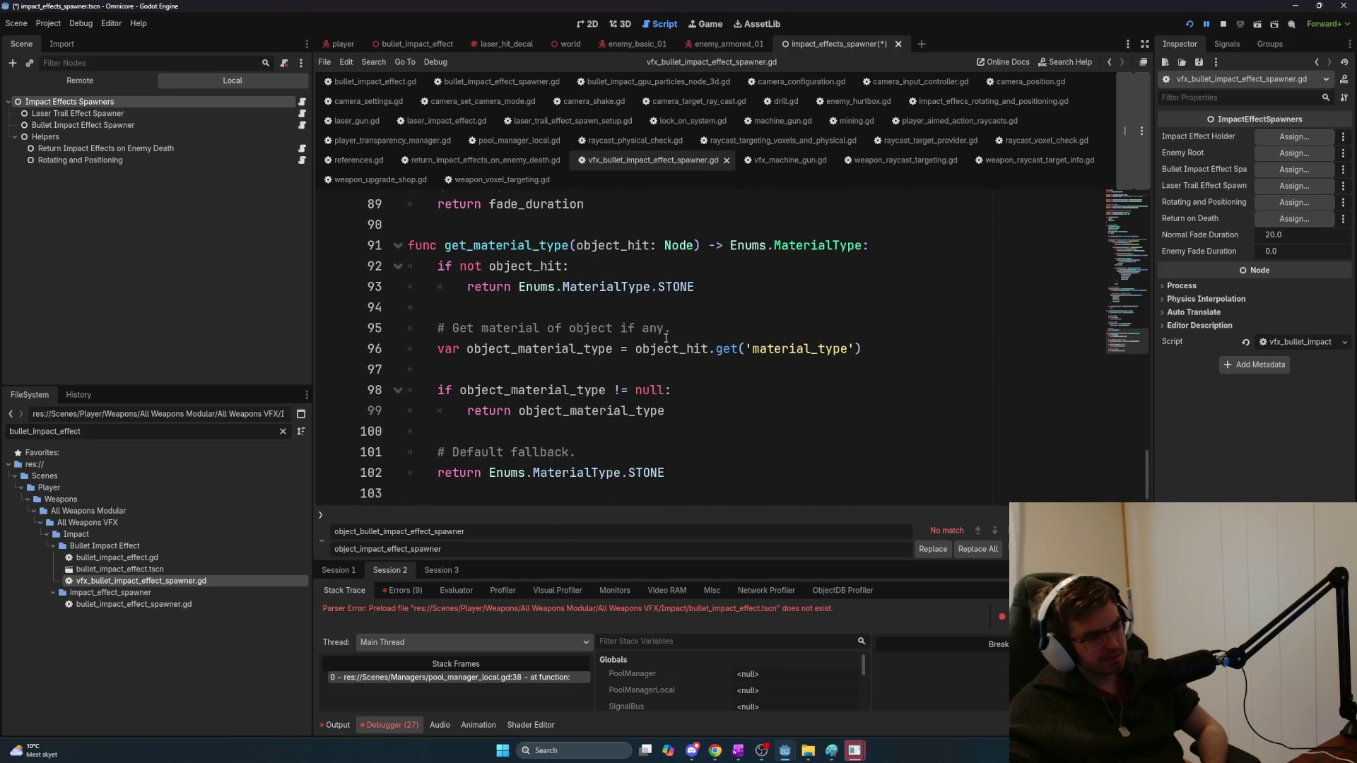
{"action": "scroll", "coordinate": [667, 338], "scroll_direction": "up", "scroll_amount": 4}
{"action": "scroll", "coordinate": [706, 350], "scroll_direction": "up", "scroll_amount": 7}
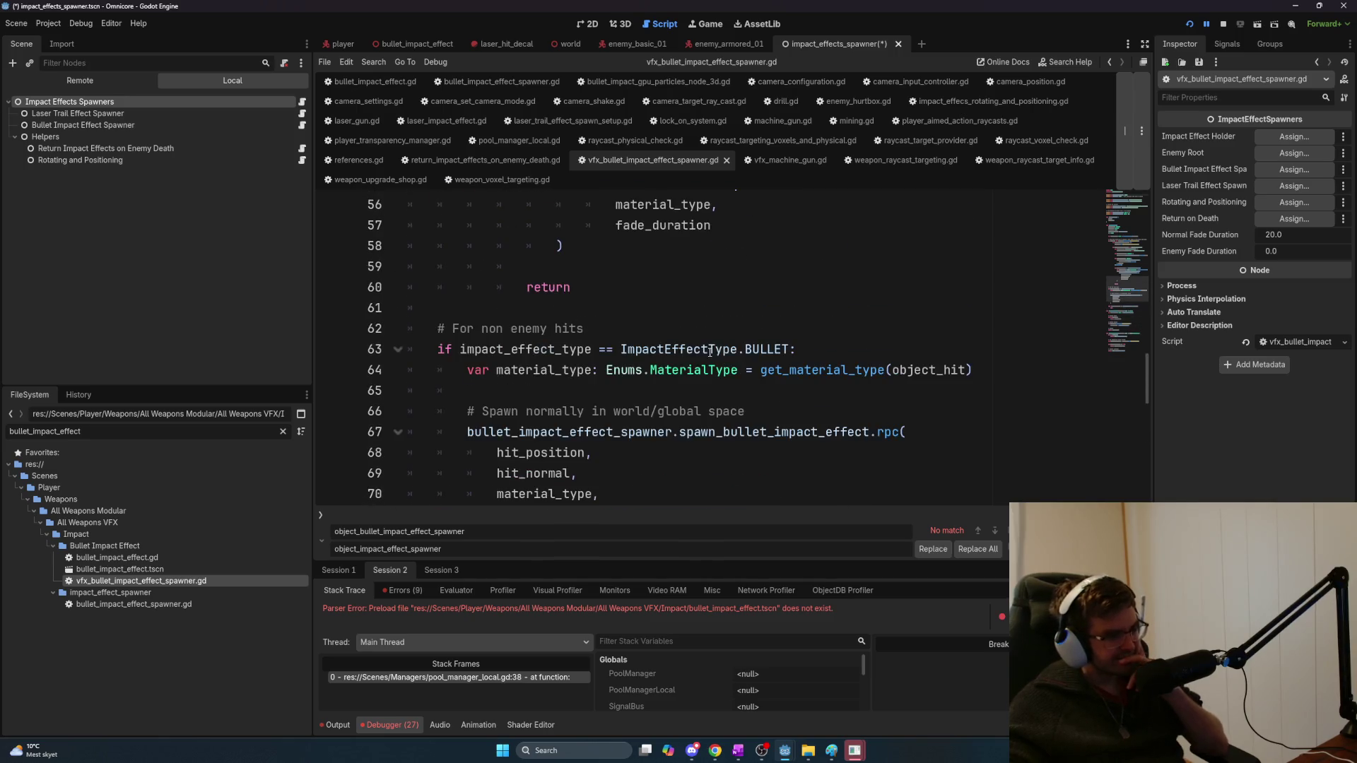
{"action": "scroll", "coordinate": [710, 351], "scroll_direction": "down", "scroll_amount": 3}
{"action": "left_click_drag", "start_coordinate": [606, 344], "coordinate": [466, 221]}
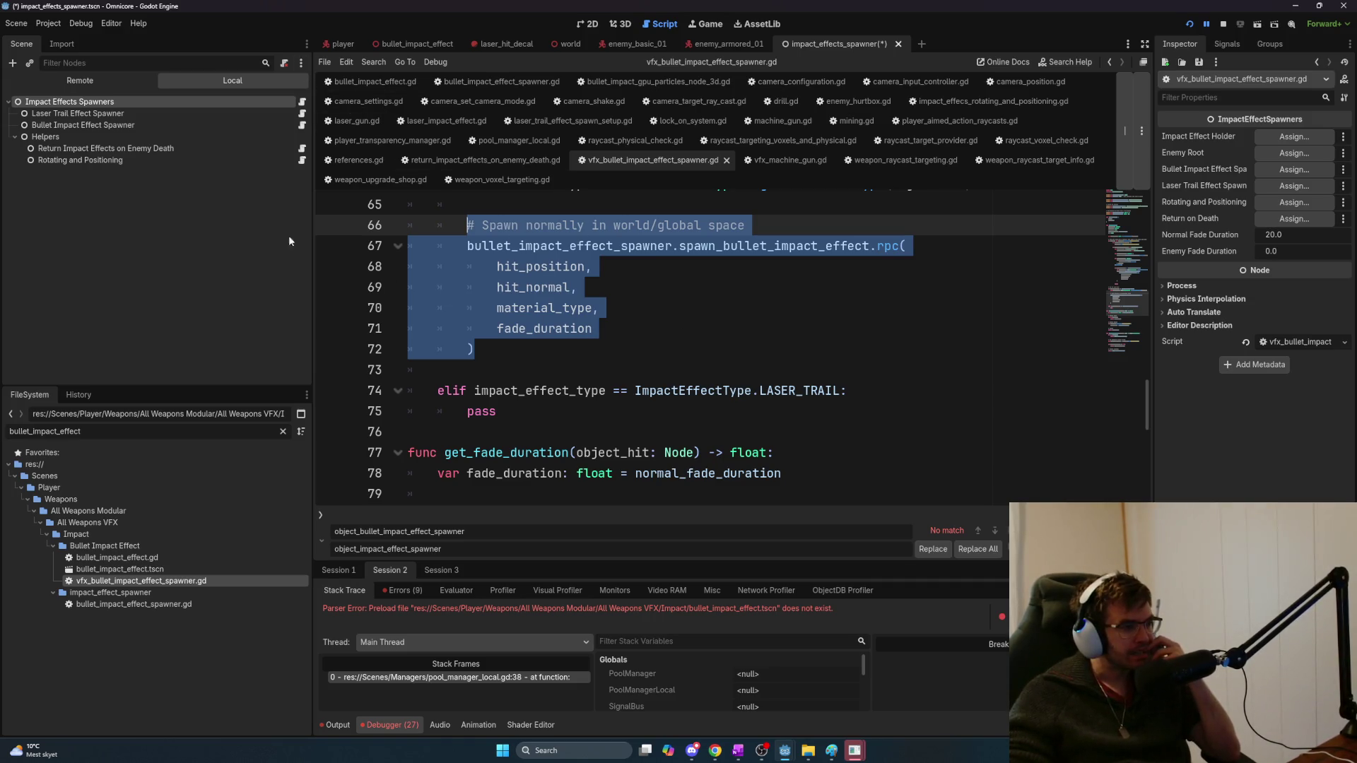
{"action": "left_click", "coordinate": [303, 150]}
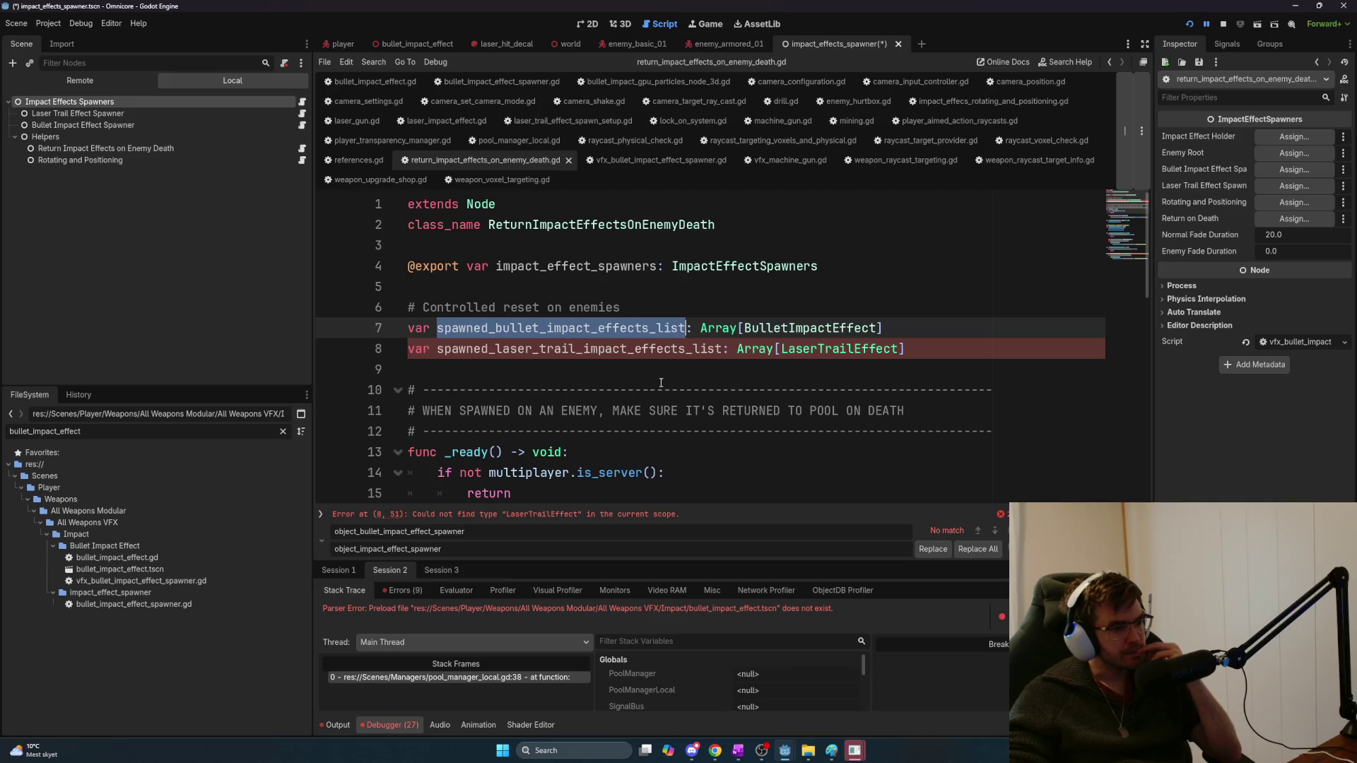
Select spawned_laser_trail_impact_effects_list in the LaserTrailEffect loop flagged on line 41.
{"action": "scroll", "coordinate": [643, 348], "scroll_direction": "down", "scroll_amount": 10}
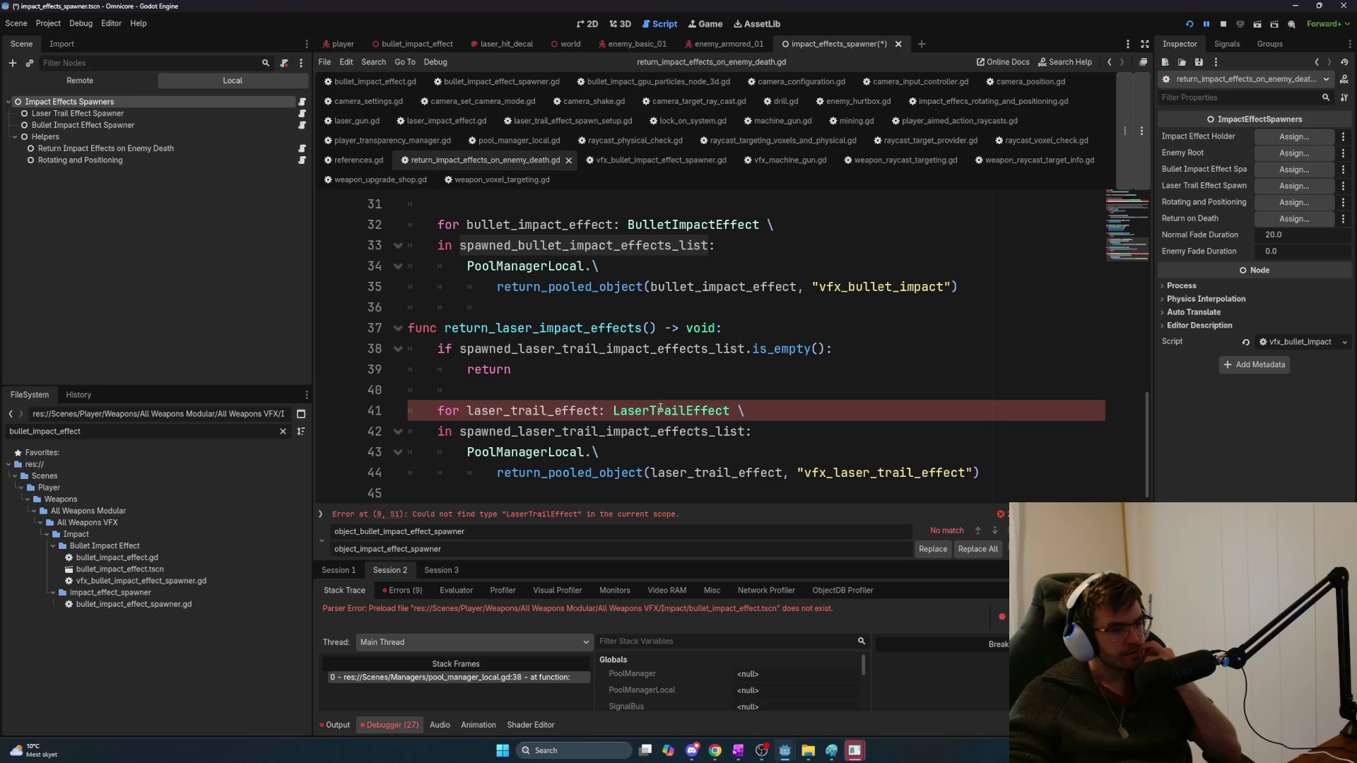
{"action": "scroll", "coordinate": [627, 400], "scroll_direction": "up", "scroll_amount": 2}
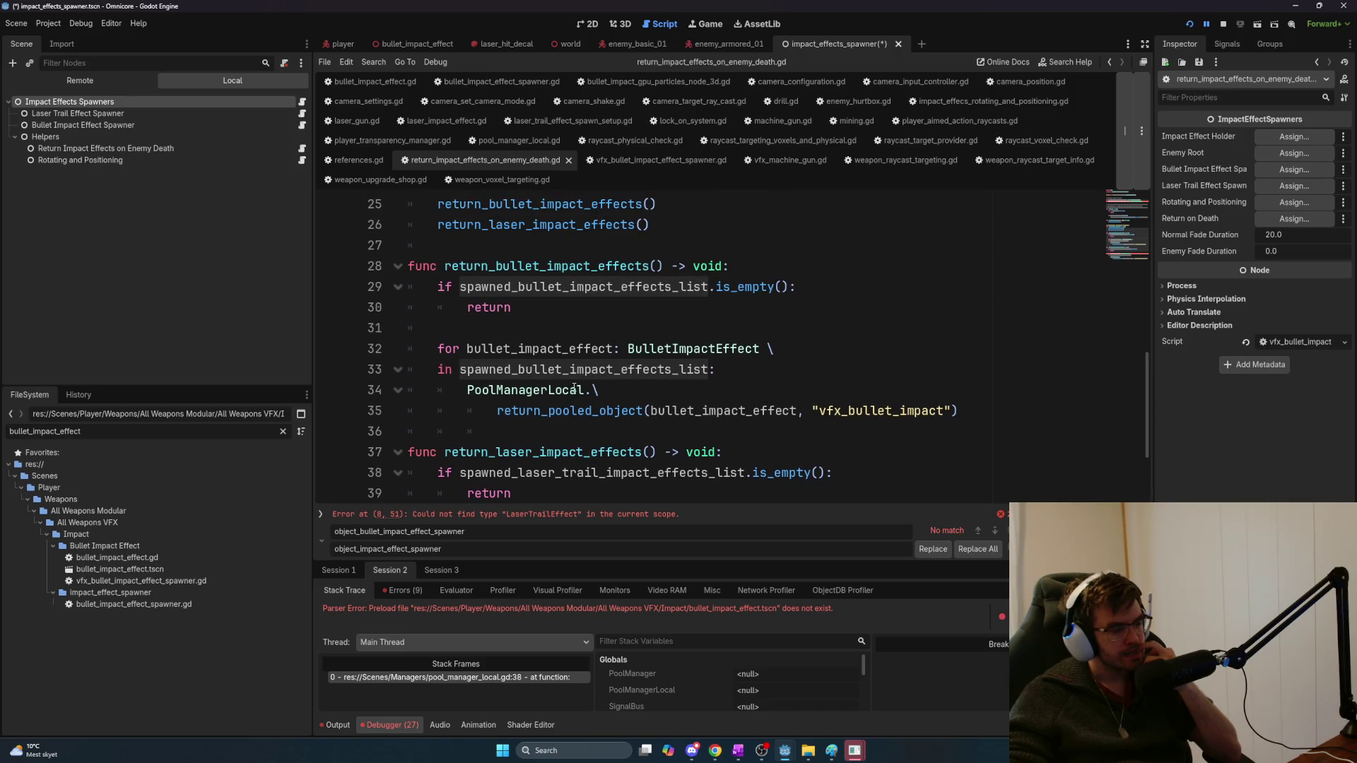
{"action": "scroll", "coordinate": [574, 389], "scroll_direction": "down", "scroll_amount": 2}
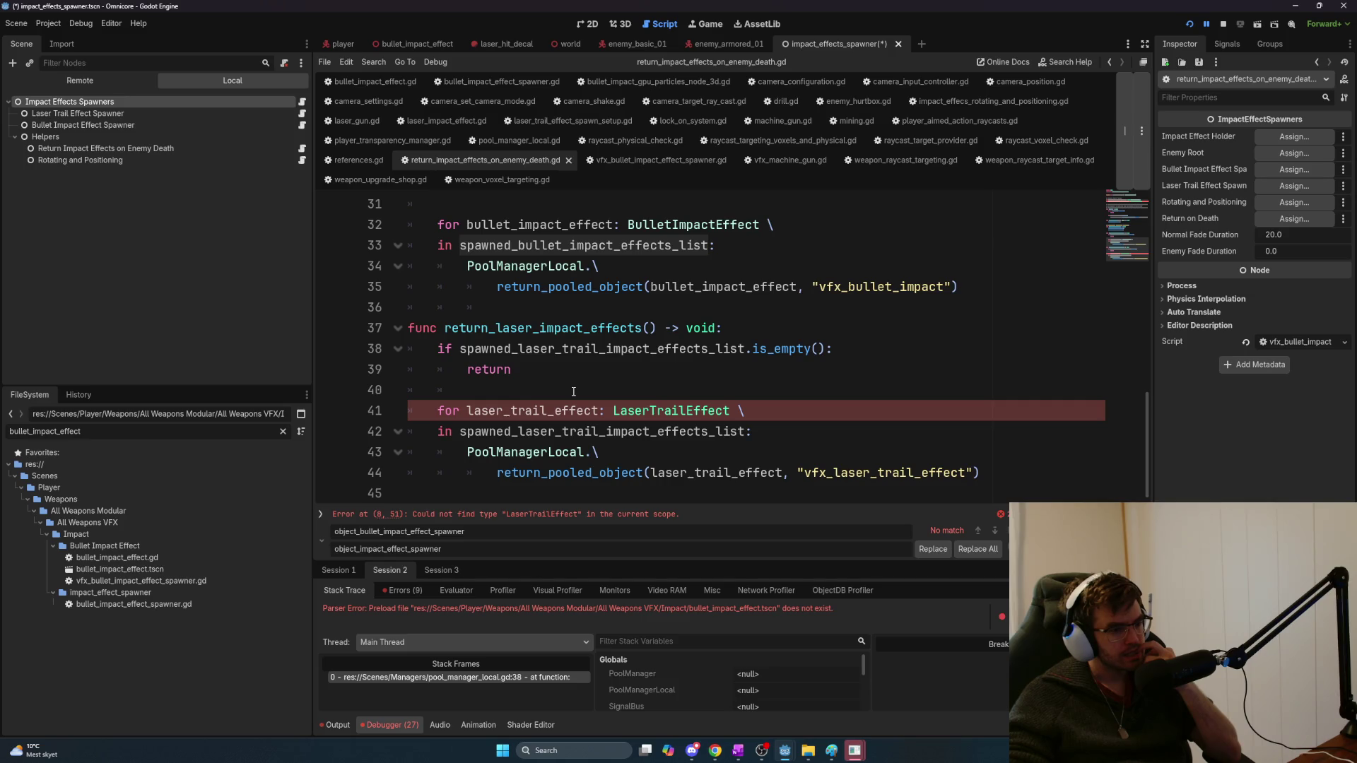
{"action": "scroll", "coordinate": [573, 392], "scroll_direction": "up", "scroll_amount": 2}
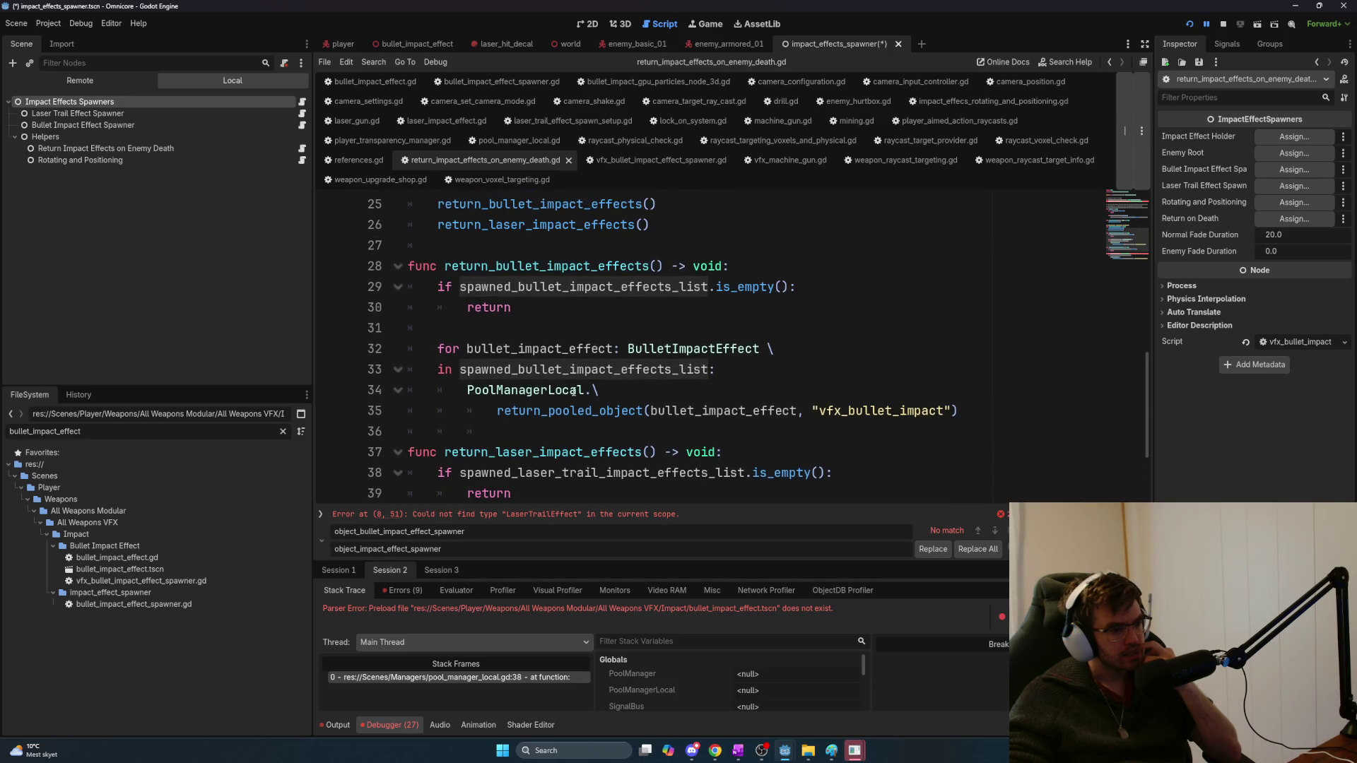
{"action": "scroll", "coordinate": [573, 392], "scroll_direction": "down", "scroll_amount": 2}
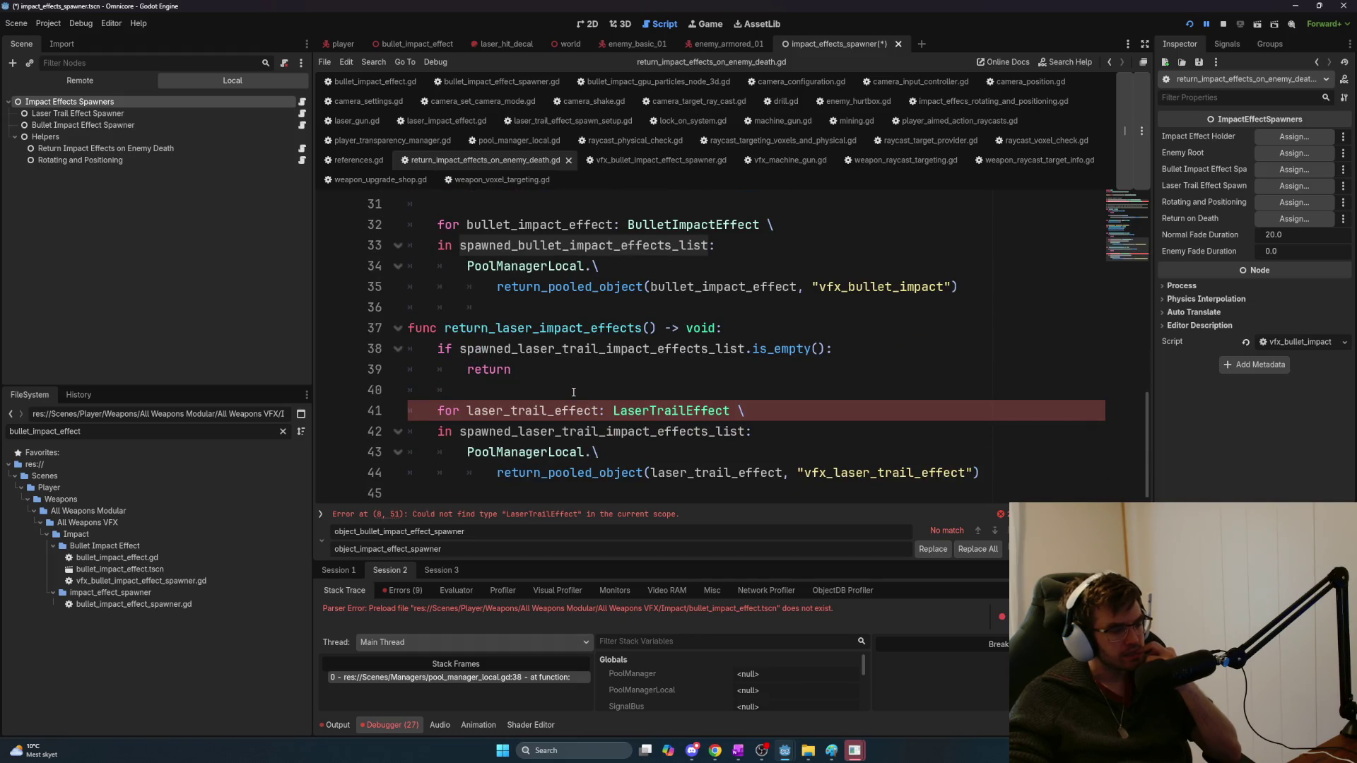
{"action": "double_click", "coordinate": [577, 346]}
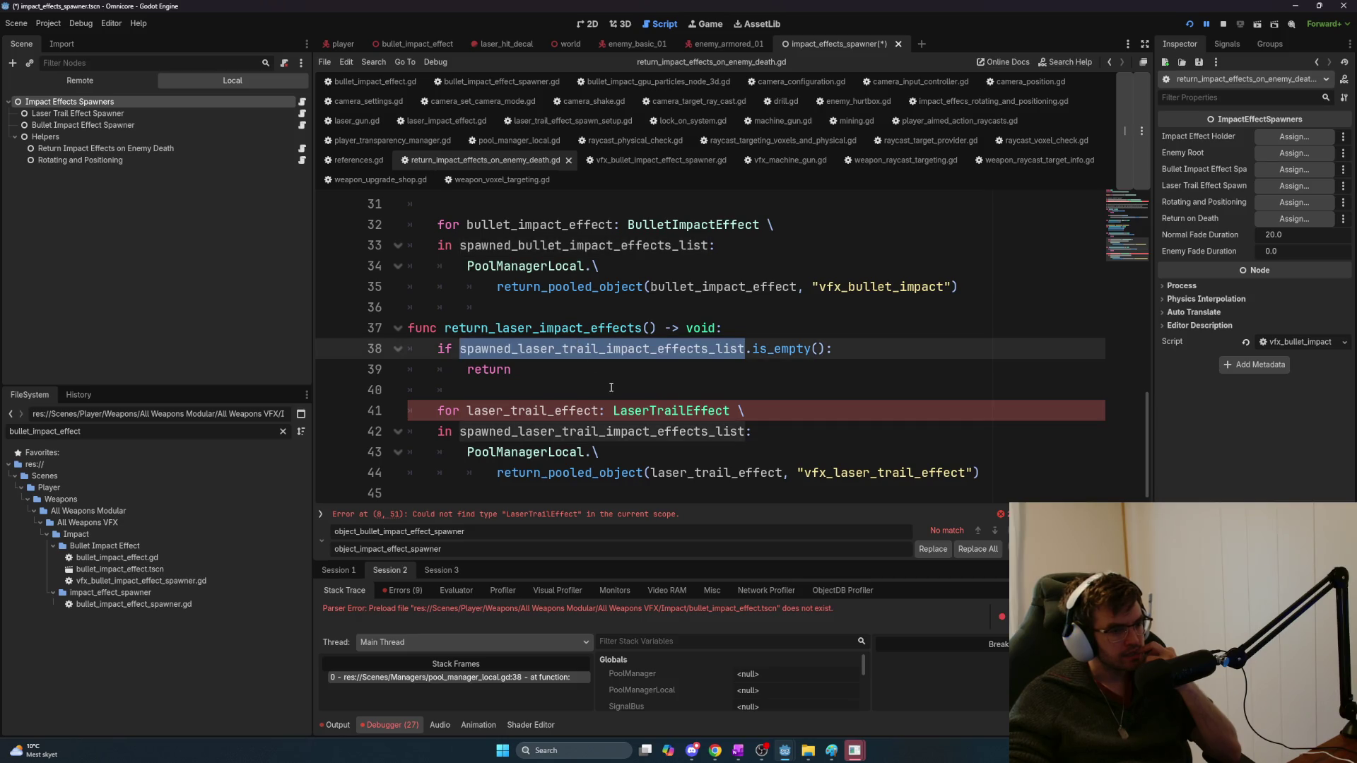
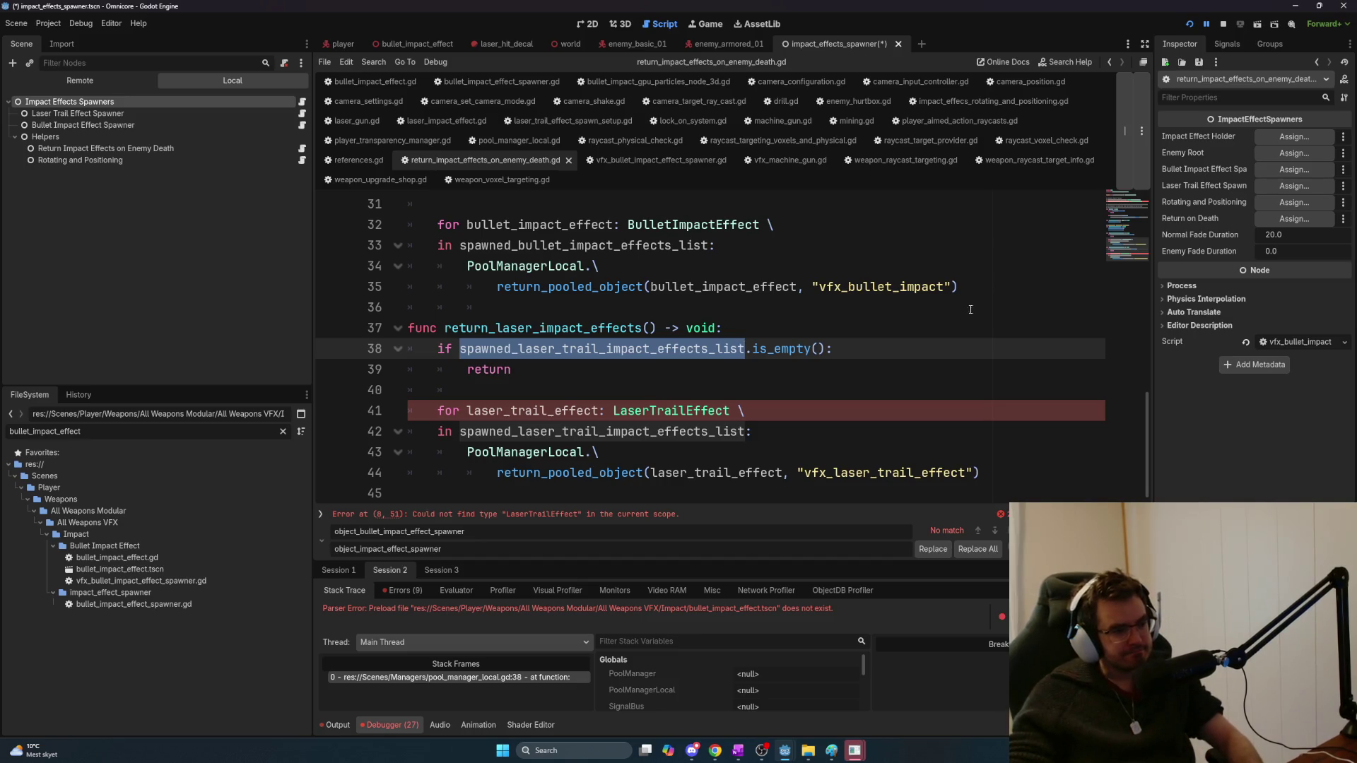
Save the impact effects spawner scene with Ctrl+S and bring up OneNote's 'Current Task' to-do page.
{"action": "key", "text": "ctrl+s"}
{"action": "key", "text": "alt+Tab"}
{"action": "key", "text": "alt+Tab"}
{"action": "key", "text": "alt+Tab"}
{"action": "key", "text": "alt+Tab"}
{"action": "key", "text": "alt+Tab"}
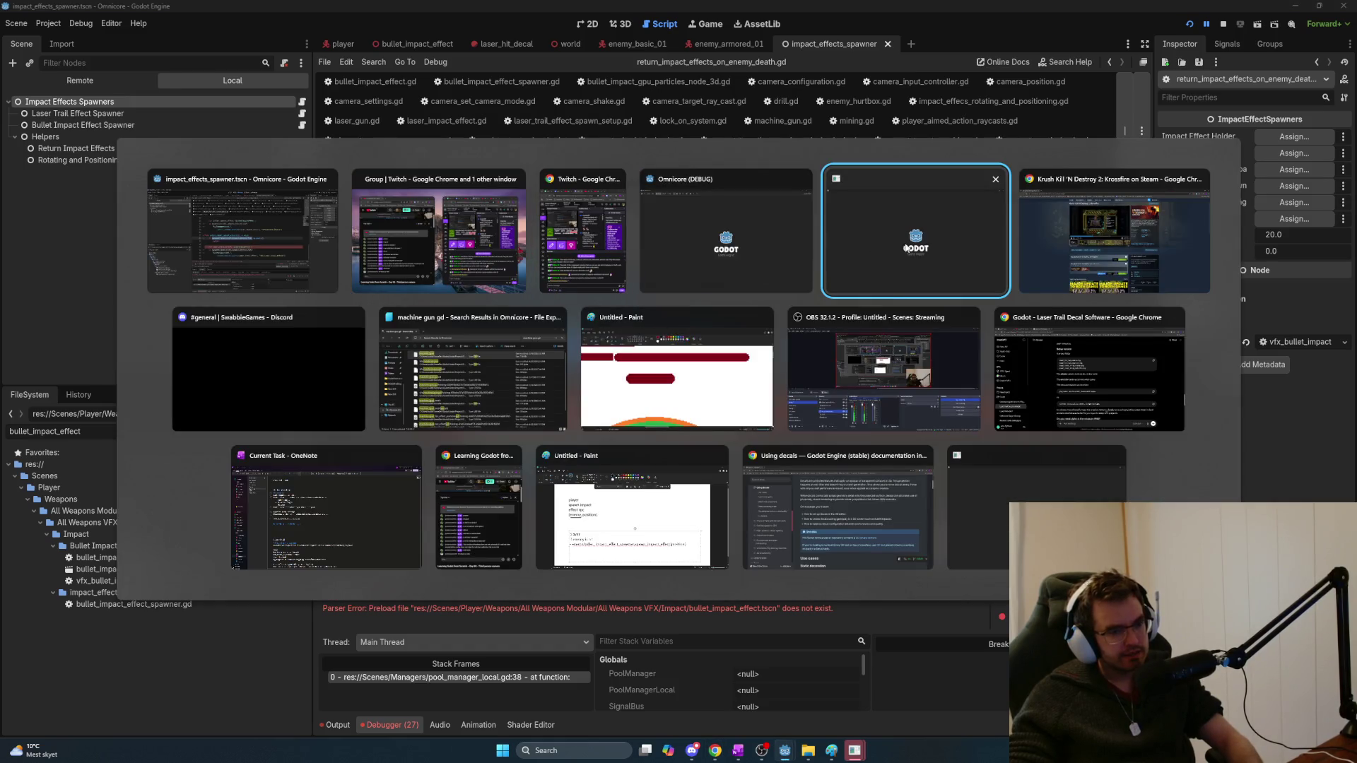
{"action": "key", "text": "alt+shift+Tab"}
{"action": "key", "text": "alt+shift+Tab"}
{"action": "key", "text": "alt+shift+Tab"}
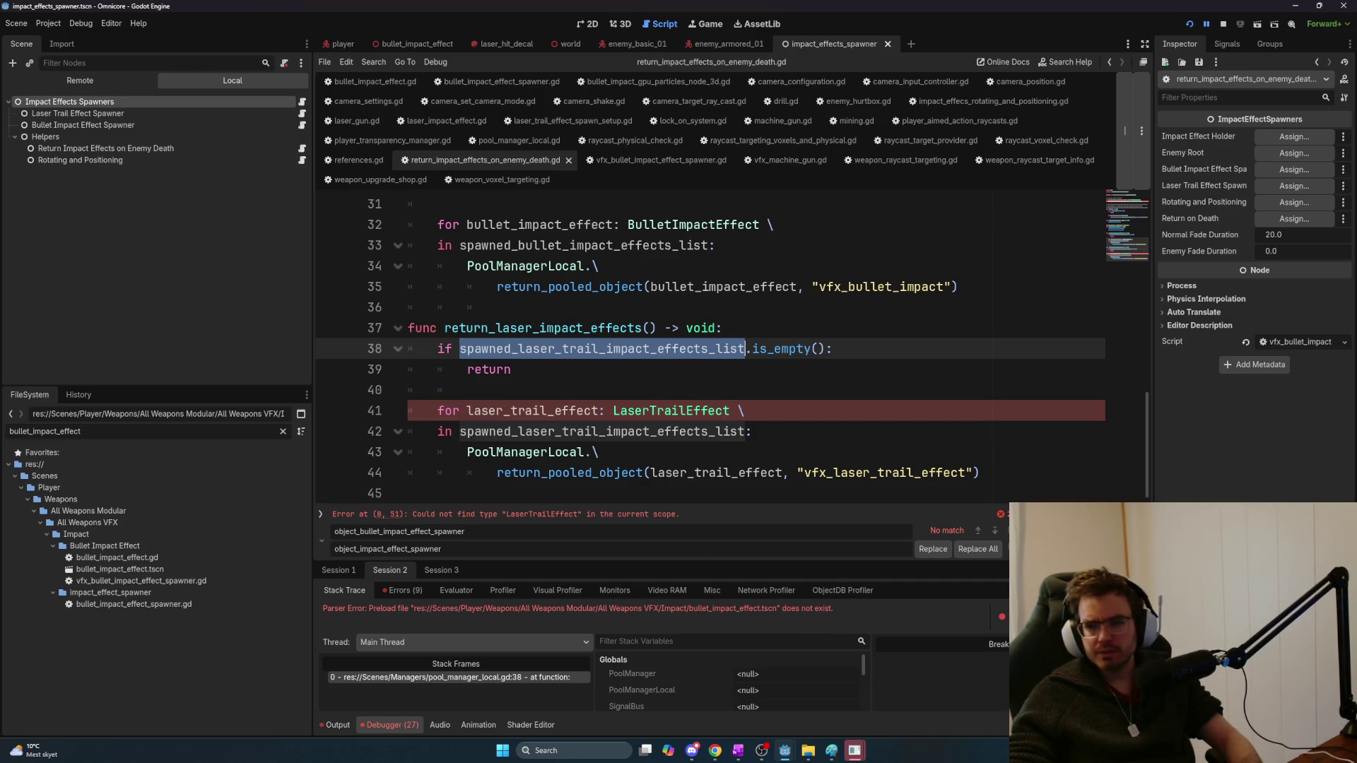
{"action": "left_click", "coordinate": [821, 751]}
{"action": "left_click", "coordinate": [819, 754]}
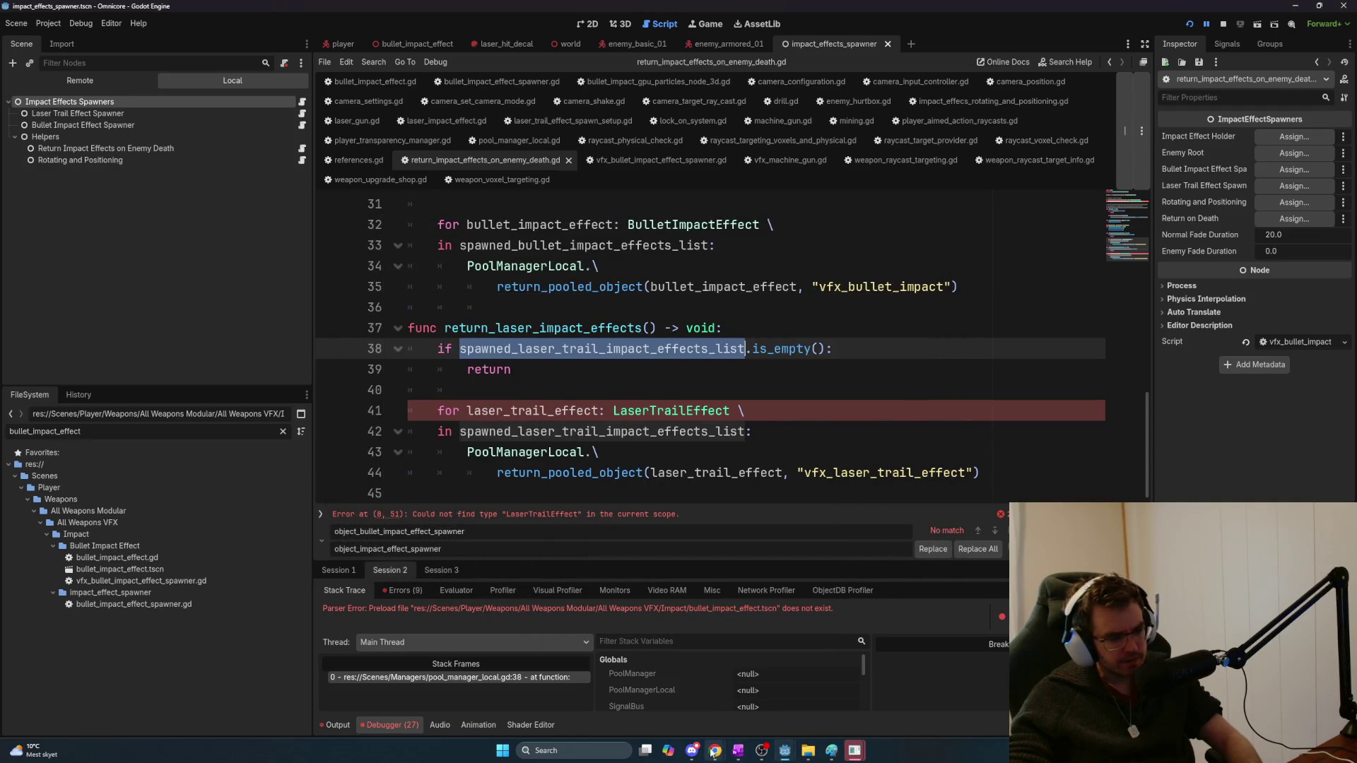
{"action": "left_click", "coordinate": [737, 751]}
{"action": "mouse_move", "coordinate": [853, 755]}
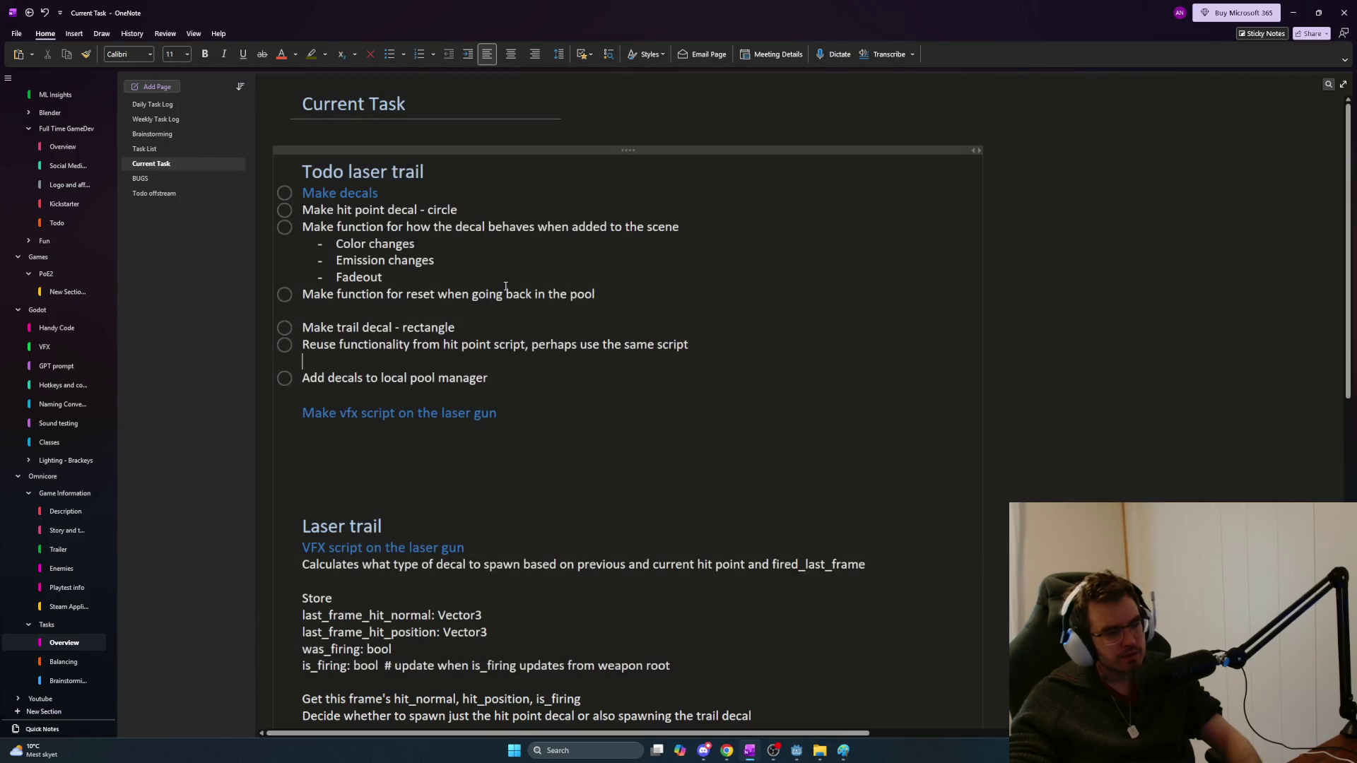
Extend the 'Make decals' heading to 'Make decals - LaserTrailEffect Scene', checking the class name in Godot.
{"action": "left_click", "coordinate": [388, 207]}
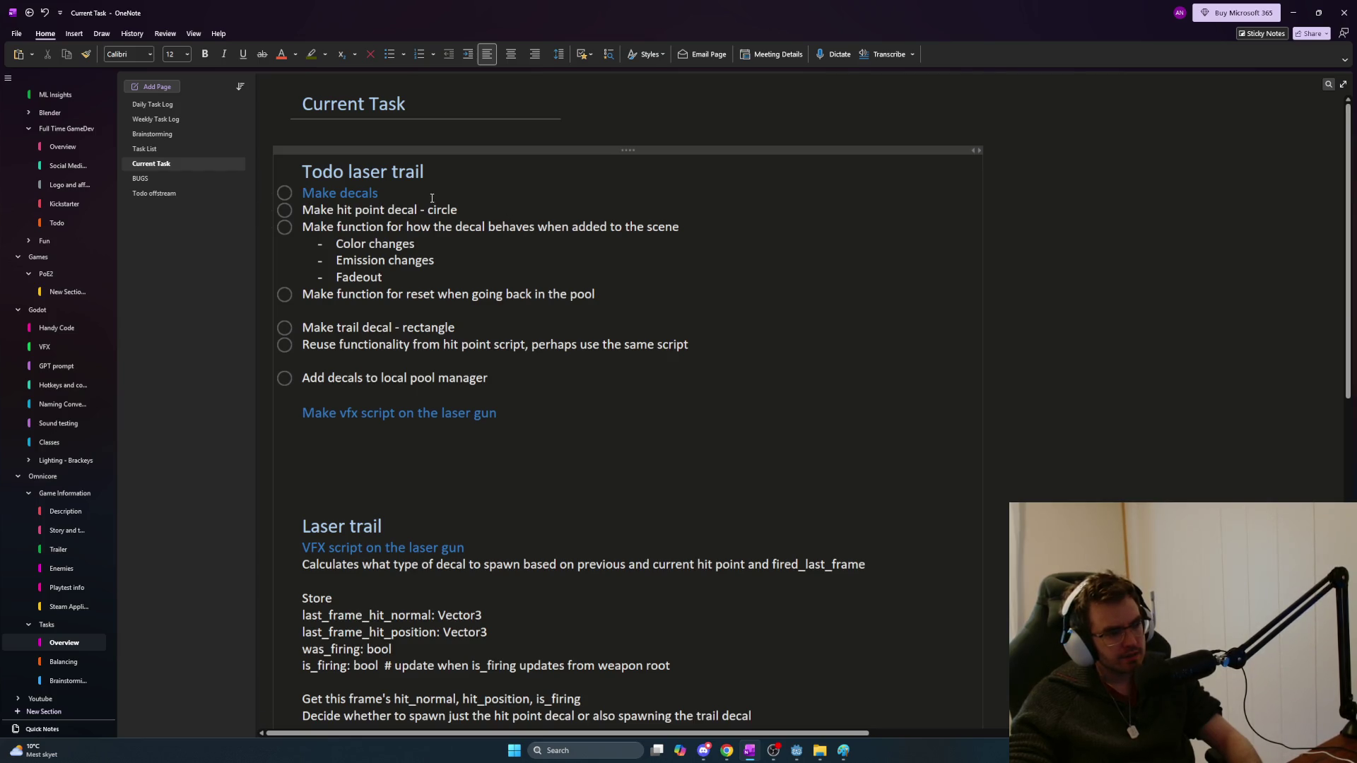
{"action": "key", "text": "End"}
{"action": "type", "text": "/"}
{"action": "key", "text": "BackSpace"}
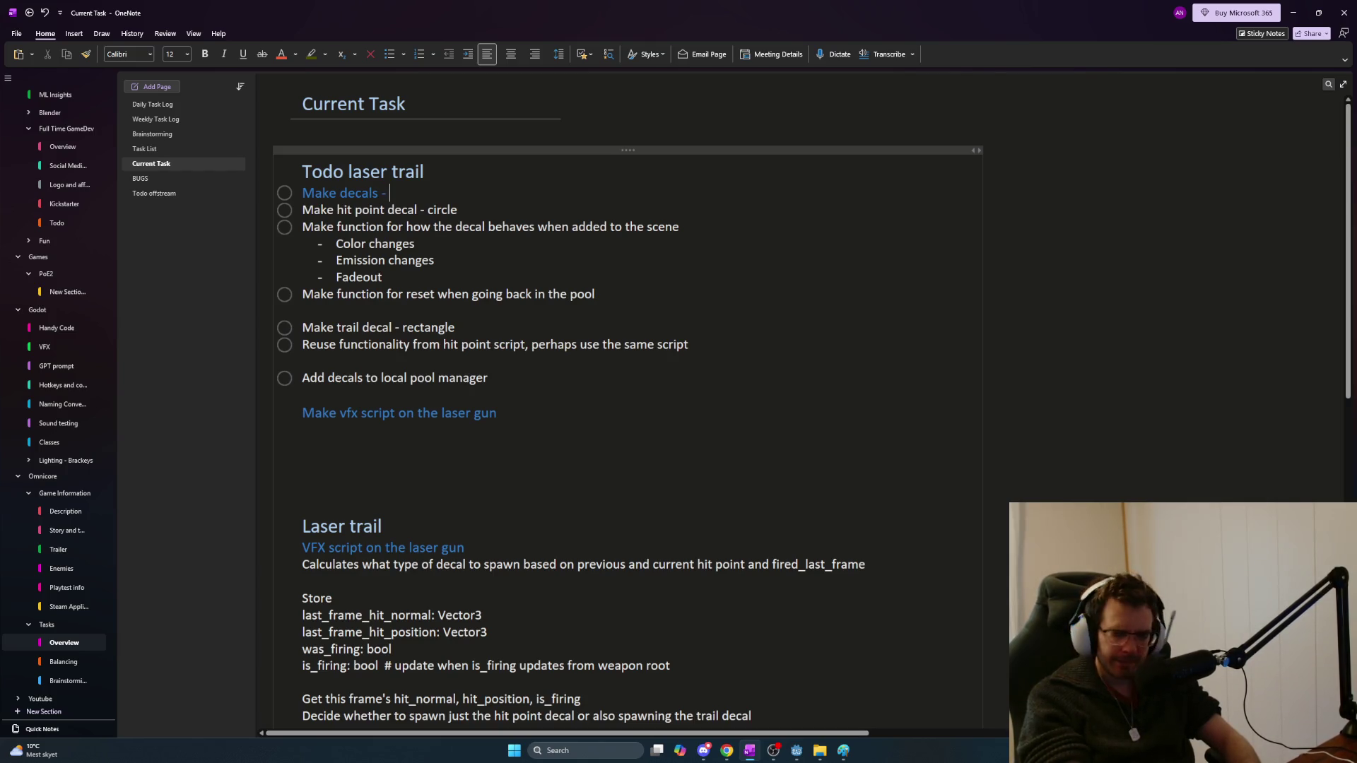
{"action": "key", "text": "alt+Tab"}
{"action": "key", "text": "alt+Tab"}
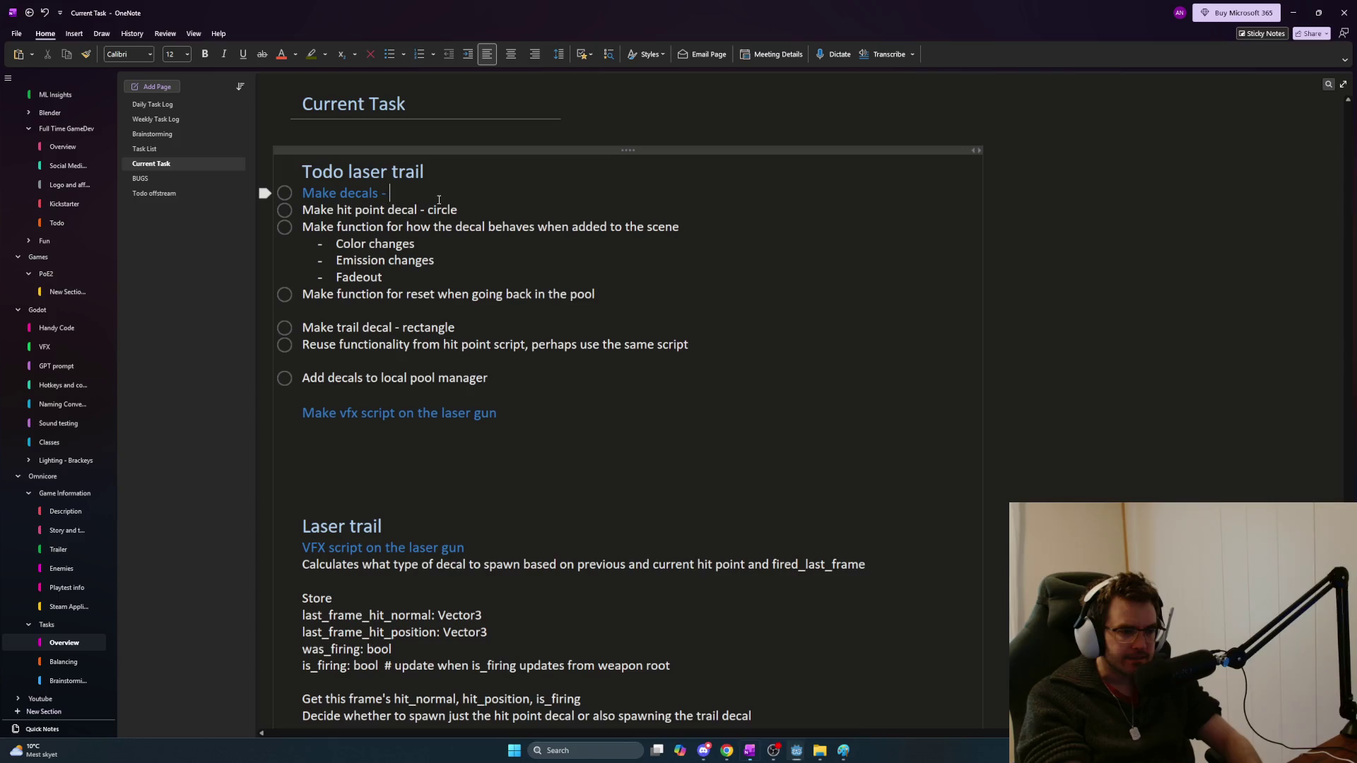
{"action": "key", "text": "alt+Tab"}
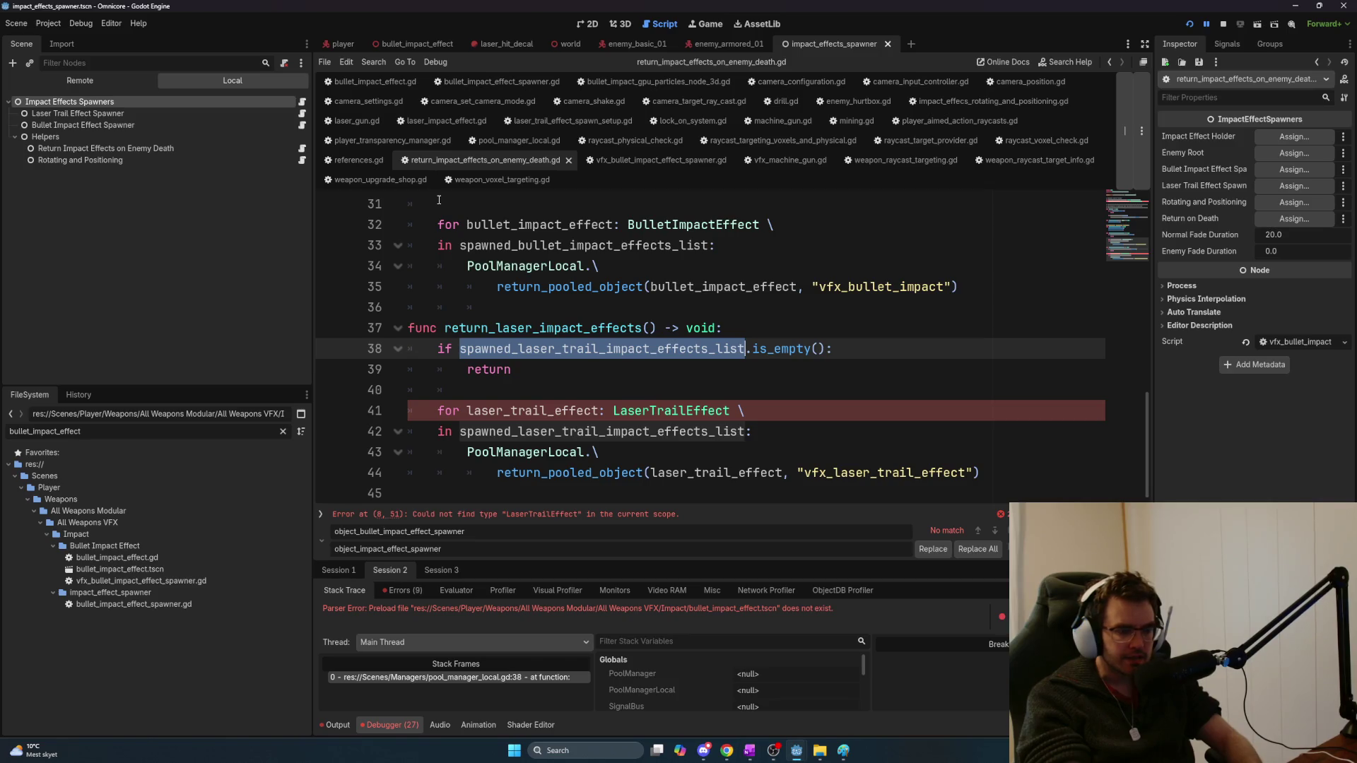
{"action": "key", "text": "alt+Tab"}
{"action": "type", "text": "TrailEffect Scene"}
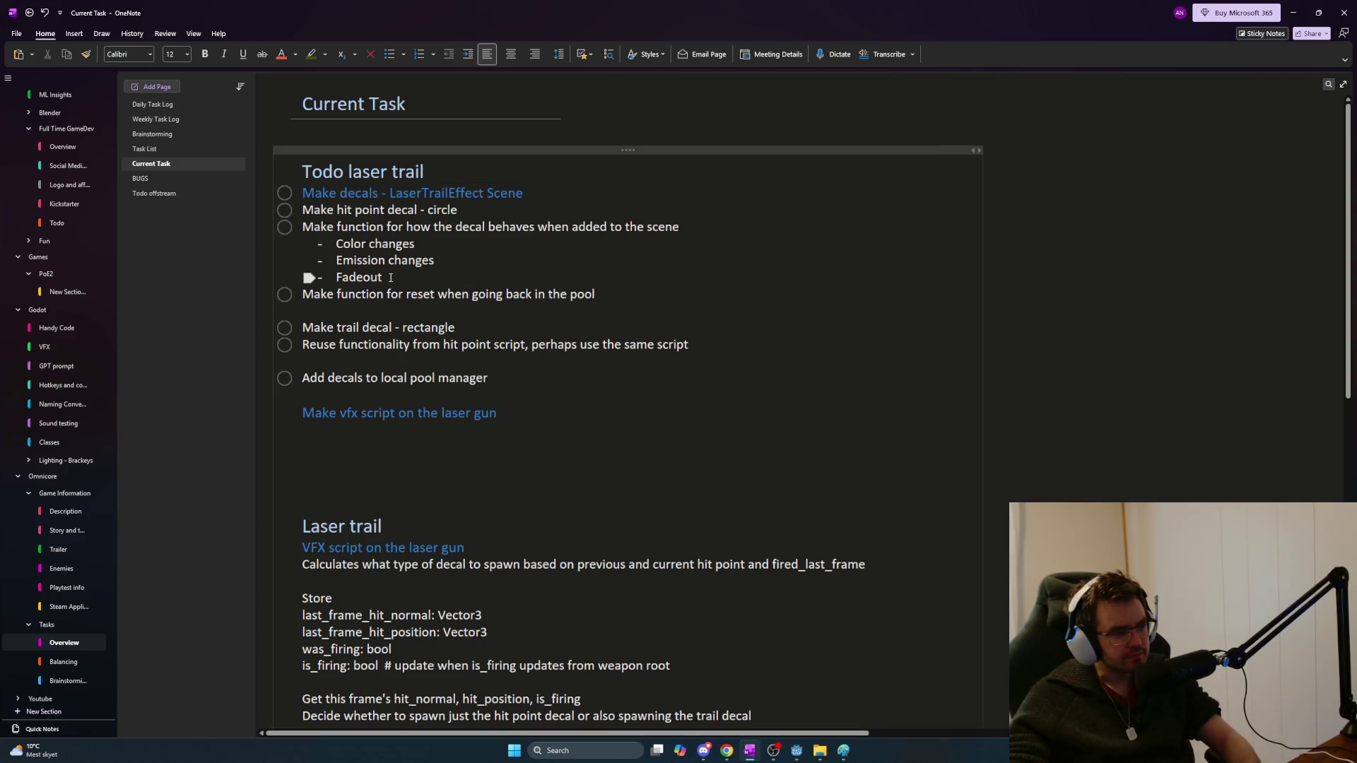
Review the decal and pool manager tasks and place the caret after the 'Reuse functionality' item.
{"action": "mouse_move", "coordinate": [355, 227]}
{"action": "left_mouse_down"}
{"action": "mouse_move", "coordinate": [682, 244]}
{"action": "mouse_move", "coordinate": [680, 291]}
{"action": "left_mouse_up"}
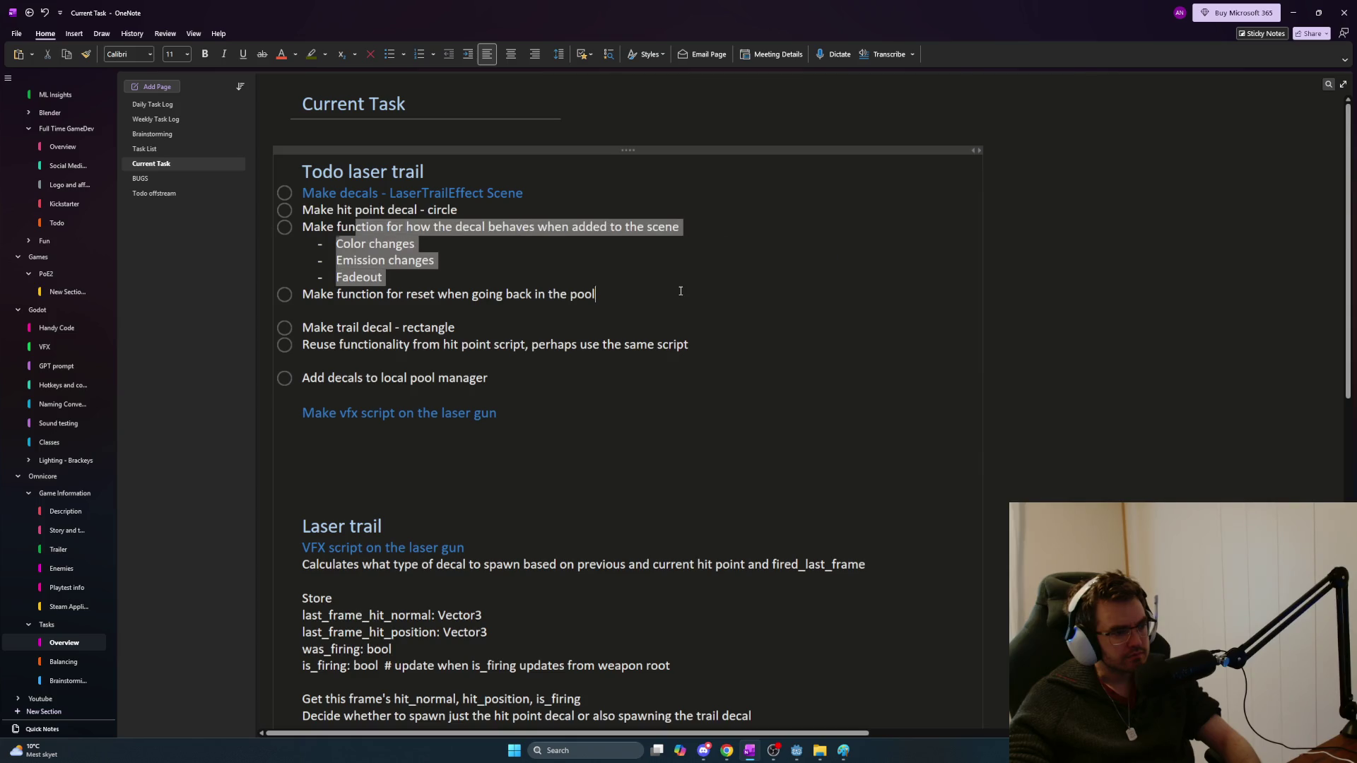
{"action": "left_click", "coordinate": [680, 291]}
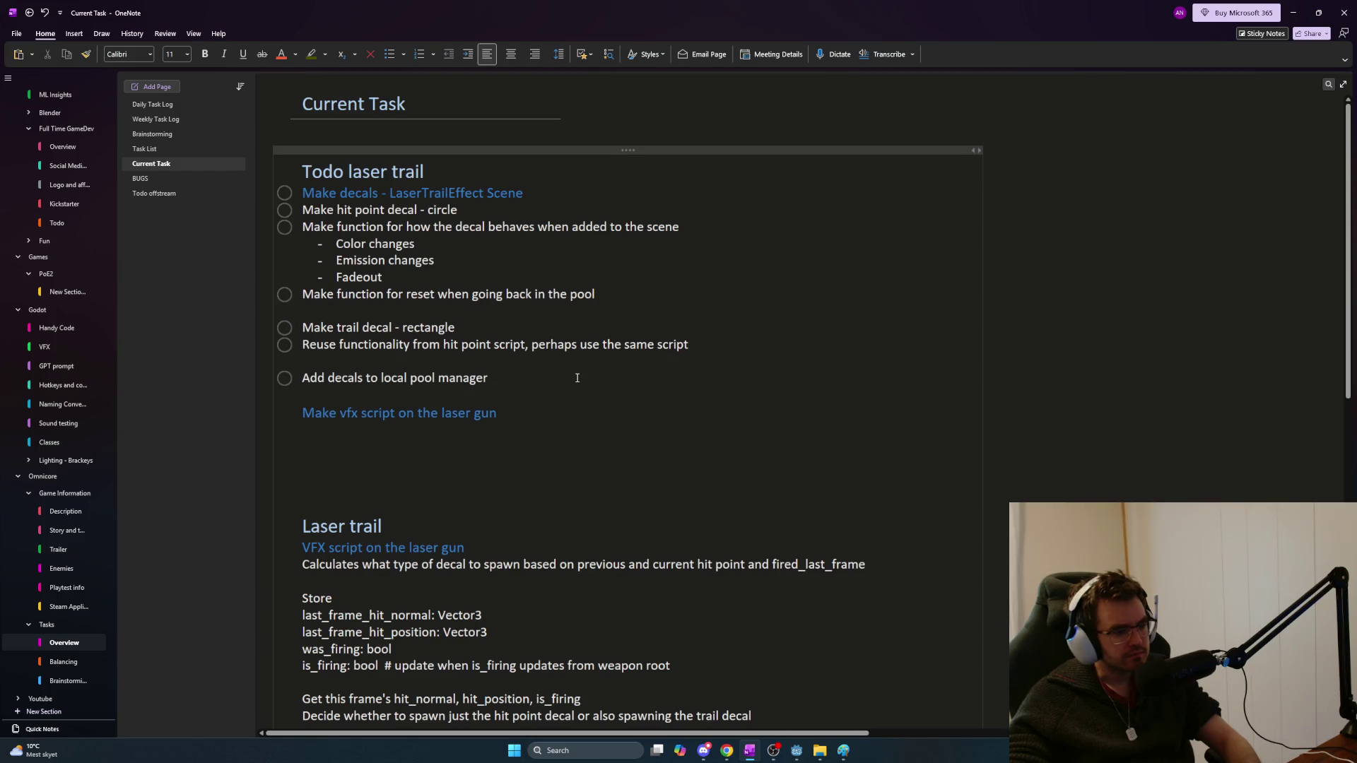
{"action": "left_click_drag", "start_coordinate": [303, 378], "coordinate": [539, 387]}
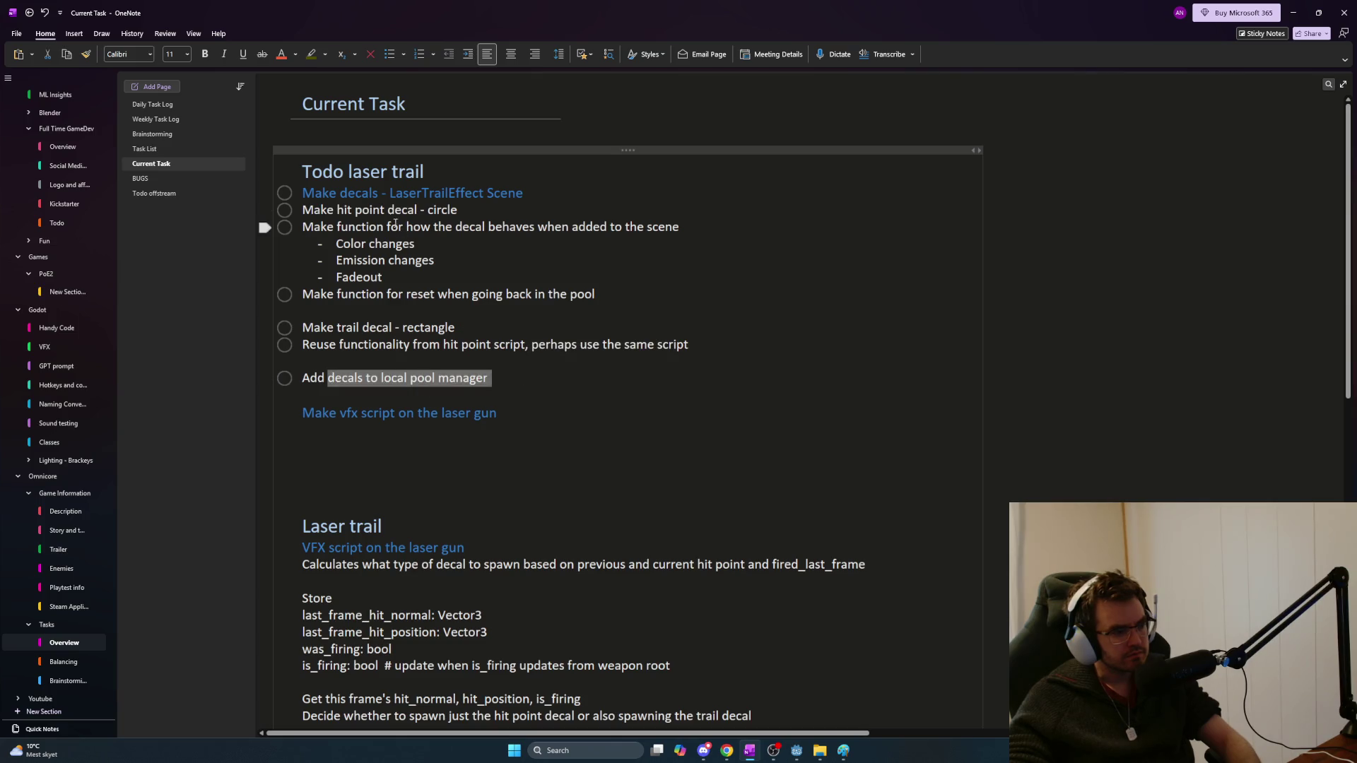
{"action": "left_click", "coordinate": [391, 201]}
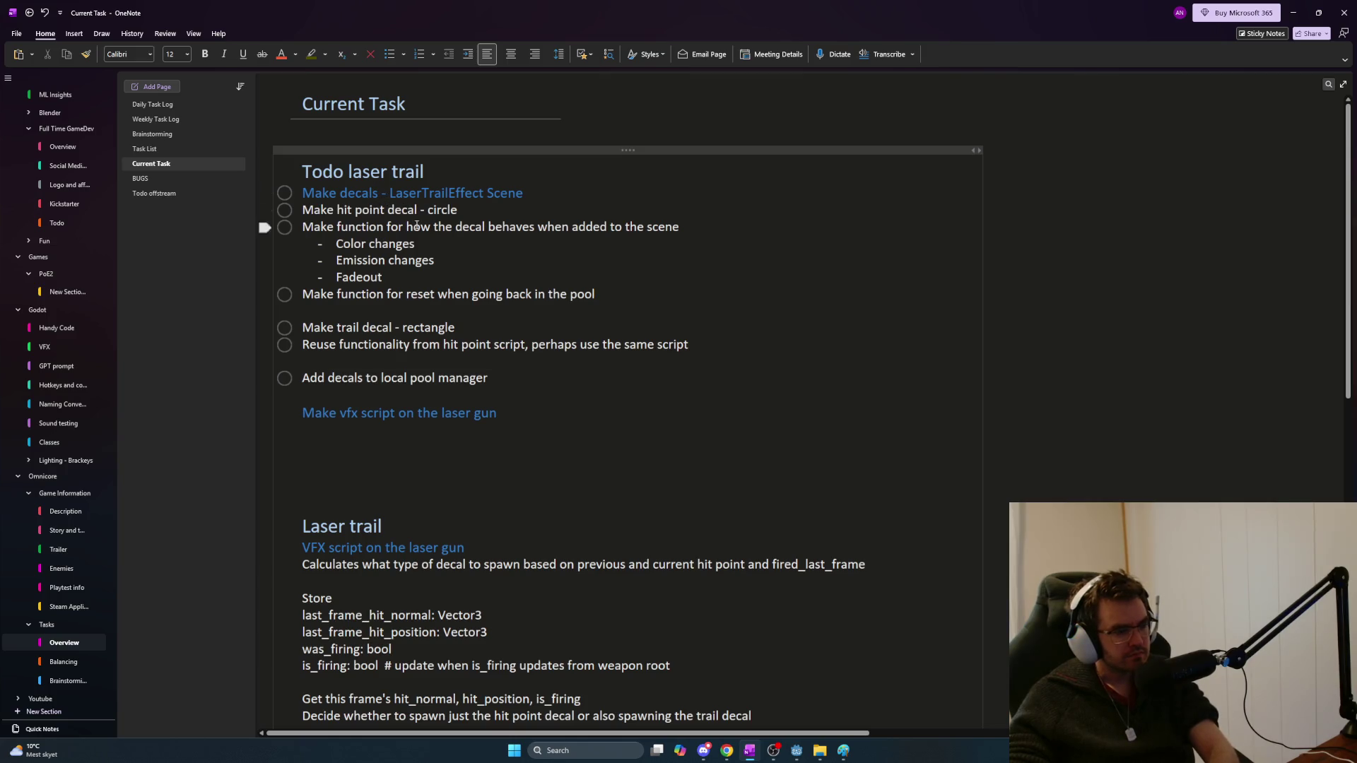
{"action": "left_click", "coordinate": [505, 378]}
{"action": "key", "text": "Up"}
{"action": "key", "text": "Up"}
{"action": "key", "text": "Up"}
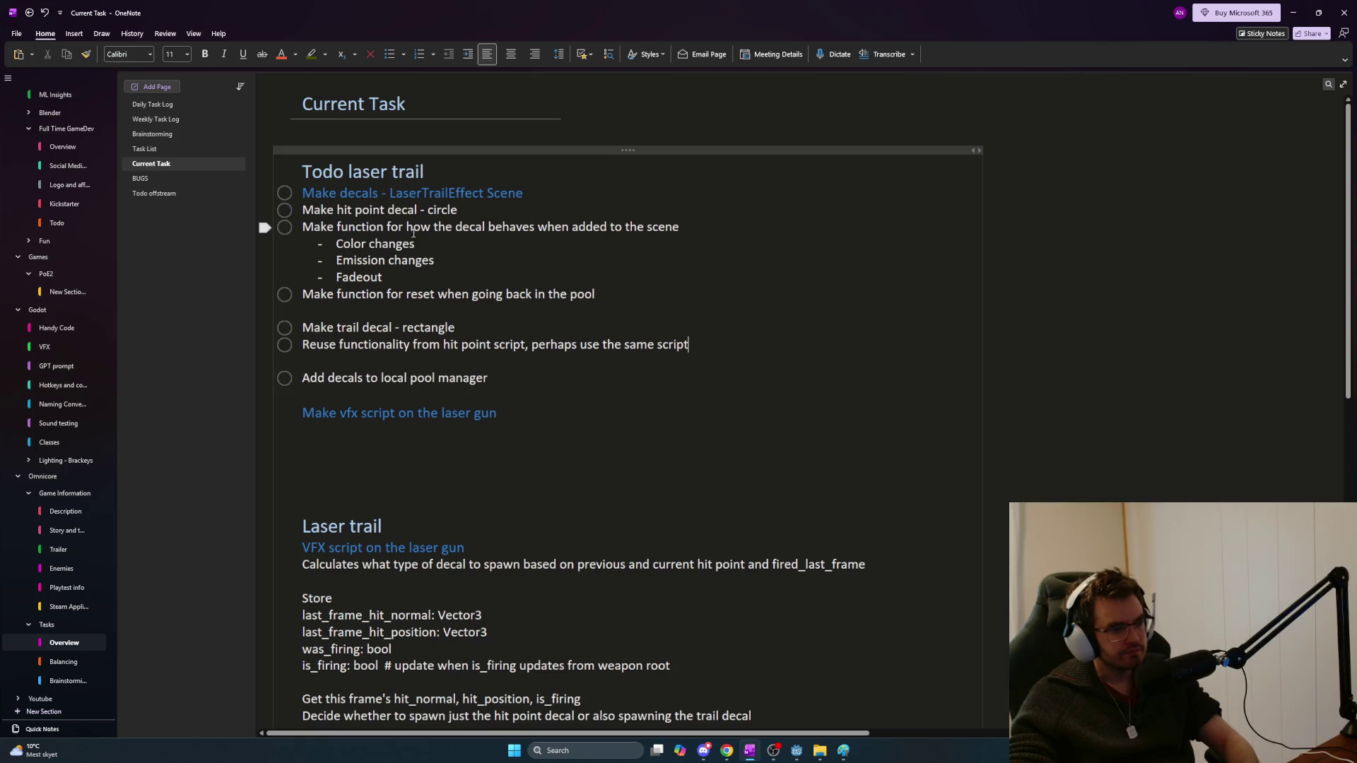
{"action": "left_click", "coordinate": [672, 335]}
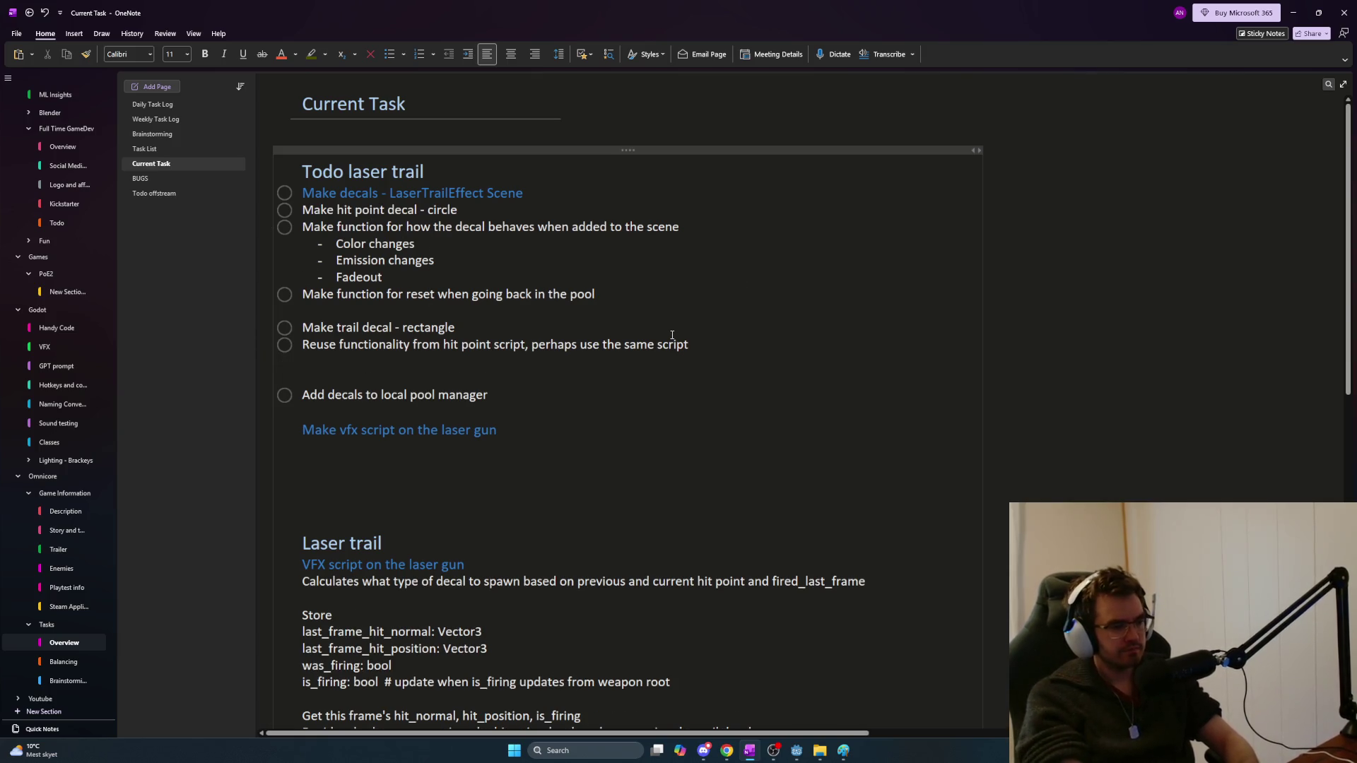
Add the to-do 'Add function to setup hit position decal and trail if requirement is met'.
{"action": "key", "text": "Return"}
{"action": "type", "text": "Add function to setup "}
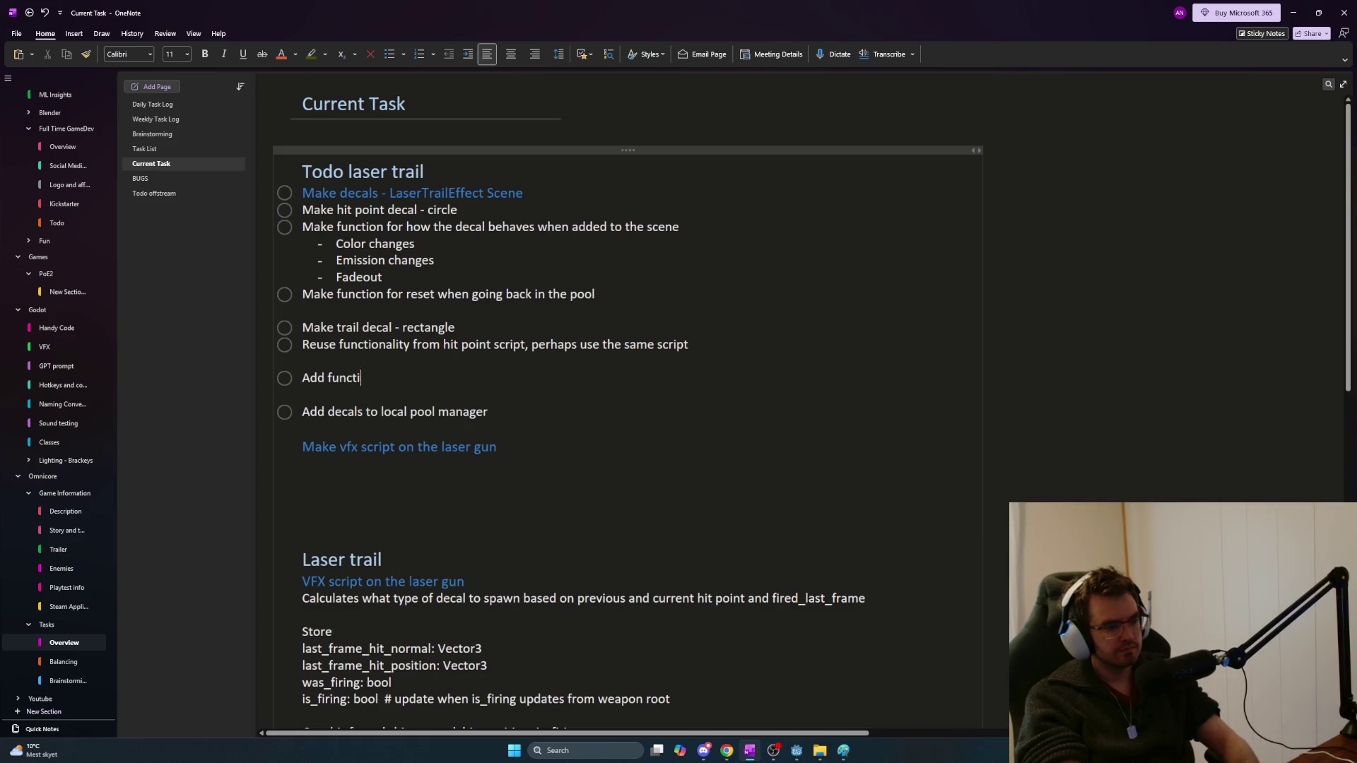
{"action": "type", "text": "trail and"}
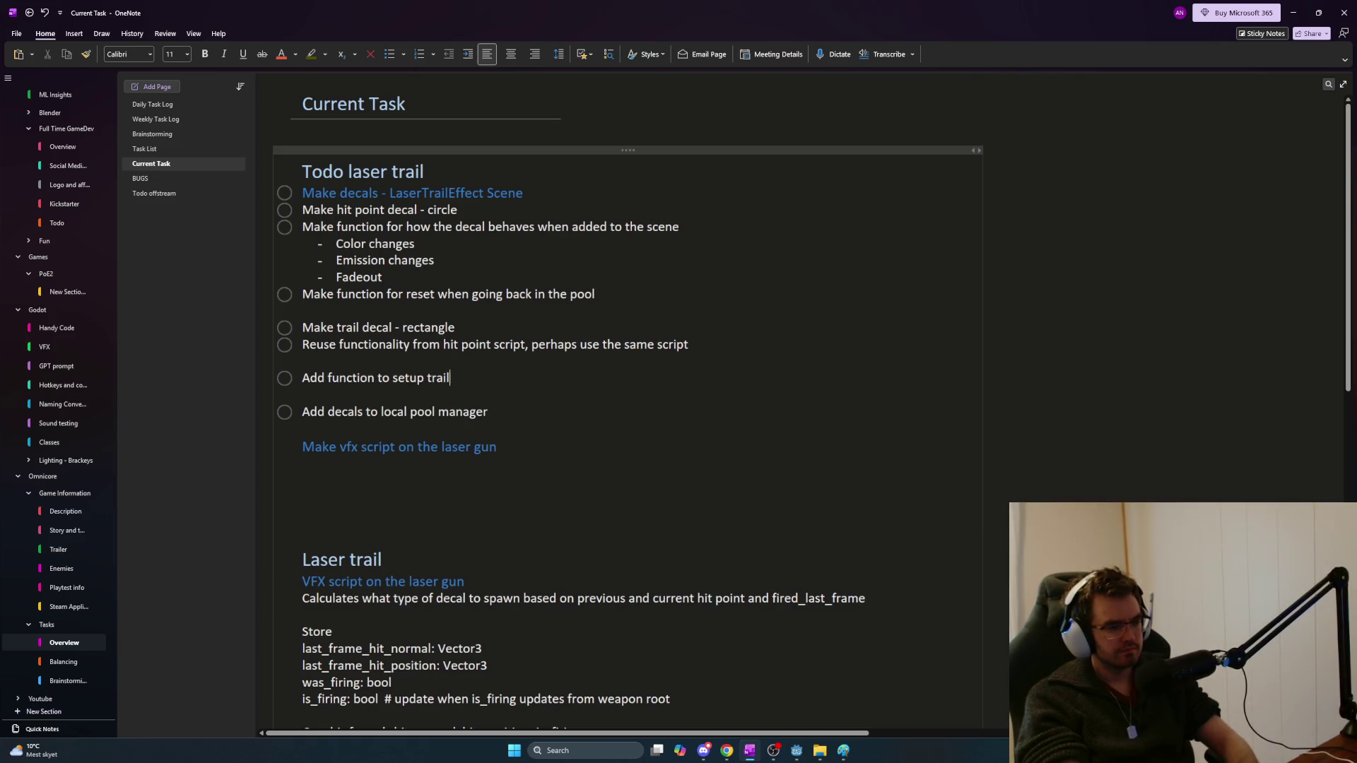
{"action": "key", "text": "BackSpace"}
{"action": "key", "text": "BackSpace"}
{"action": "key", "text": "BackSpace"}
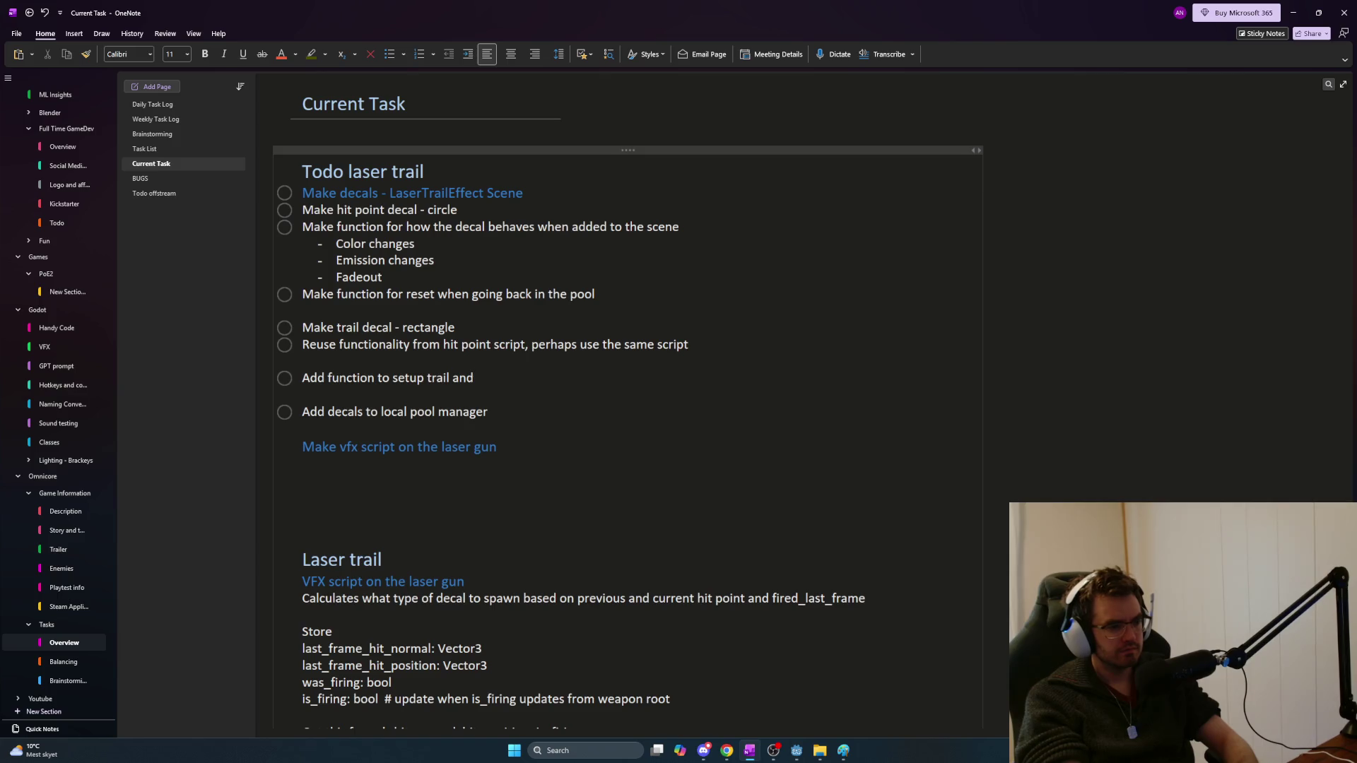
{"action": "type", "text": "hit position decal and or"}
{"action": "key", "text": "BackSpace"}
{"action": "type", "text": "trail if require"}
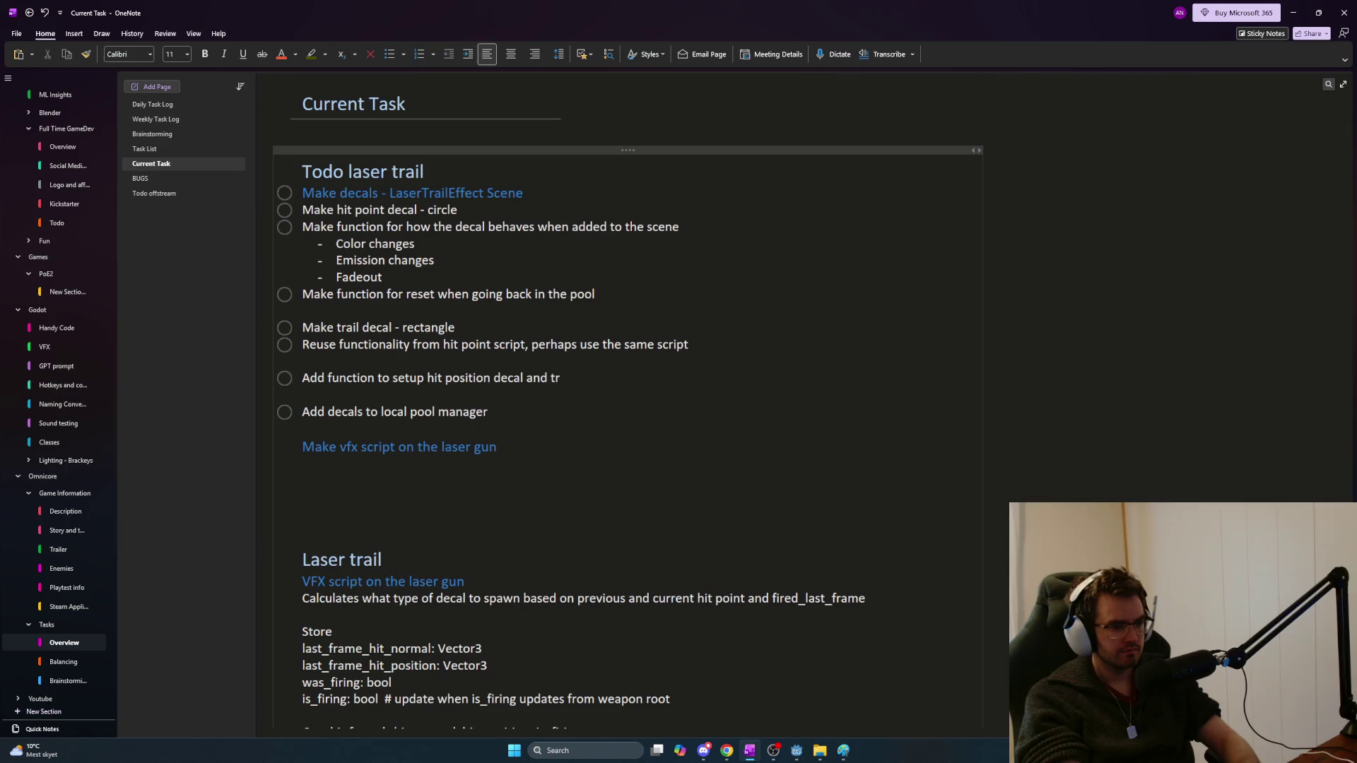
{"action": "type", "text": "ment is met"}
Add the indented sub-task about placing the trail between last and new shot and stretching its distance.
{"action": "key", "text": "Return"}
{"action": "key", "text": "Tab"}
{"action": "type", "text": "Trail requires som"}
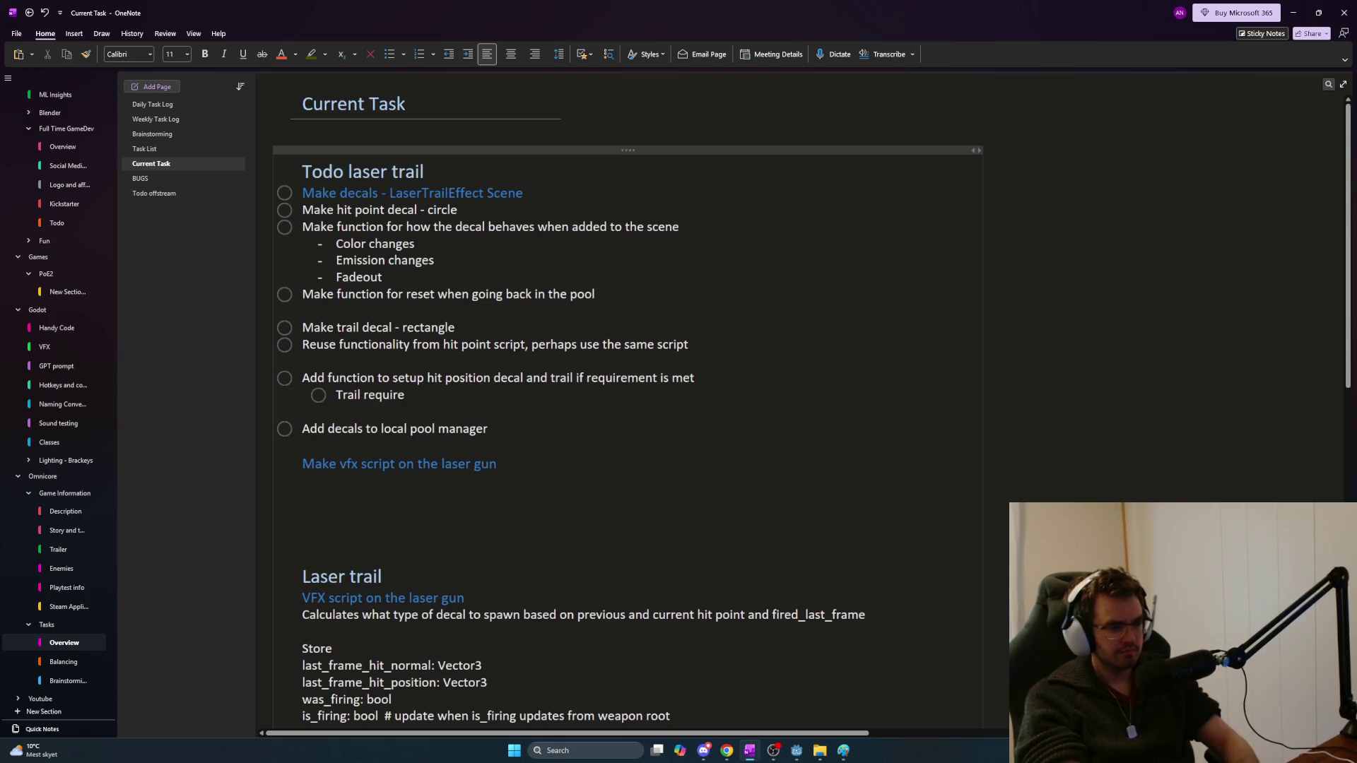
{"action": "type", "text": "e logic to be plkace"}
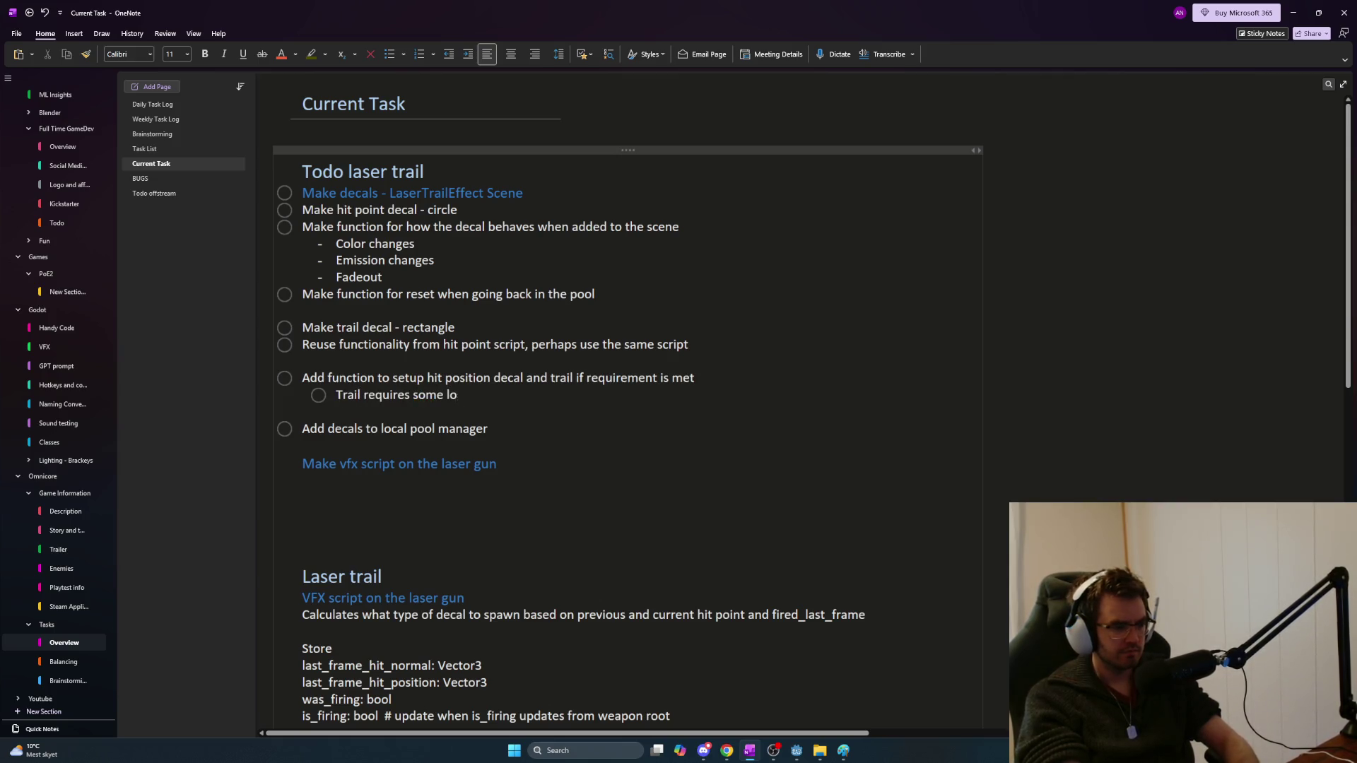
{"action": "key", "text": "BackSpace"}
{"action": "key", "text": "BackSpace"}
{"action": "key", "text": "BackSpace"}
{"action": "type", "text": "aced in between last shot and"}
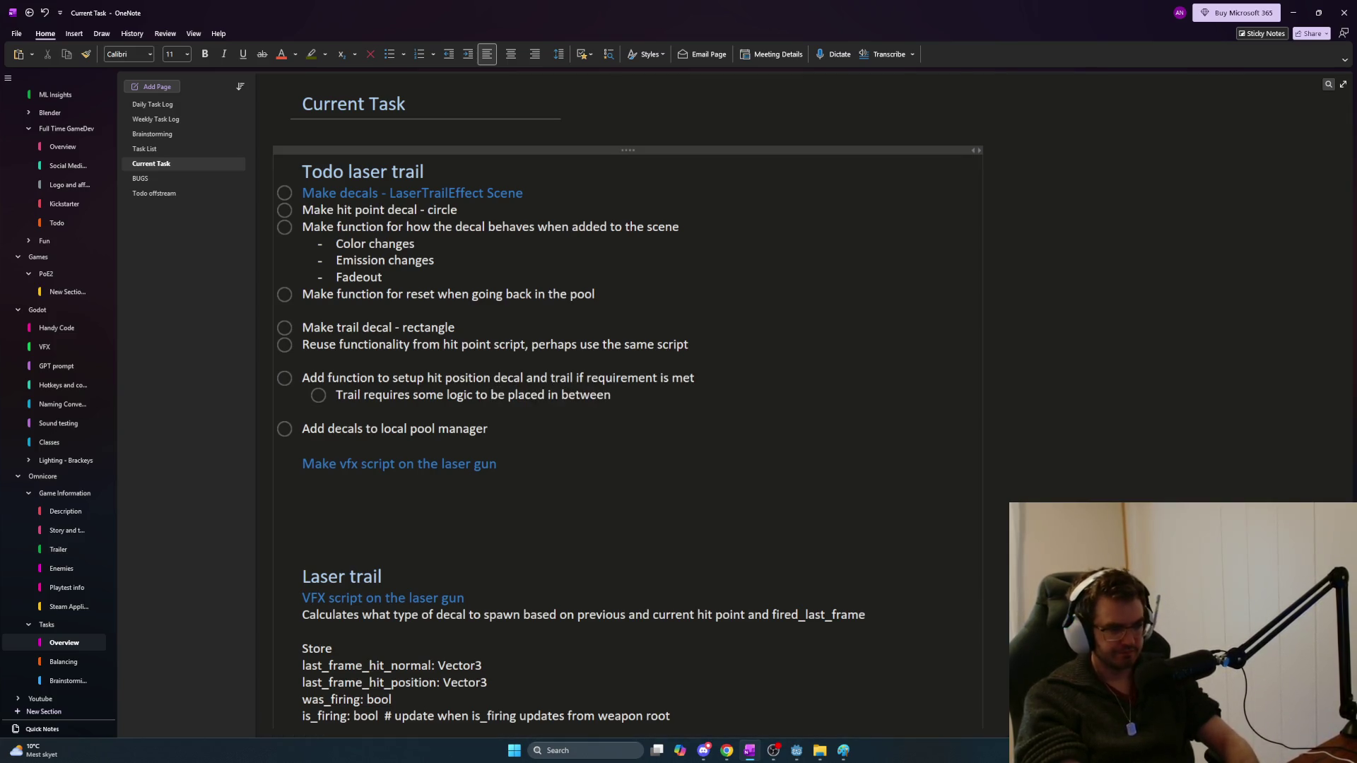
{"action": "type", "text": " new shot "}
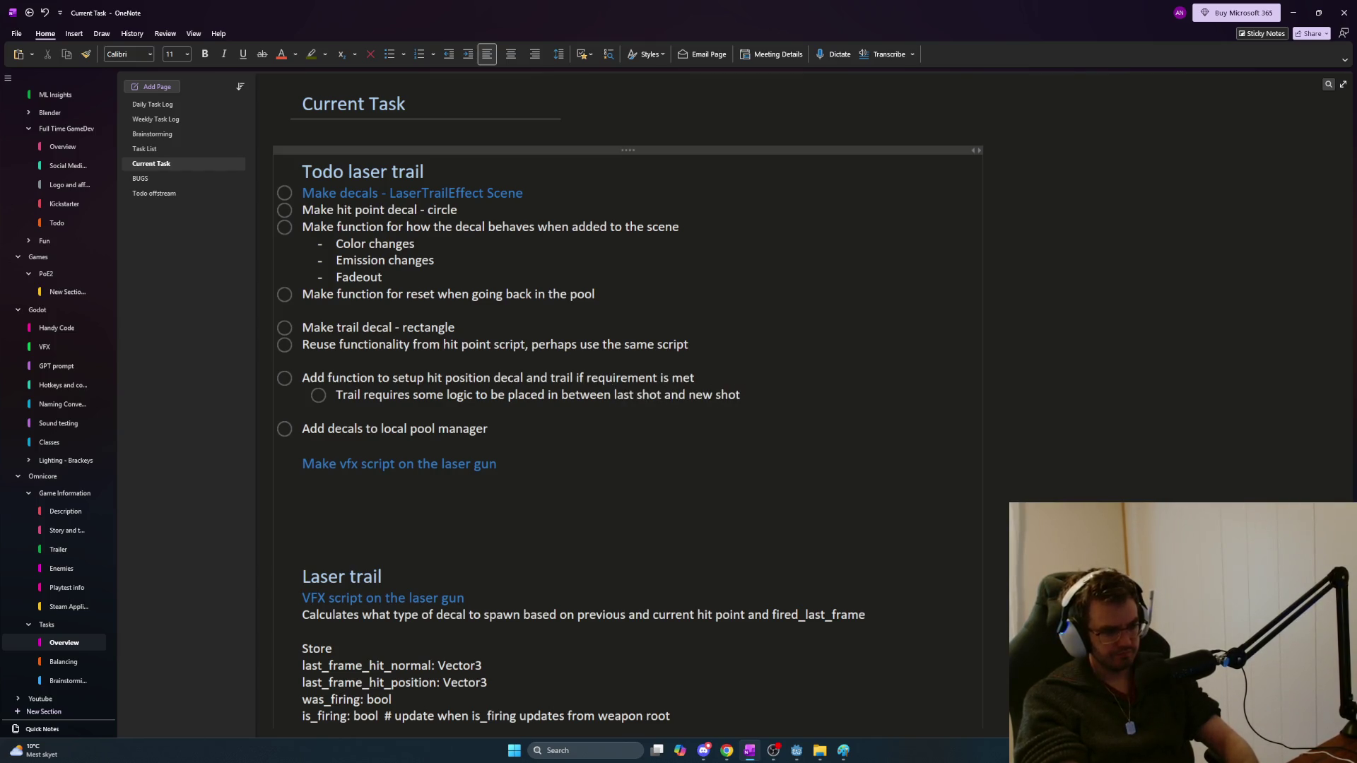
{"action": "type", "text": "+ stretching the"}
{"action": "type", "text": " correct distance"}
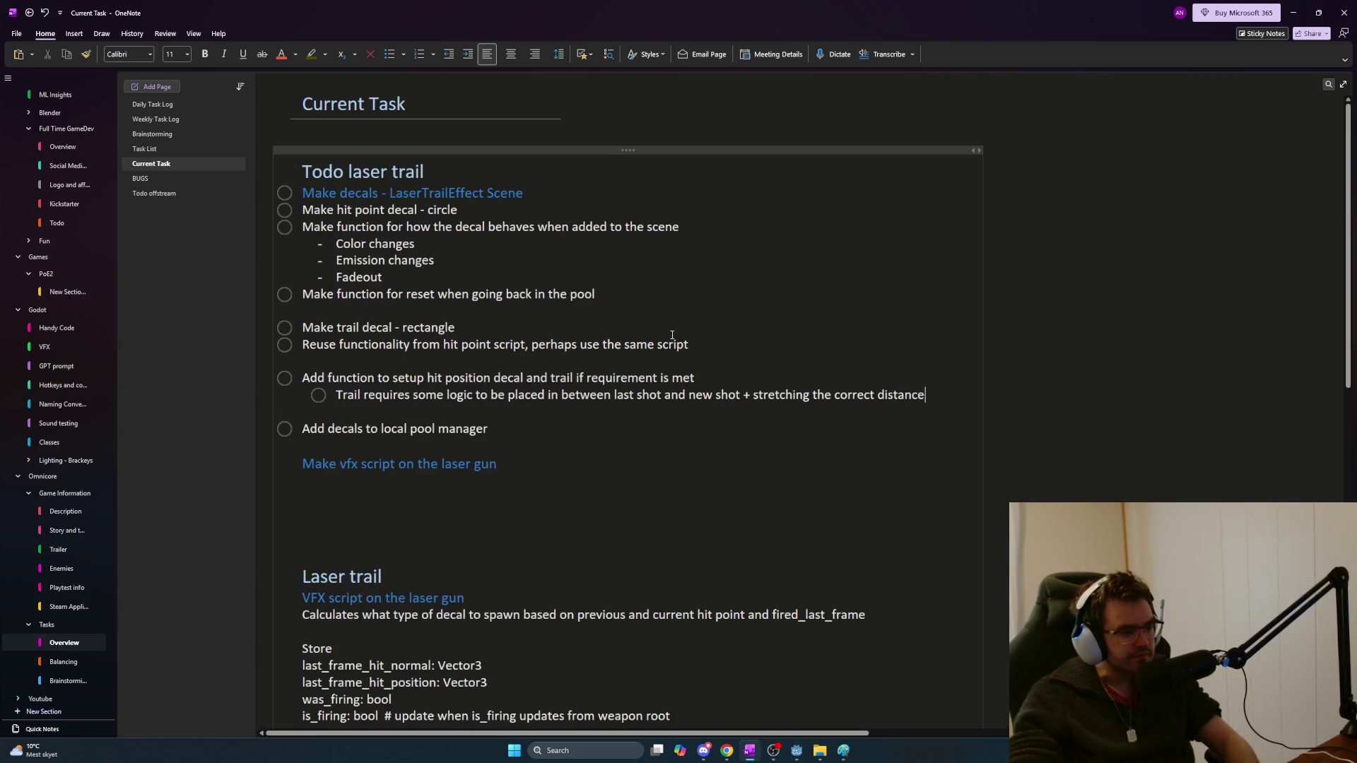
{"action": "left_click", "coordinate": [397, 525]}
{"action": "key", "text": "Delete"}
{"action": "key", "text": "Delete"}
{"action": "key", "text": "Delete"}
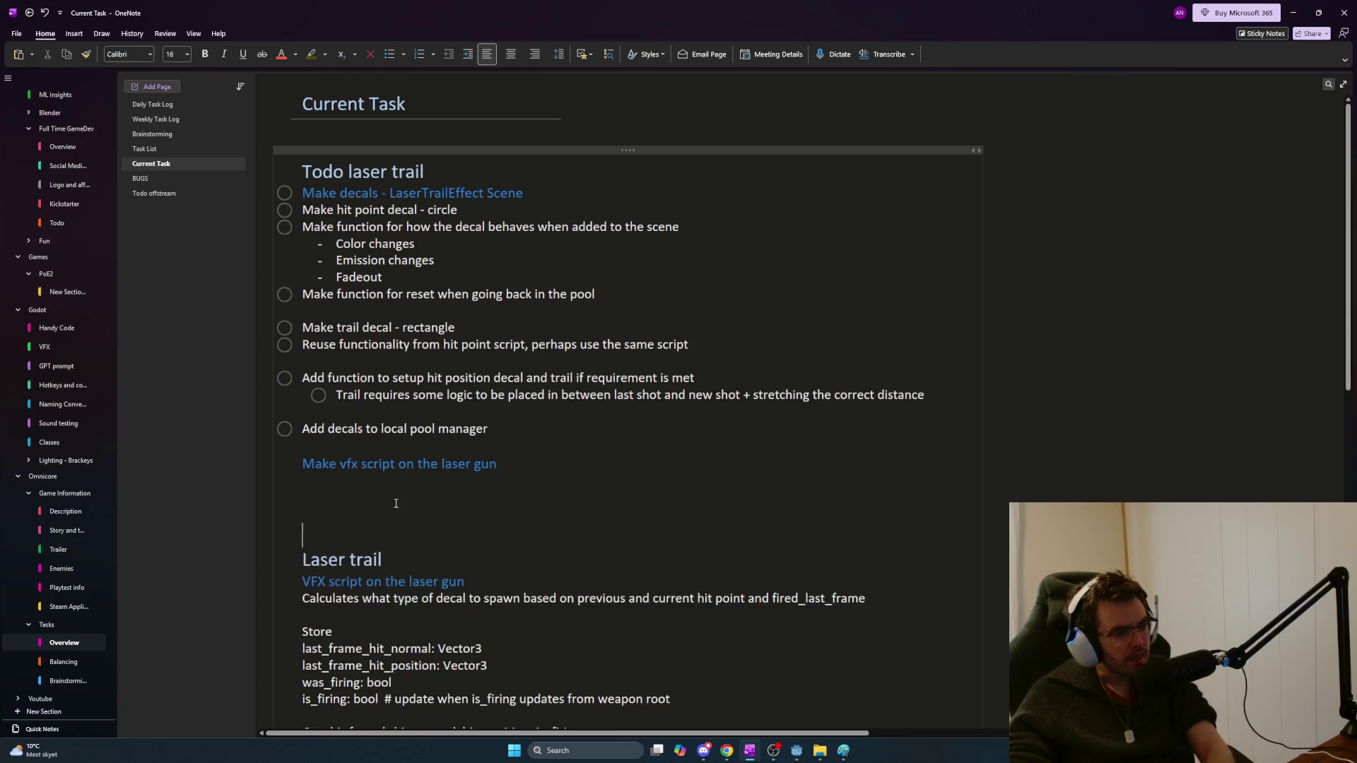
Scroll down through the Laser trail notes below the to-do list.
{"action": "scroll", "coordinate": [468, 502], "scroll_direction": "down", "scroll_amount": 2}
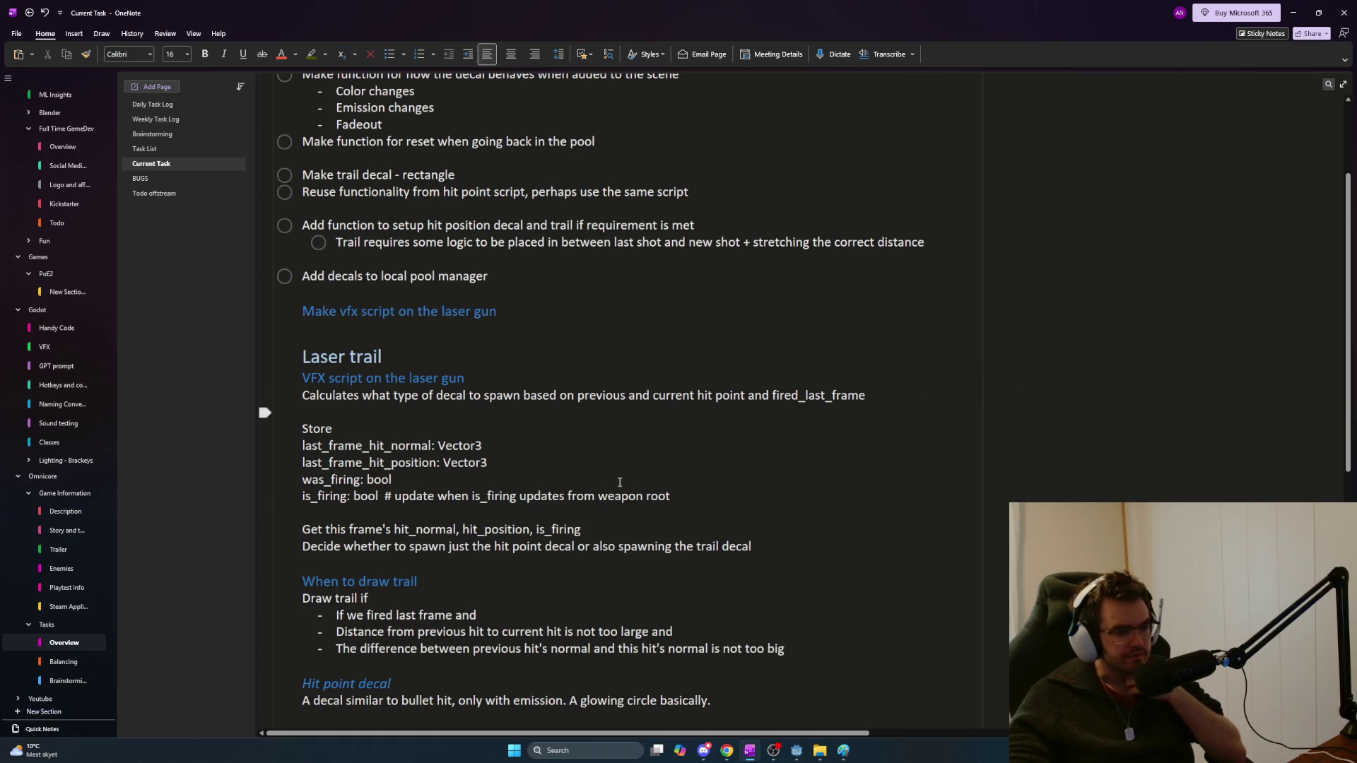
{"action": "left_click", "coordinate": [857, 546]}
{"action": "scroll", "coordinate": [771, 550], "scroll_direction": "down", "scroll_amount": 1}
{"action": "scroll", "coordinate": [771, 549], "scroll_direction": "down", "scroll_amount": 5}
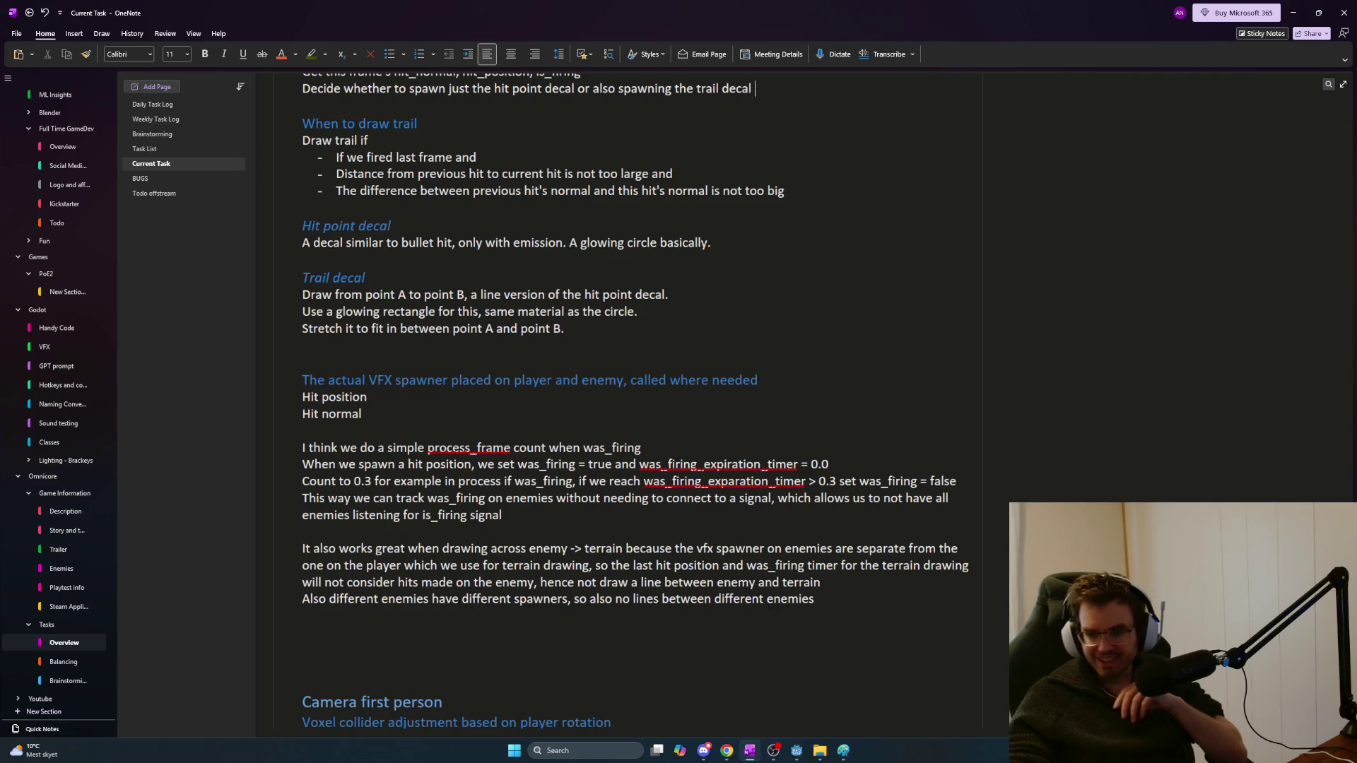
Close the running Omnicore debug game window.
{"action": "key", "text": "alt+Tab"}
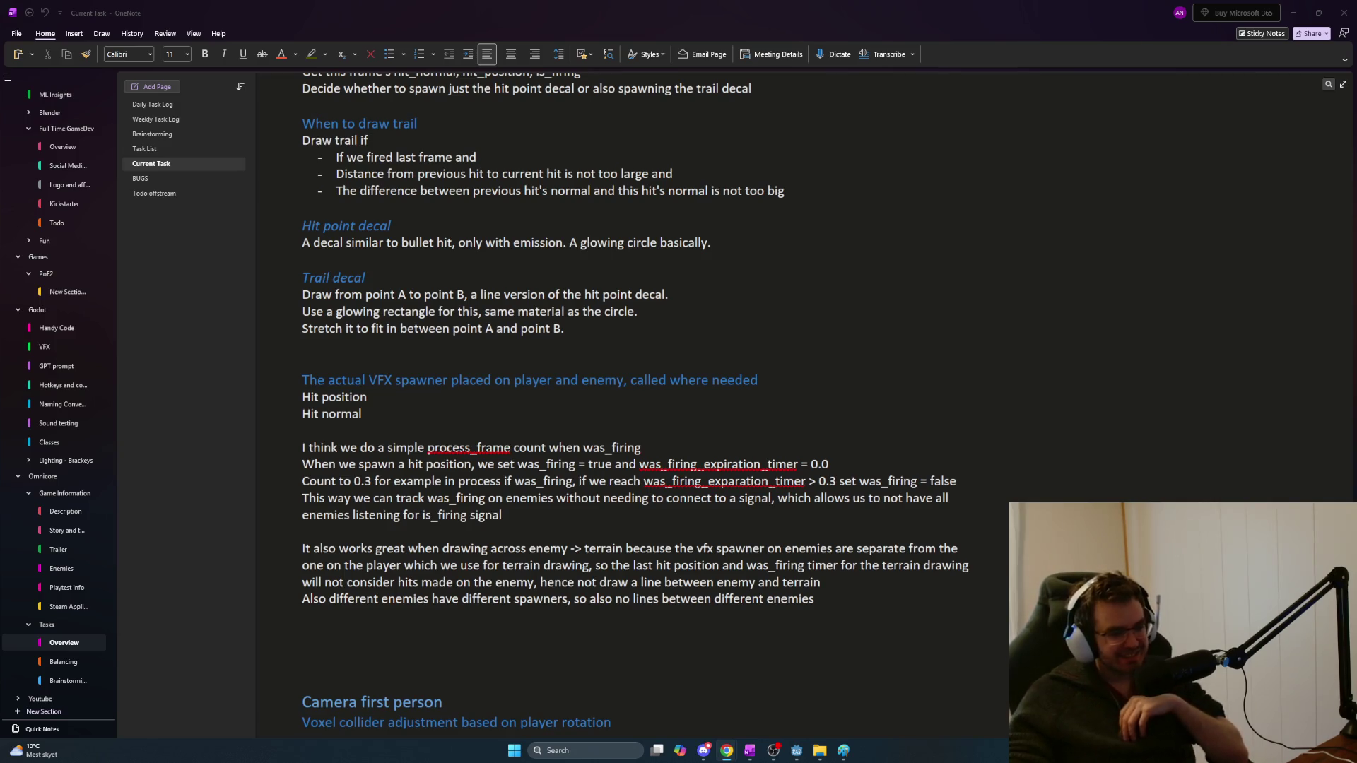
{"action": "mouse_move", "coordinate": [796, 751]}
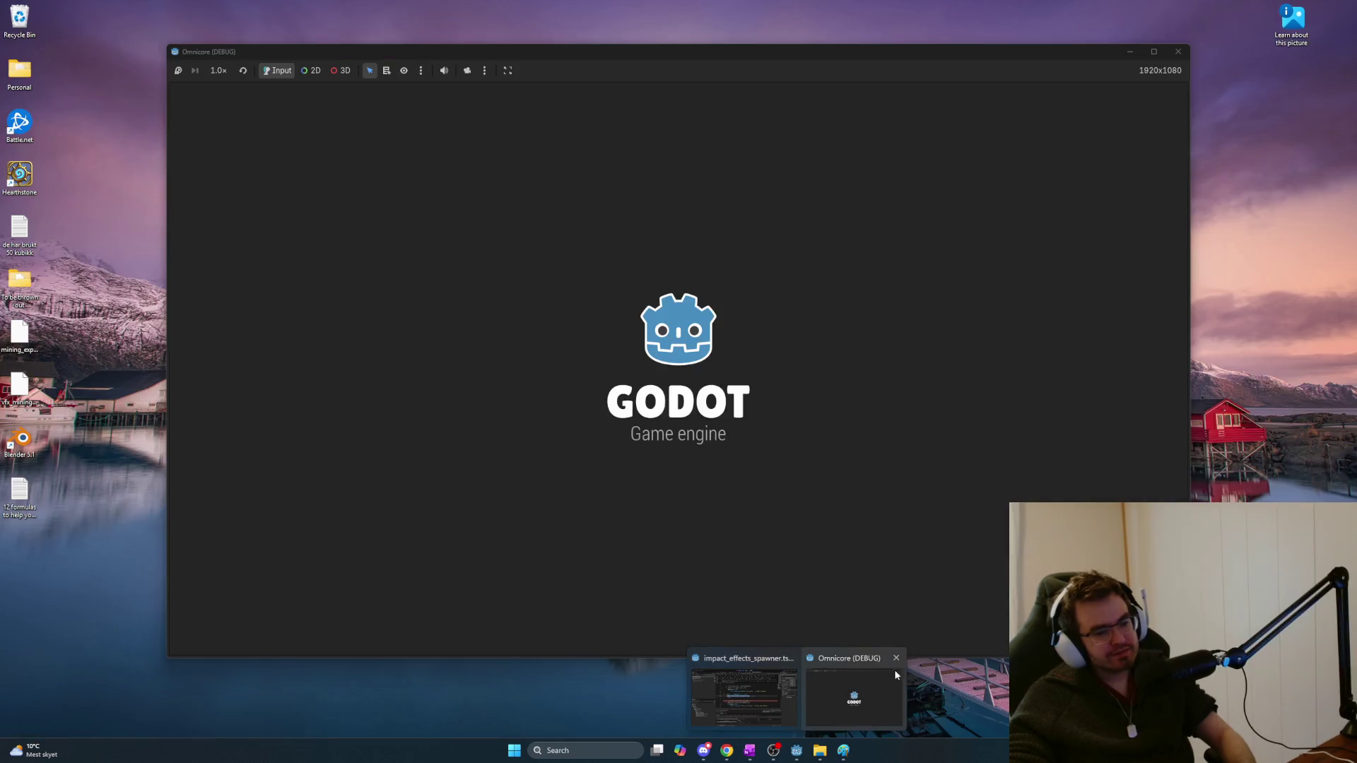
{"action": "left_click", "coordinate": [894, 662]}
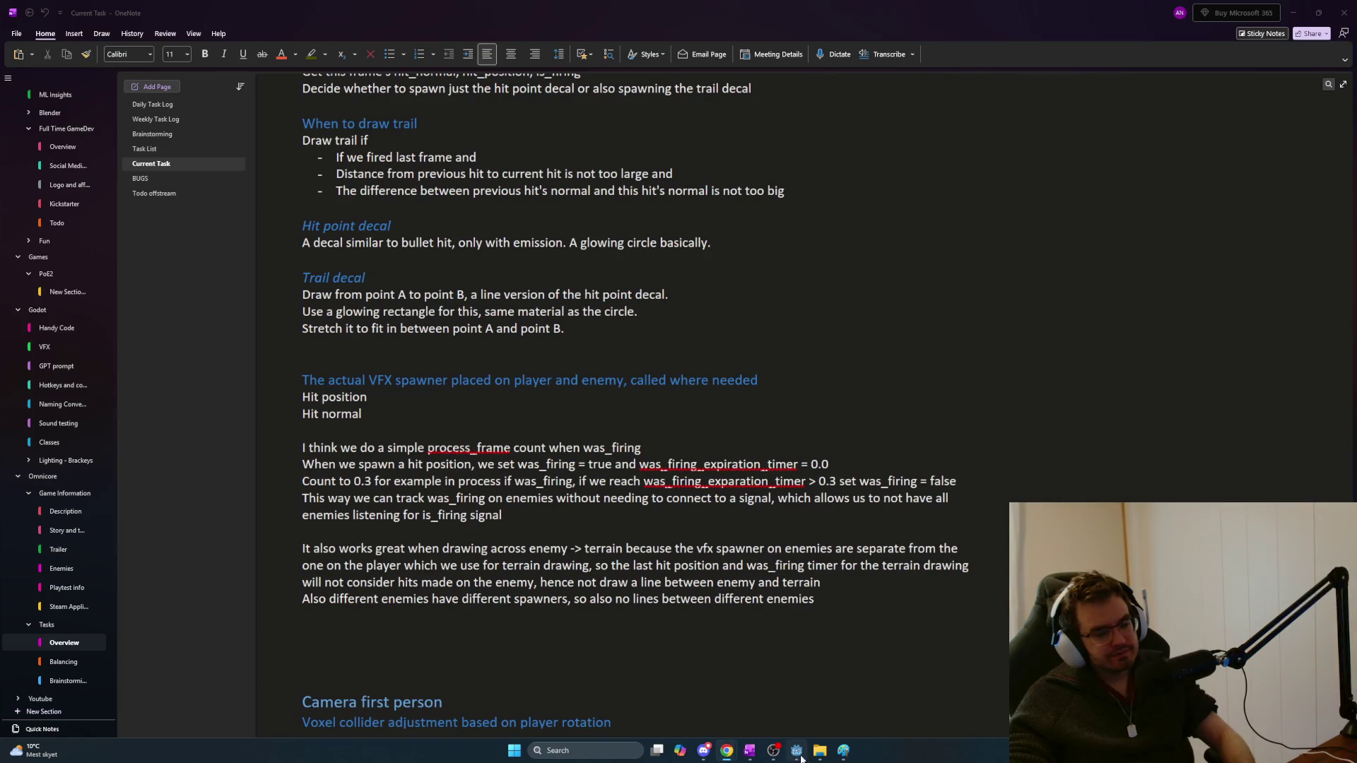
Return to Godot and place the caret on empty line 40 of return_impact_effects_on_enemy_death.gd.
{"action": "left_click", "coordinate": [797, 750]}
{"action": "left_click", "coordinate": [680, 412]}
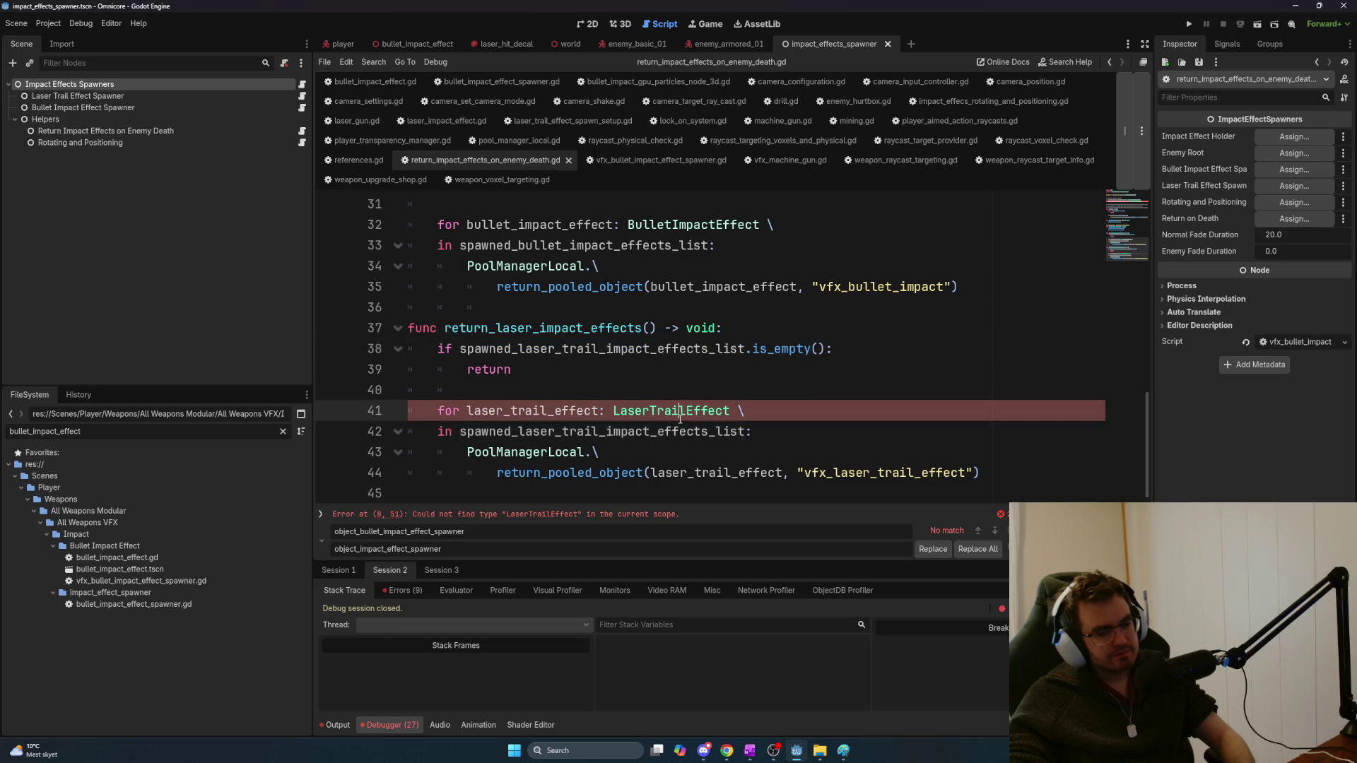
{"action": "left_click", "coordinate": [769, 388]}
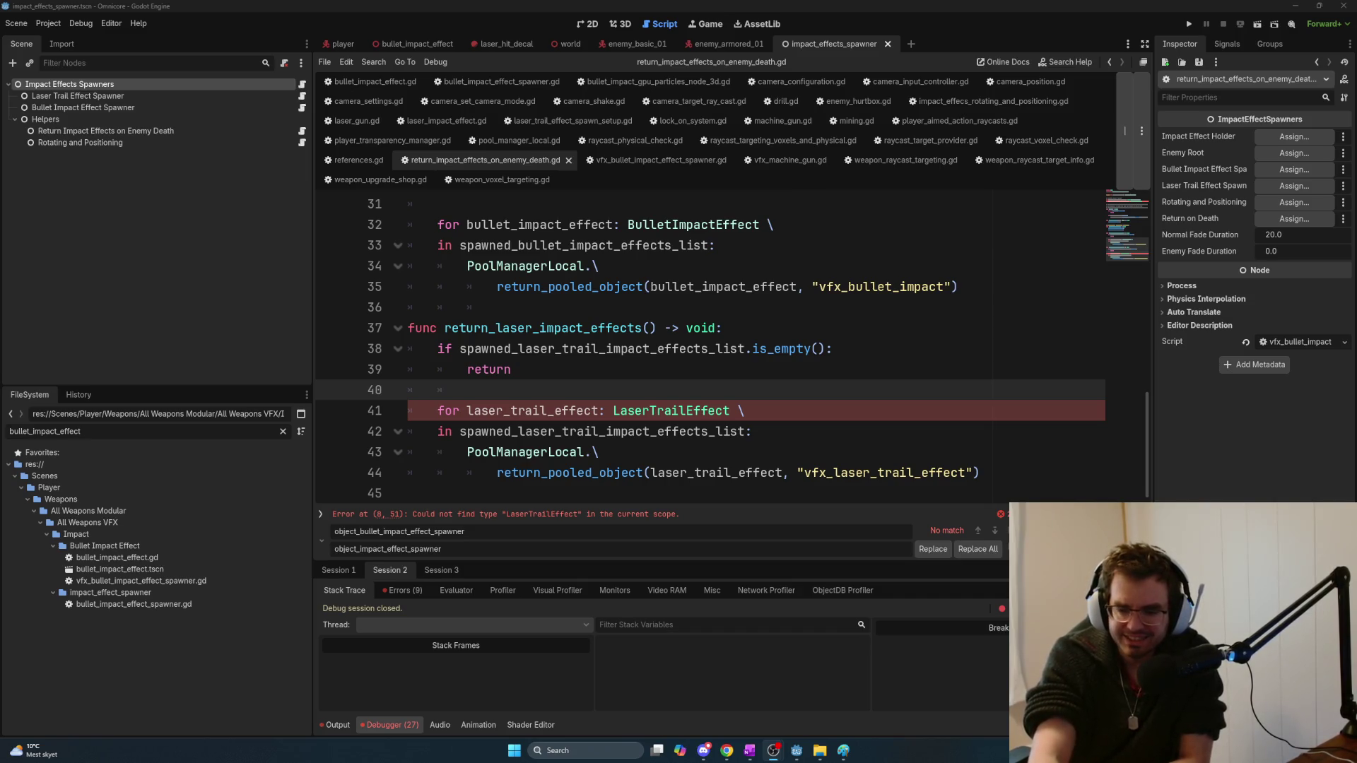
{"action": "key", "text": "alt+Tab"}
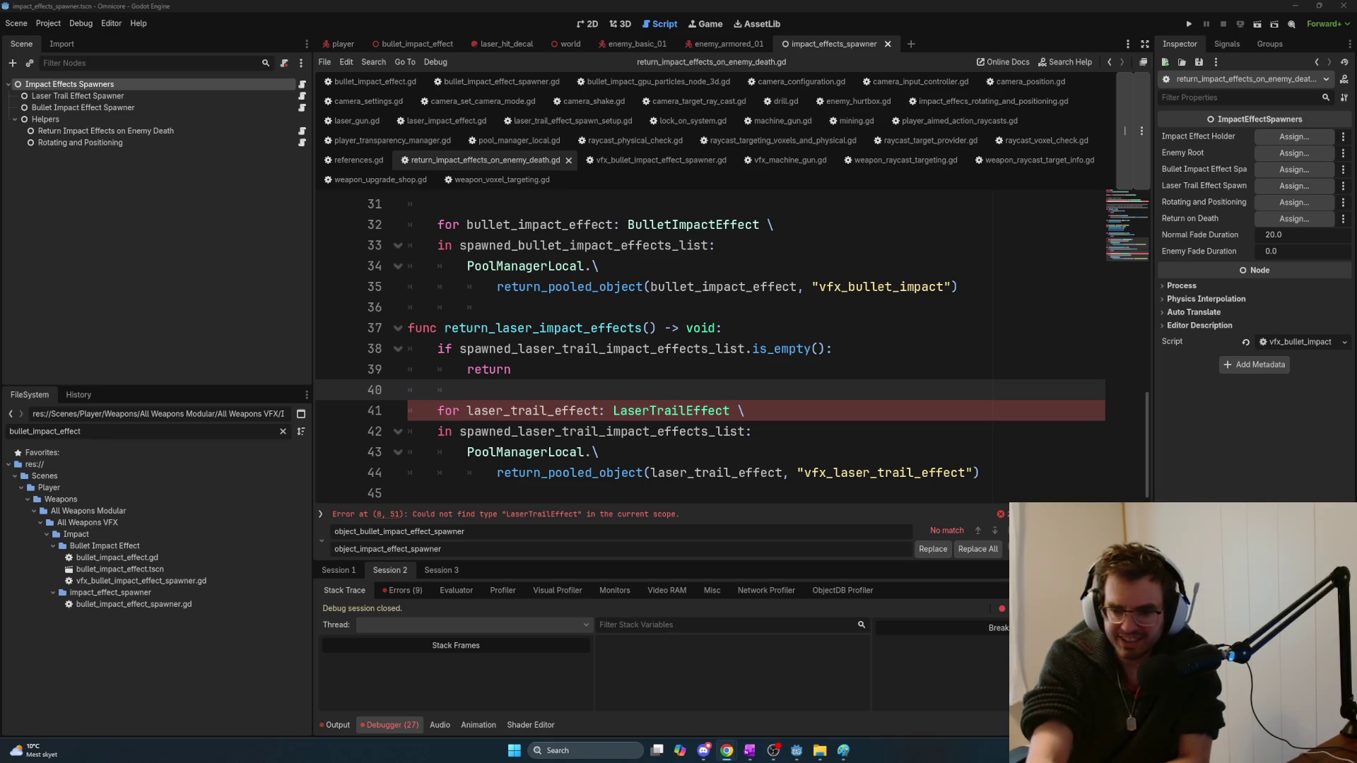